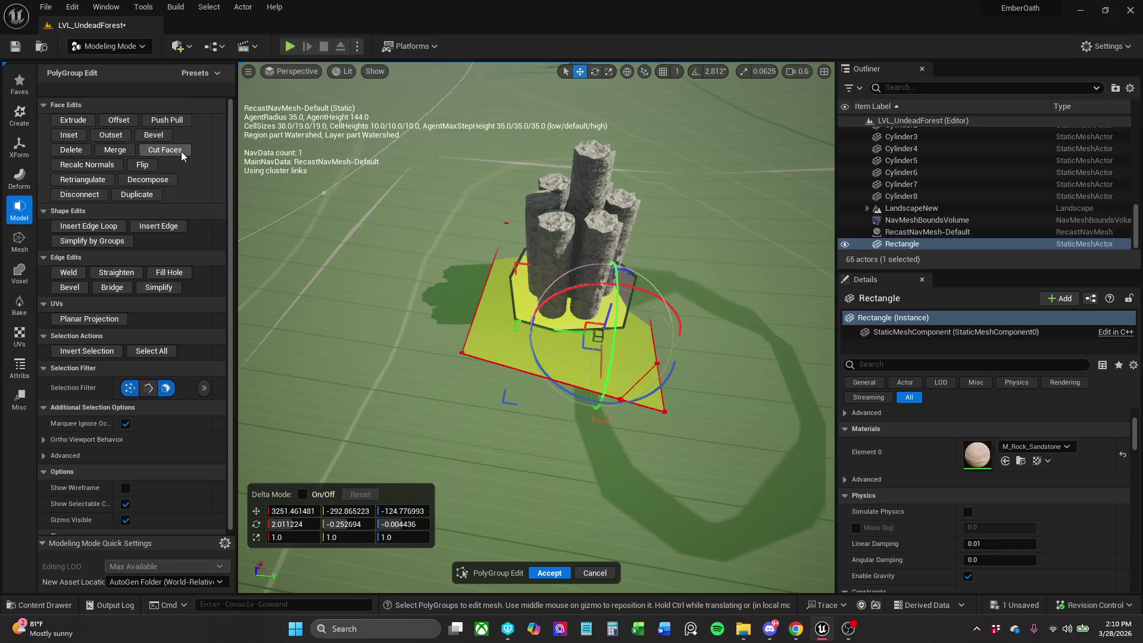
Use Cut Faces to slice a cut line across the Rectangle base's corner.
click(165, 149)
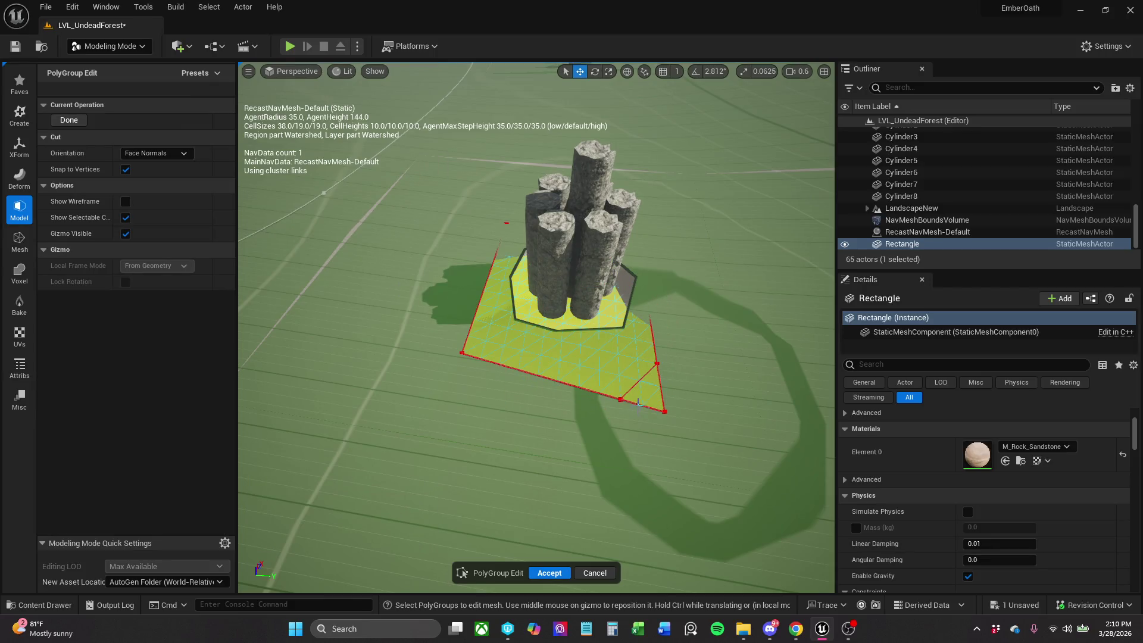
drag(639, 375, 625, 252)
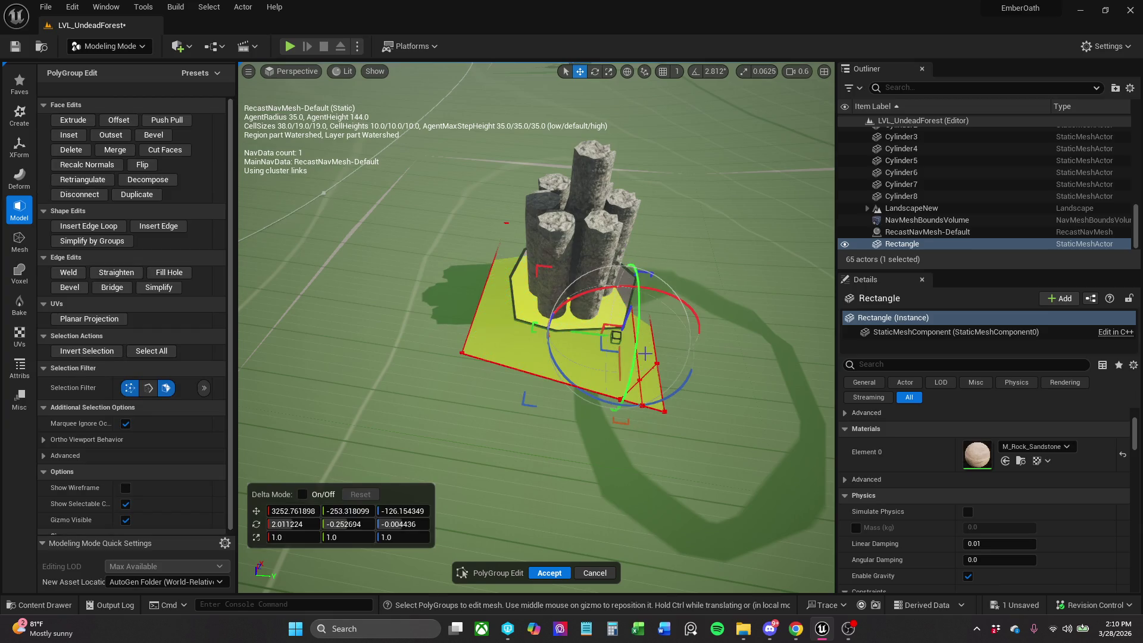
scroll(536, 327, down, 3)
scroll(536, 327, up, 5)
scroll(536, 327, down, 3)
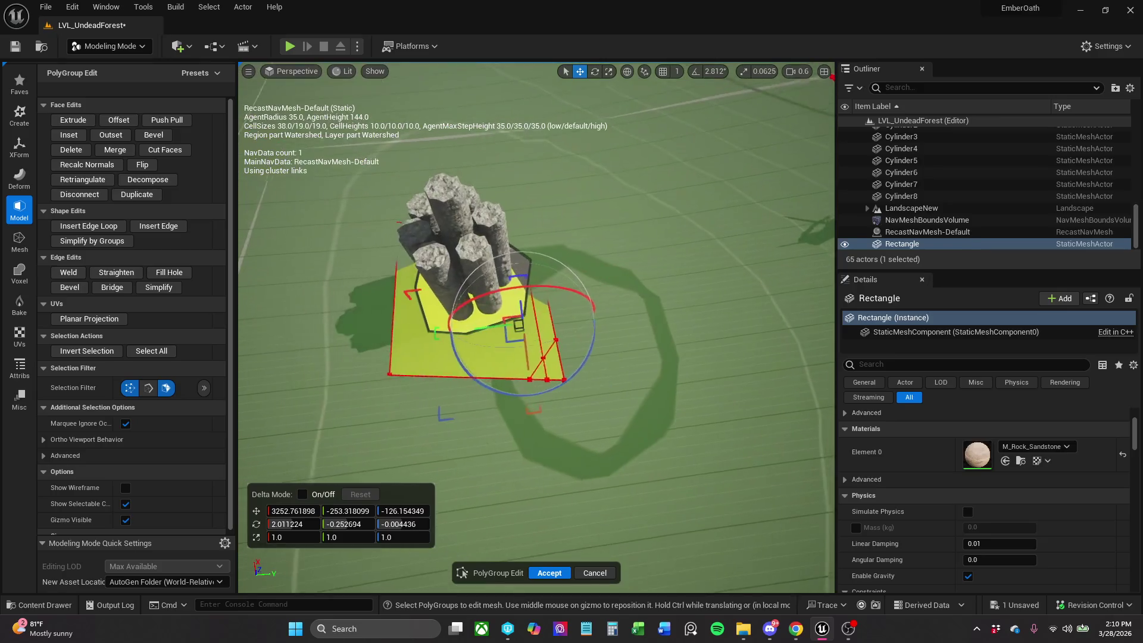
drag(535, 327, 536, 220)
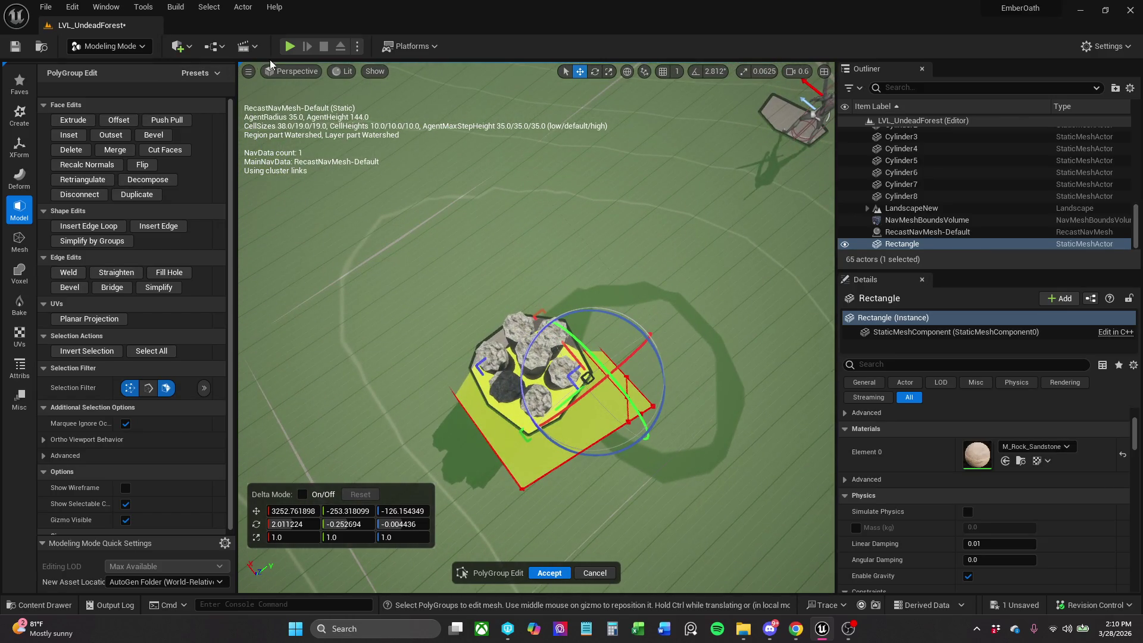
Check the cut in Player Collision view mode, then return the viewport to Lit.
click(297, 69)
click(340, 72)
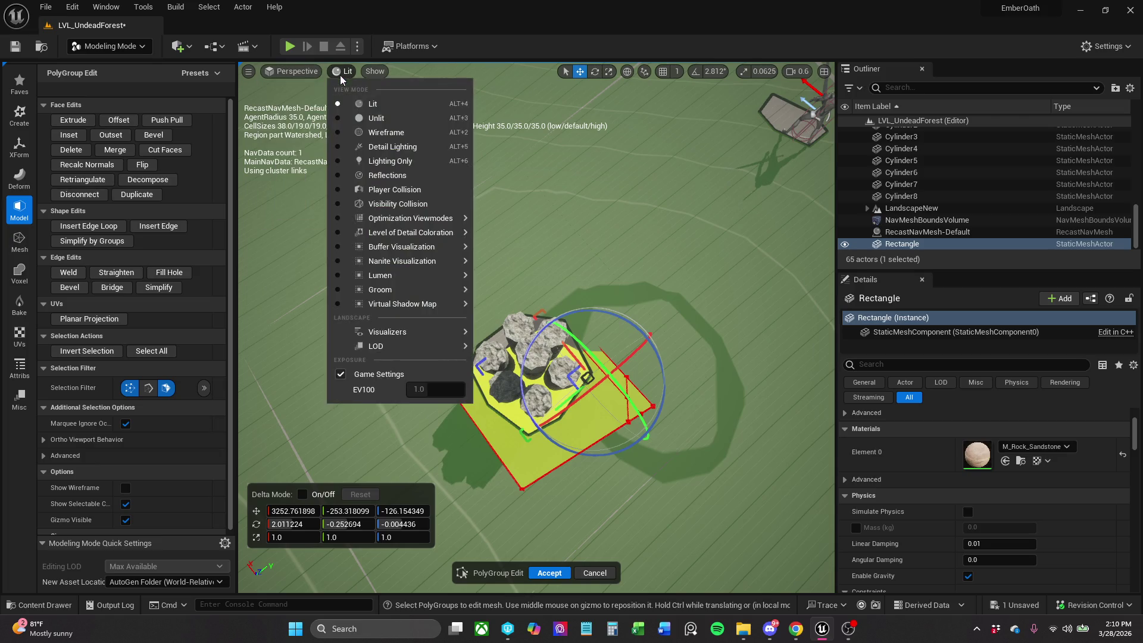
click(408, 191)
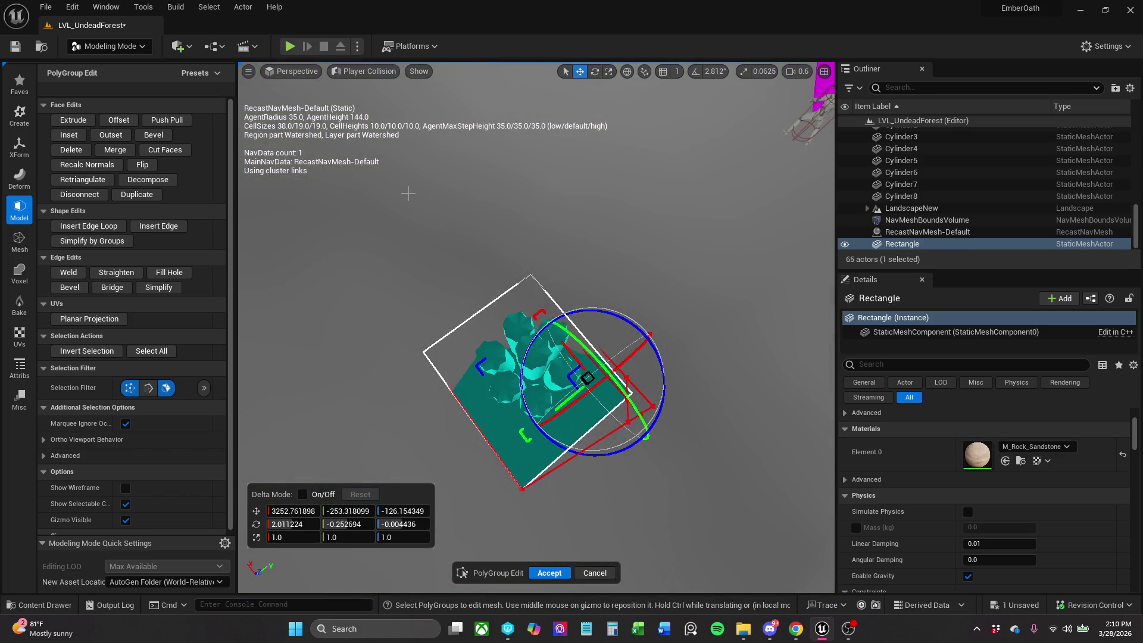
click(382, 74)
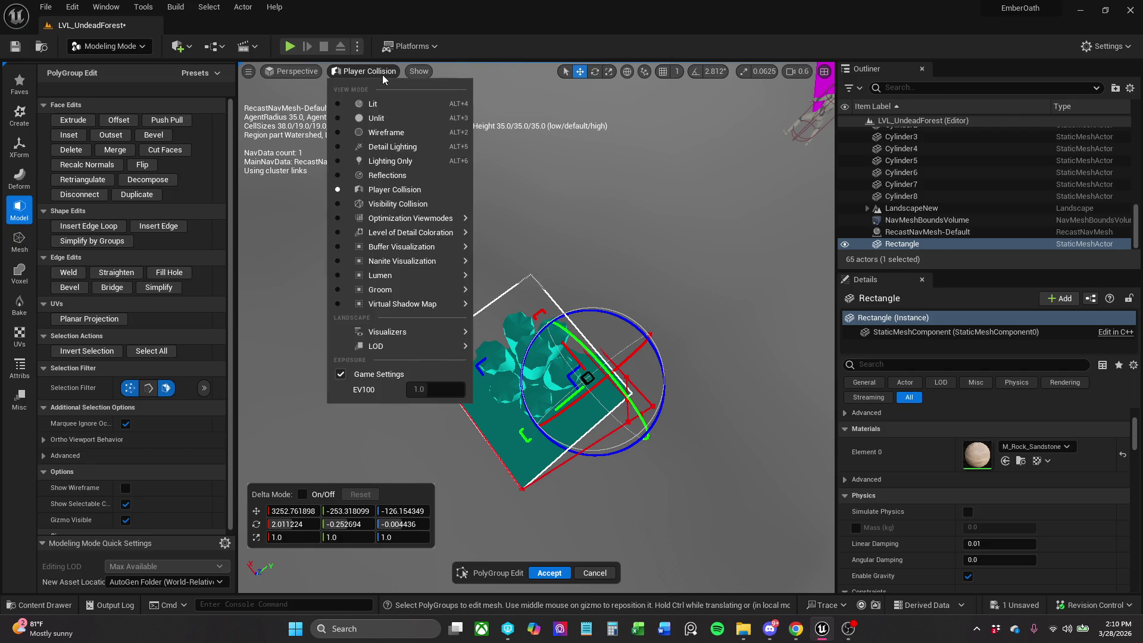
click(303, 70)
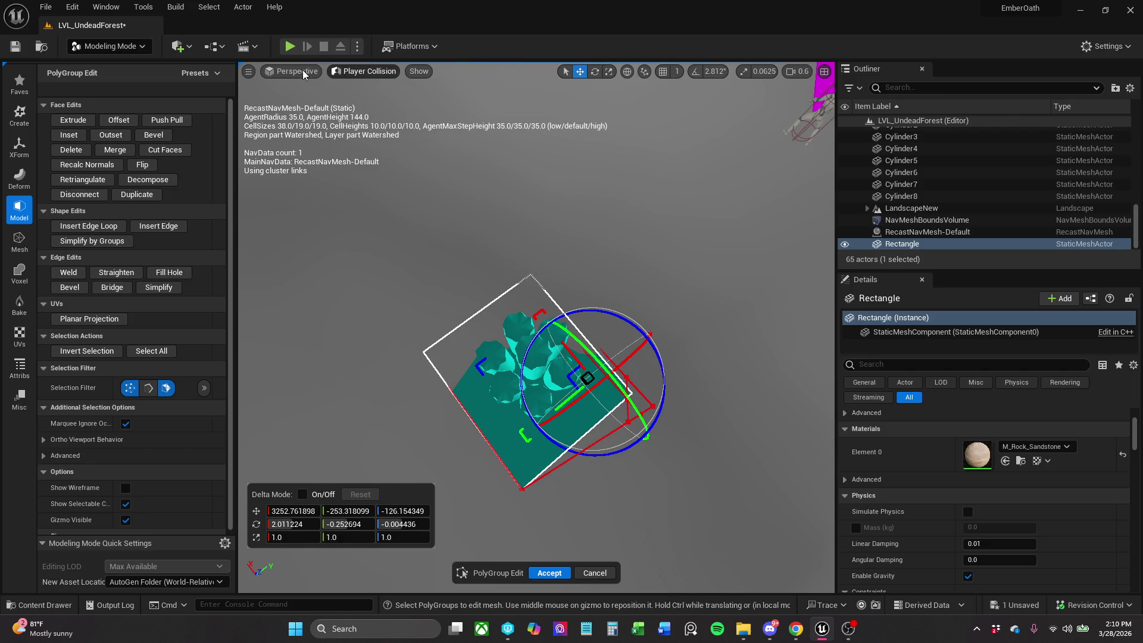
click(303, 72)
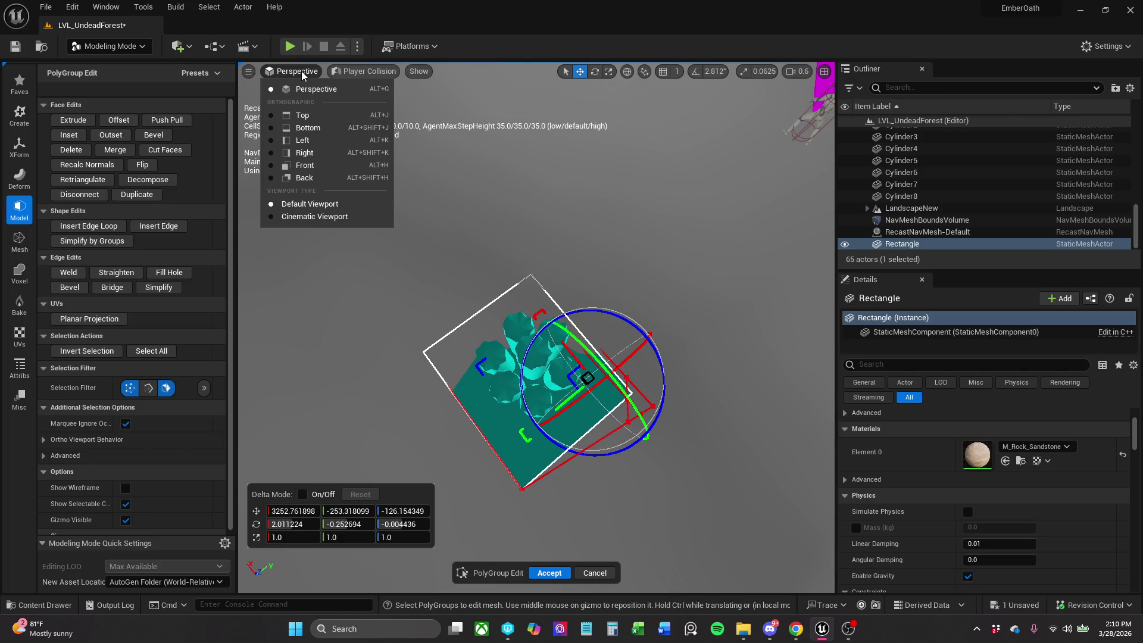
click(390, 72)
click(386, 101)
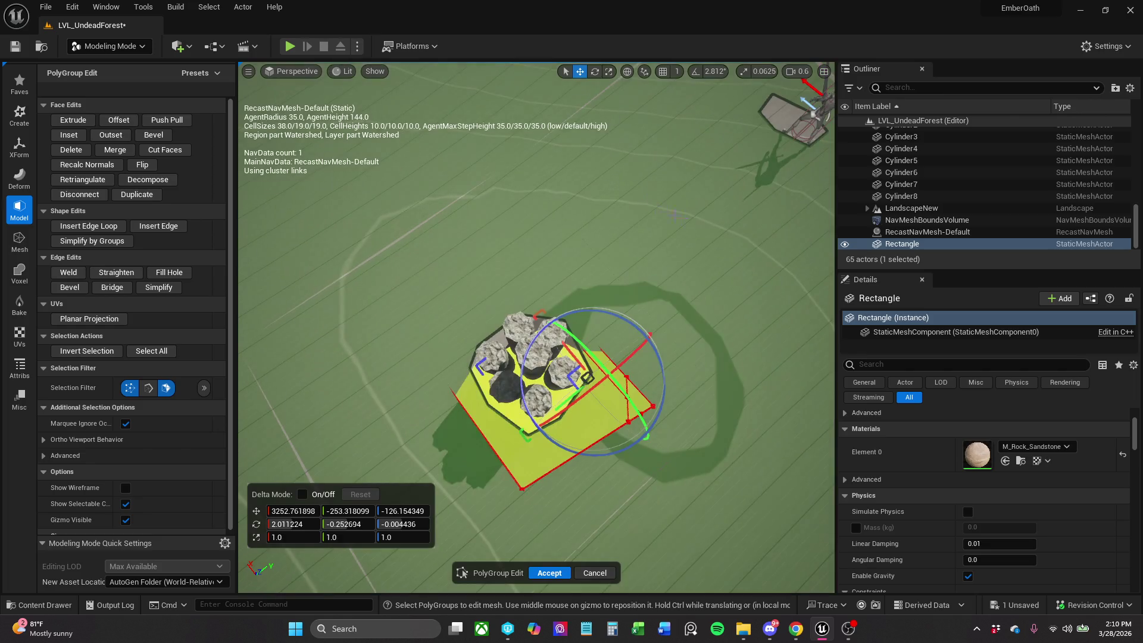
Select the base's octagonal face and accept the PolyGroup Edit.
drag(595, 333, 650, 368)
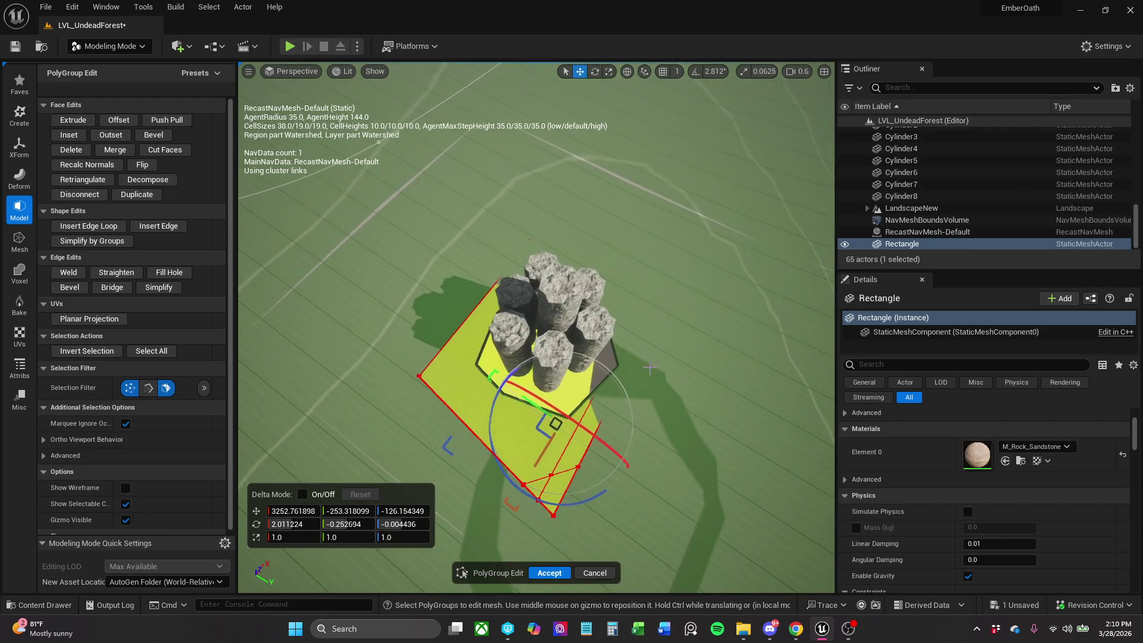
click(554, 355)
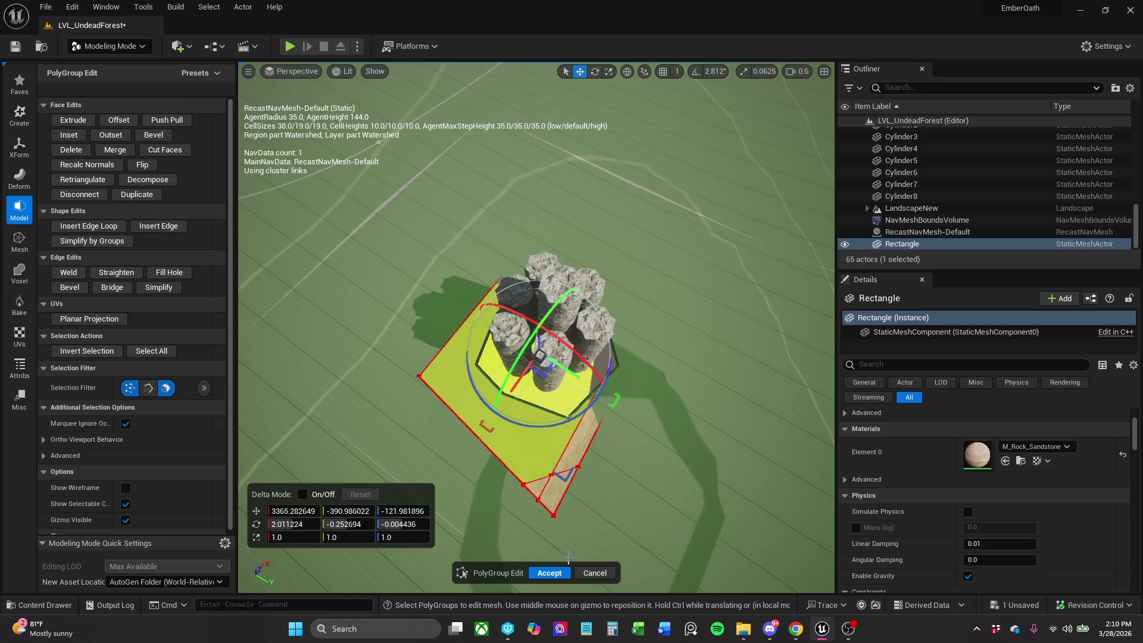
click(554, 572)
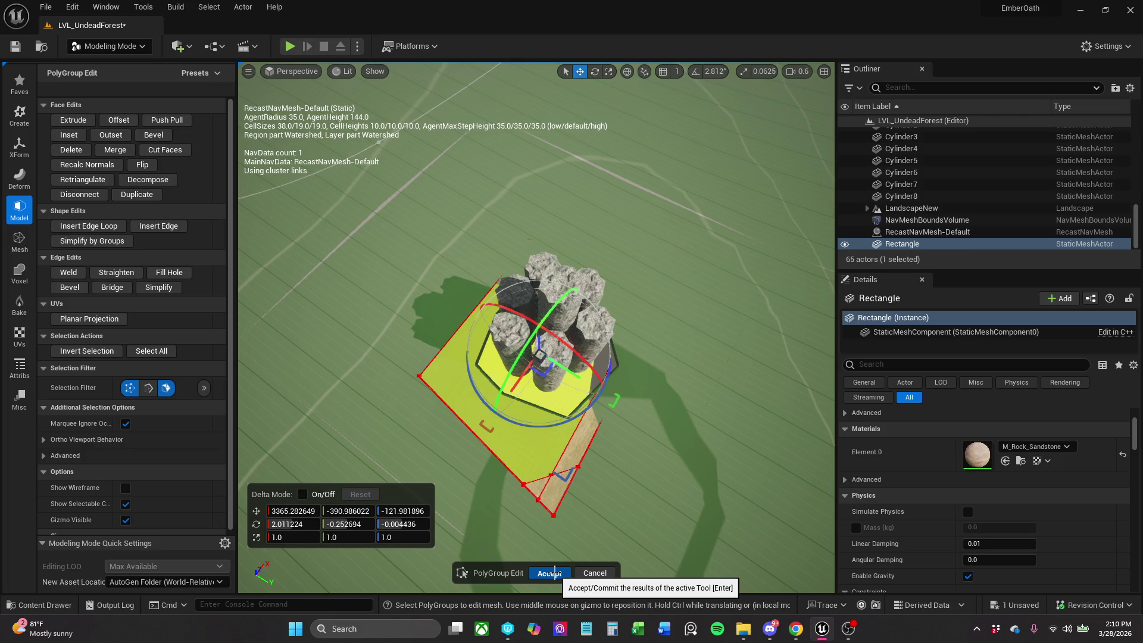
click(554, 573)
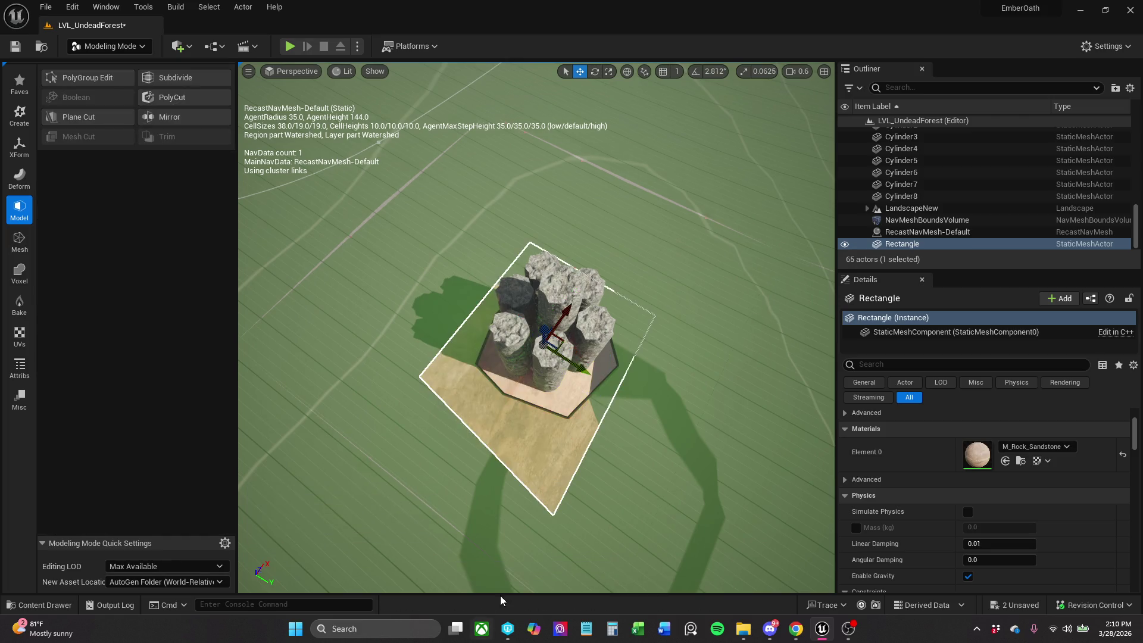
Select all seven rock cylinders, Cylinder2 through Cylinder8.
click(559, 356)
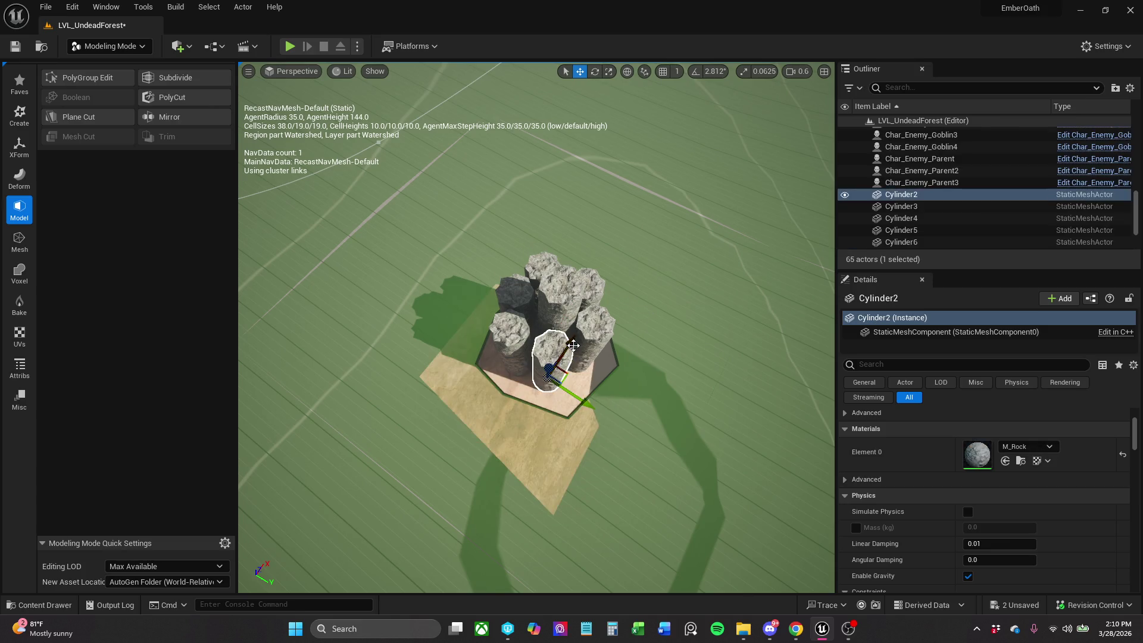
ctrl+click(580, 325)
ctrl+click(554, 293)
ctrl+click(591, 284)
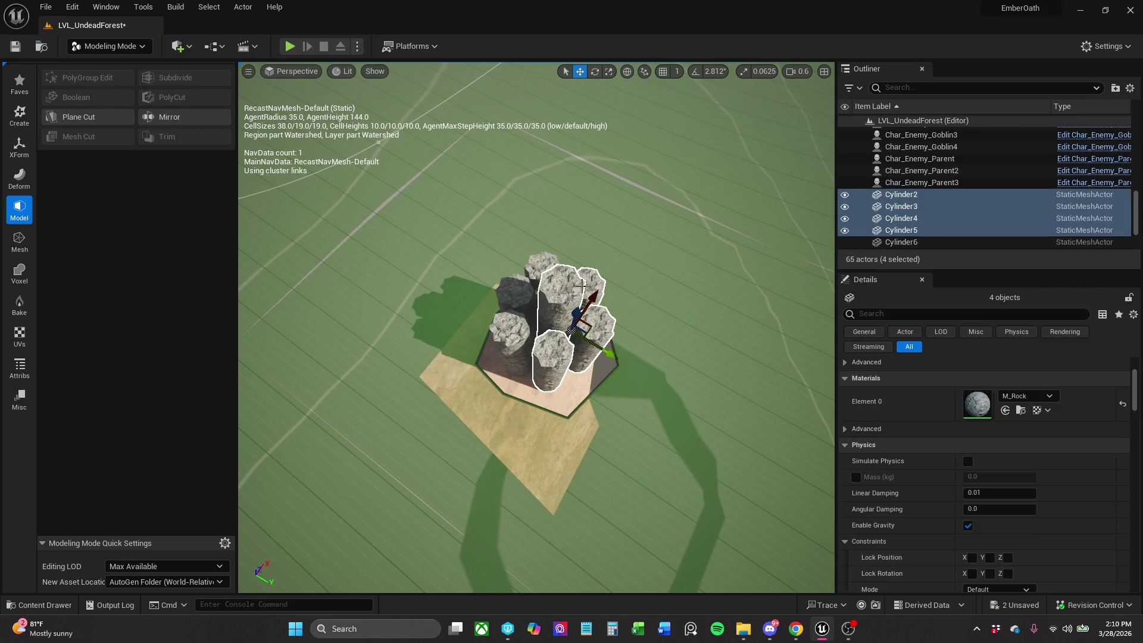
ctrl+click(510, 289)
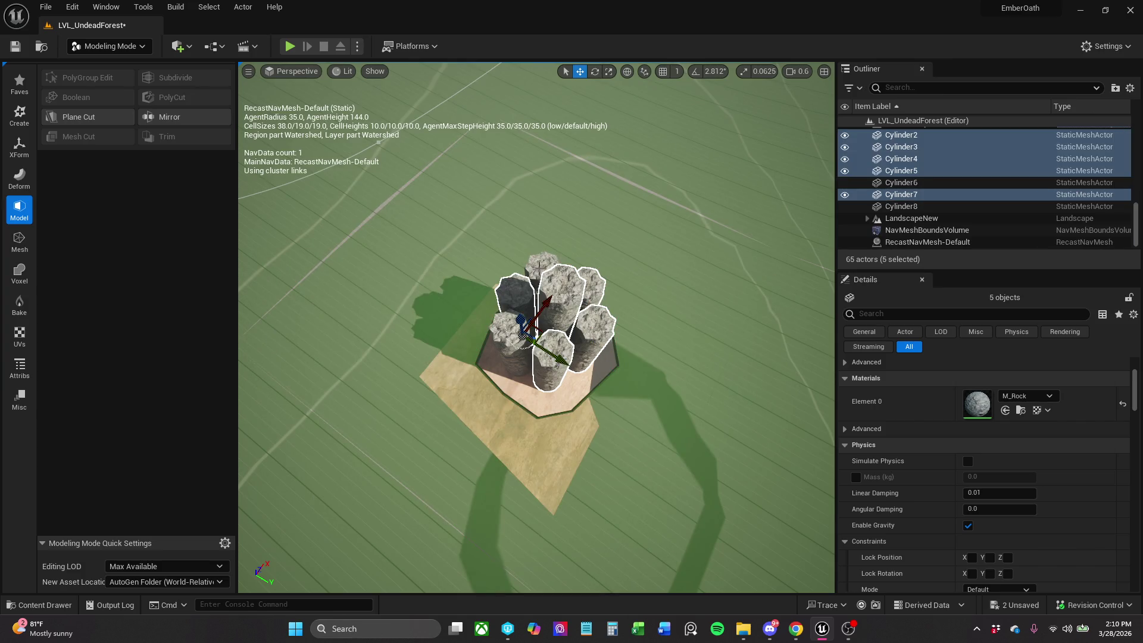
ctrl+click(509, 336)
ctrl+click(509, 337)
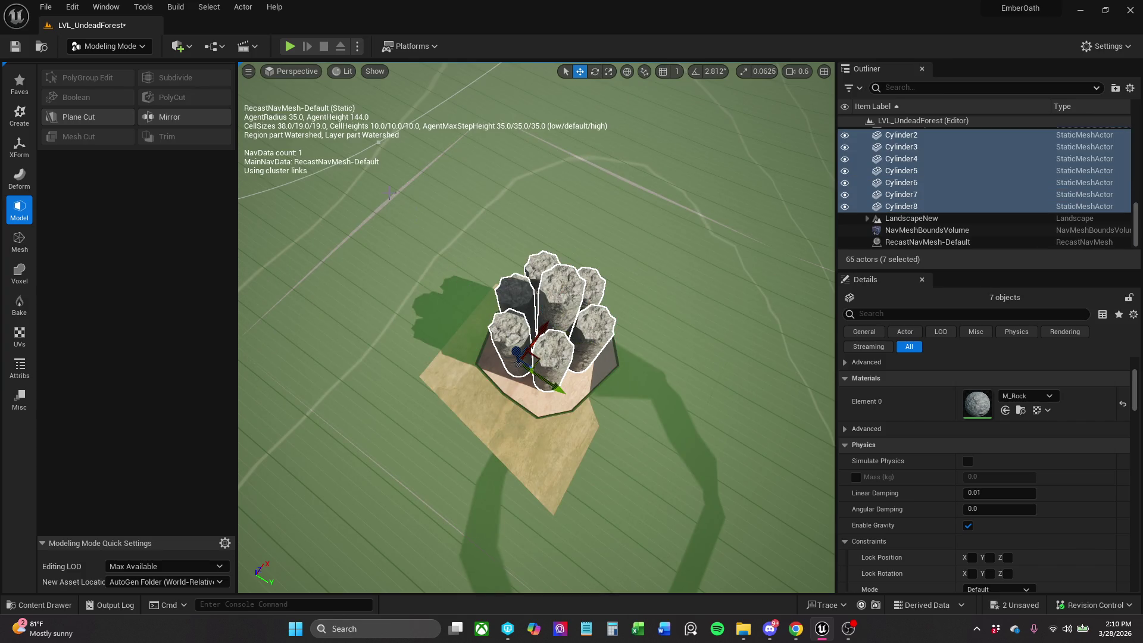
Convert the selection to a static mesh named SM_Rock_Pillars in _MyContent/Blockout/Outside.
click(243, 7)
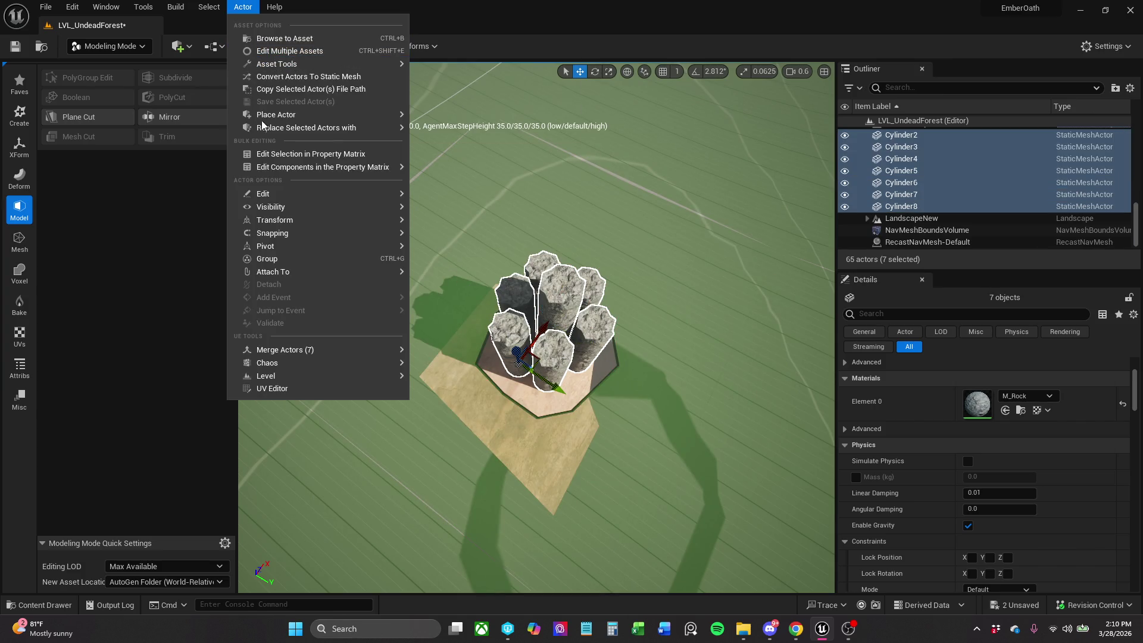
click(333, 80)
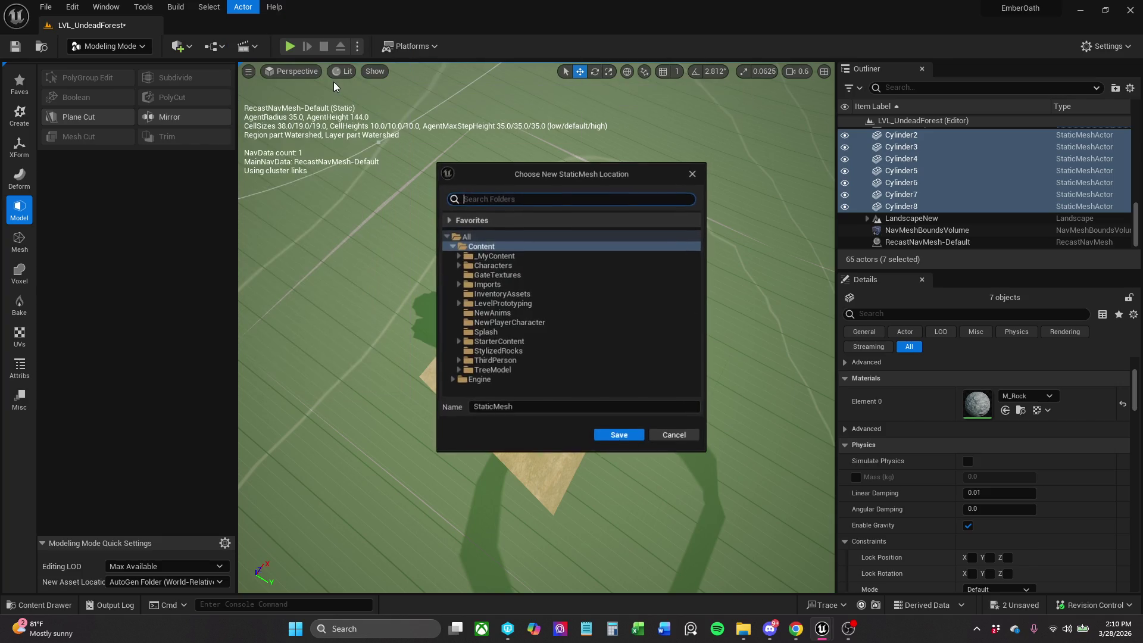
click(459, 256)
click(465, 285)
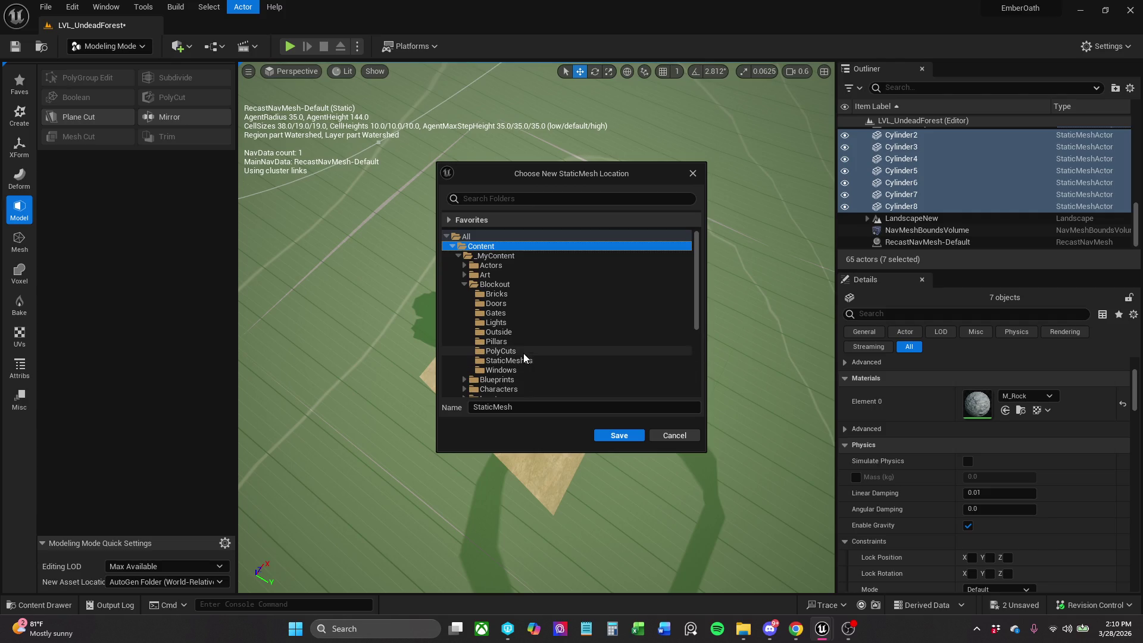
click(523, 332)
drag(516, 407, 420, 412)
text(SM_Roc)
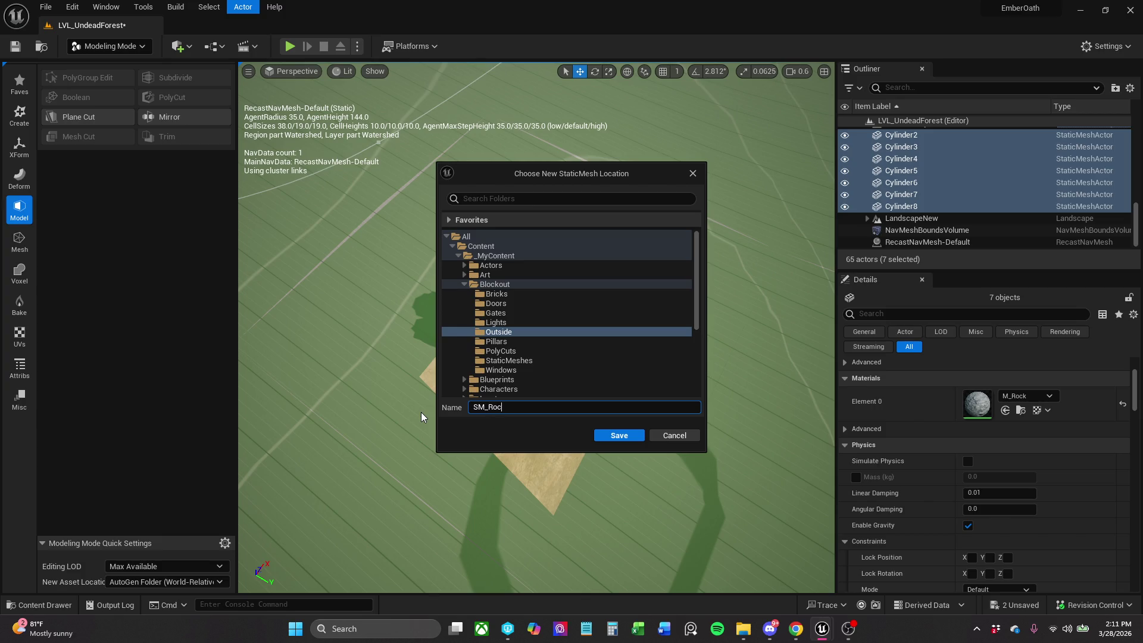
text(k_Pillars)
click(626, 437)
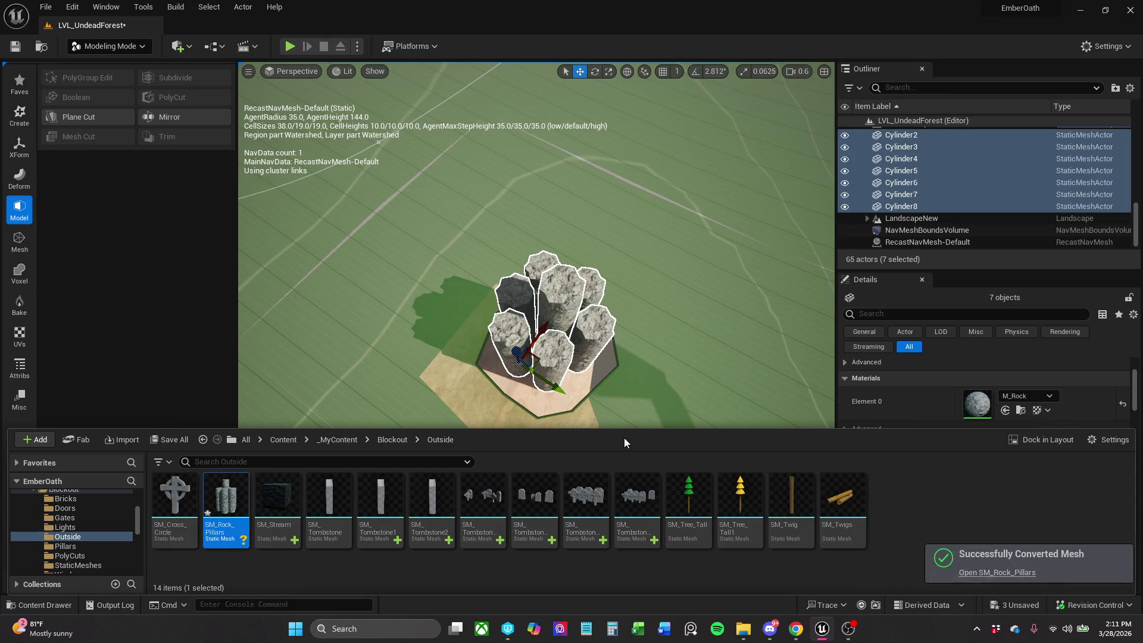
key(ctrl+space)
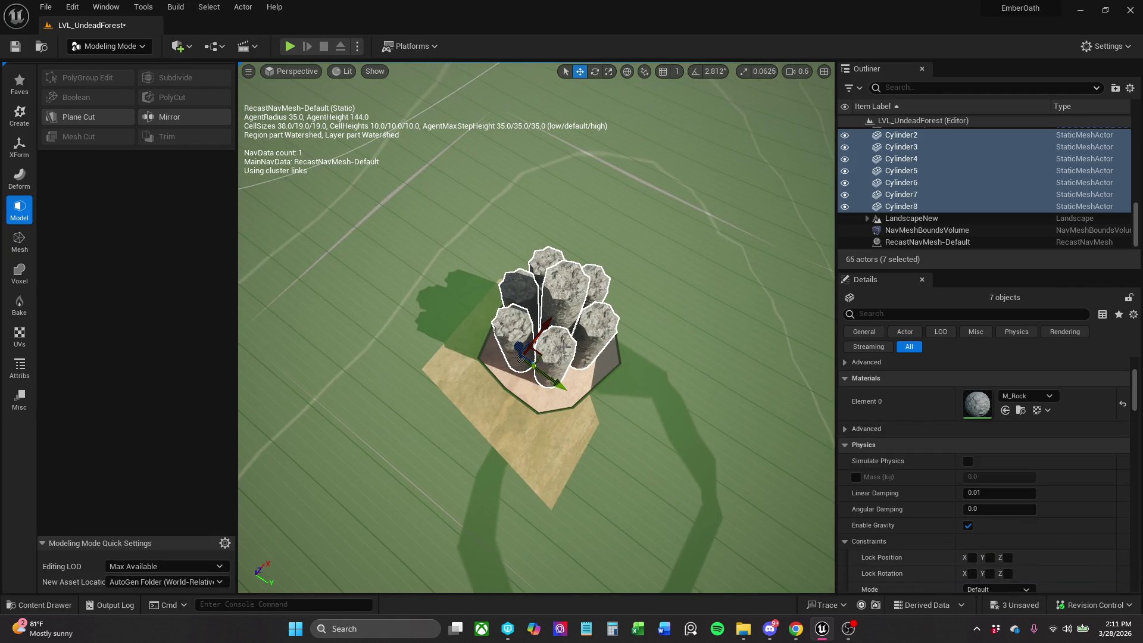
Delete the seven cylinders and place SM_Rock_Pillars onto the sandstone pad.
key(Delete)
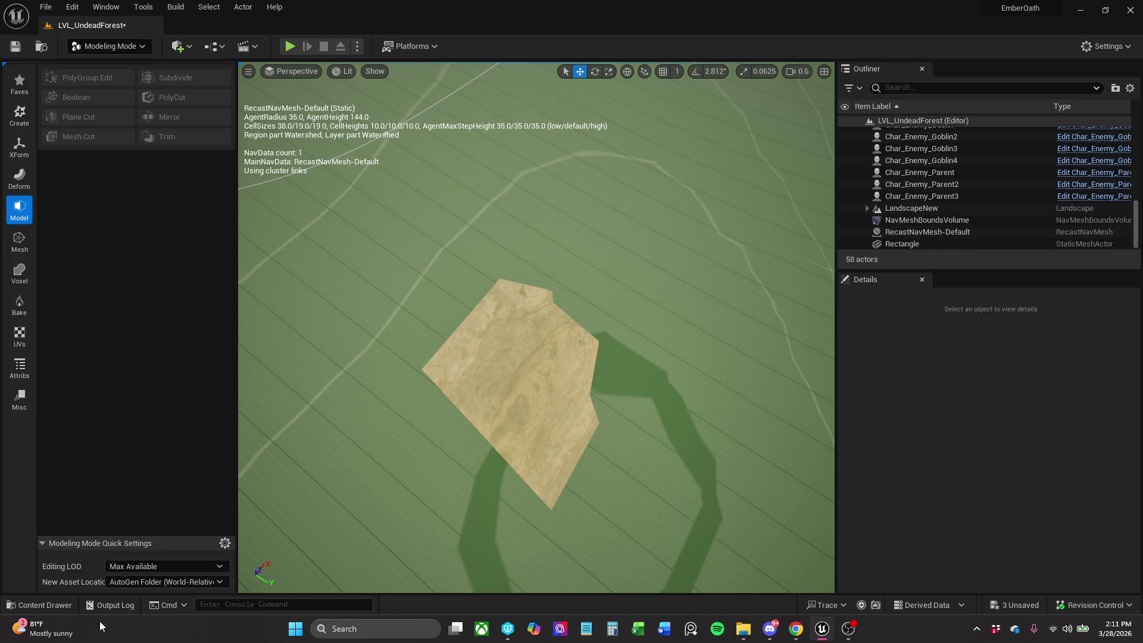
click(46, 605)
drag(227, 530, 533, 364)
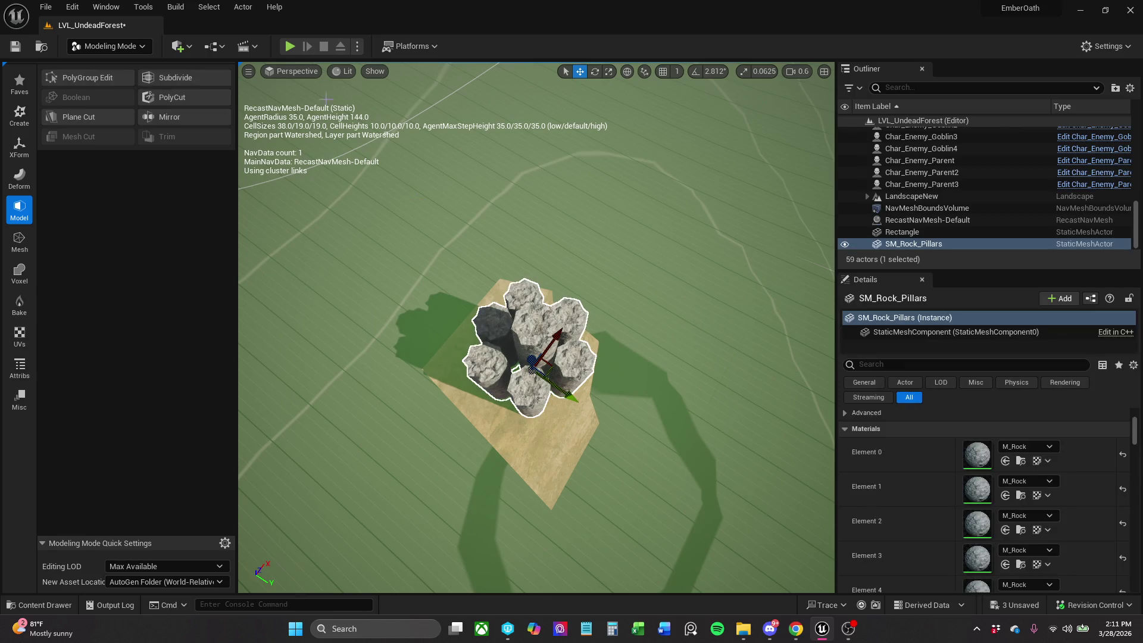
Switch the viewport to Player Collision view and recentre the base.
click(342, 73)
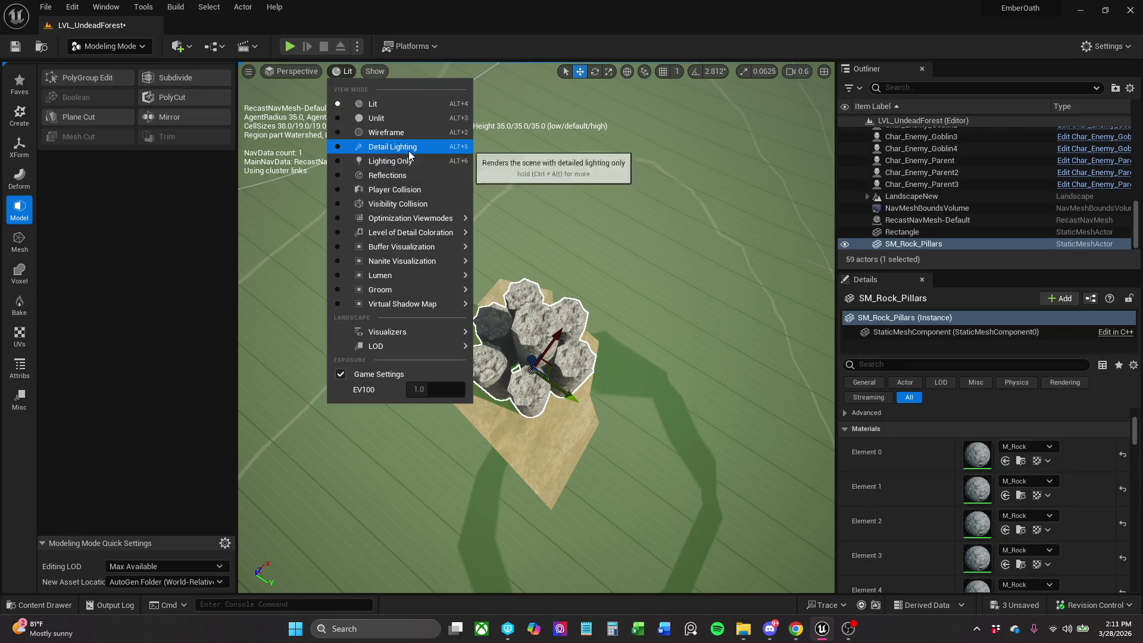
click(416, 189)
drag(636, 430, 627, 400)
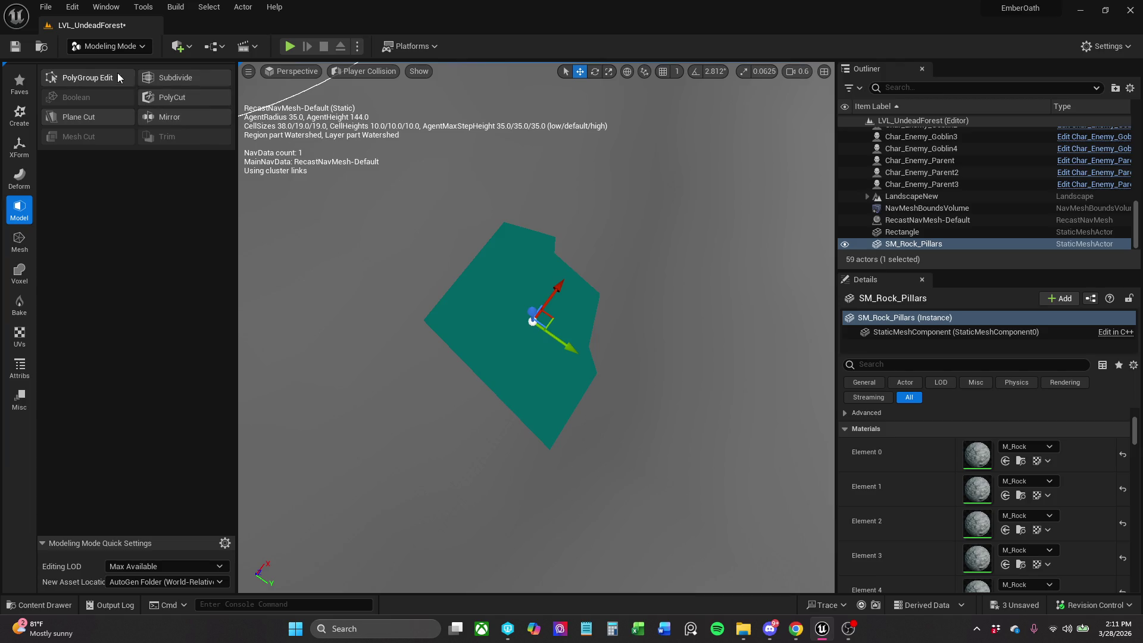
Start a PolyGroup Edit on the mesh's face with Cut Faces.
click(87, 77)
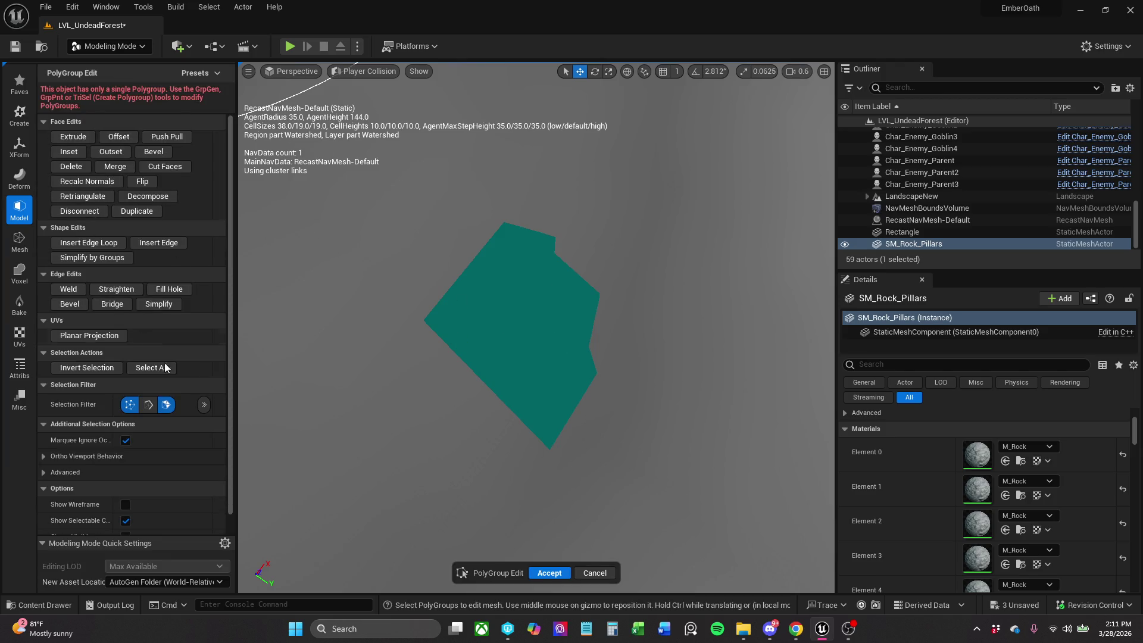
click(534, 328)
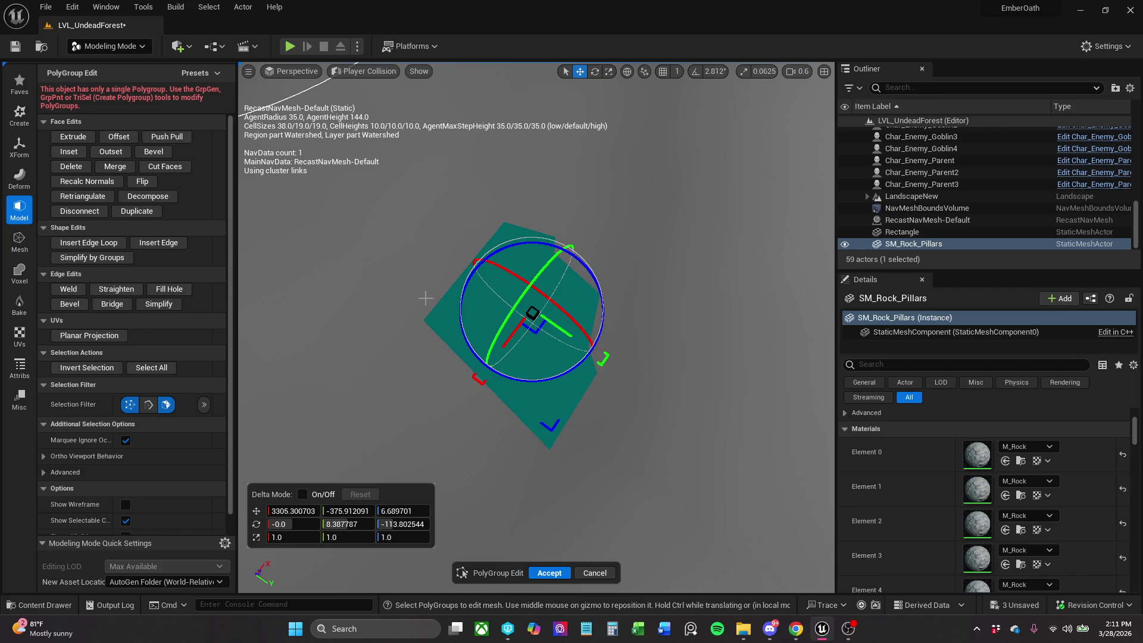
click(164, 166)
scroll(512, 315, up, 5)
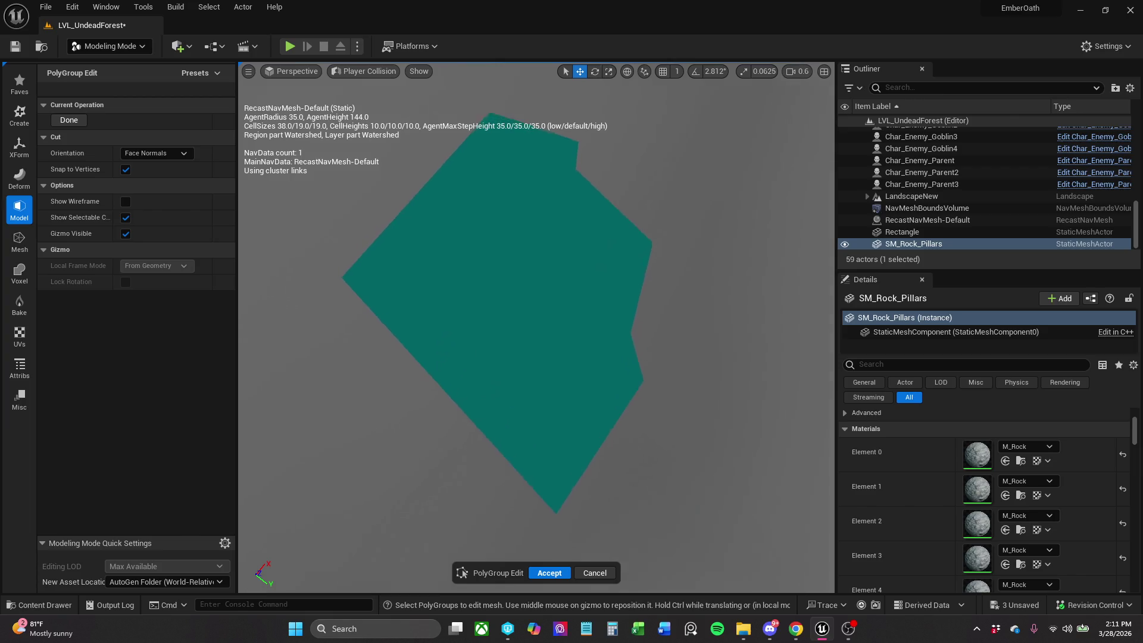
scroll(440, 168, down, 3)
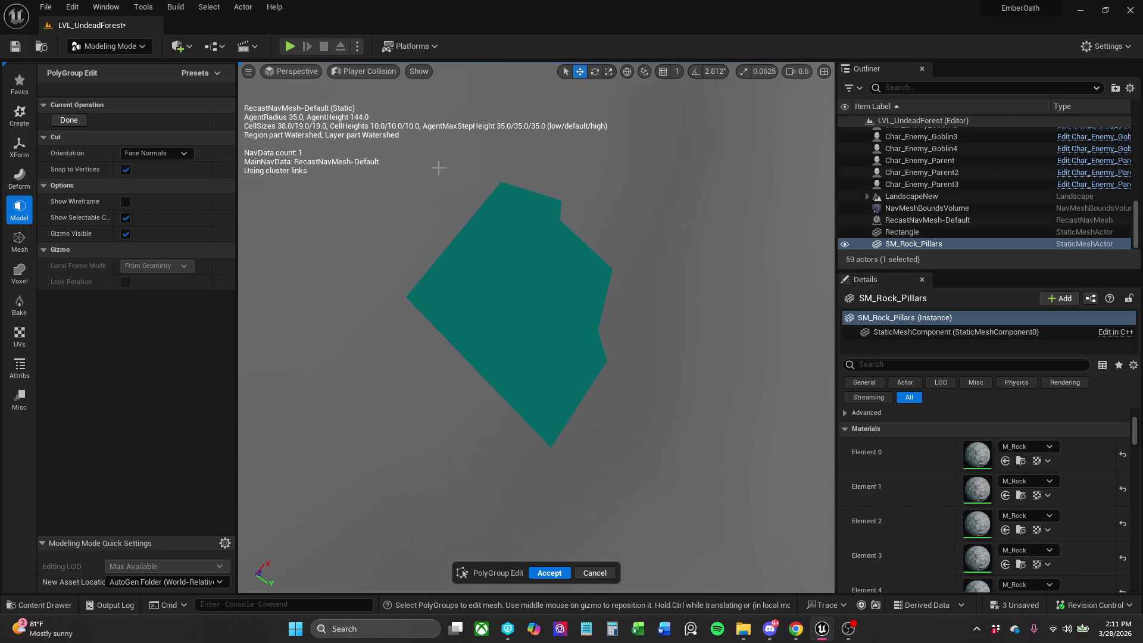
Return to Lit view at an oblique angle and switch to Selection Mode.
click(385, 70)
click(395, 104)
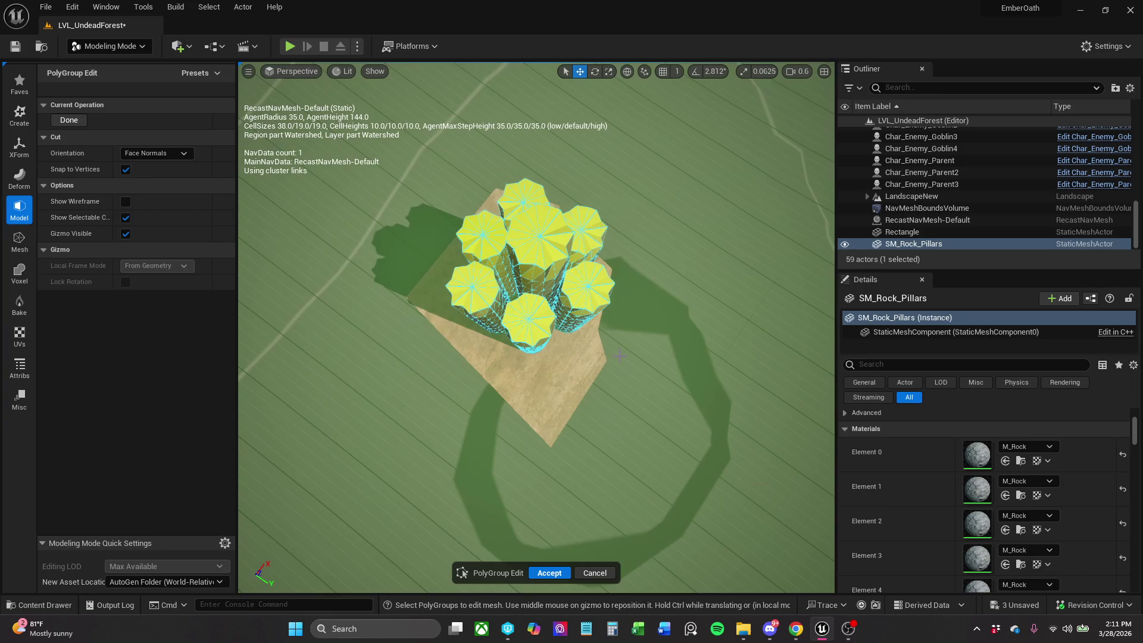
mouse_move(535, 327)
mouse_down()
mouse_move(533, 274)
mouse_move(518, 250)
mouse_up()
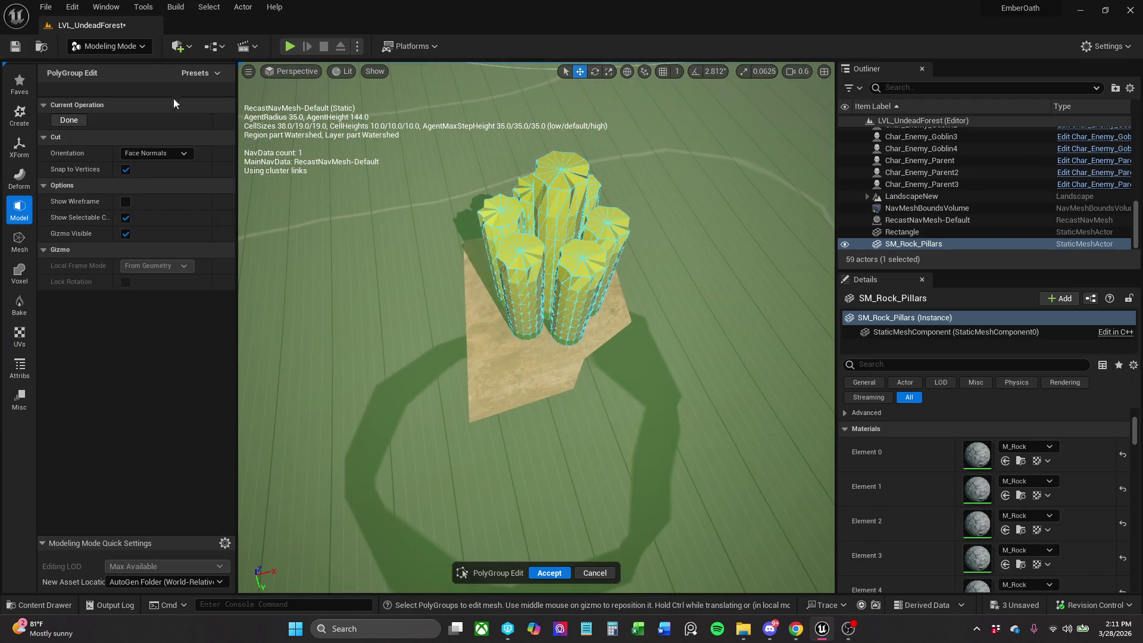
click(140, 48)
click(113, 65)
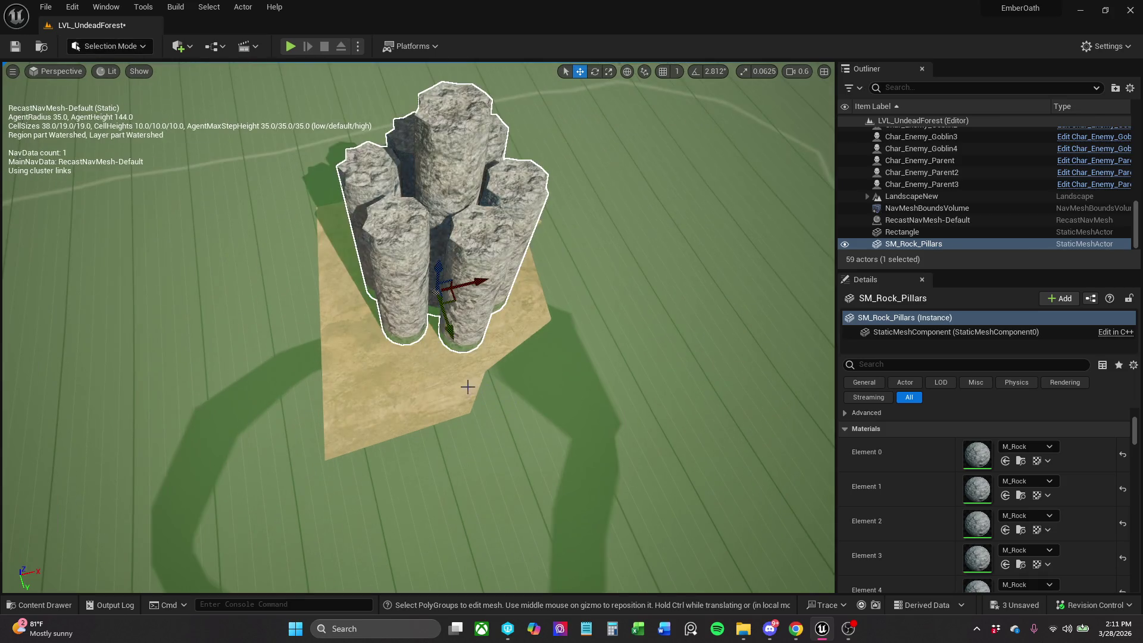
Select the Rectangle base, open PolyGroup Edit in Modeling Mode, and show Player Collision view.
click(397, 373)
click(152, 51)
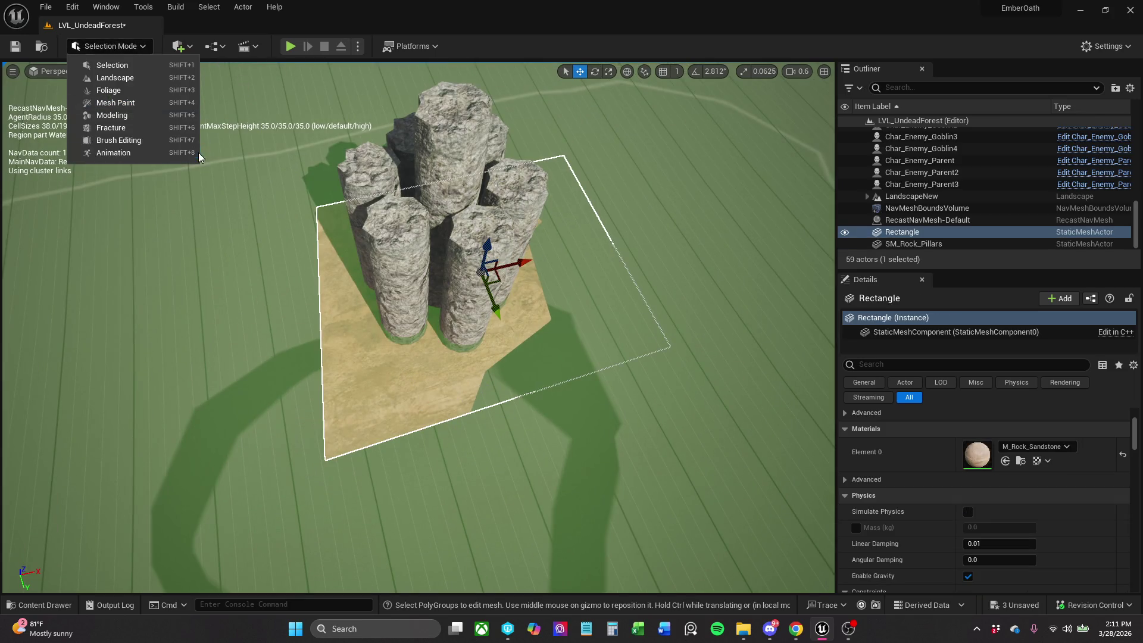
click(138, 118)
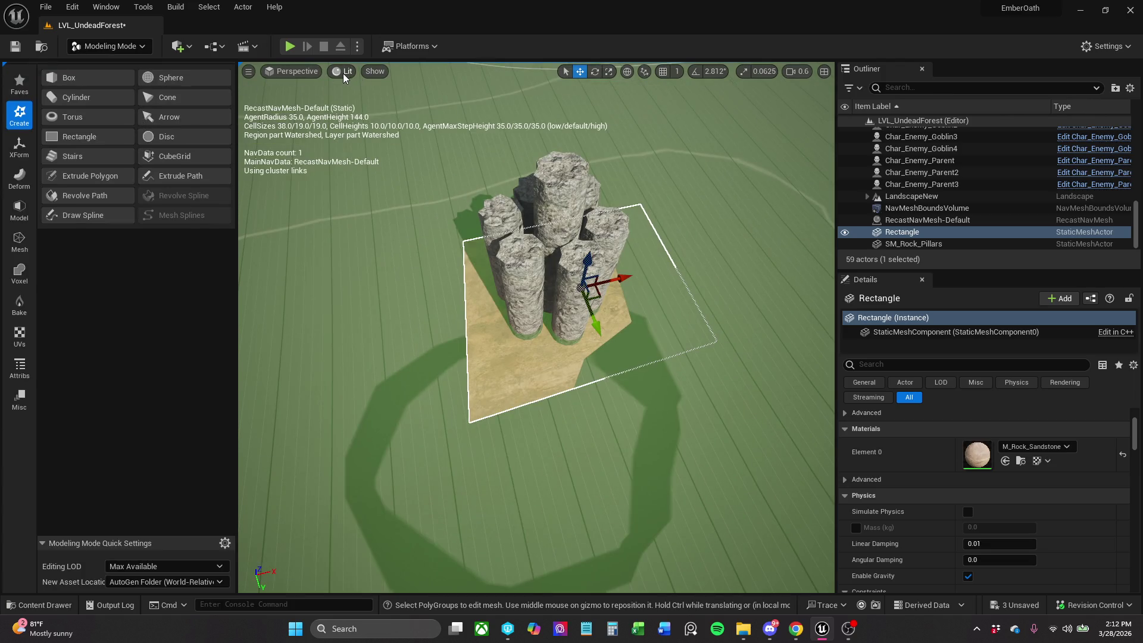
click(19, 210)
click(87, 80)
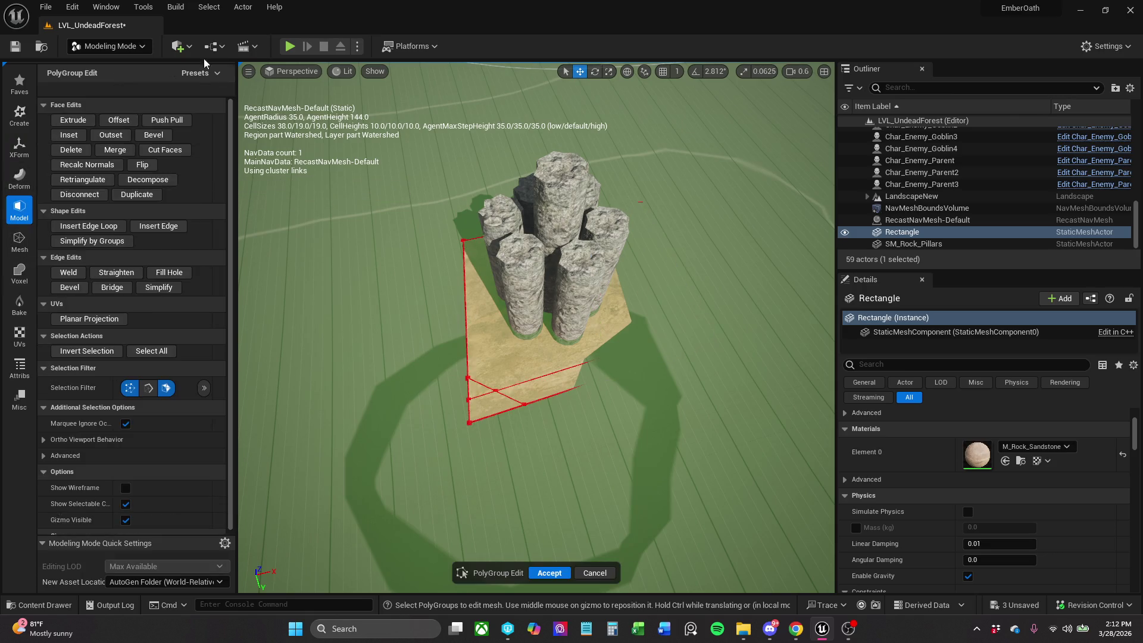
click(351, 71)
click(393, 189)
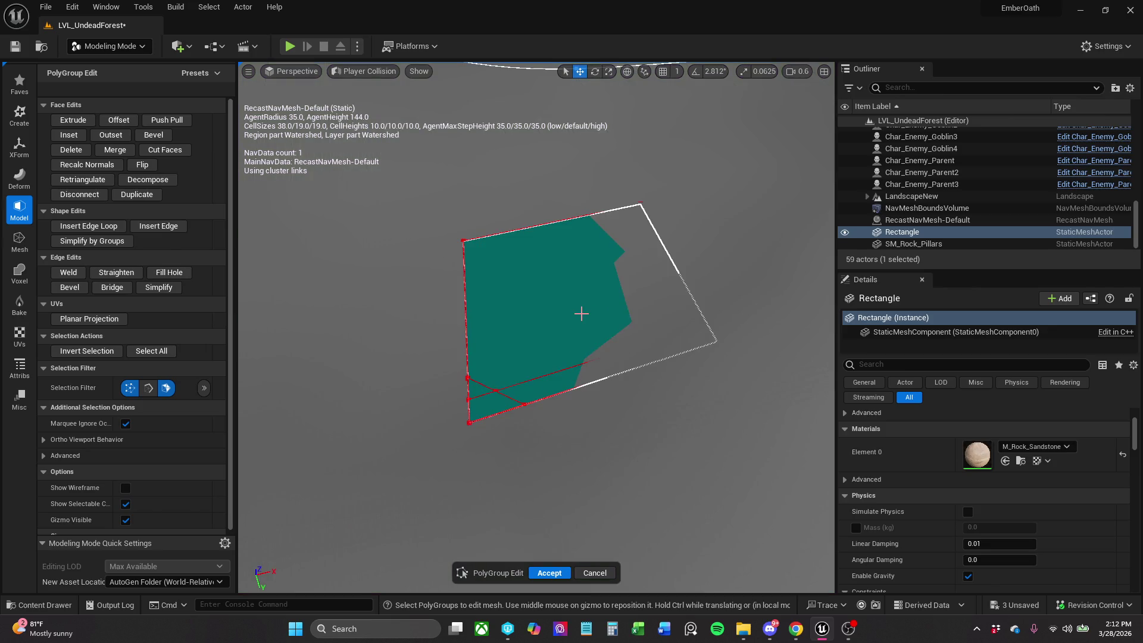
scroll(374, 303, up, 5)
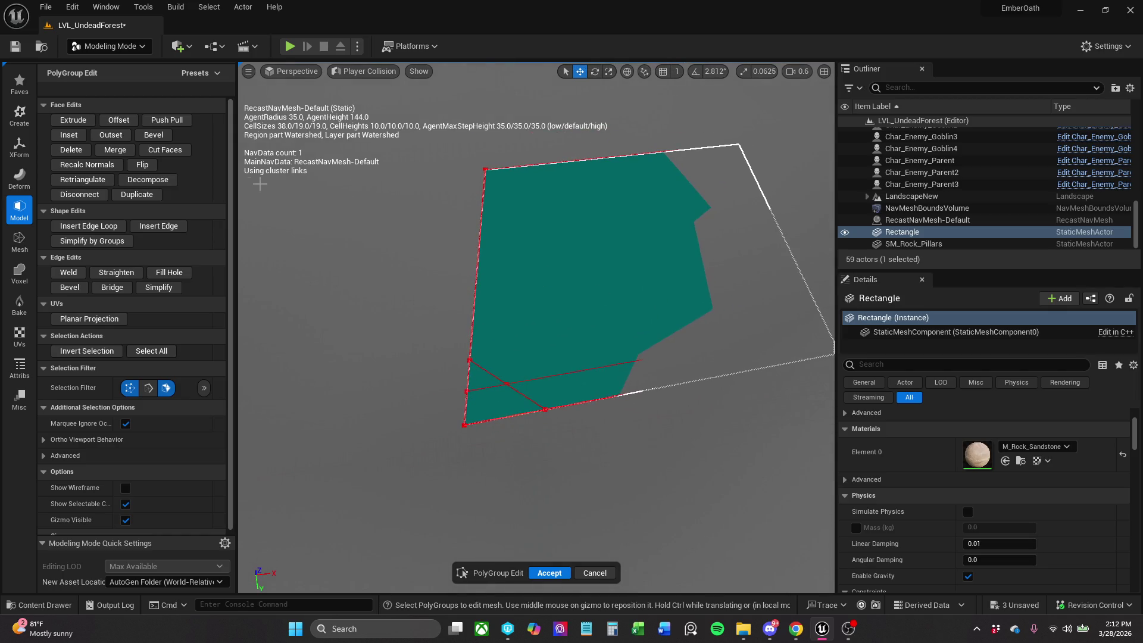
Cut the base's face from the top edge to the left edge and accept.
click(170, 149)
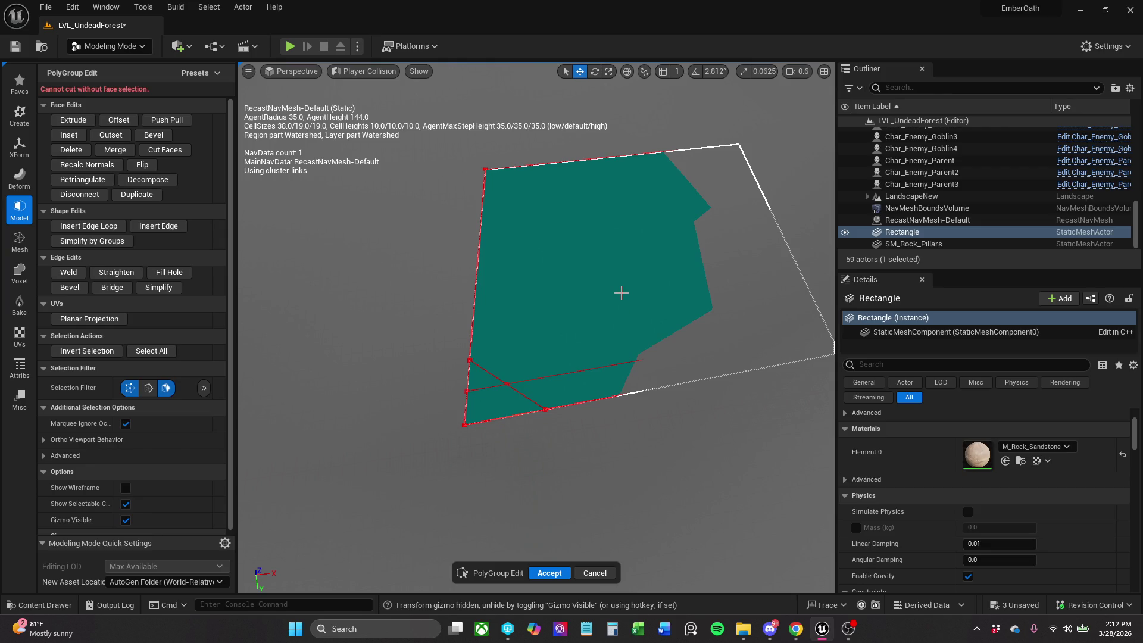
click(621, 293)
click(167, 150)
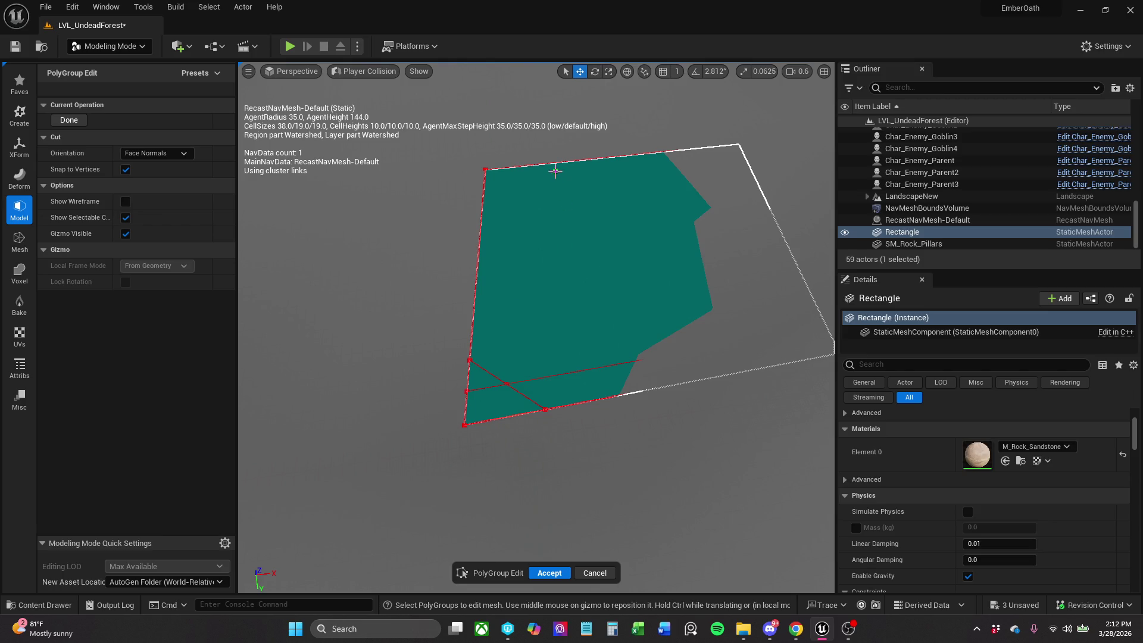
click(506, 172)
click(487, 189)
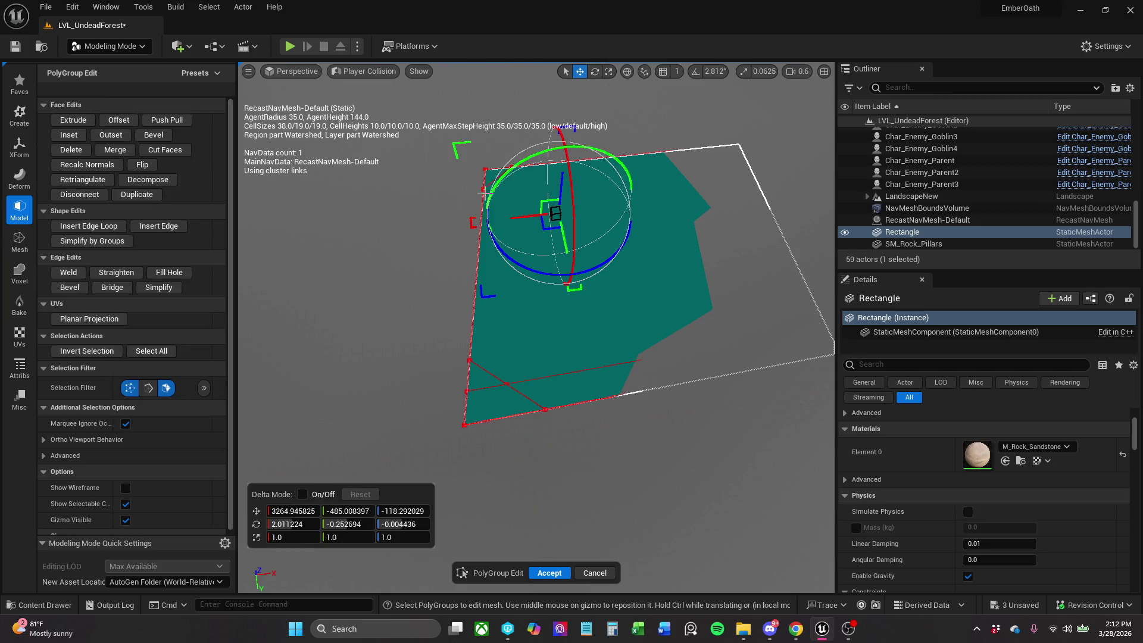
click(479, 263)
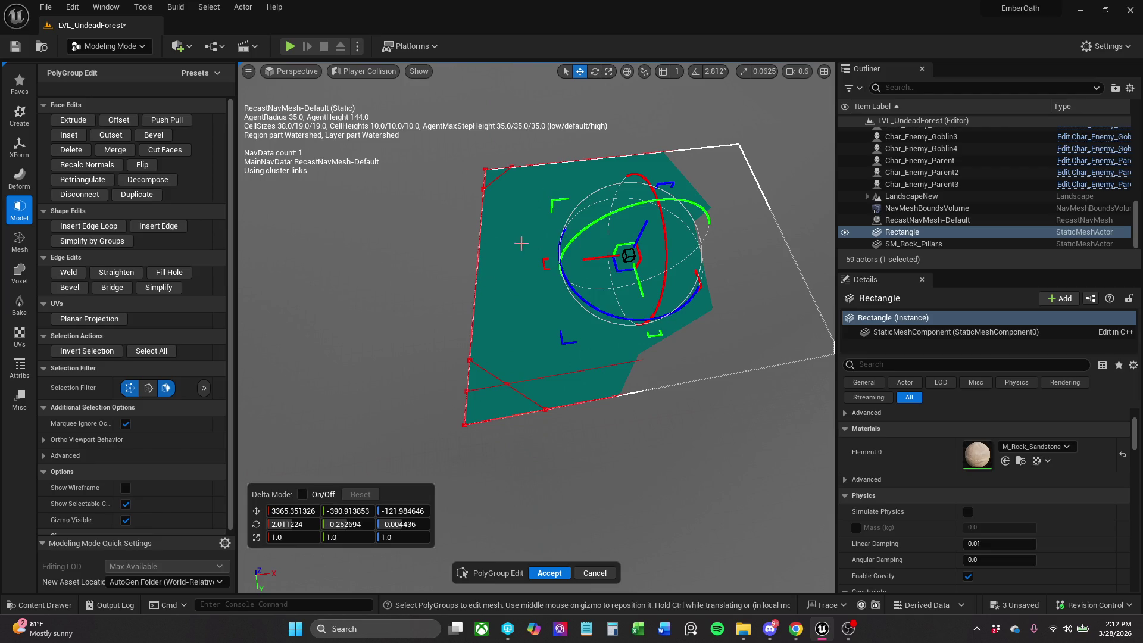
click(549, 573)
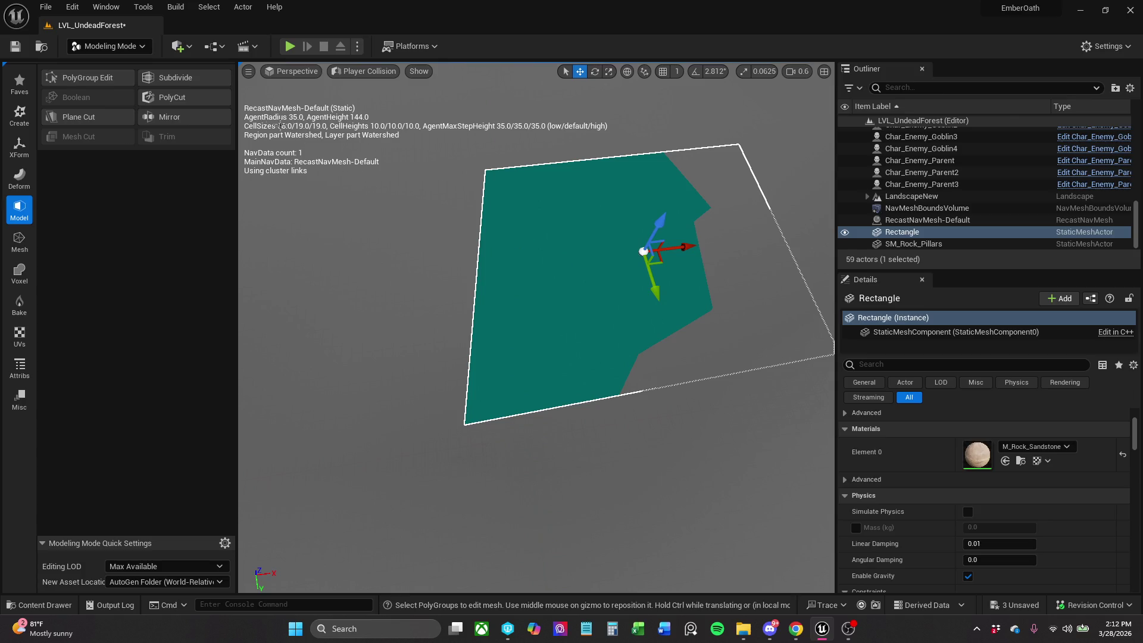
Add a second cut from the top edge through the face and accept.
click(113, 78)
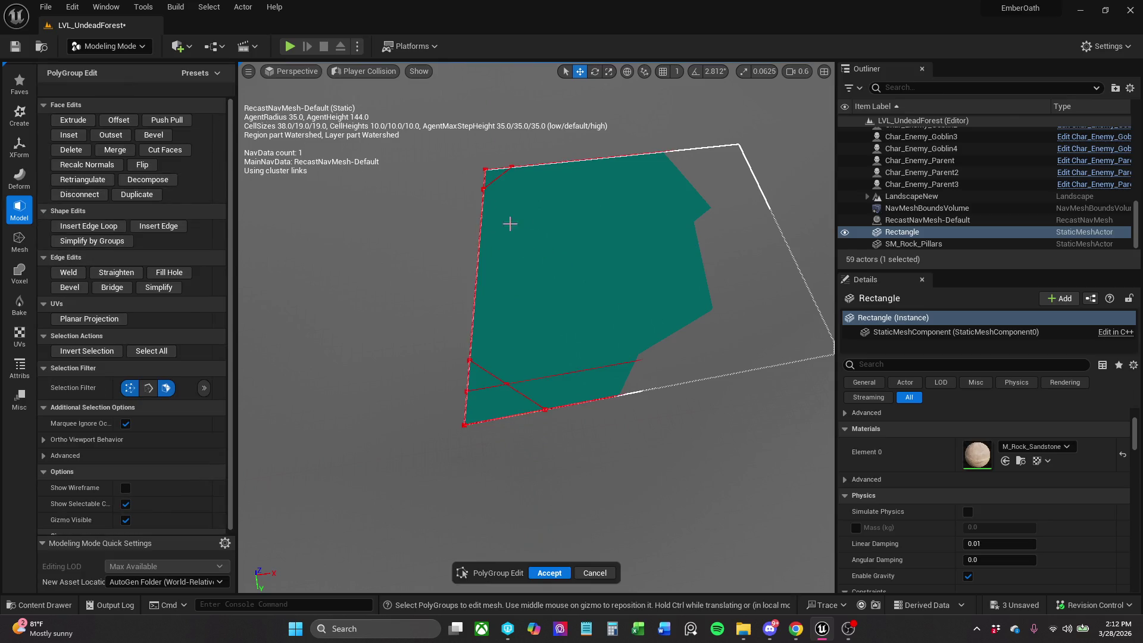
click(552, 263)
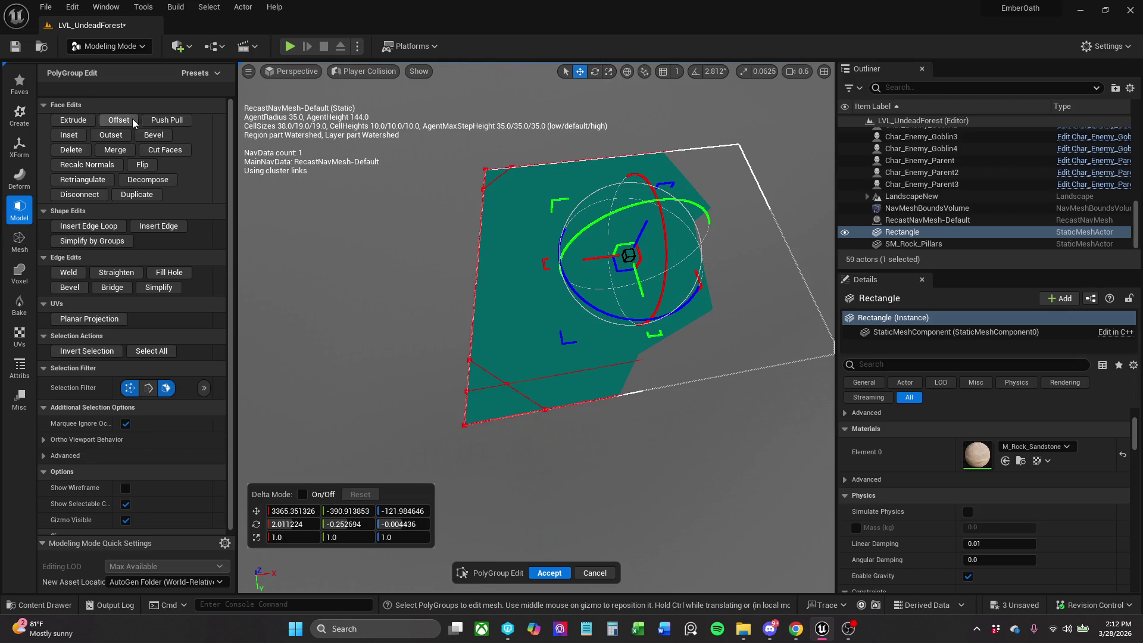
click(166, 149)
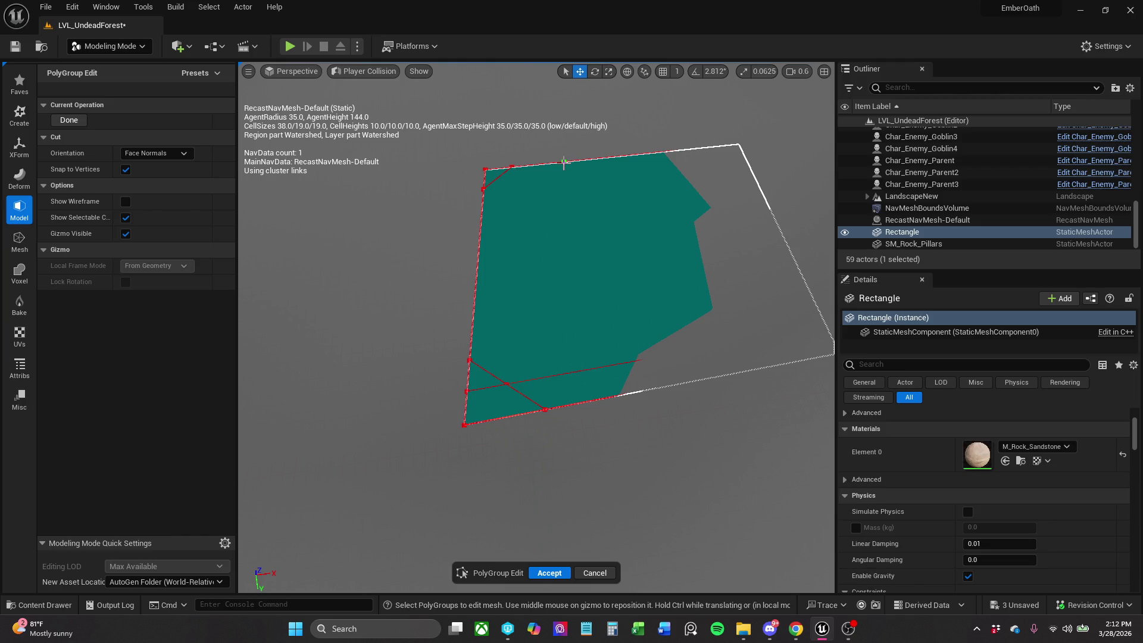
click(564, 161)
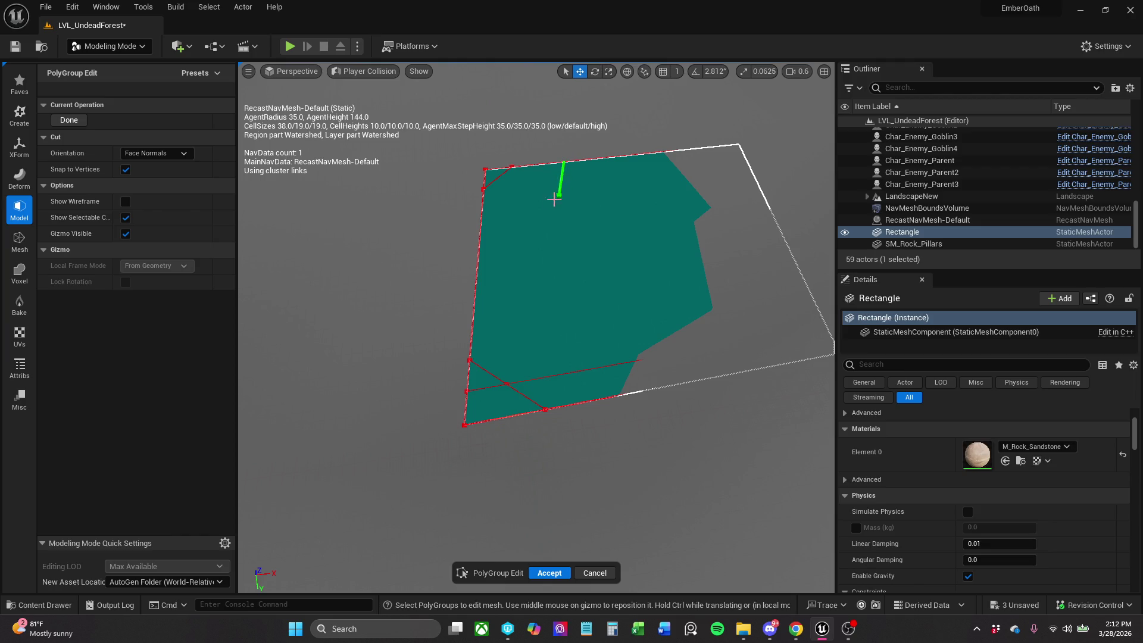
click(561, 234)
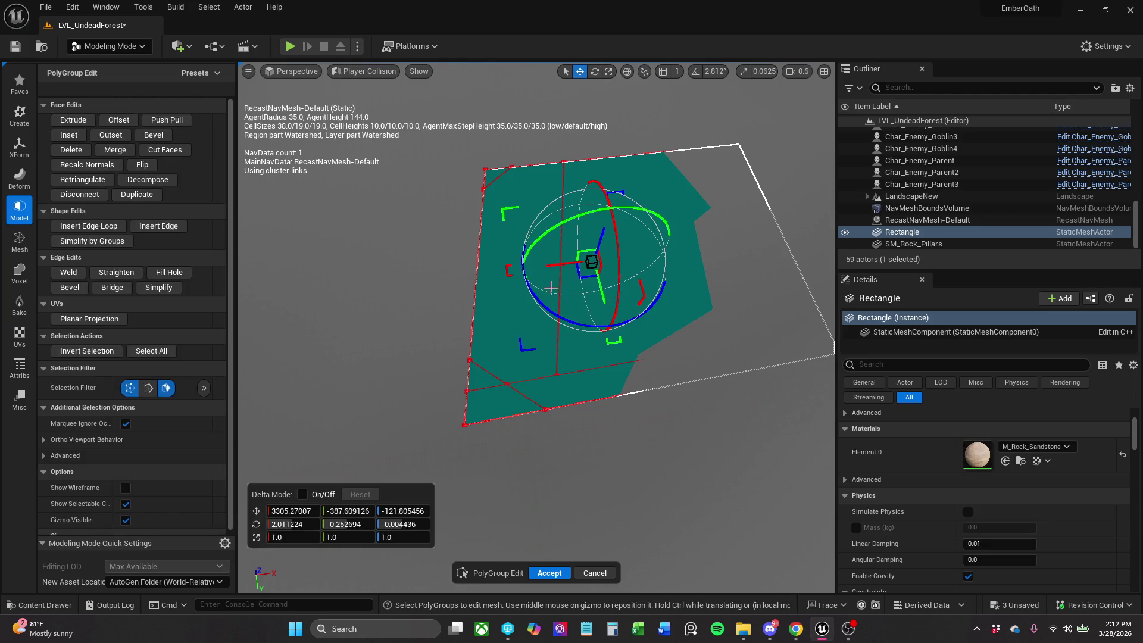
click(558, 574)
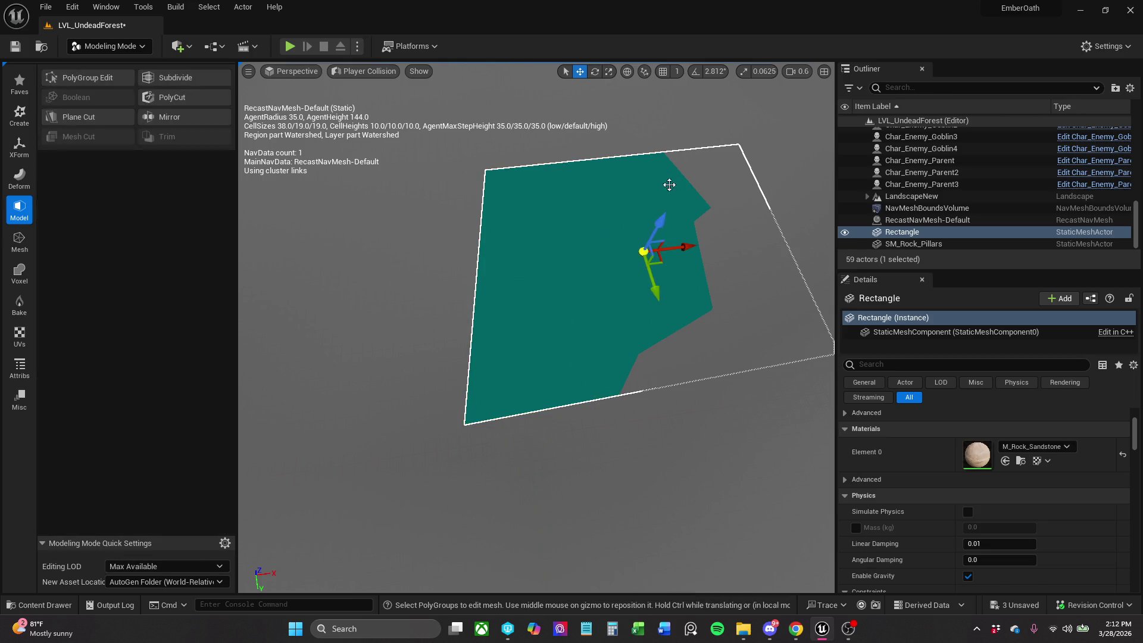
Add a third cut across the top-right edge and accept it.
click(116, 79)
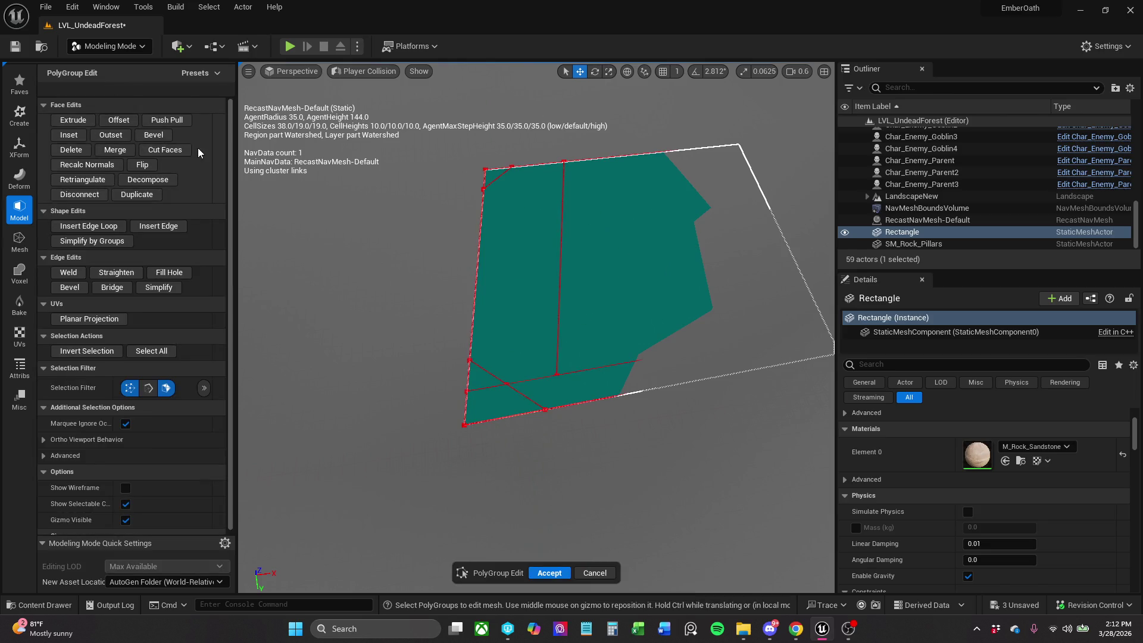
click(619, 240)
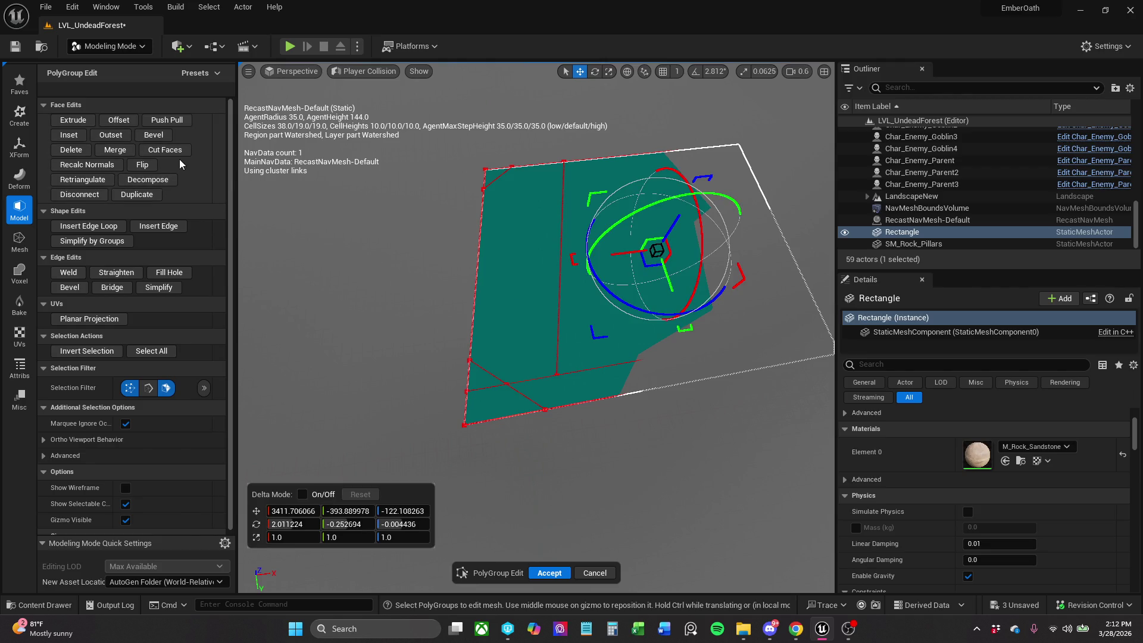
click(165, 150)
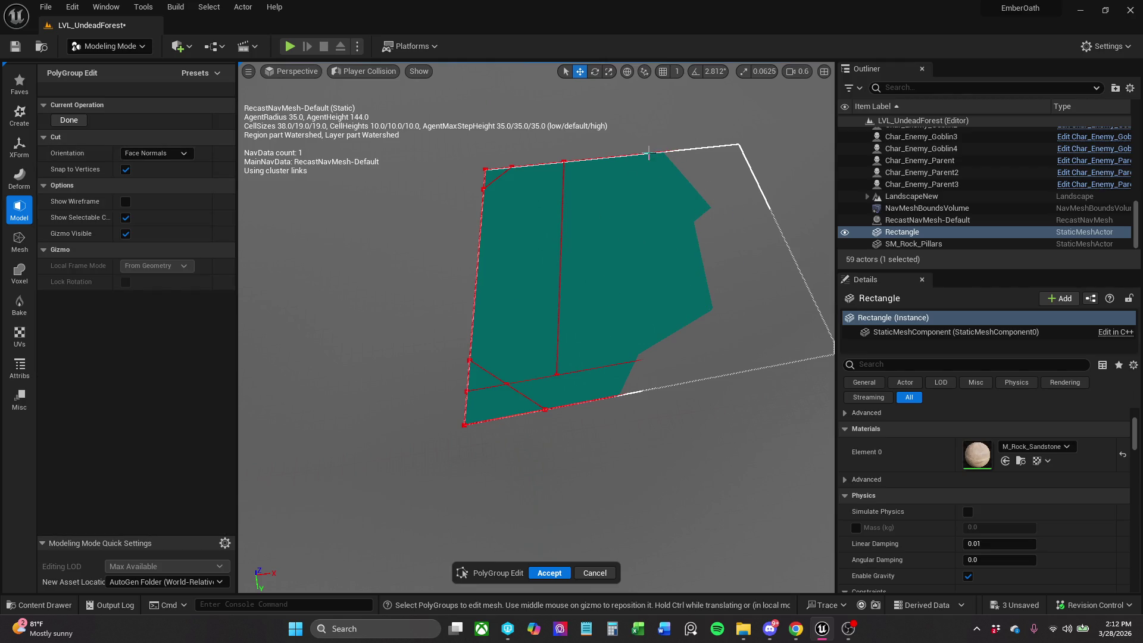
click(674, 151)
click(743, 168)
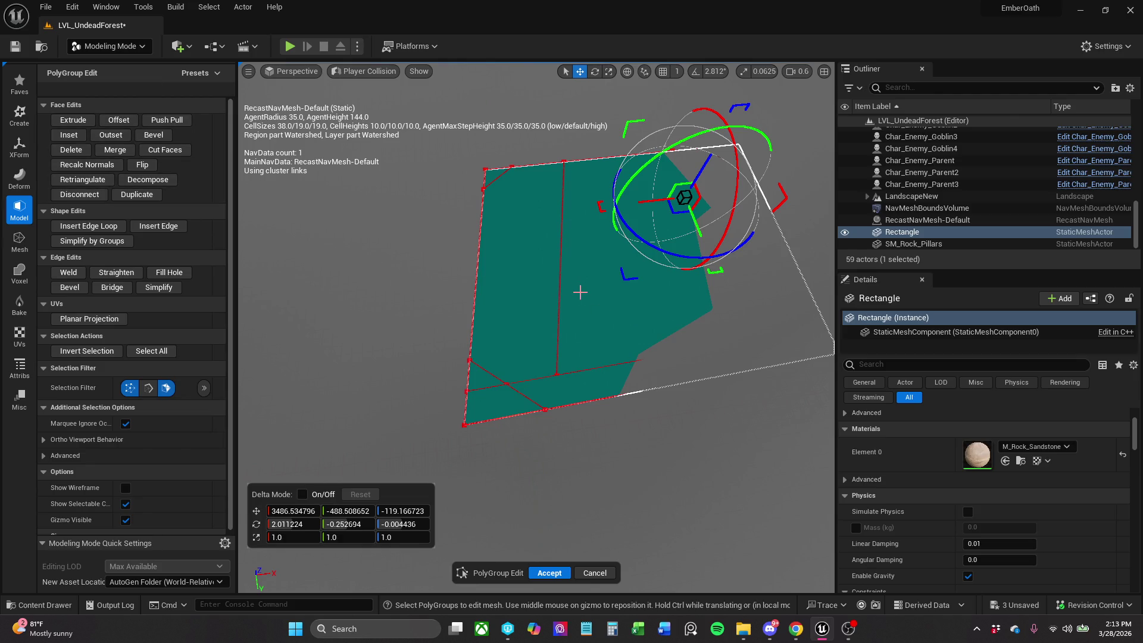
drag(513, 311, 619, 315)
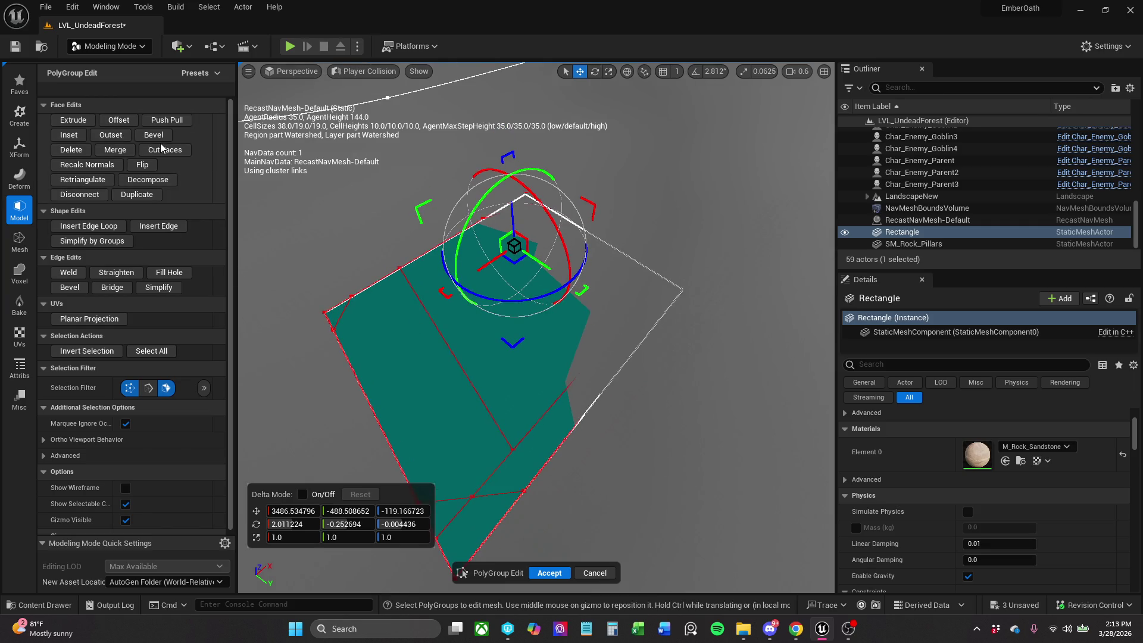
click(183, 153)
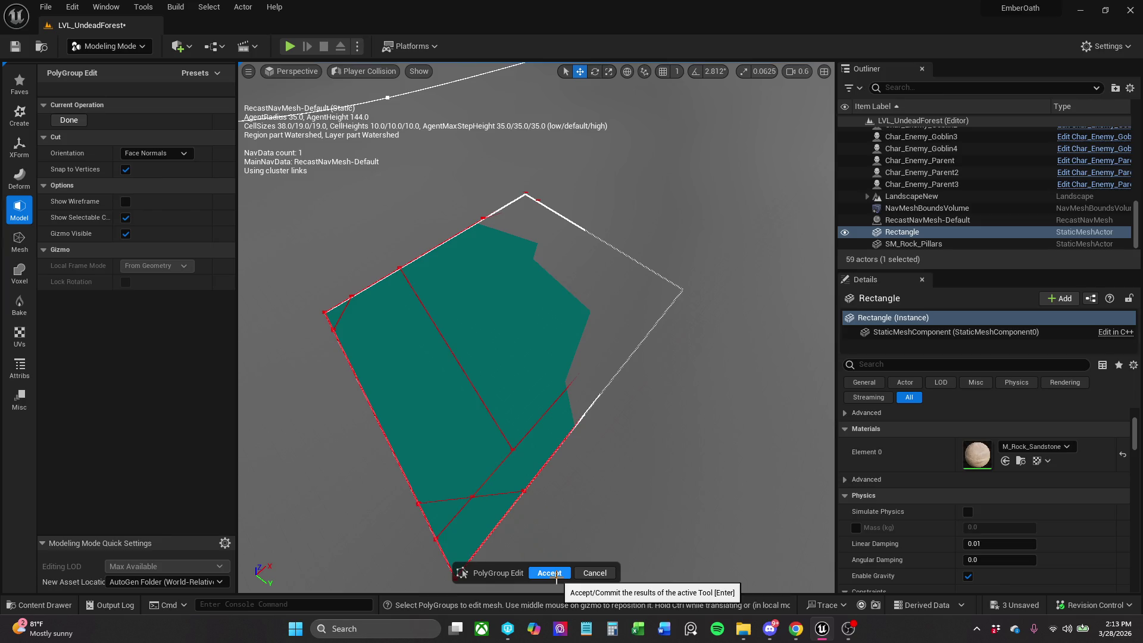
click(555, 574)
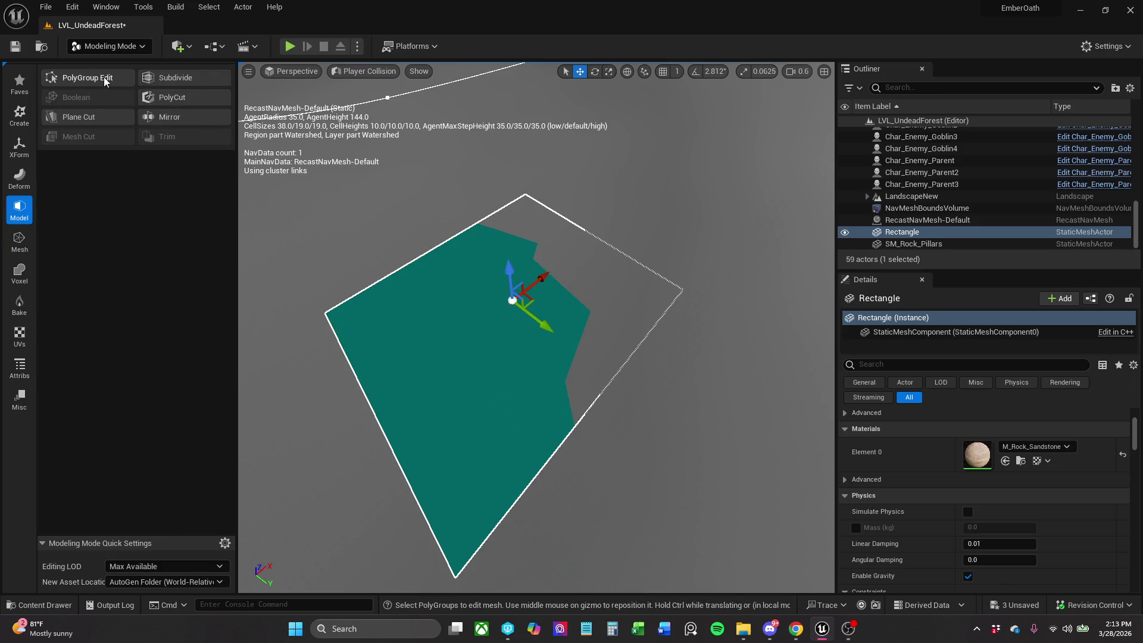
Run a PolyGroup Edit with Cut Faces on the base's face and accept it.
click(105, 79)
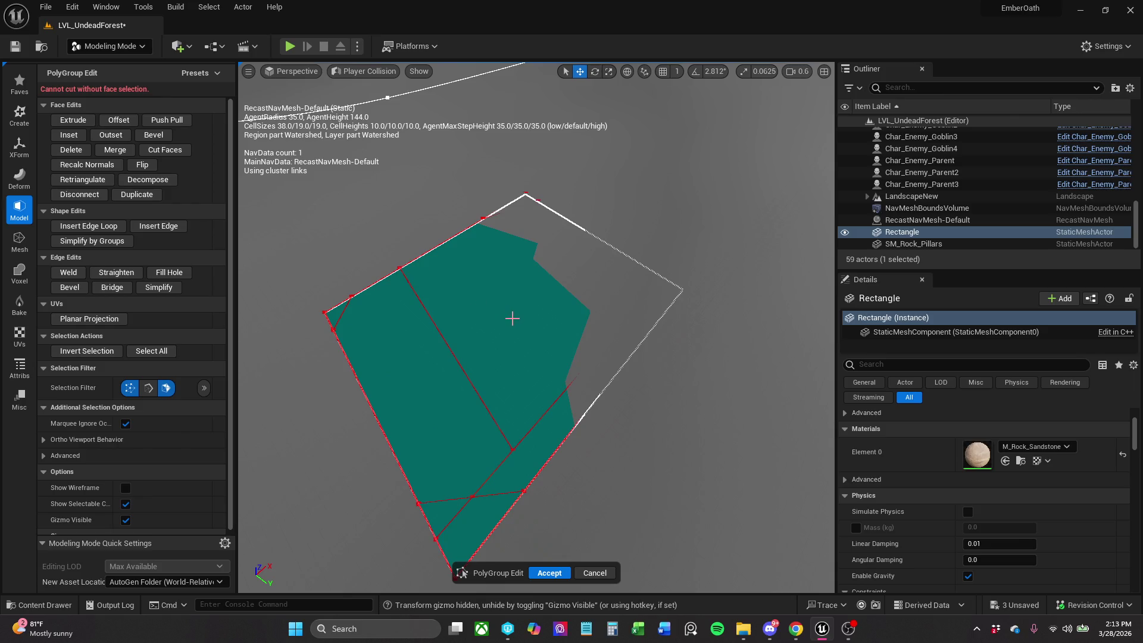
click(512, 318)
click(165, 149)
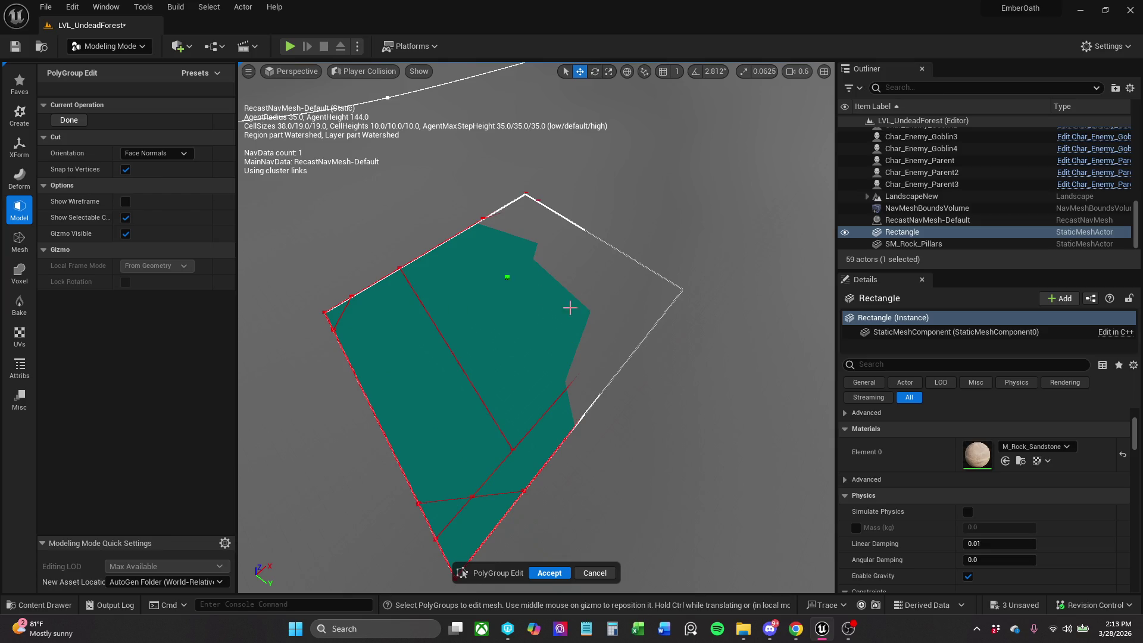
click(549, 572)
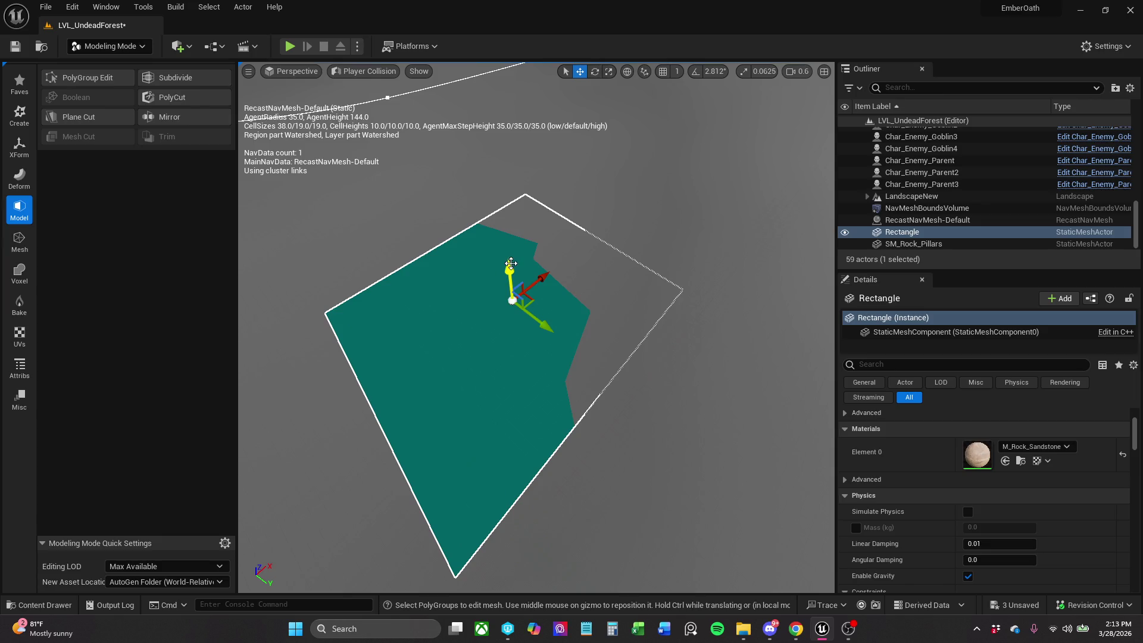
drag(511, 263, 493, 238)
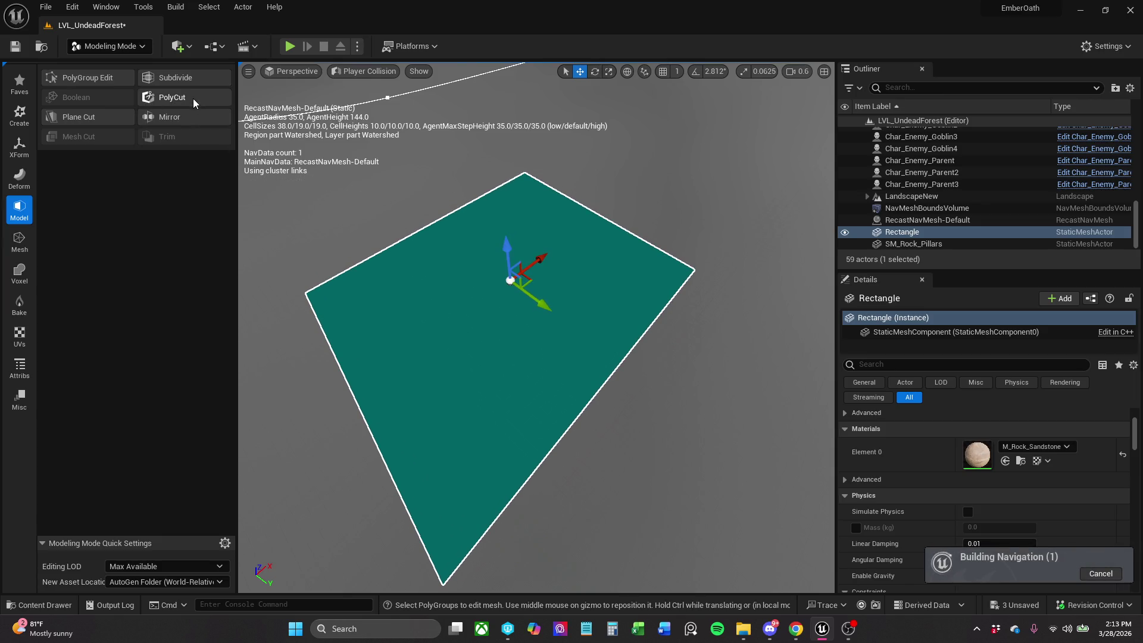
Cut the base's face from the upper-right edge across the surface.
click(113, 81)
click(568, 282)
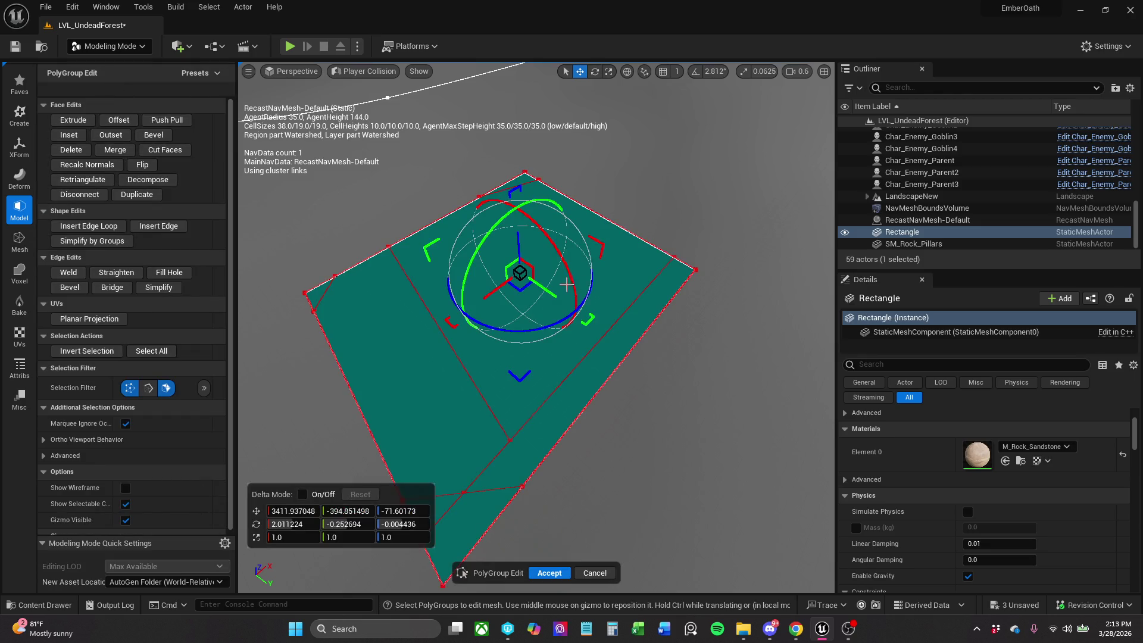
click(164, 150)
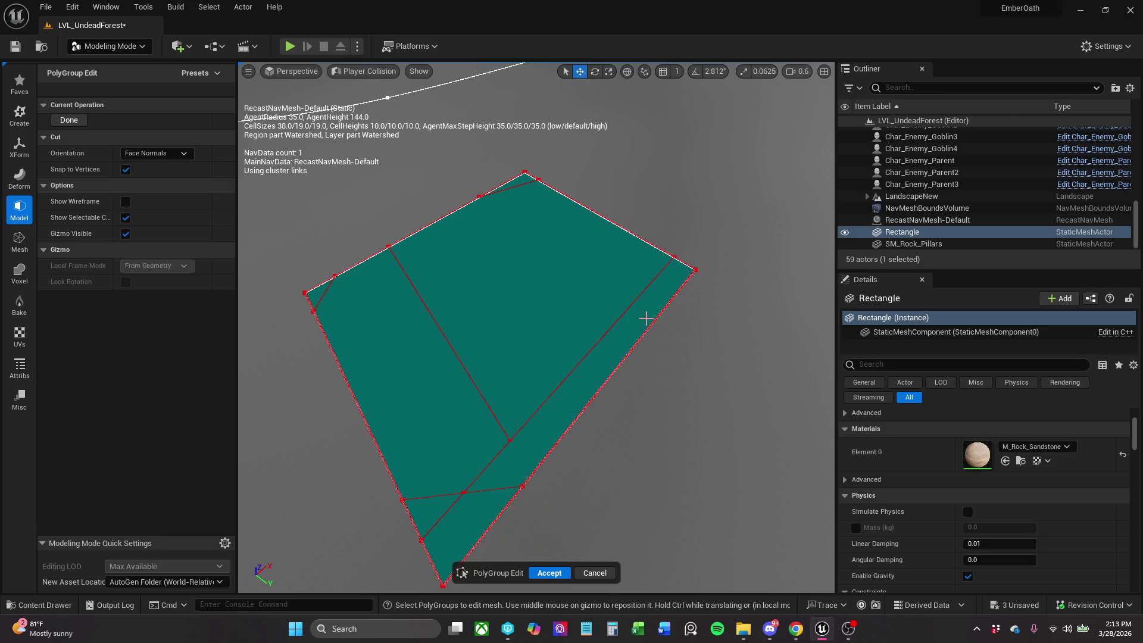
click(647, 242)
click(628, 305)
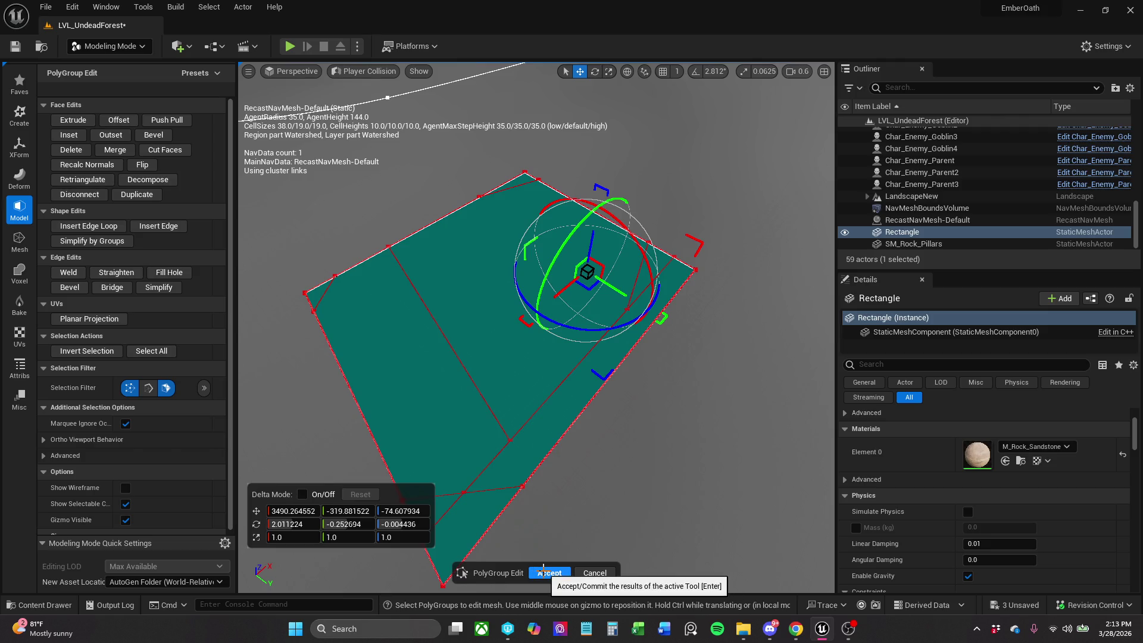
Draw further cuts, finish them with Done, and accept the edit.
click(165, 149)
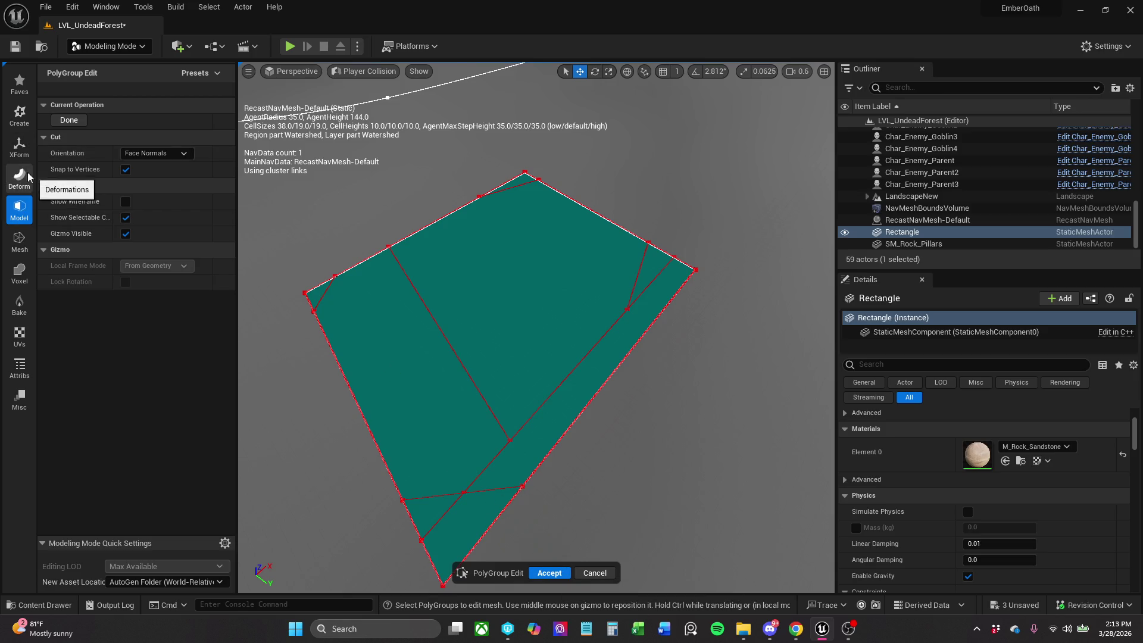
click(69, 120)
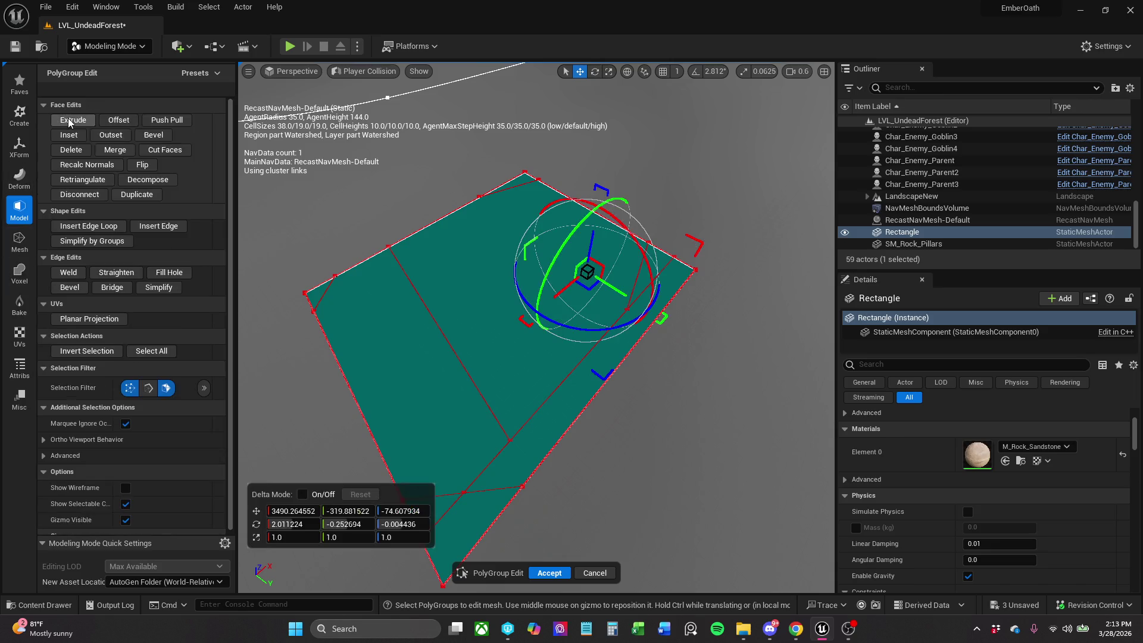
click(161, 150)
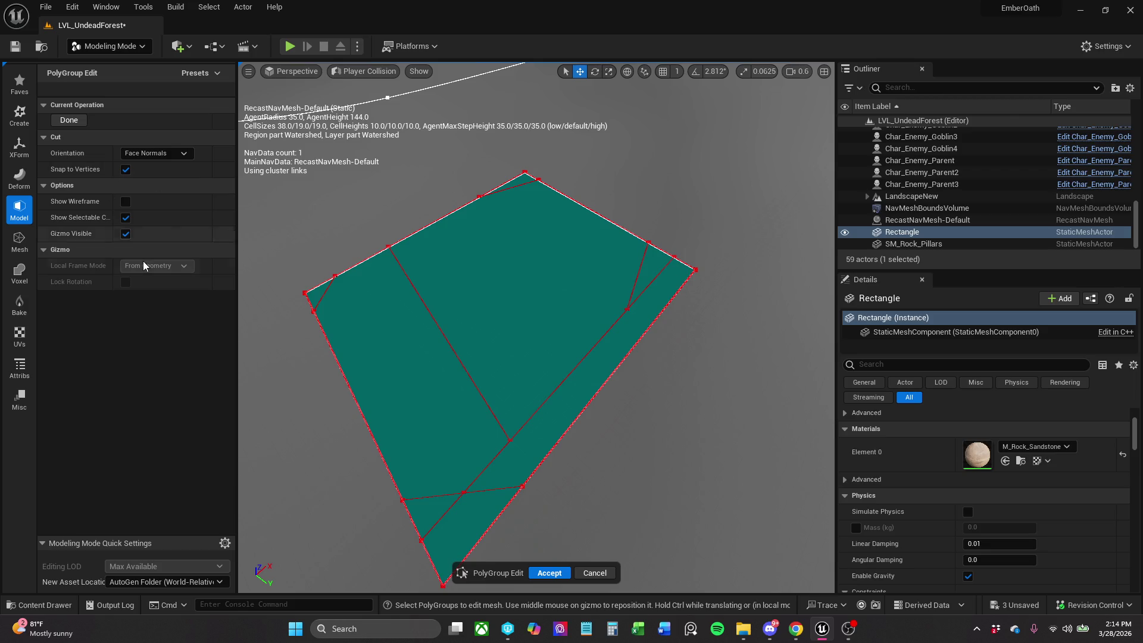
click(549, 572)
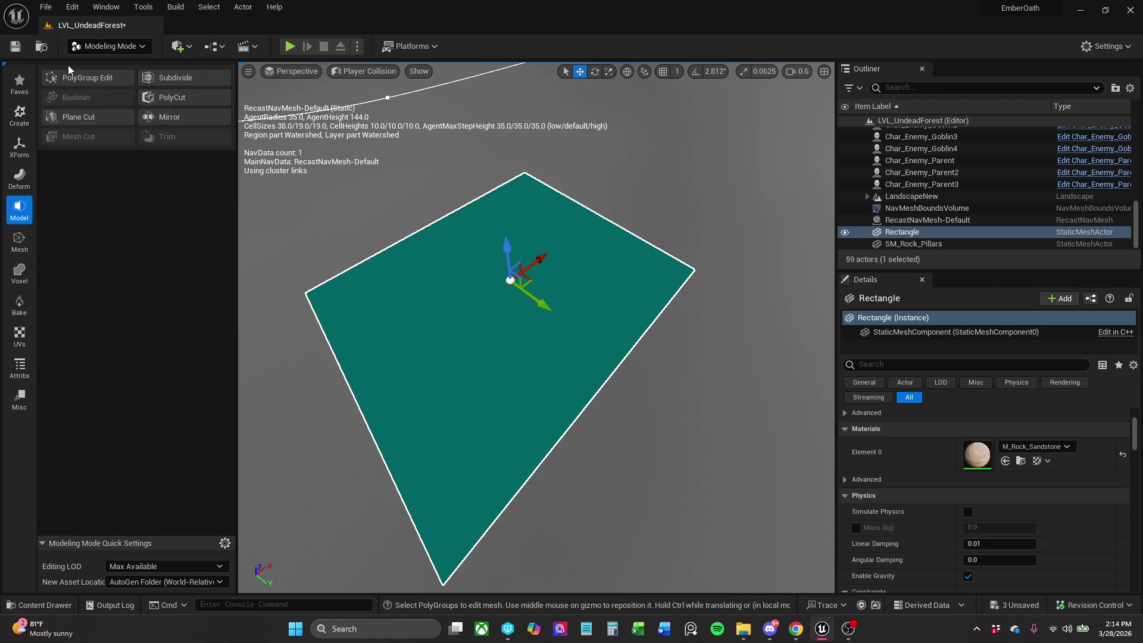
click(74, 80)
Select the Rectangle's face and cut more edges near its border.
click(586, 278)
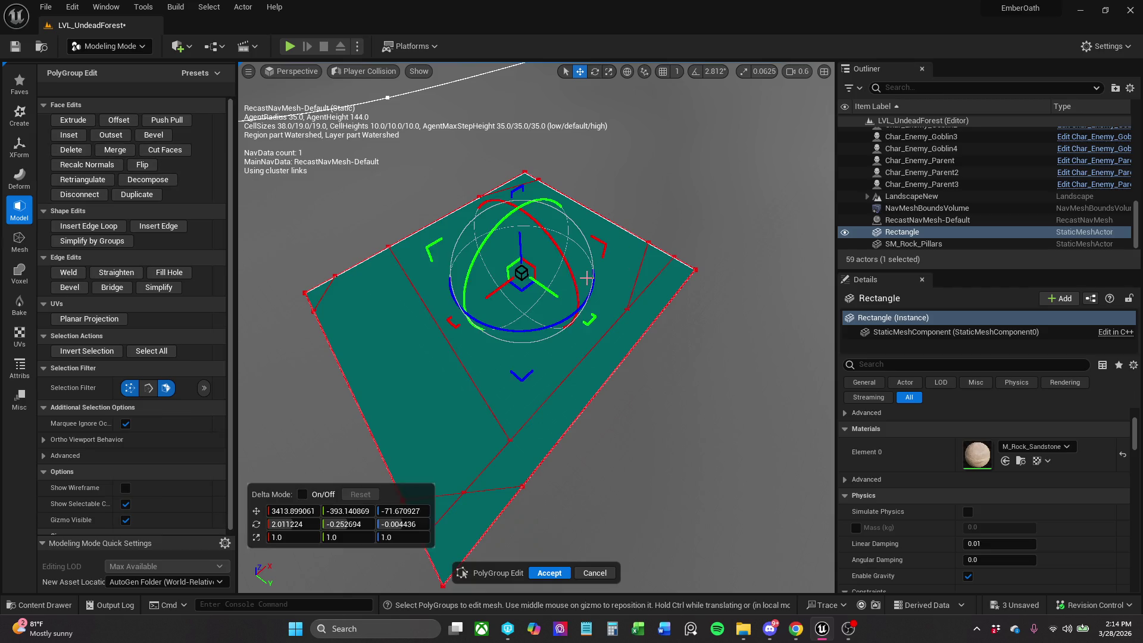
click(173, 151)
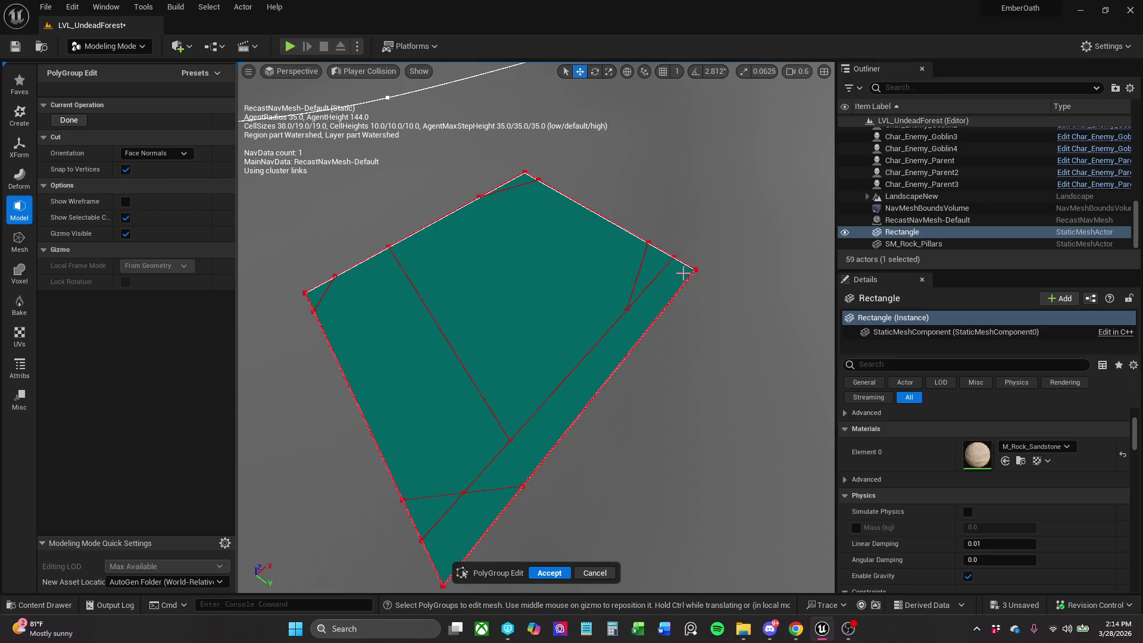
mouse_move(683, 273)
mouse_down()
mouse_move(678, 202)
mouse_move(465, 125)
mouse_up()
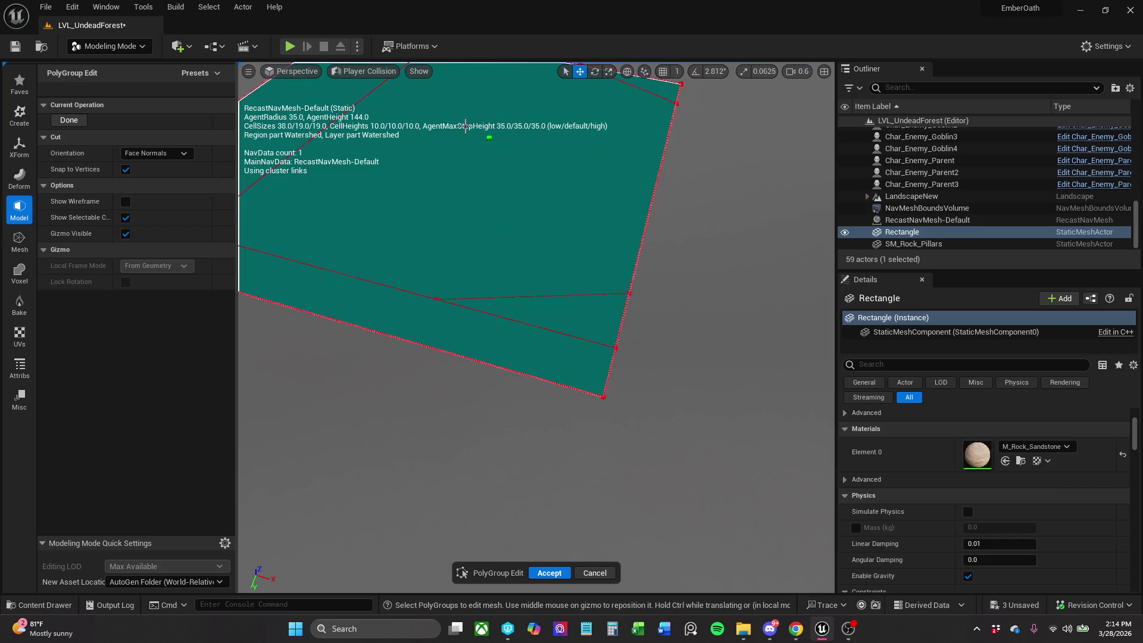
Switch the viewport to Lit, view the base and pillars, and accept the cuts.
click(363, 71)
click(374, 112)
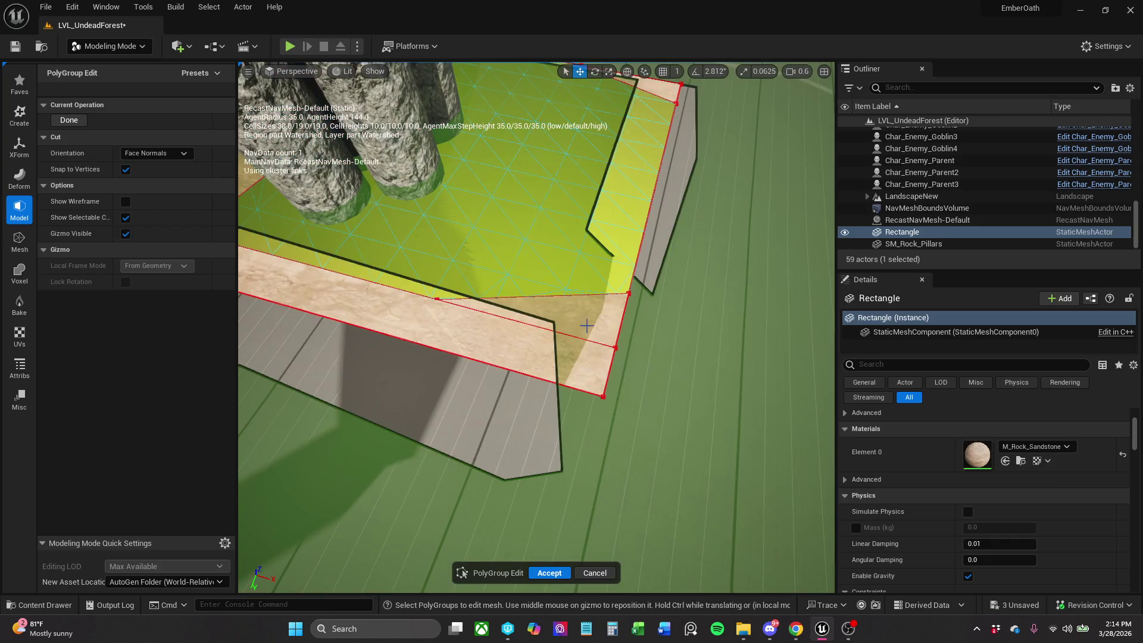
scroll(586, 325, up, 8)
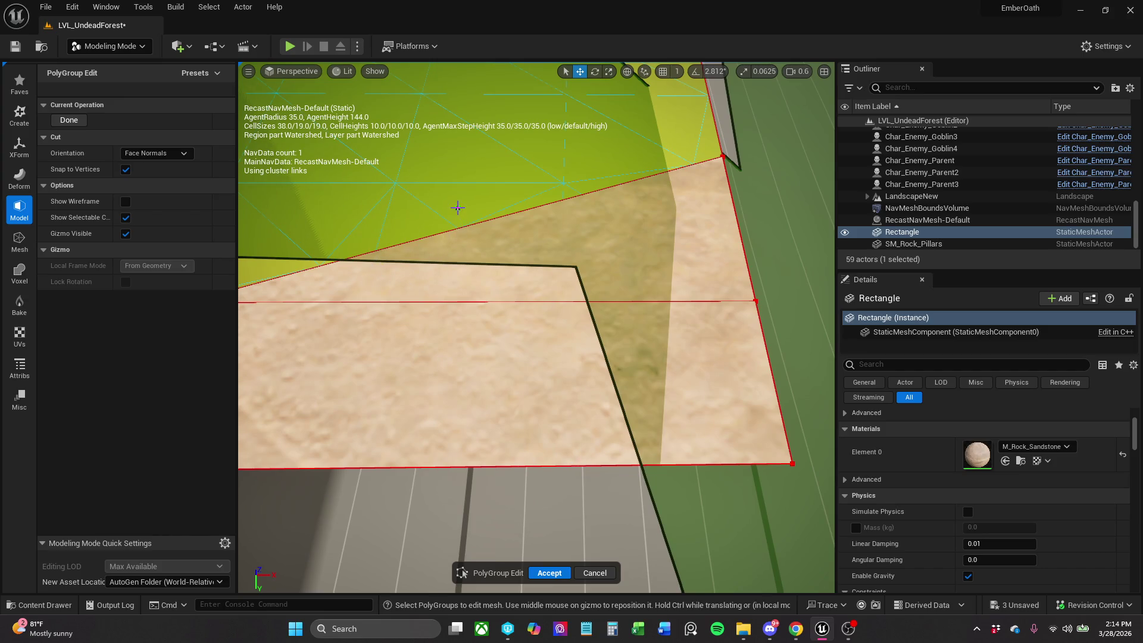
mouse_move(458, 207)
mouse_down()
mouse_move(419, 346)
mouse_move(444, 250)
mouse_up()
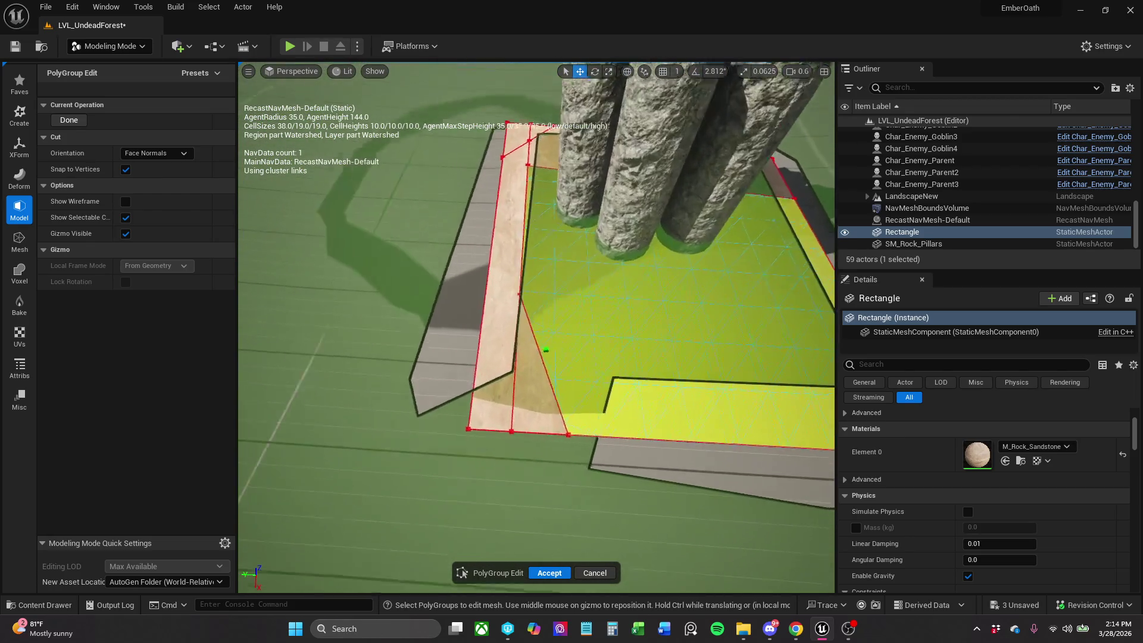
mouse_move(546, 350)
mouse_down()
mouse_move(391, 438)
mouse_move(471, 353)
mouse_up()
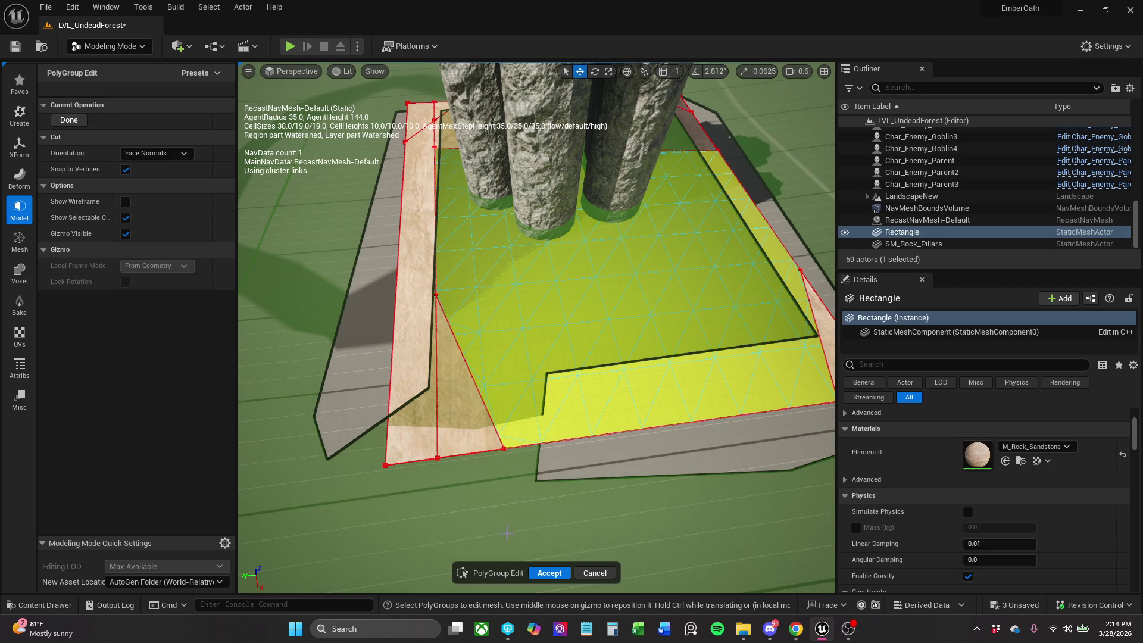
click(549, 572)
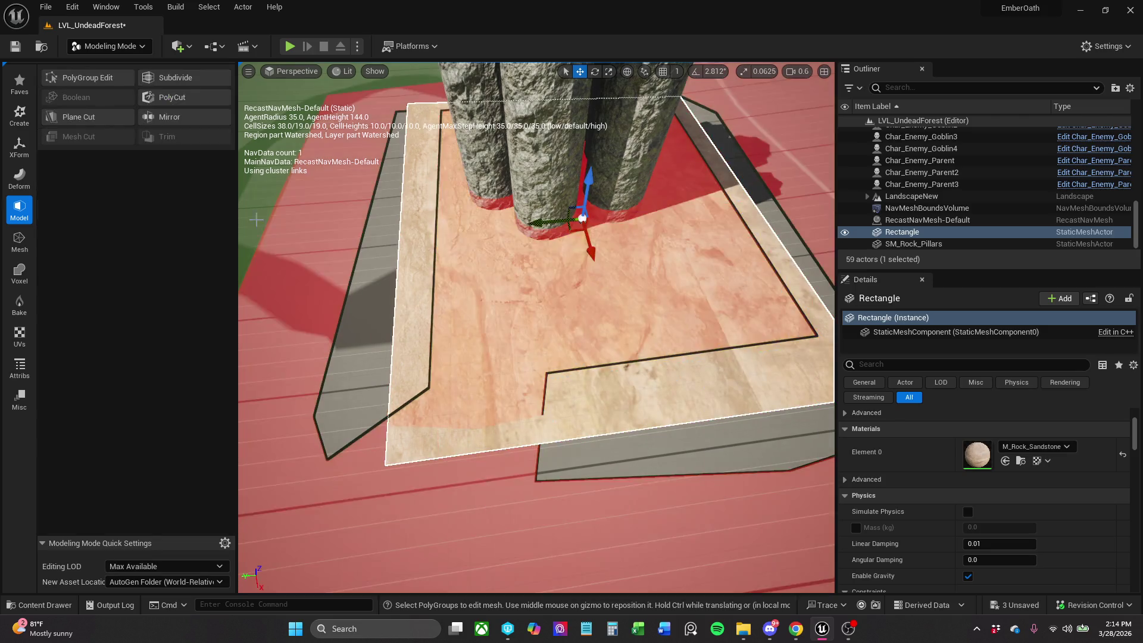
Filter selection to vertices and pull the base's lower-left corner vertex outward.
click(106, 78)
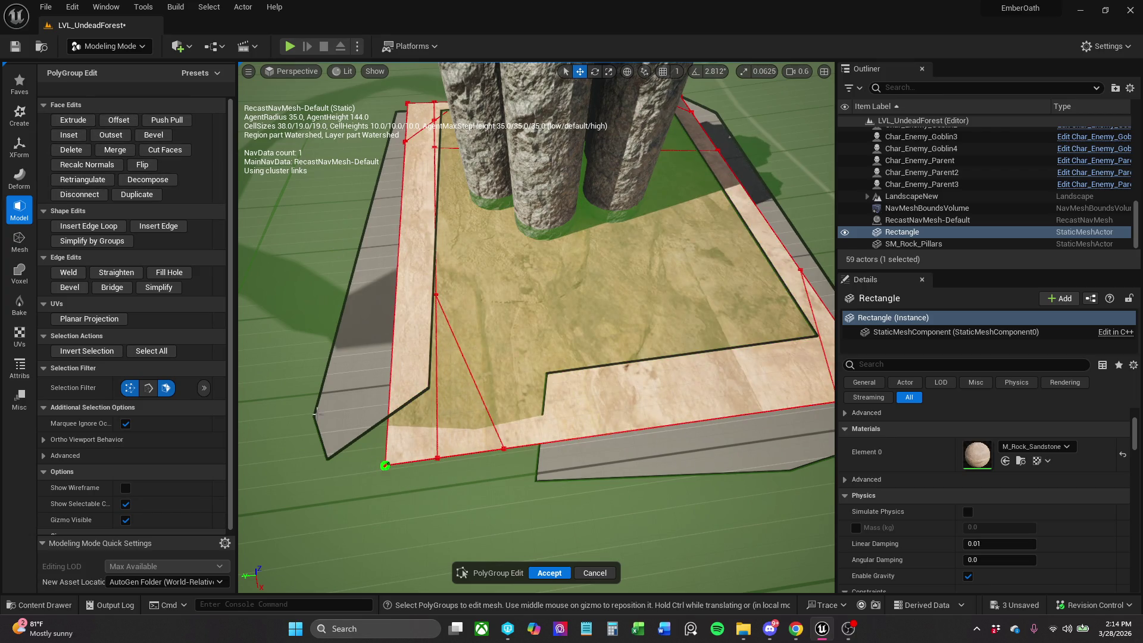
click(169, 388)
click(386, 465)
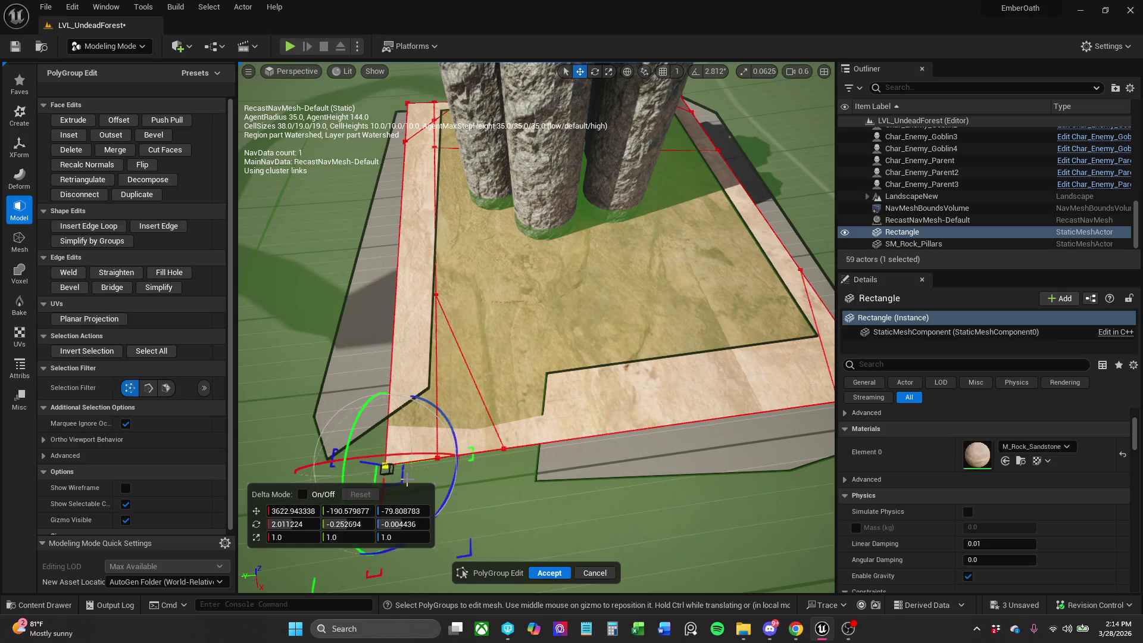
drag(403, 479, 321, 527)
click(154, 135)
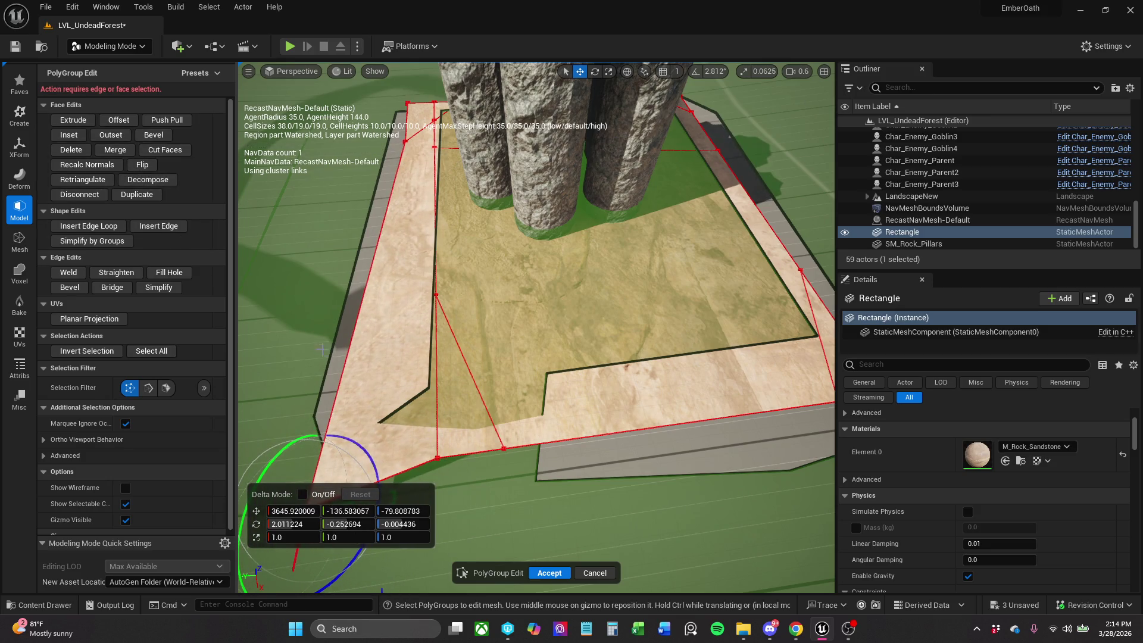
key(f)
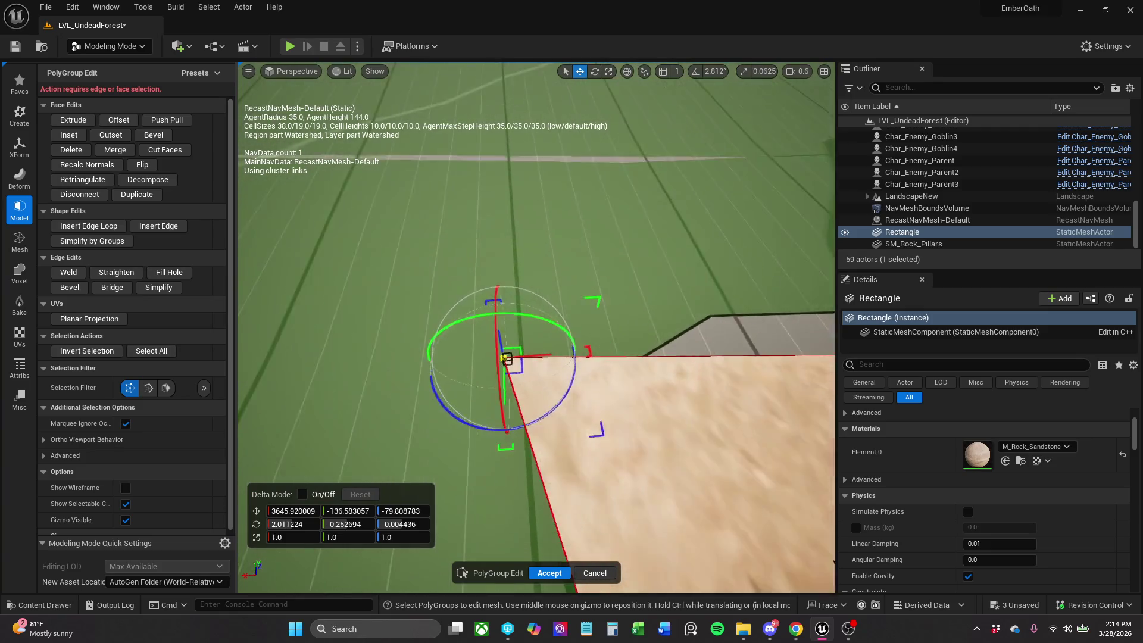
mouse_move(336, 478)
mouse_down()
mouse_move(381, 478)
mouse_move(336, 478)
mouse_up()
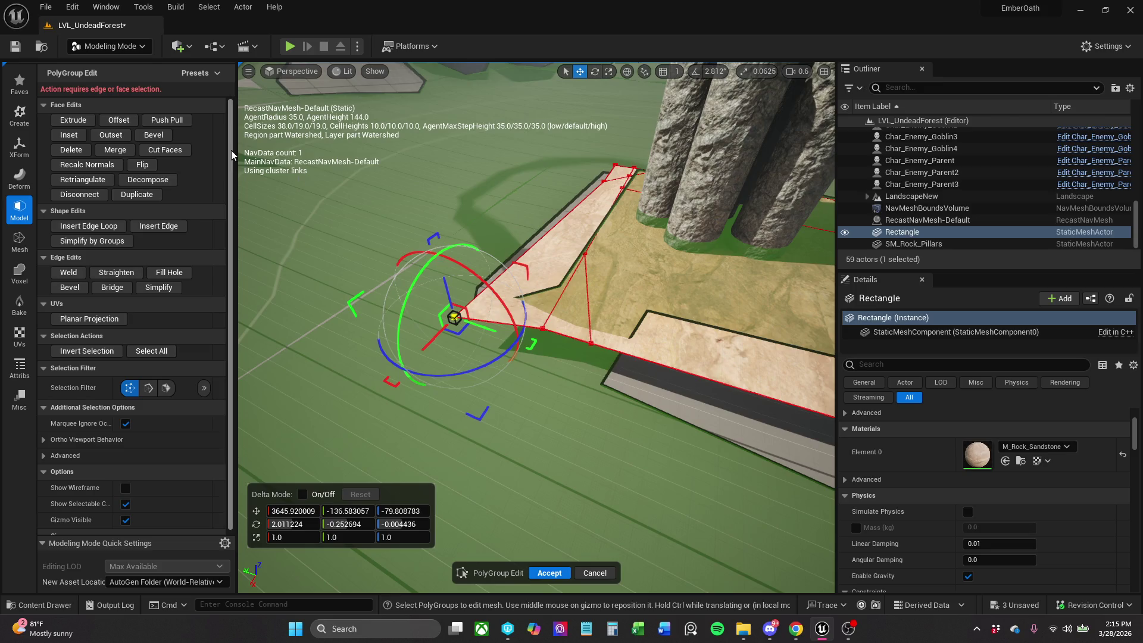
Enable edge selection and bevel the edge beside the pulled corner.
click(148, 387)
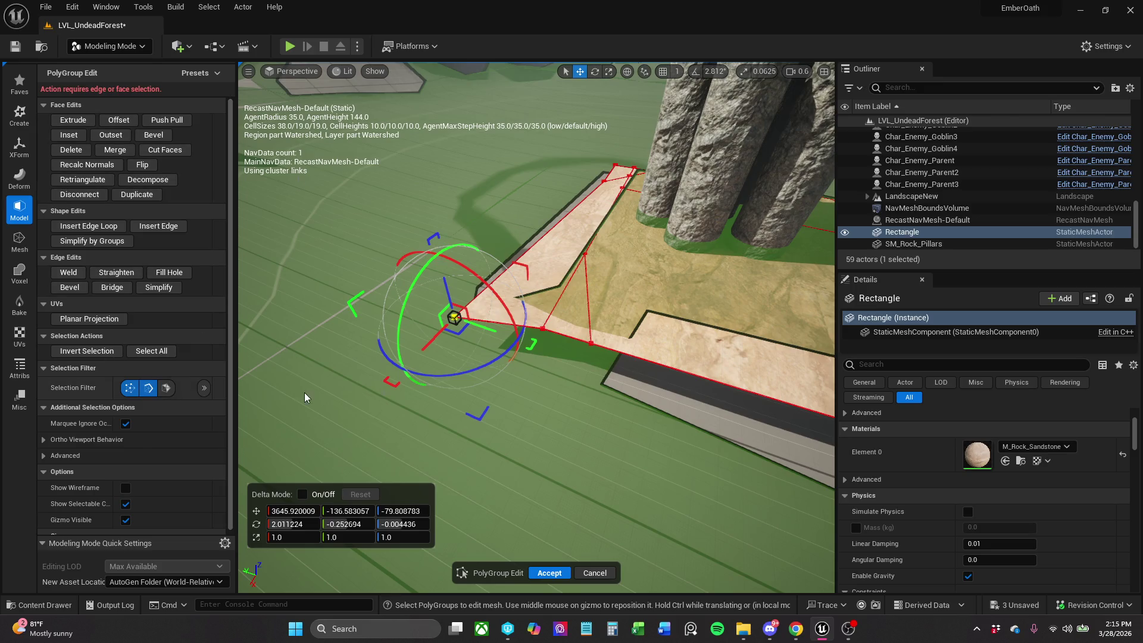
click(498, 321)
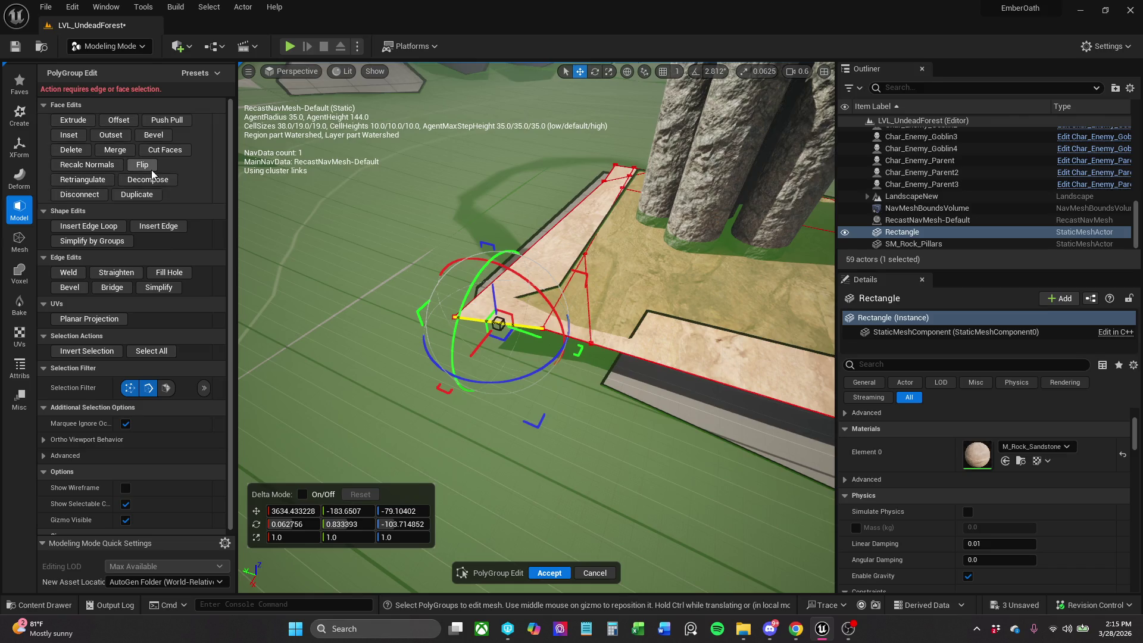
click(152, 134)
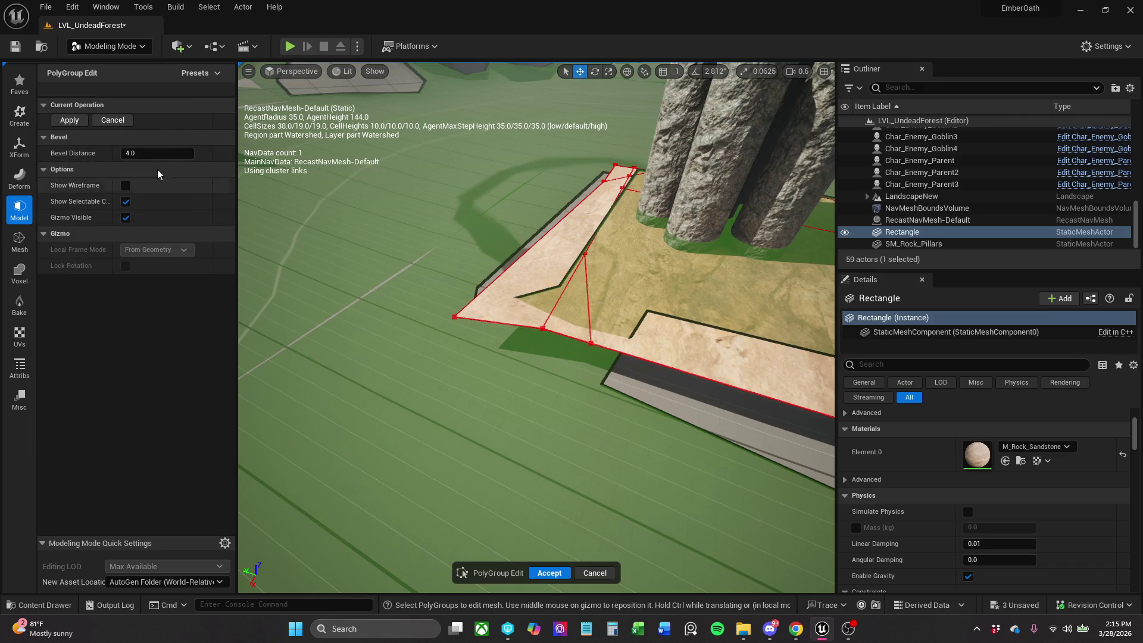
Cancel the bevel, undo the corner move, and select the front corner vertex in a new PolyGroup Edit.
drag(157, 153, 260, 146)
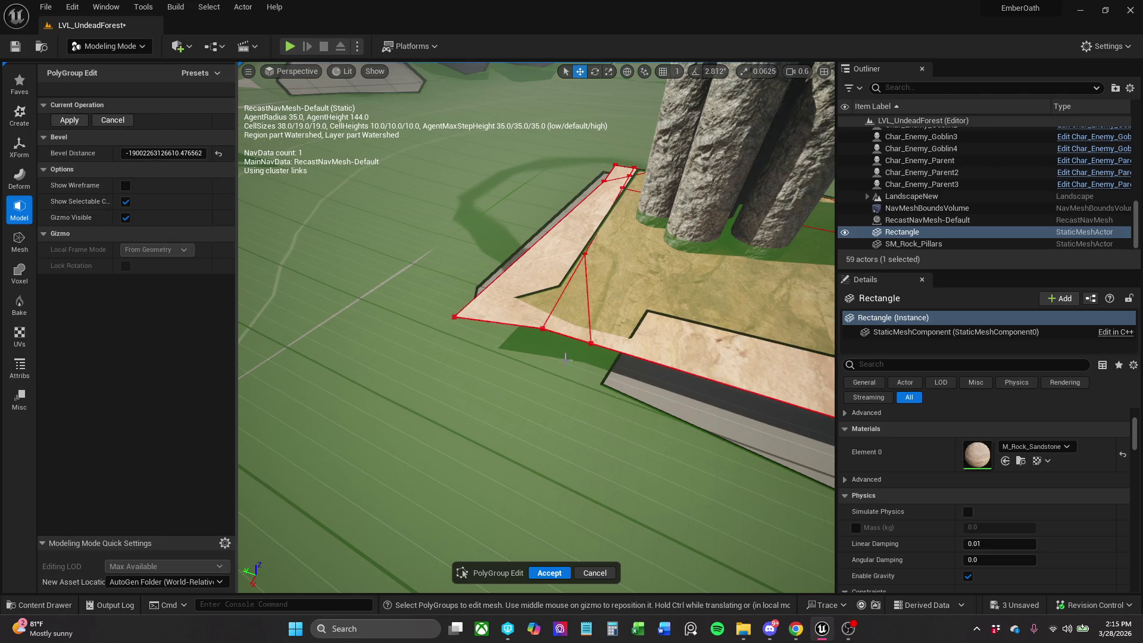
click(595, 572)
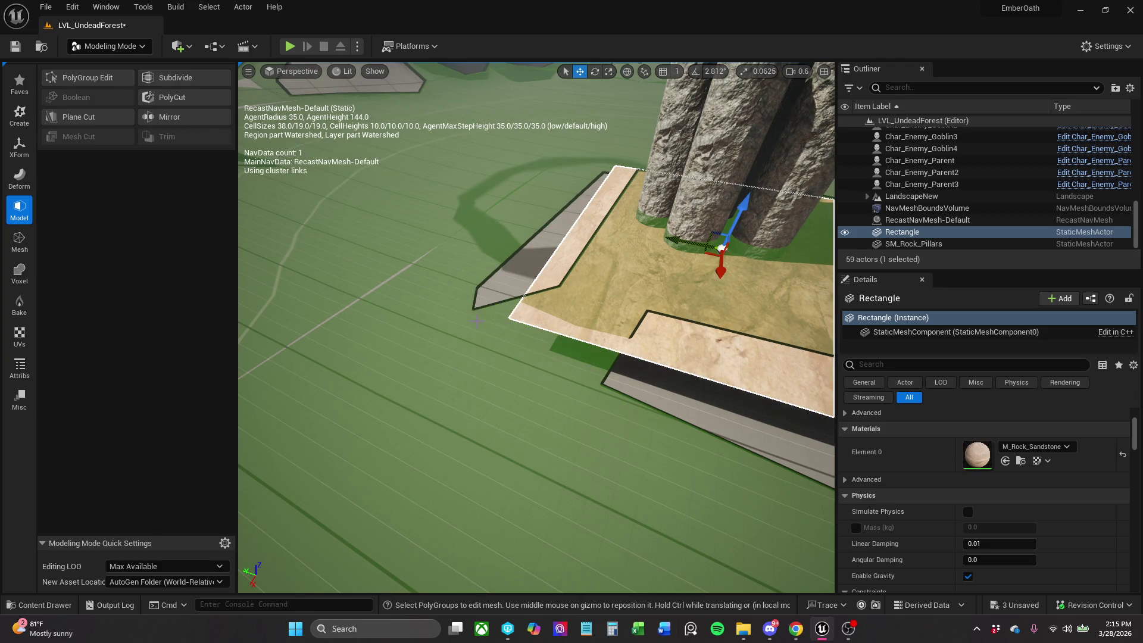
key(ctrl+z)
drag(495, 259, 495, 260)
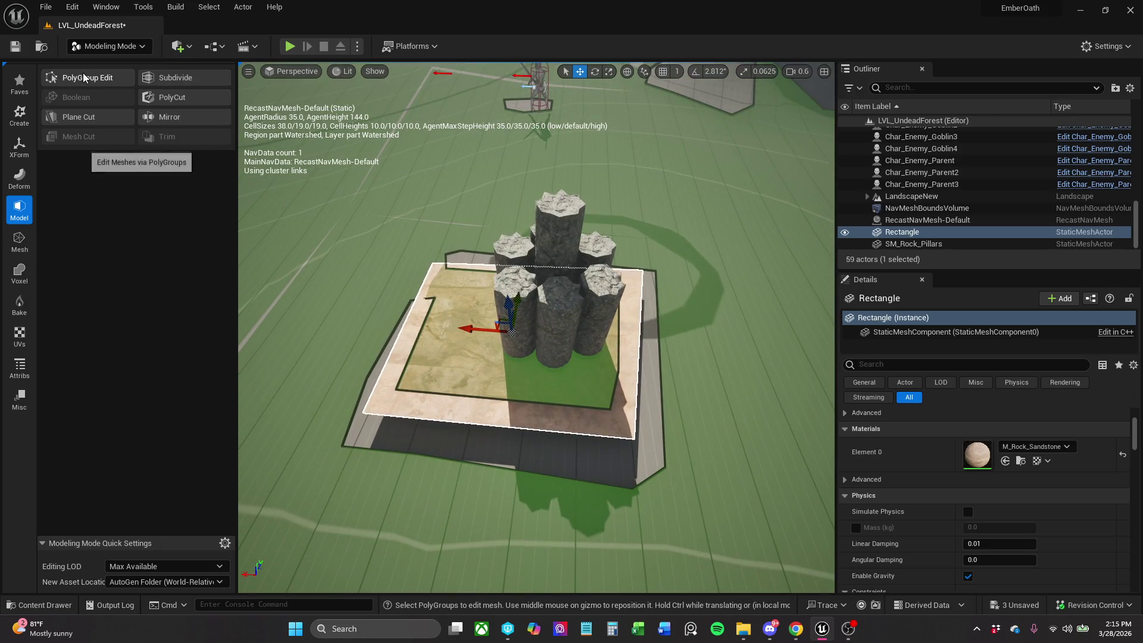
click(86, 78)
click(634, 439)
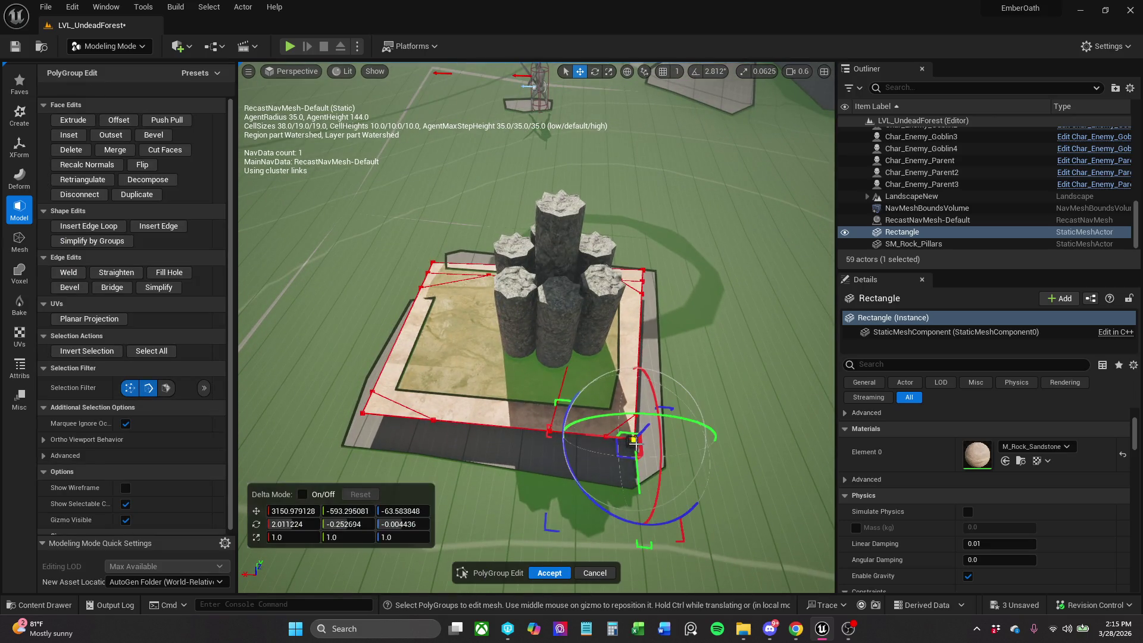
Drag the front corner vertex down-right and another border vertex up-right.
drag(623, 460, 657, 495)
click(633, 415)
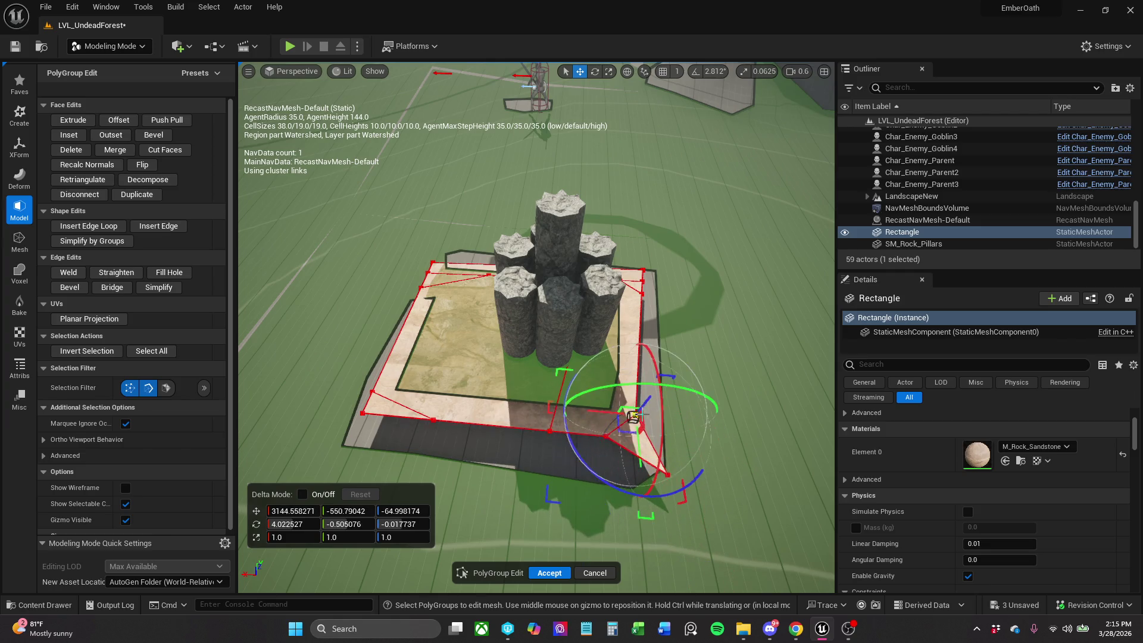
mouse_move(634, 417)
mouse_down()
mouse_move(682, 381)
mouse_move(667, 361)
mouse_move(673, 329)
mouse_up()
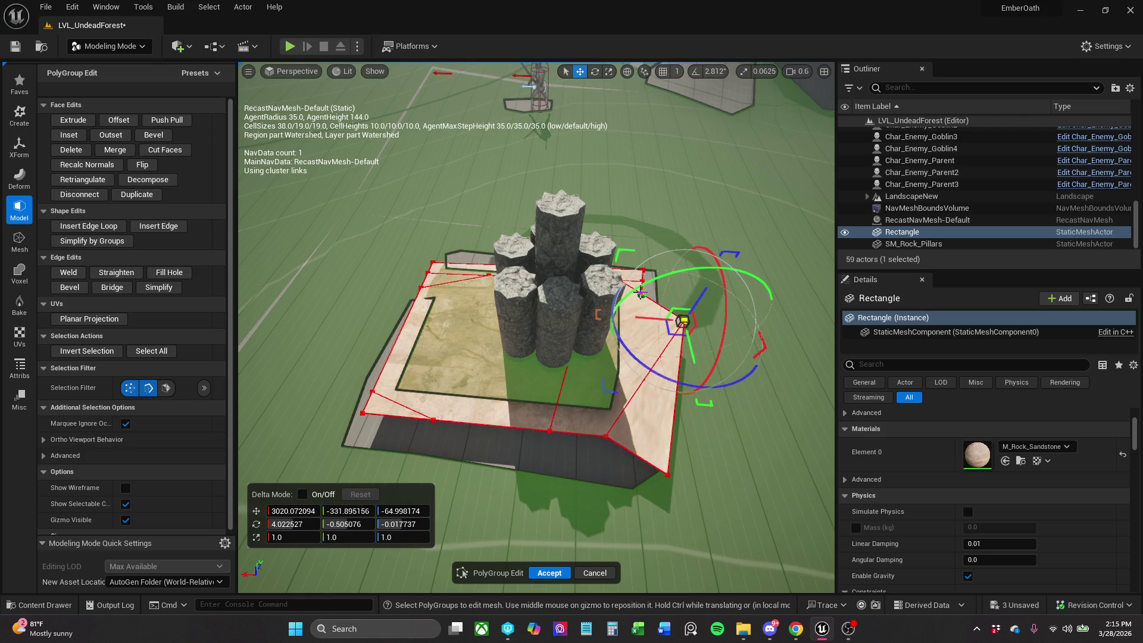
mouse_move(640, 292)
mouse_down()
mouse_move(601, 334)
mouse_move(521, 366)
mouse_move(494, 376)
mouse_move(454, 367)
mouse_move(465, 359)
mouse_up()
Pull another corner into a point down-left, drag the next border vertex outward, then select a border face strip.
click(516, 362)
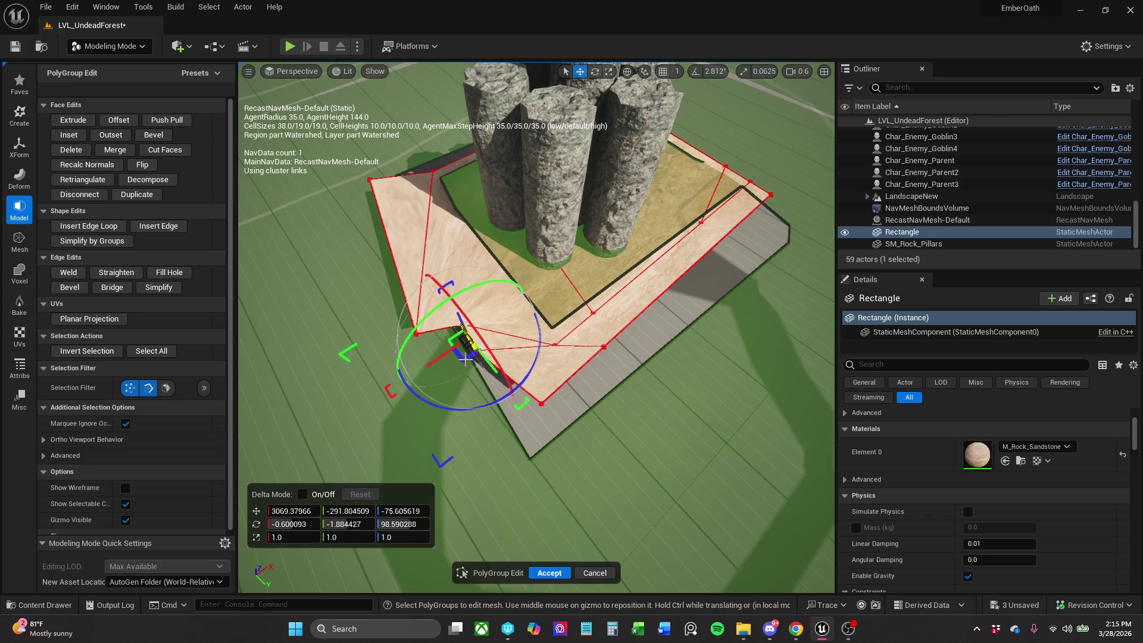
click(541, 404)
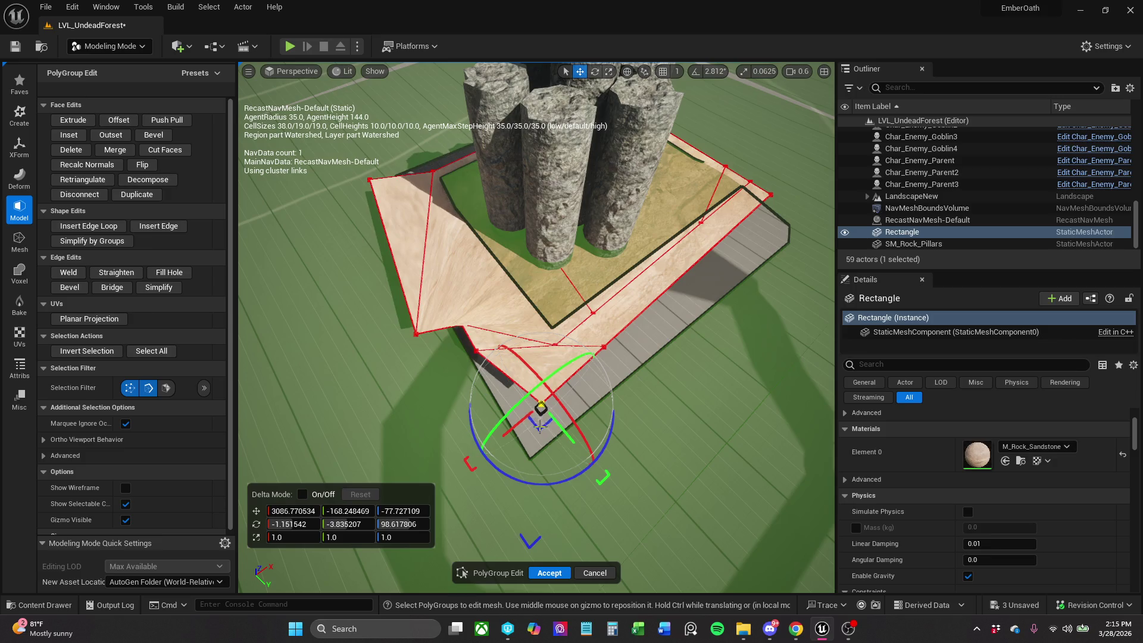
drag(542, 406, 444, 411)
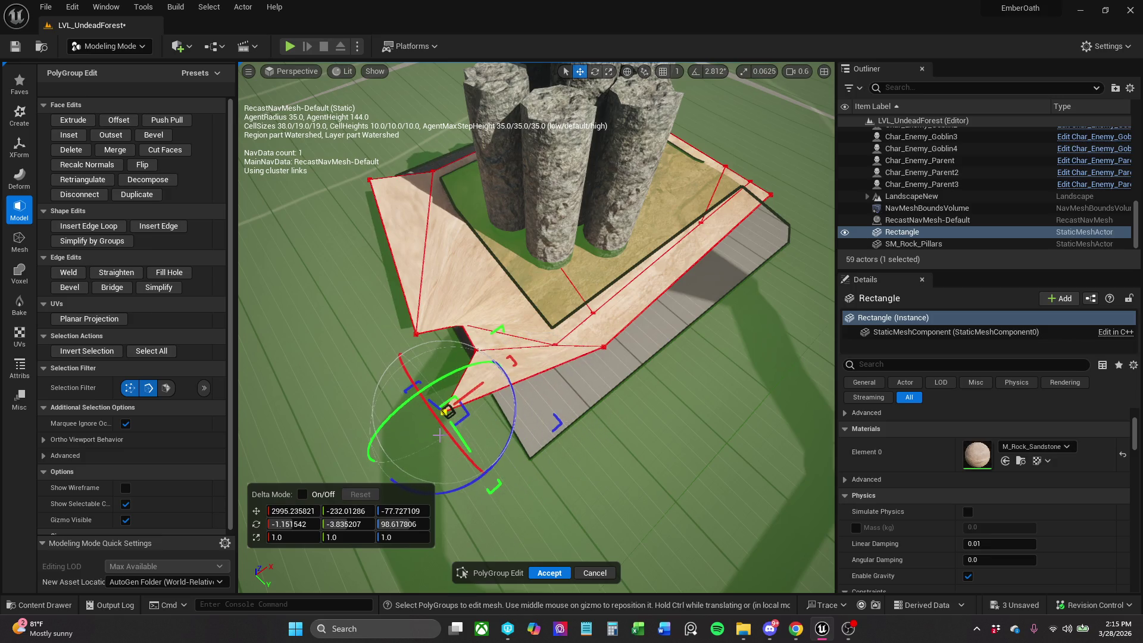
click(604, 349)
mouse_move(603, 379)
mouse_down()
mouse_move(540, 424)
mouse_move(617, 417)
mouse_move(687, 450)
mouse_move(635, 427)
mouse_up()
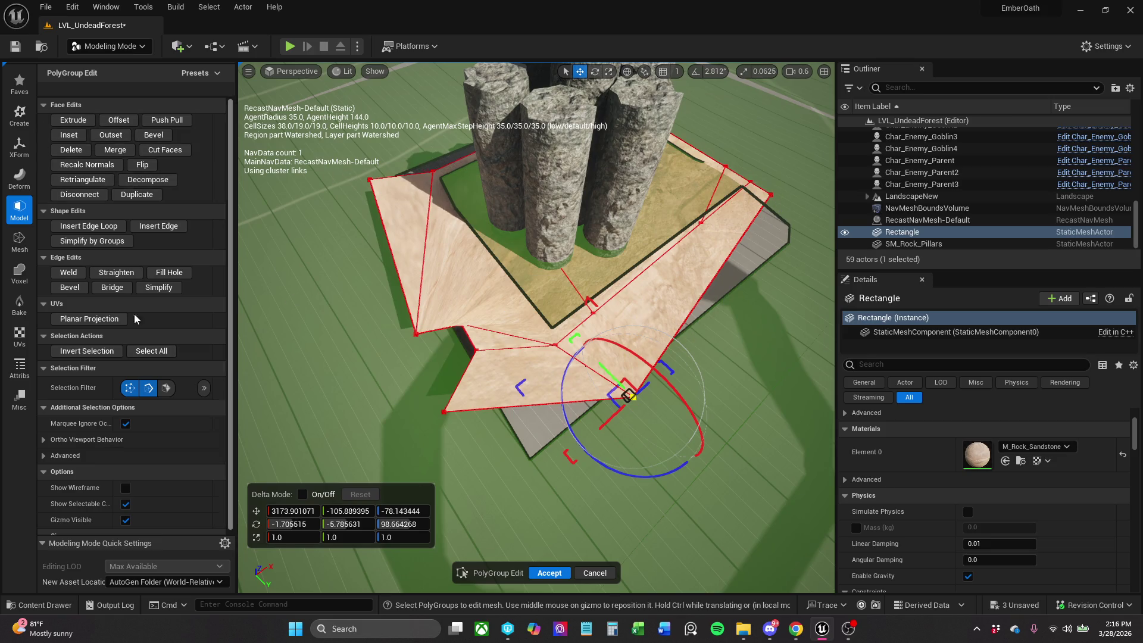
click(655, 297)
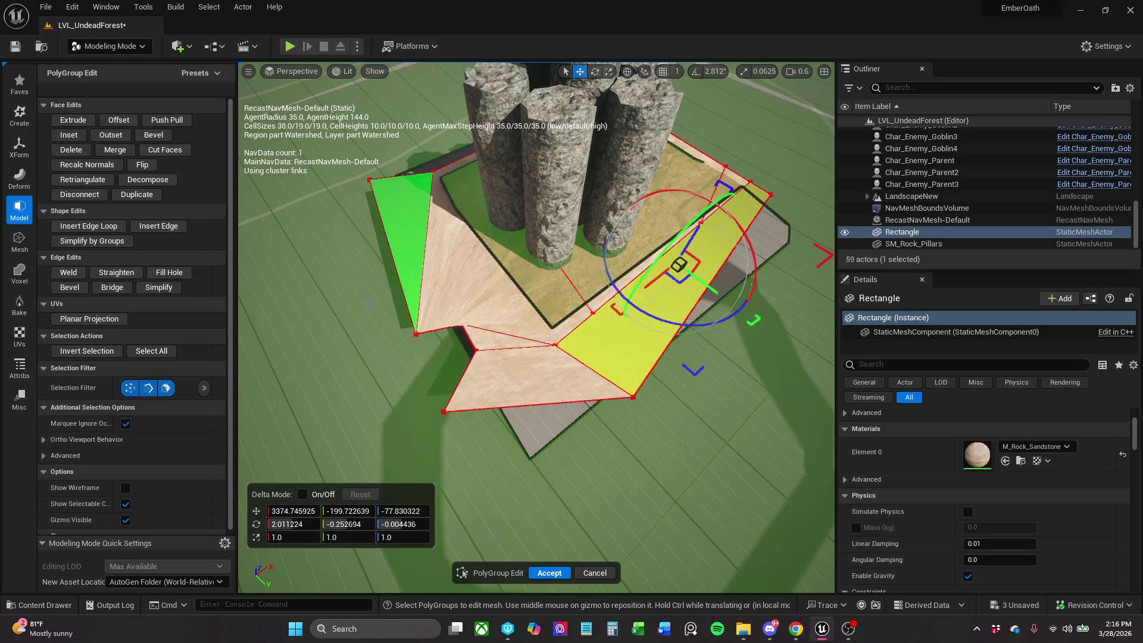
Select the base's long side strip face and make the first Cut Faces split across it.
click(171, 151)
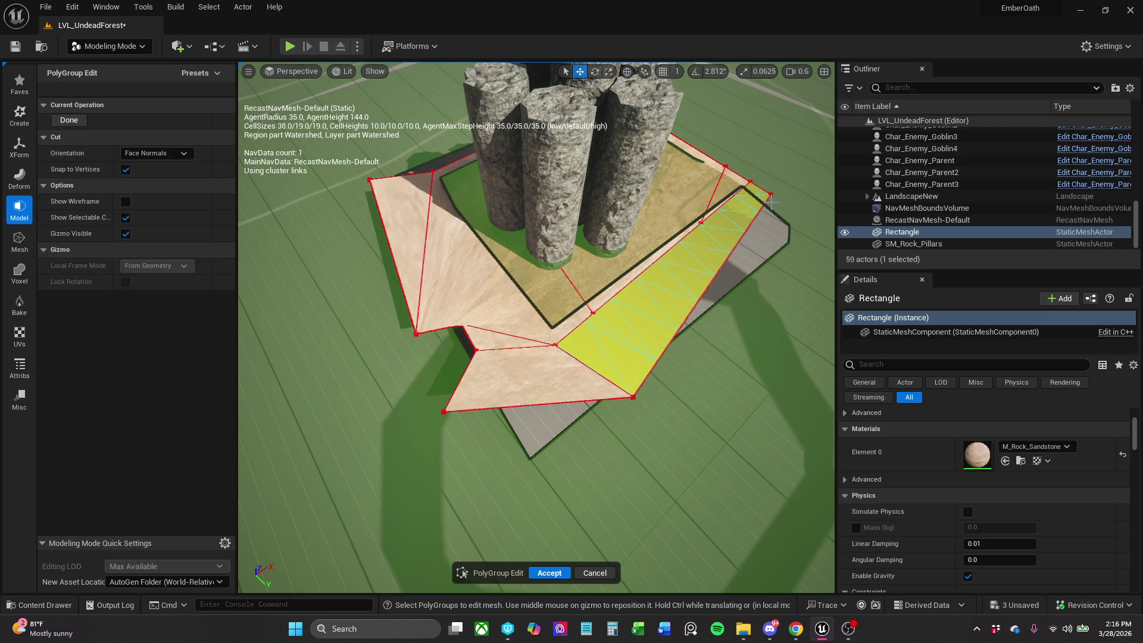
mouse_move(771, 202)
mouse_down()
mouse_move(524, 304)
mouse_move(785, 260)
mouse_up()
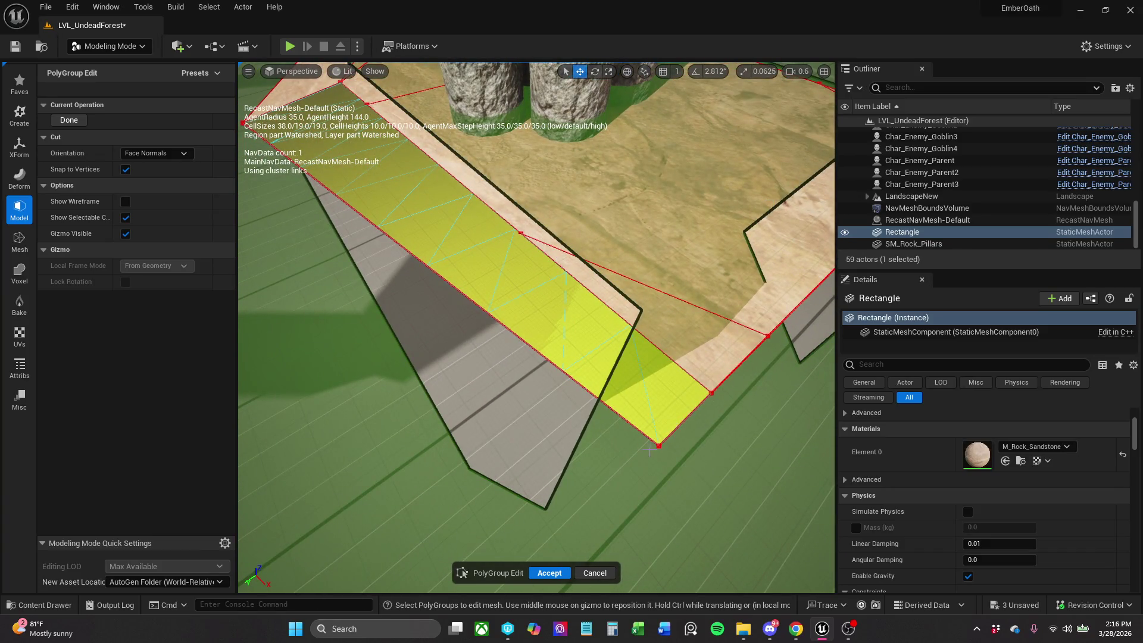
click(630, 331)
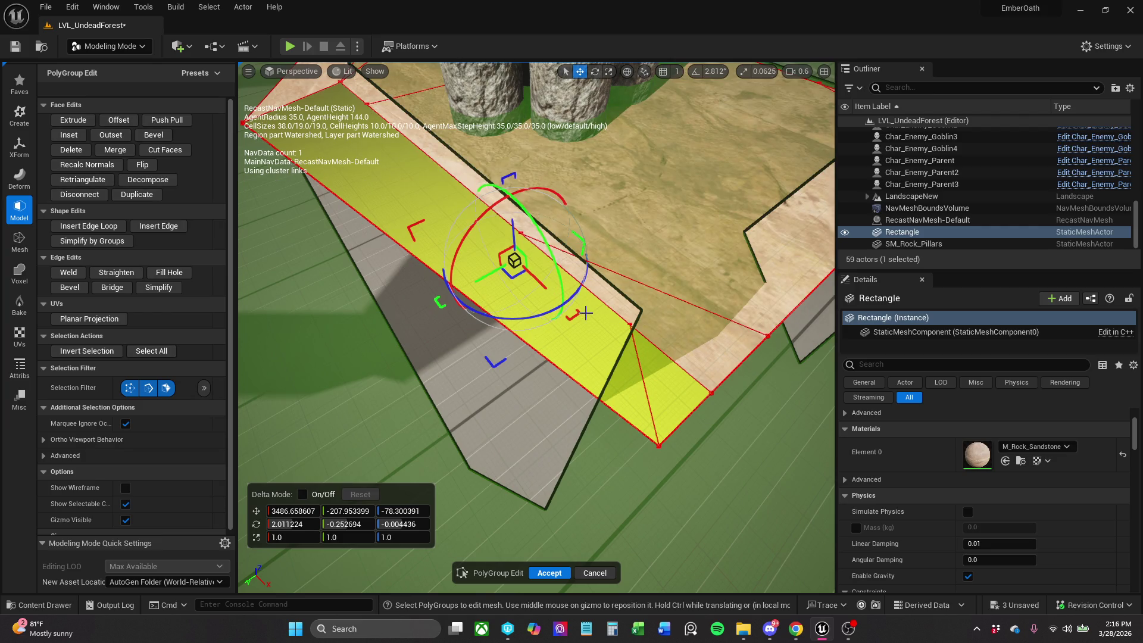
drag(586, 313, 549, 284)
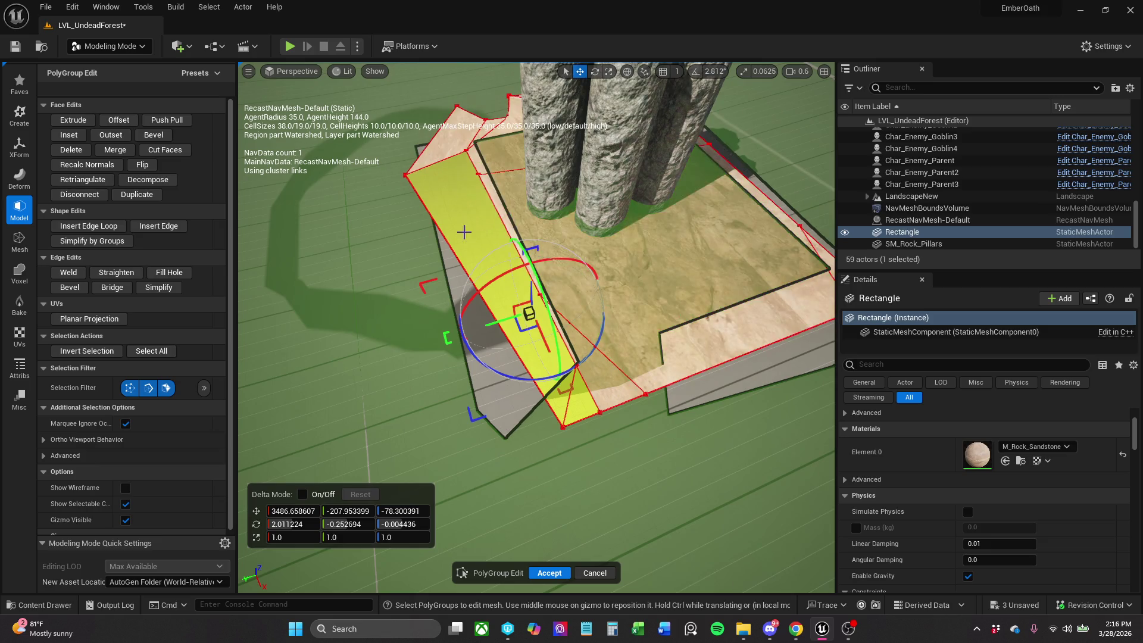
drag(535, 335, 556, 339)
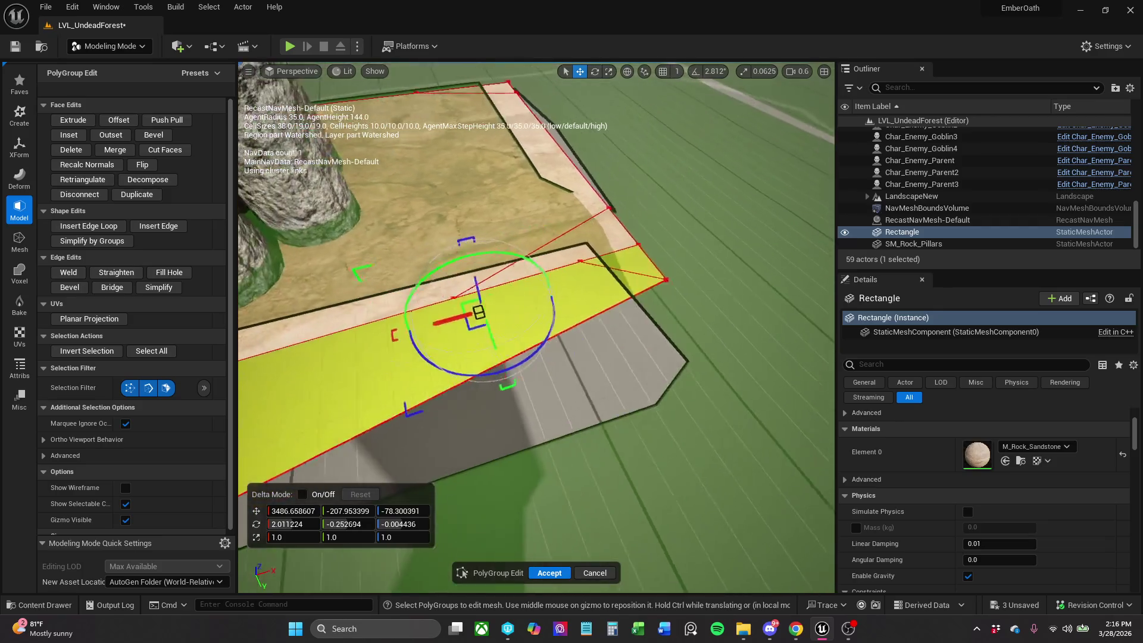
click(172, 152)
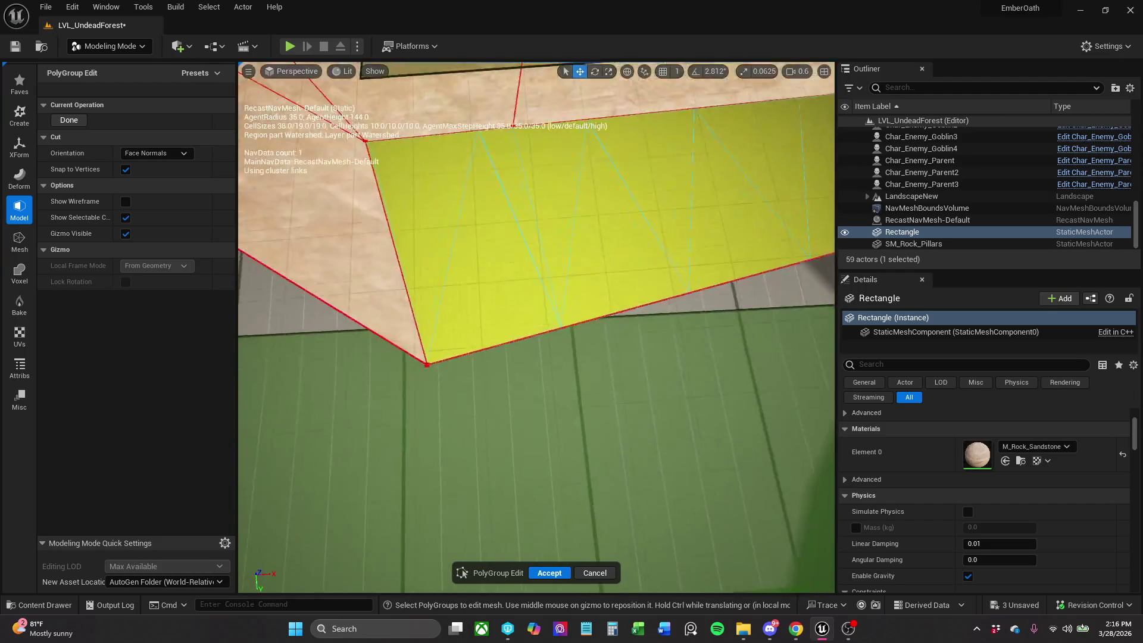
scroll(553, 356, down, 3)
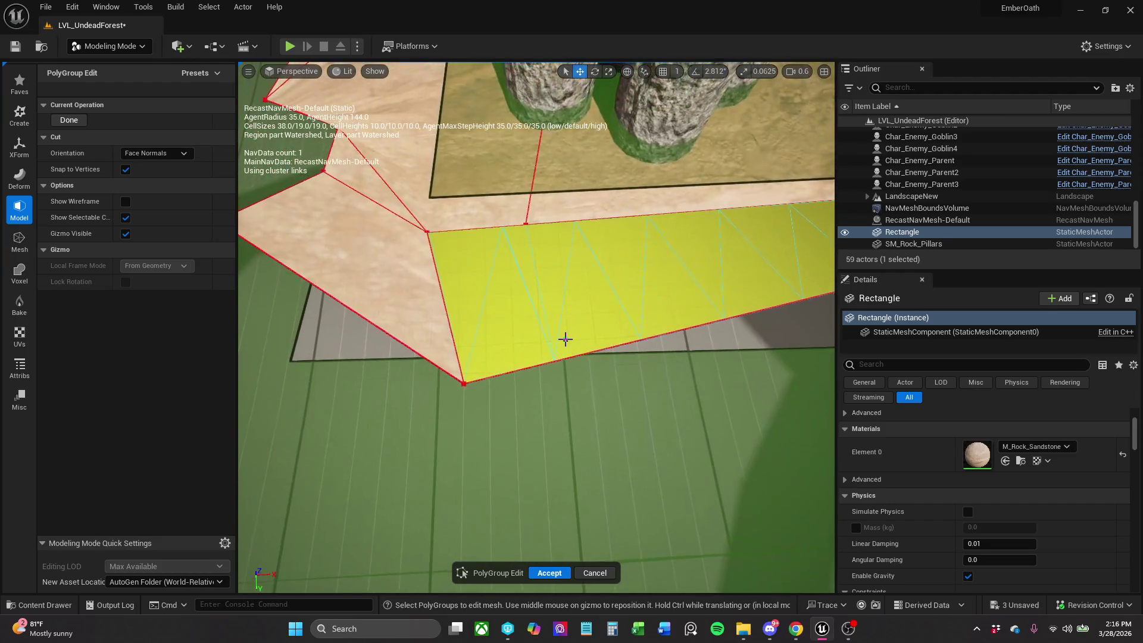
click(575, 223)
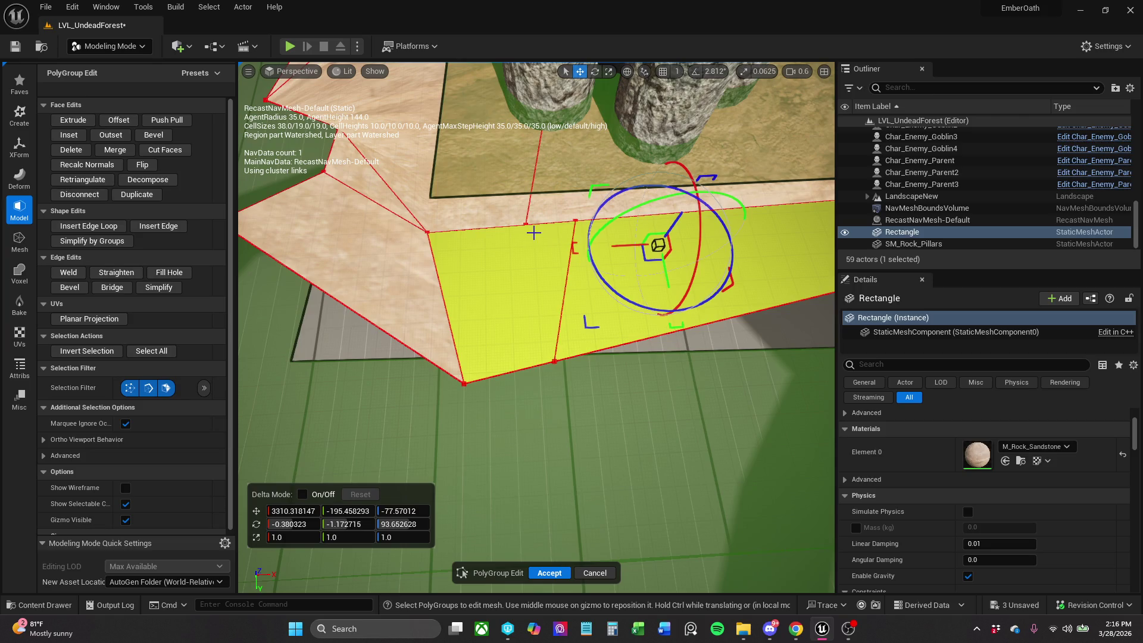
Cut the face again from its top edge down to the bottom vertex and accept.
click(165, 149)
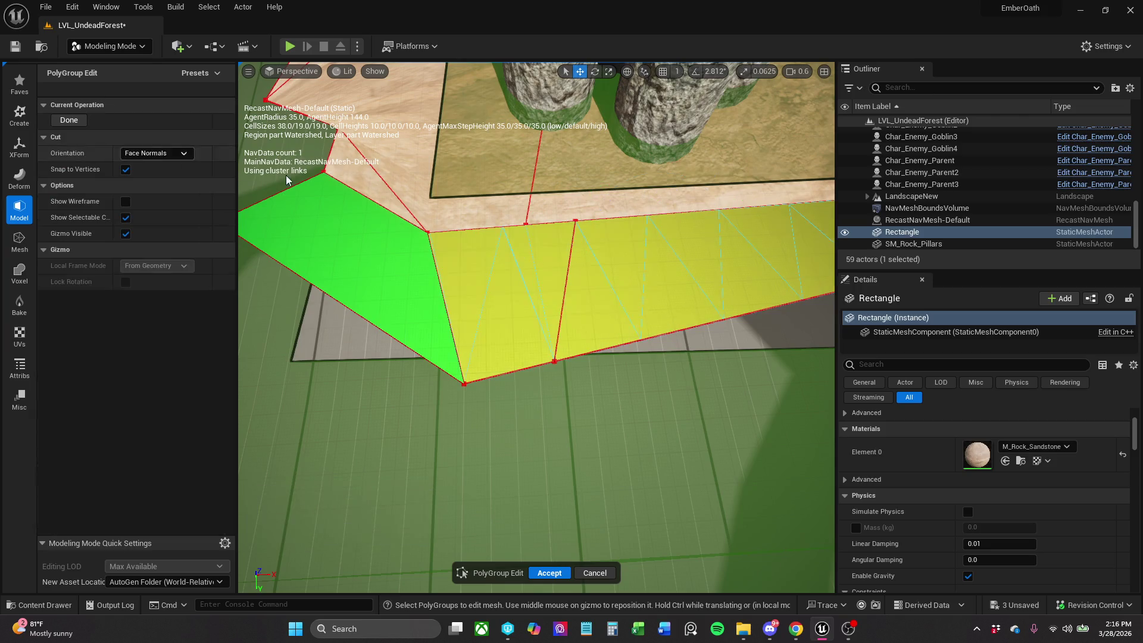
click(527, 232)
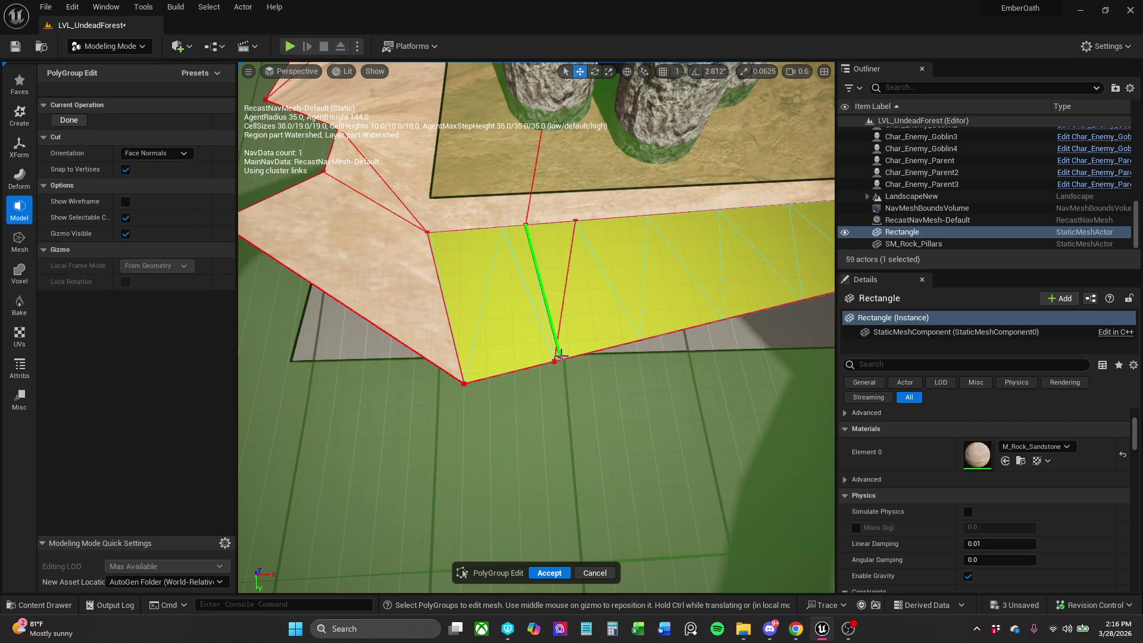
click(554, 361)
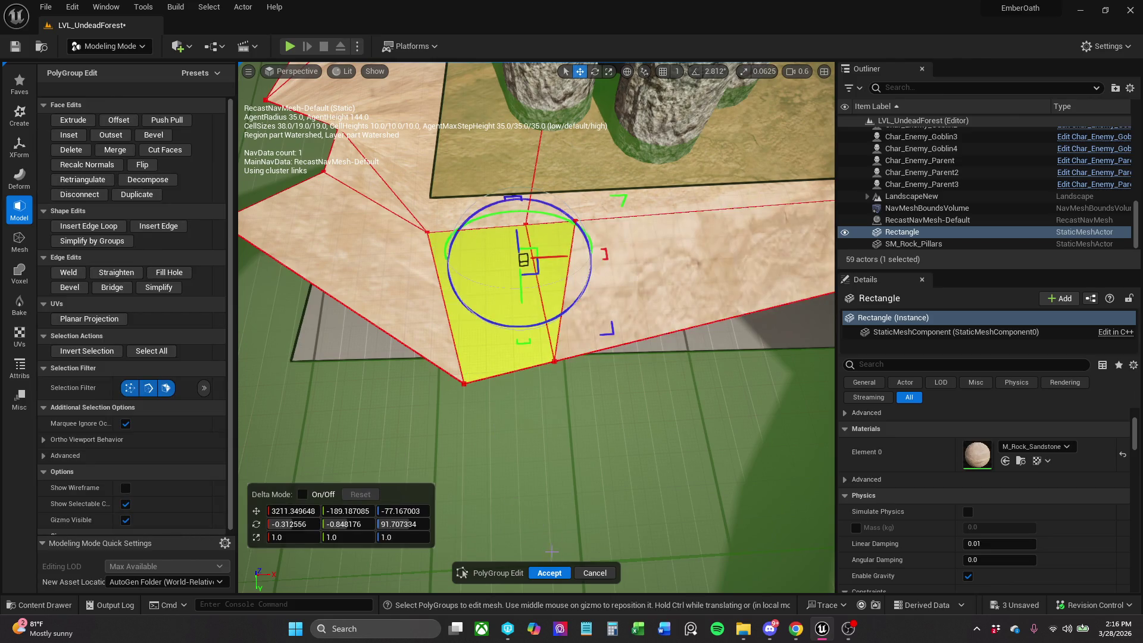
click(182, 153)
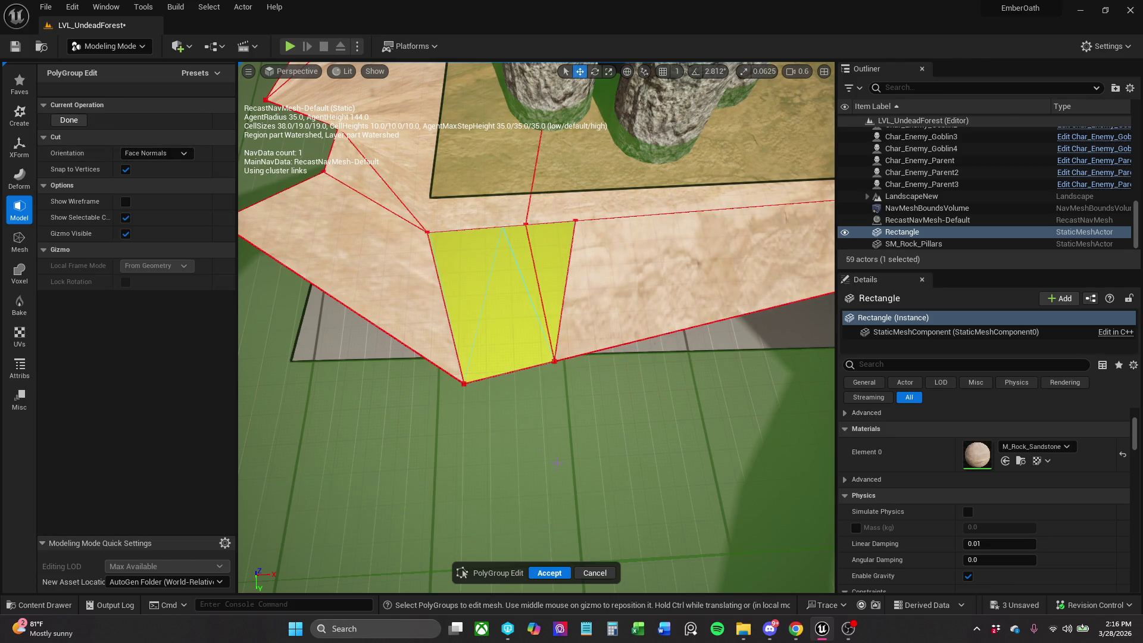
click(550, 573)
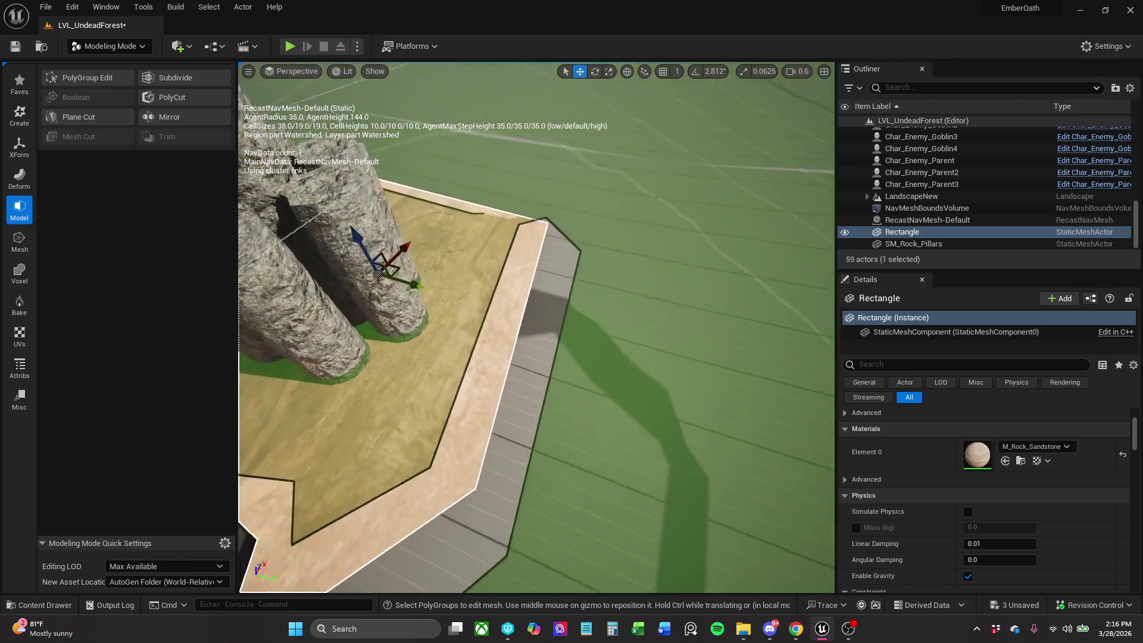
Drag the base's front rim edge outward and down, then select the small corner face.
drag(602, 277, 603, 277)
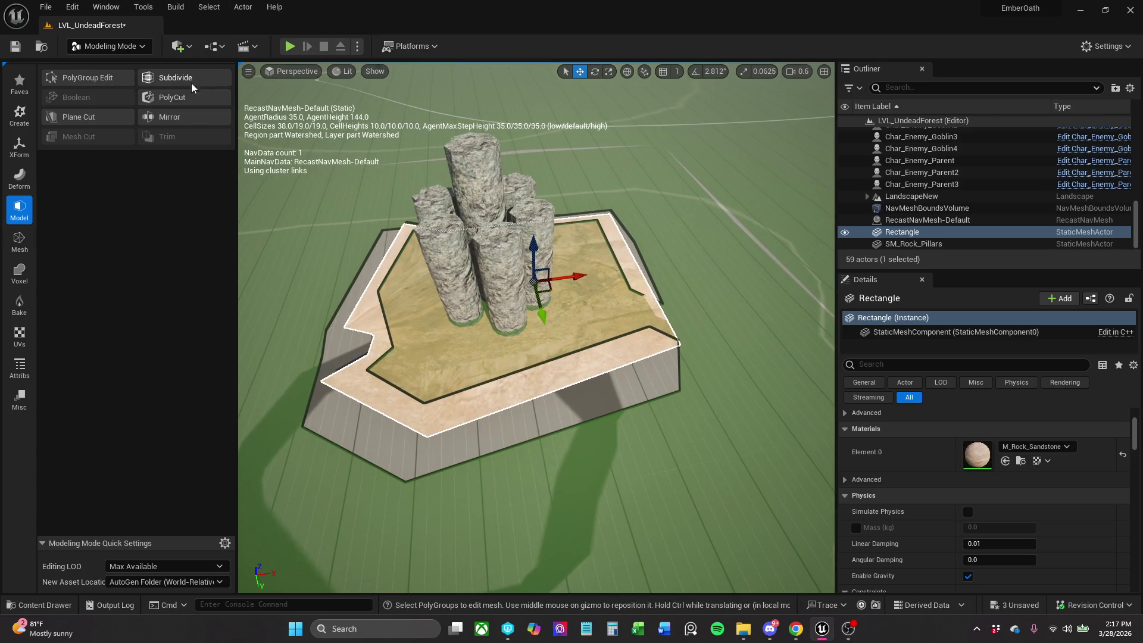
click(111, 83)
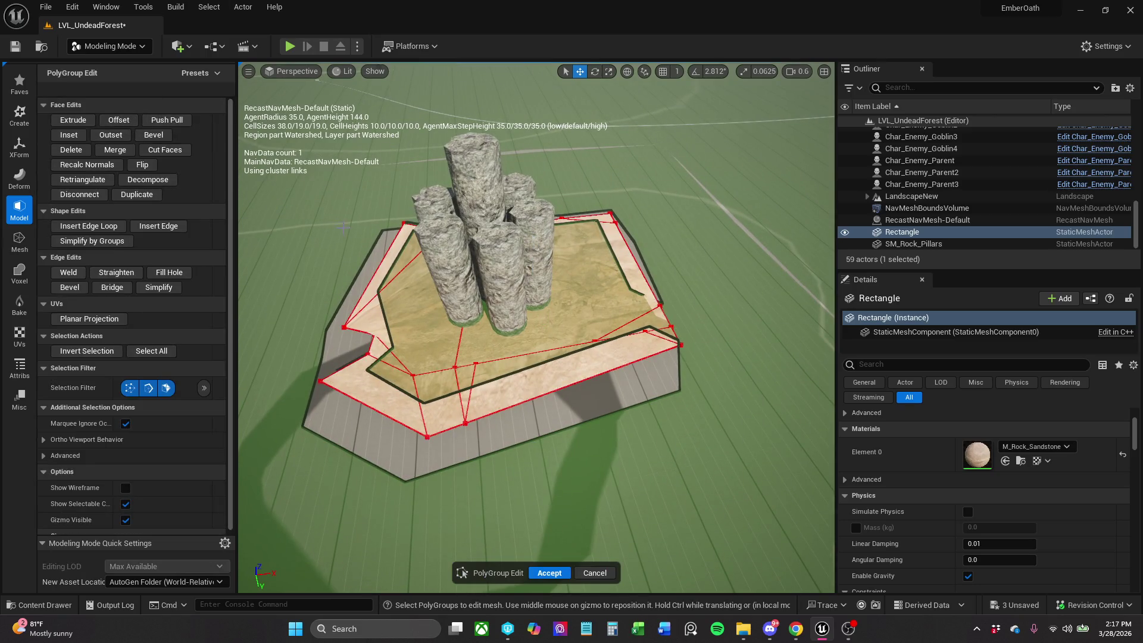
click(637, 353)
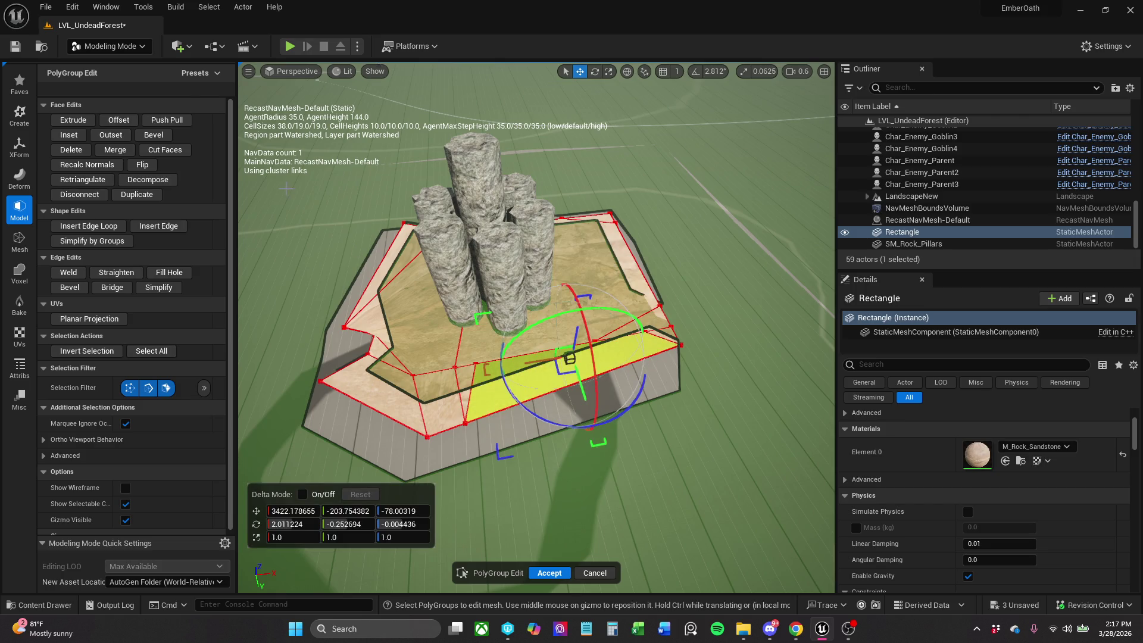
click(597, 376)
drag(591, 407, 619, 465)
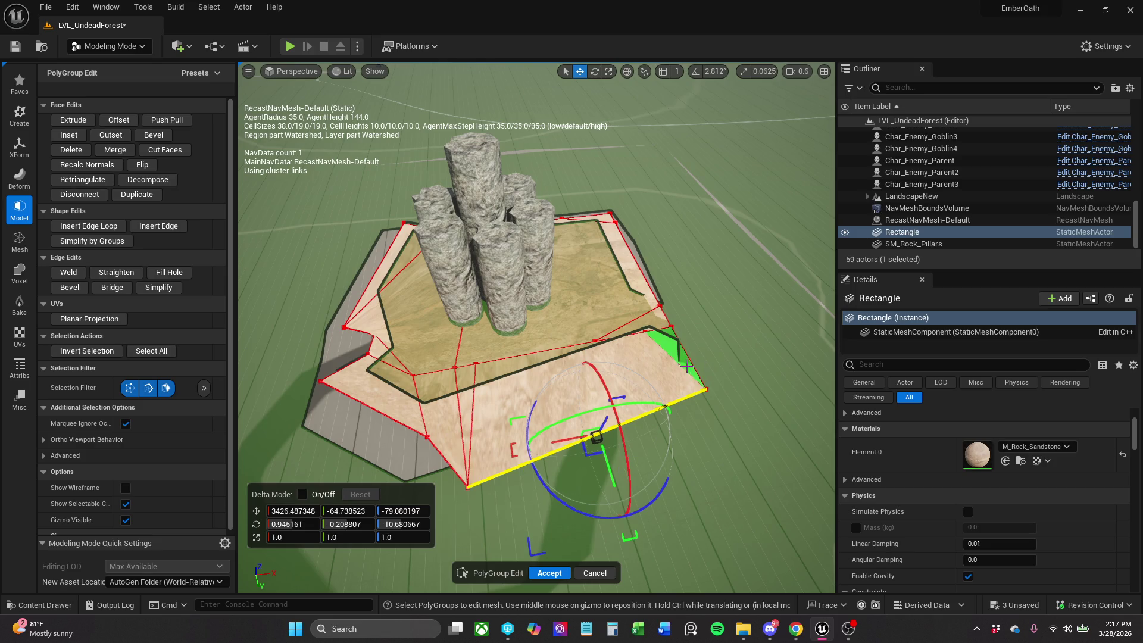
click(666, 344)
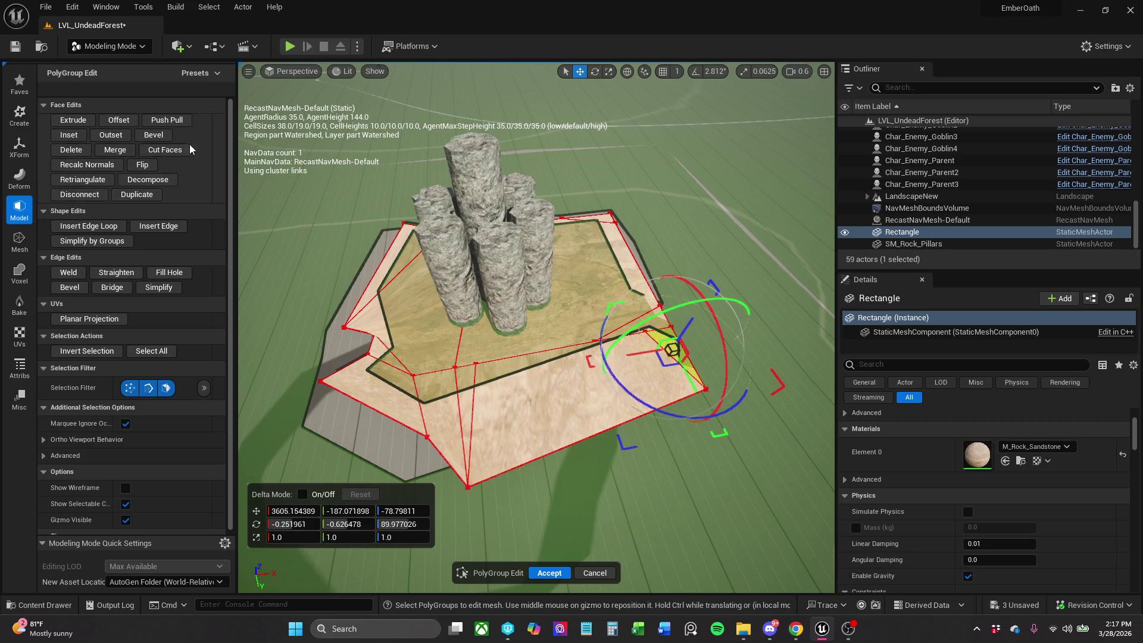
click(165, 150)
Cut the corner face to its left vertex and add a second cut line inside it.
scroll(666, 351, up, 10)
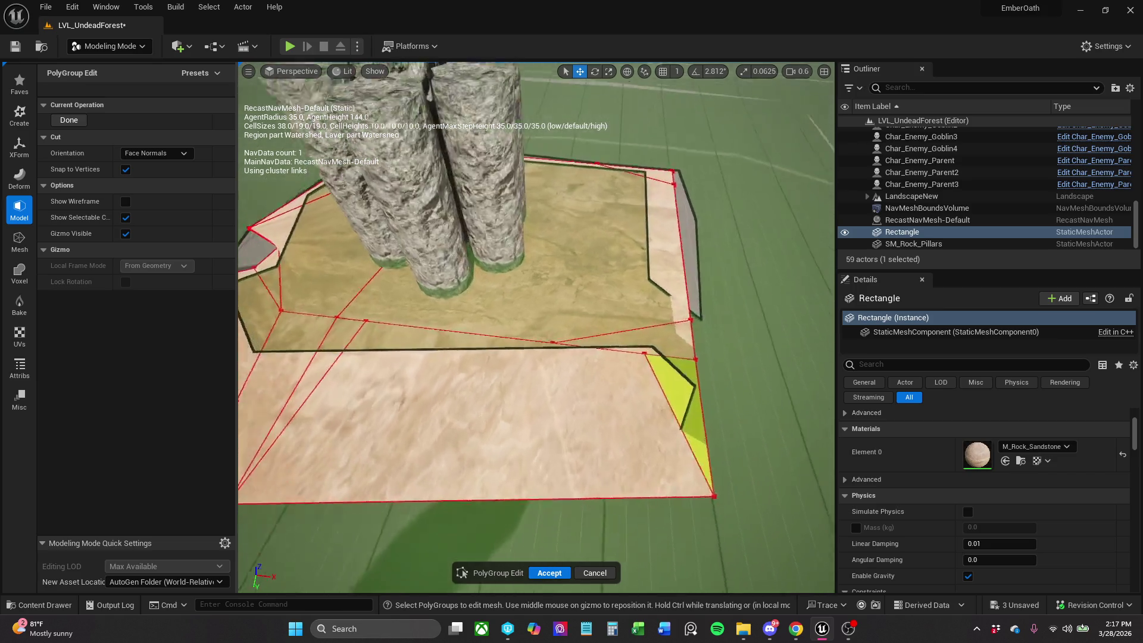
scroll(595, 328, up, 5)
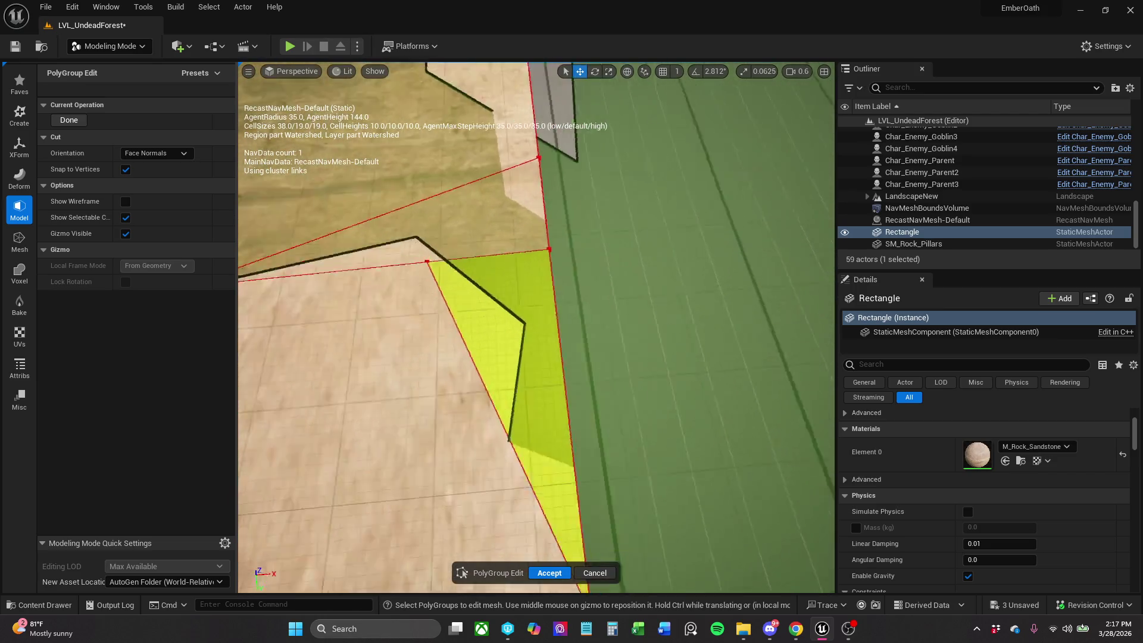
scroll(595, 328, down, 4)
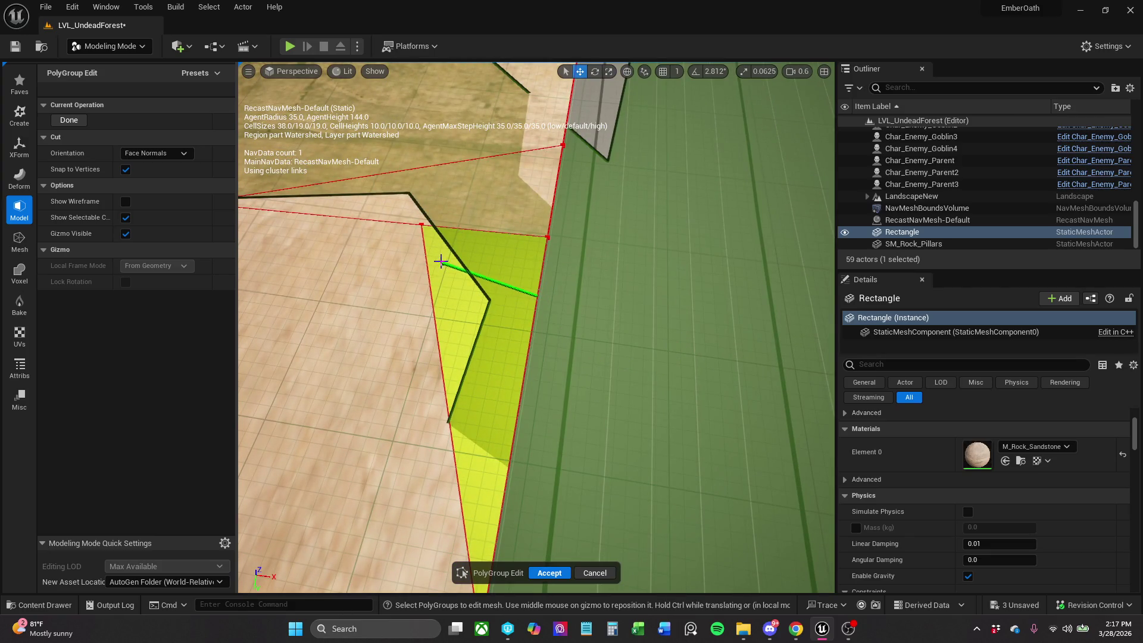
click(421, 226)
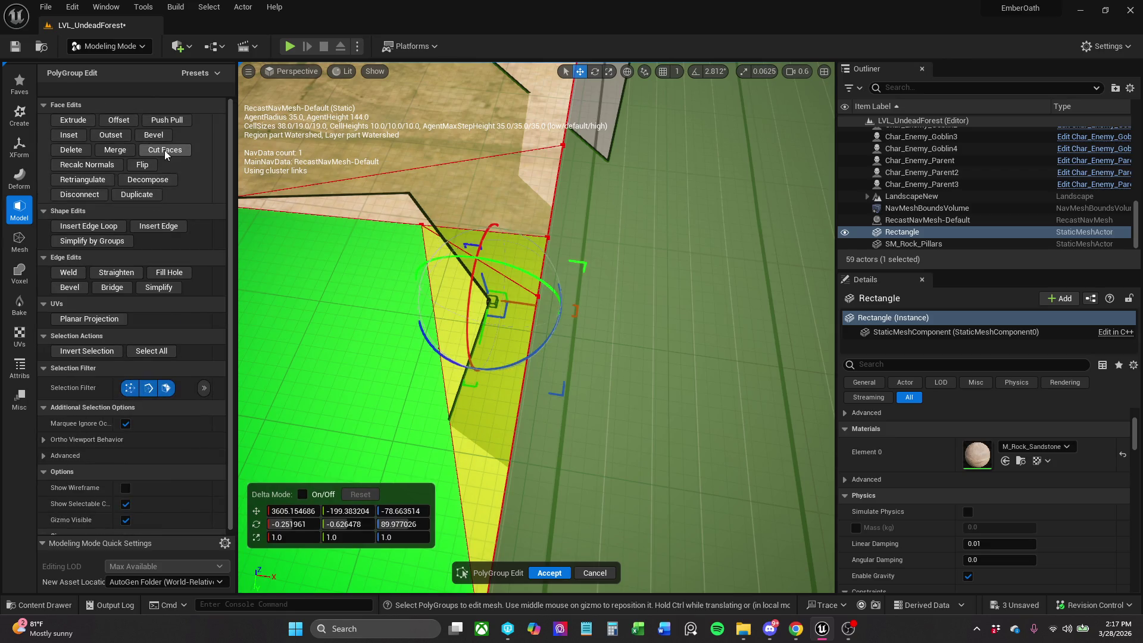
click(164, 150)
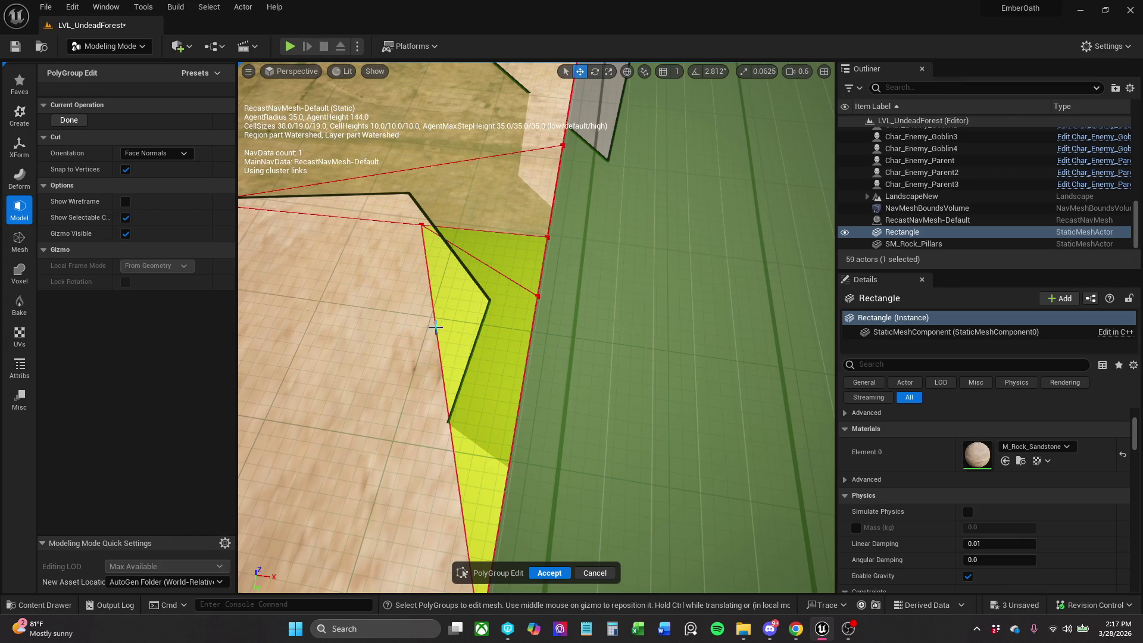
click(512, 281)
click(436, 321)
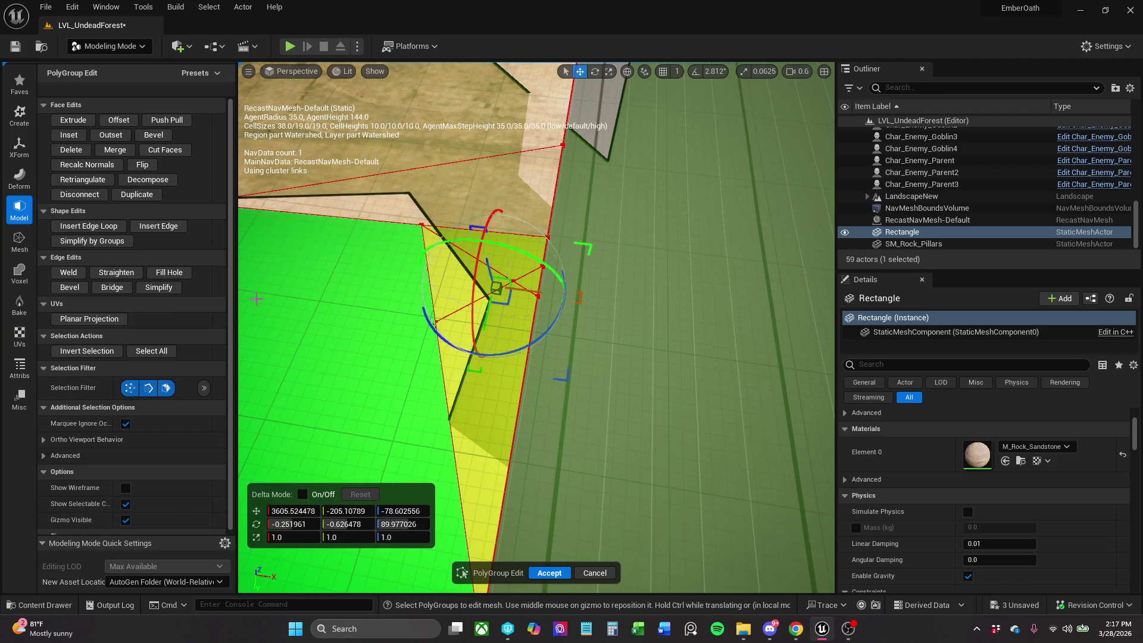
Draw two more cut lines across the corner face and accept the PolyGroup edits.
click(142, 148)
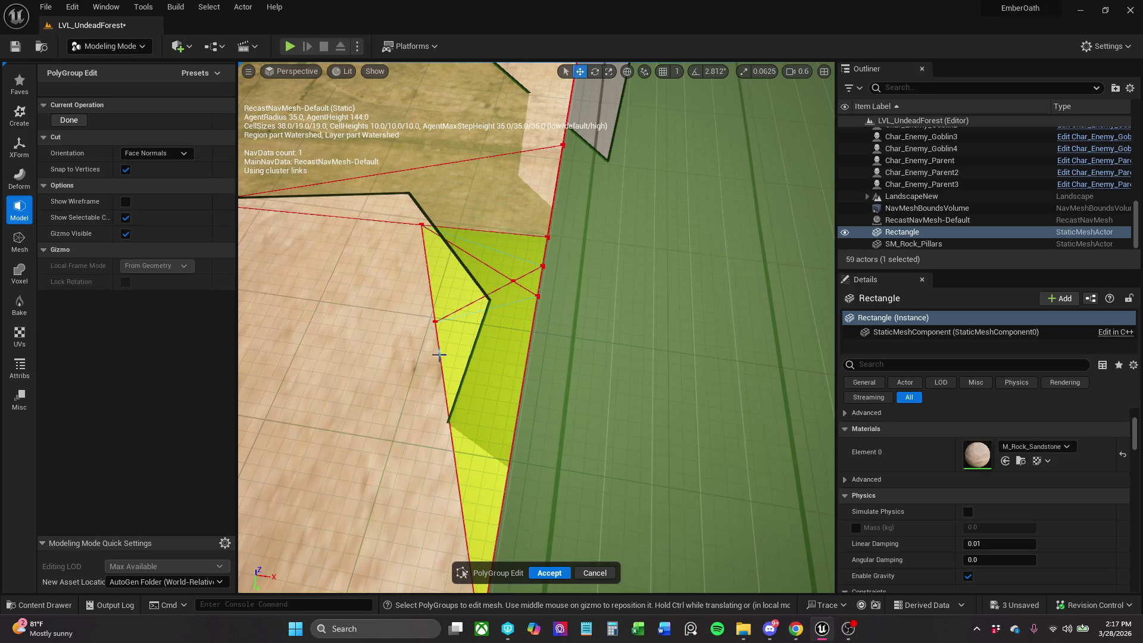
scroll(500, 377, up, 3)
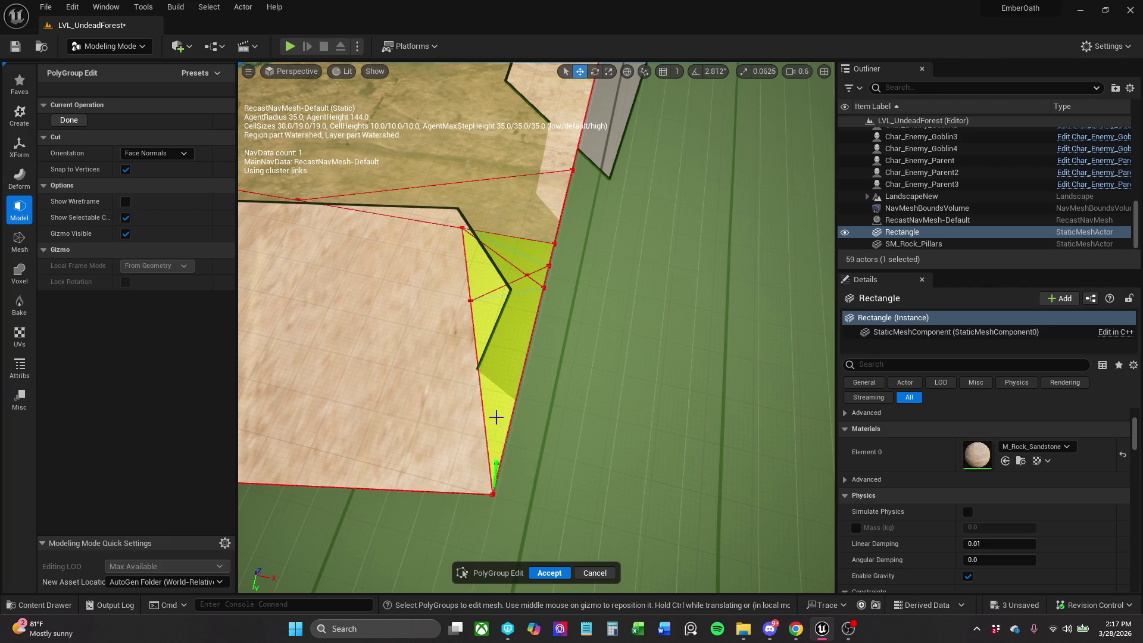
drag(496, 474, 529, 271)
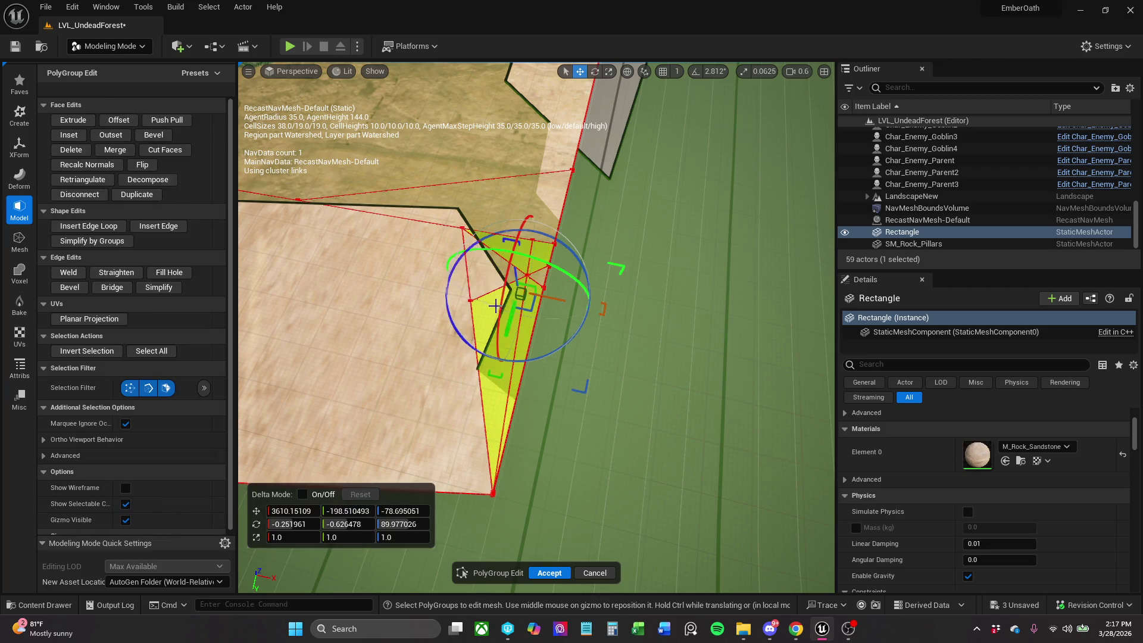
click(165, 150)
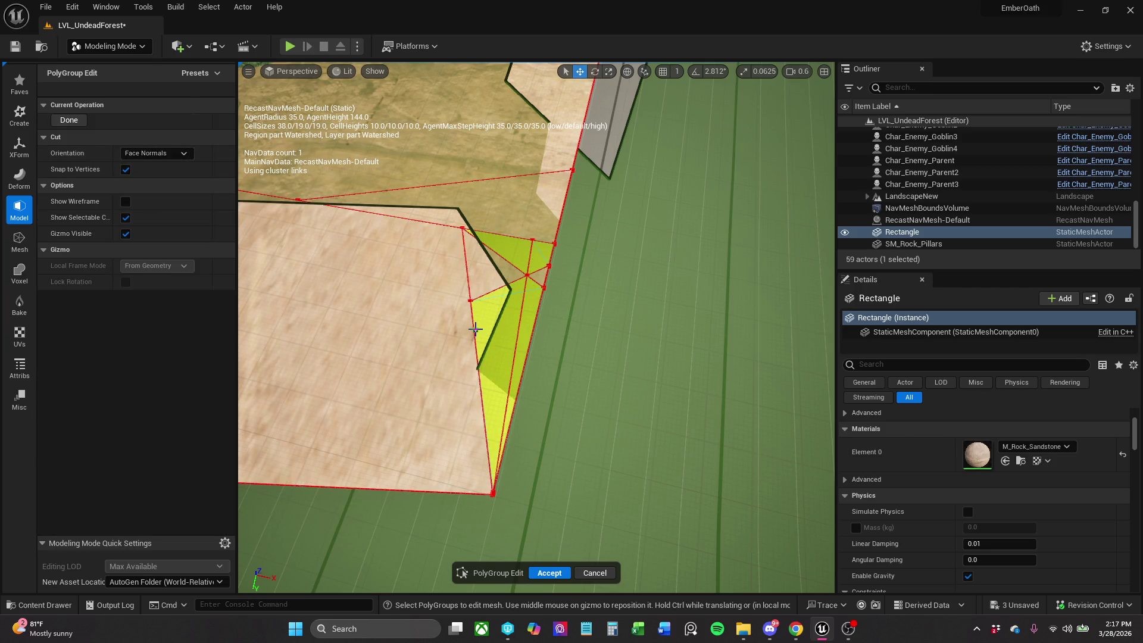
click(541, 290)
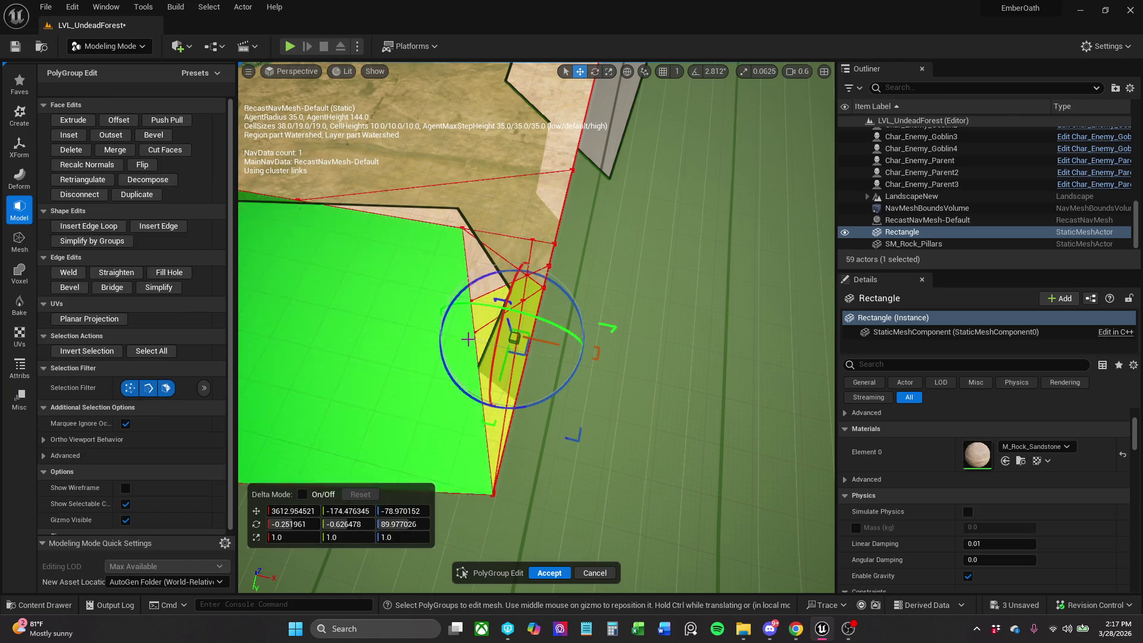
click(550, 573)
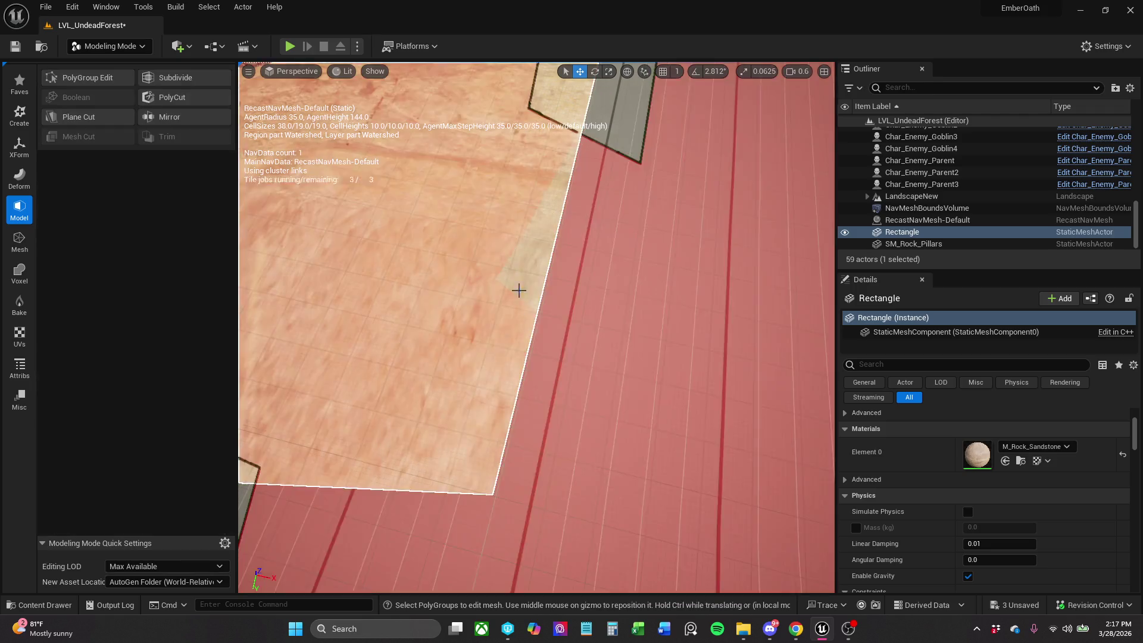
In PolyGroup Edit, pull the newly cut corner's vertices outward into a protruding point.
click(116, 74)
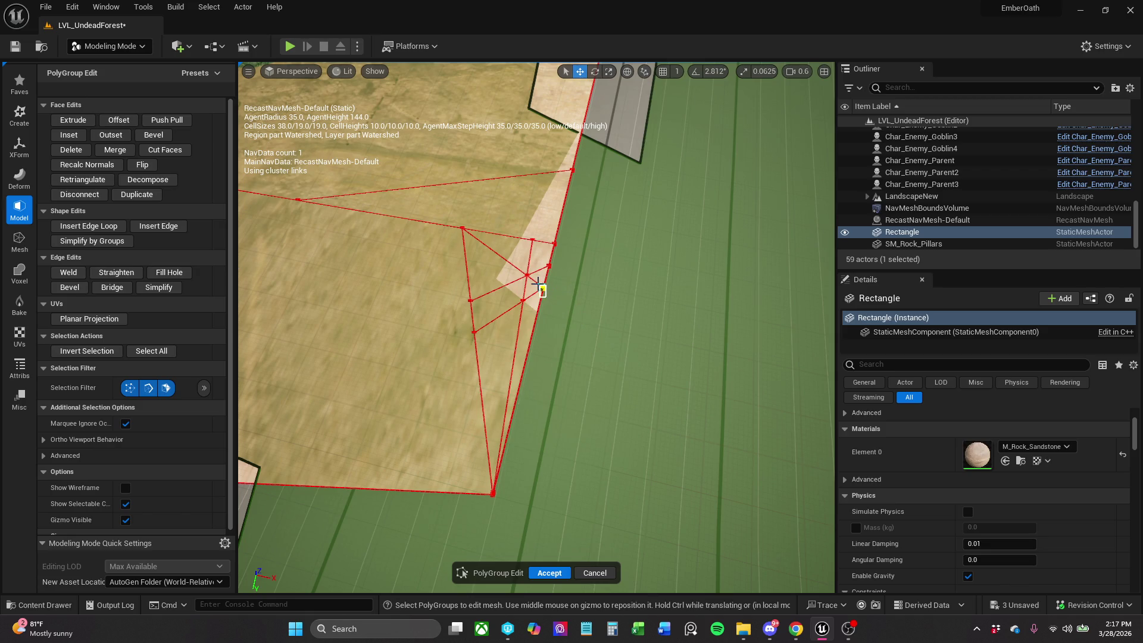
click(540, 289)
drag(543, 291, 595, 436)
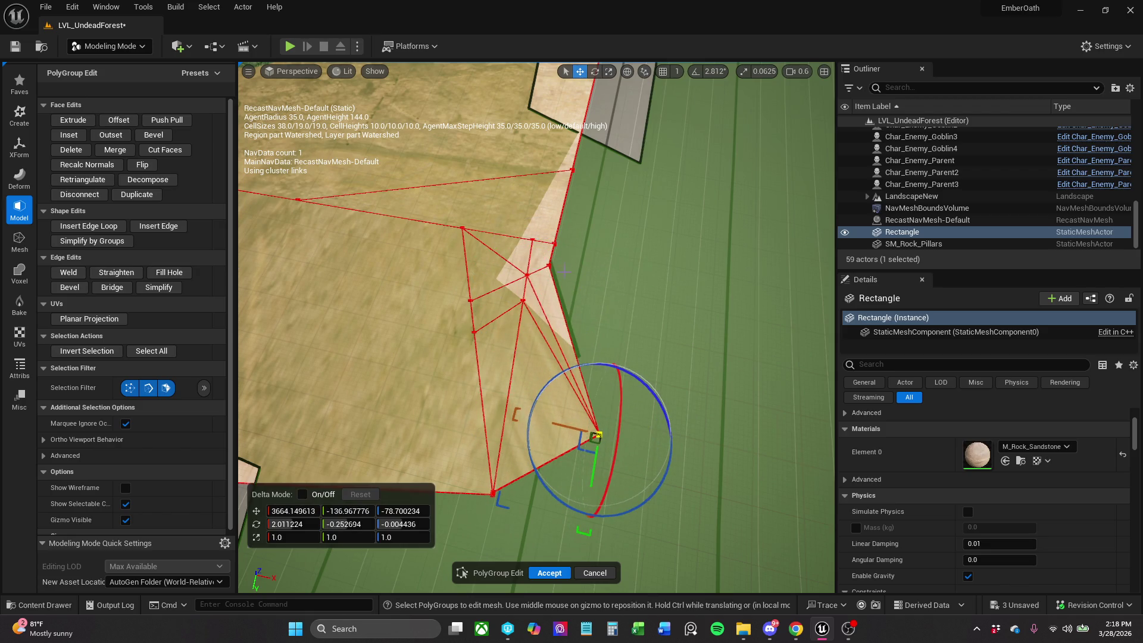
click(527, 275)
click(582, 279)
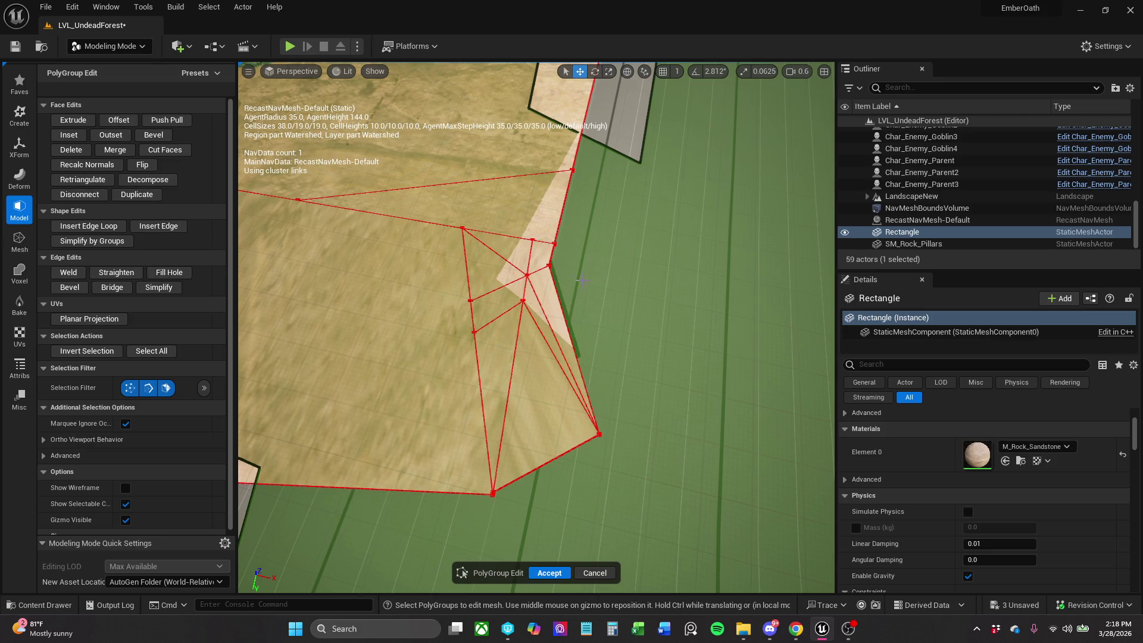
click(527, 275)
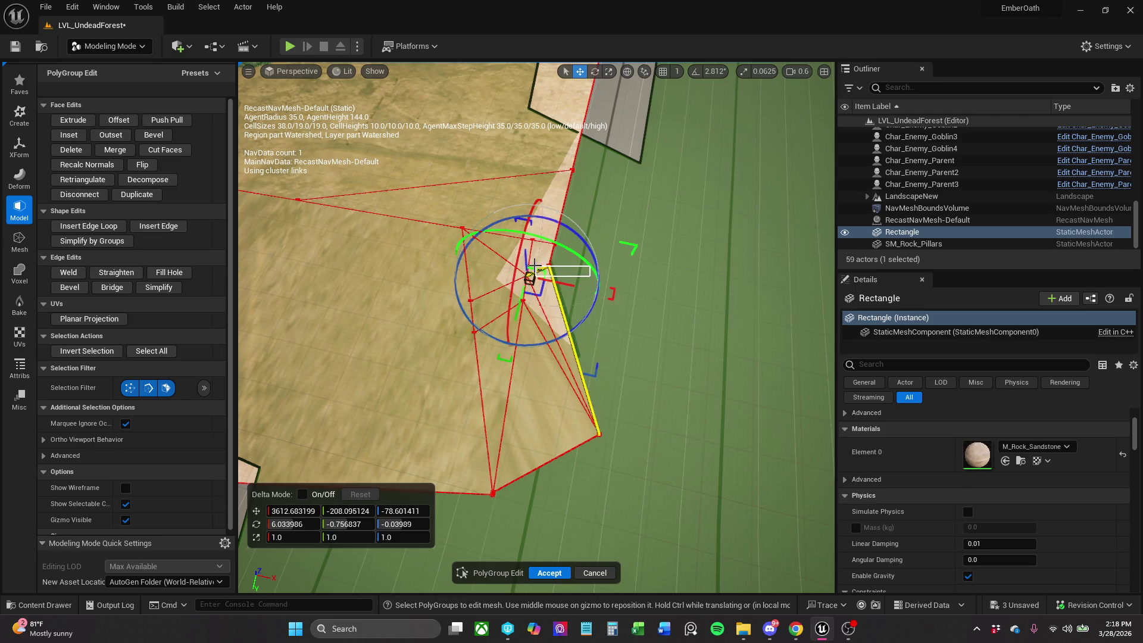
mouse_move(589, 277)
mouse_down()
mouse_move(562, 295)
mouse_move(636, 303)
mouse_move(620, 302)
mouse_move(638, 314)
mouse_move(626, 408)
mouse_move(636, 404)
mouse_up()
click(671, 353)
Drag the base's corner and lower vertices up and outward to make the outline jagged.
click(611, 314)
drag(627, 300, 652, 261)
click(642, 381)
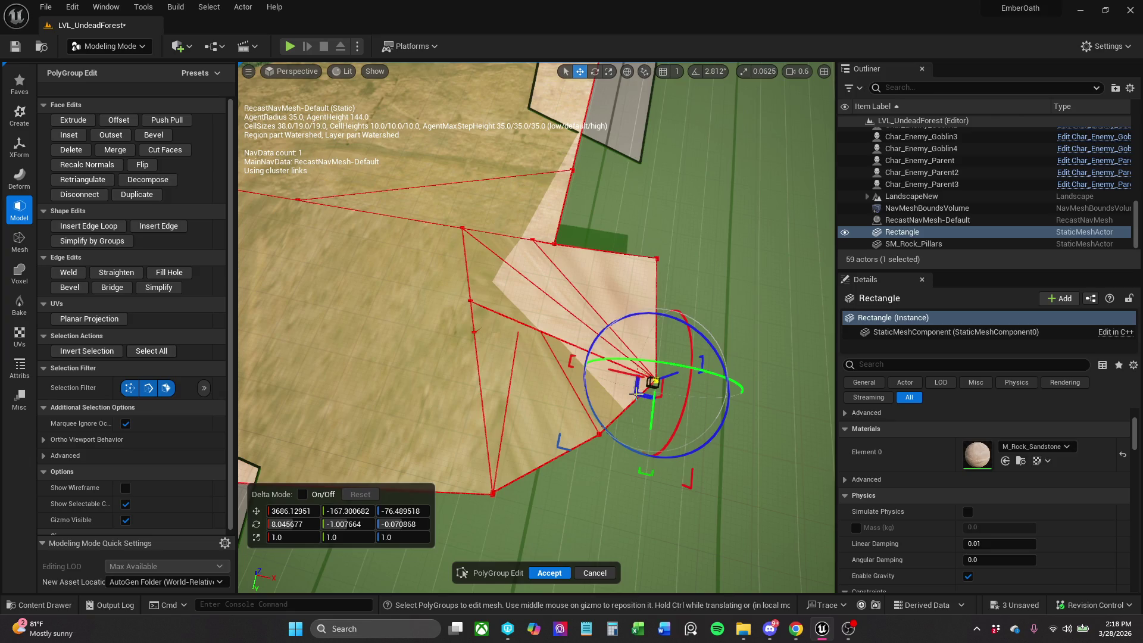
mouse_move(637, 394)
mouse_down()
mouse_move(601, 328)
mouse_move(716, 360)
mouse_move(704, 243)
mouse_up()
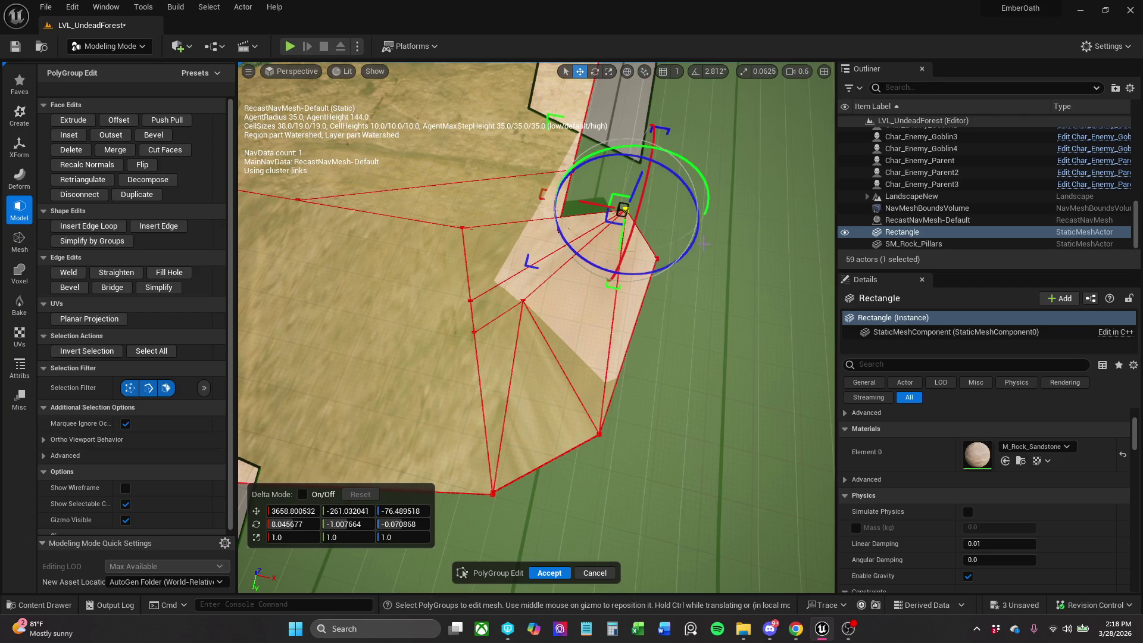
shift+click(656, 259)
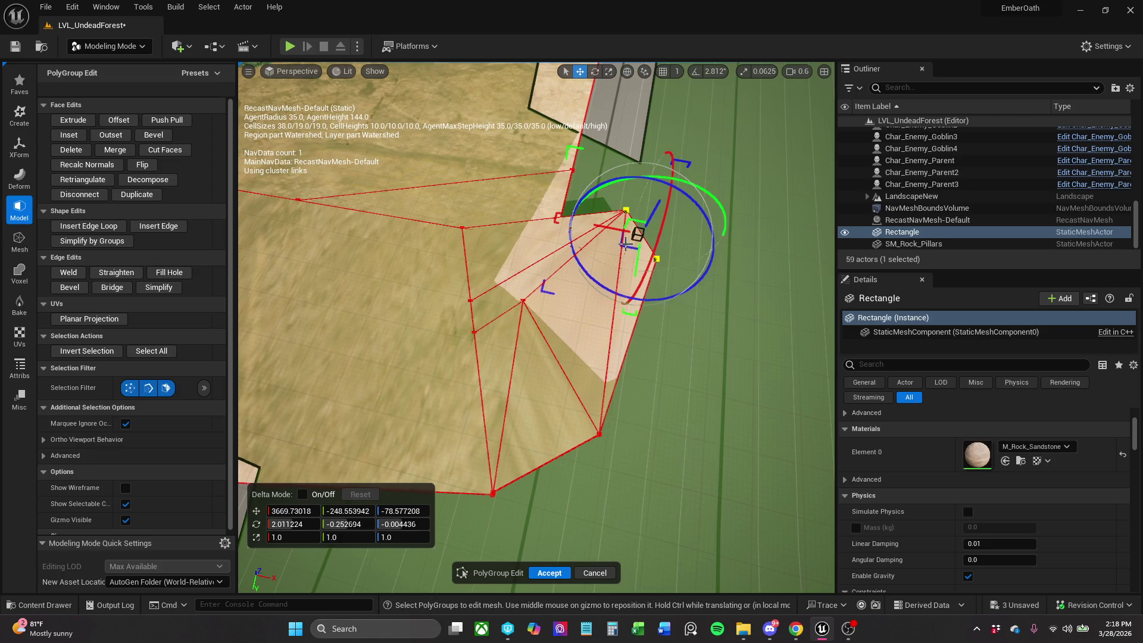
drag(625, 245, 646, 331)
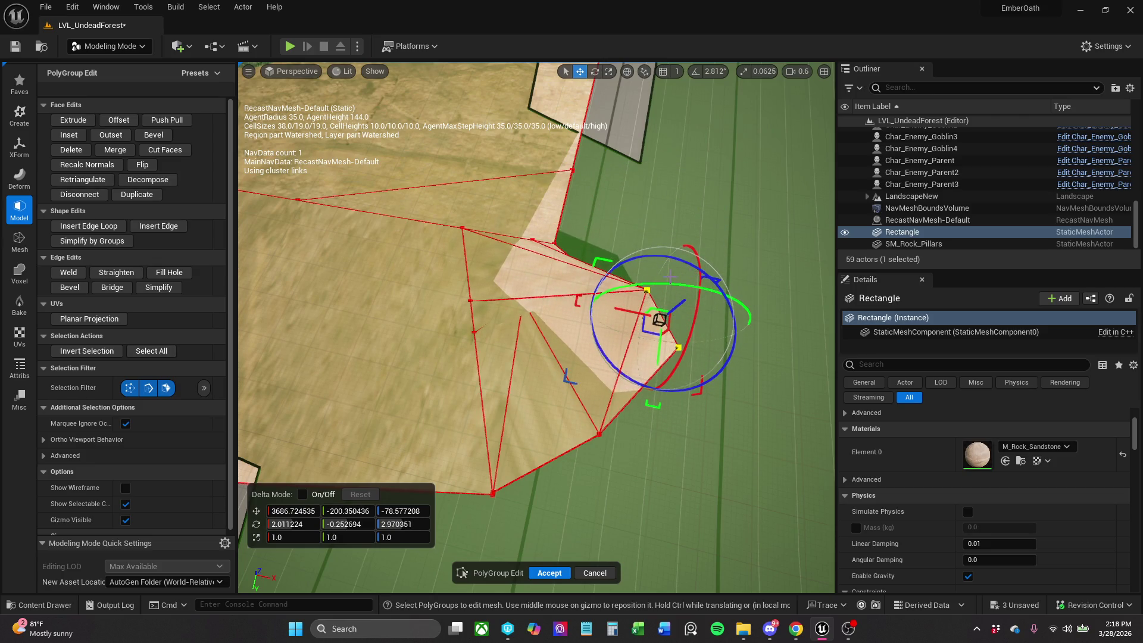
click(675, 273)
click(647, 292)
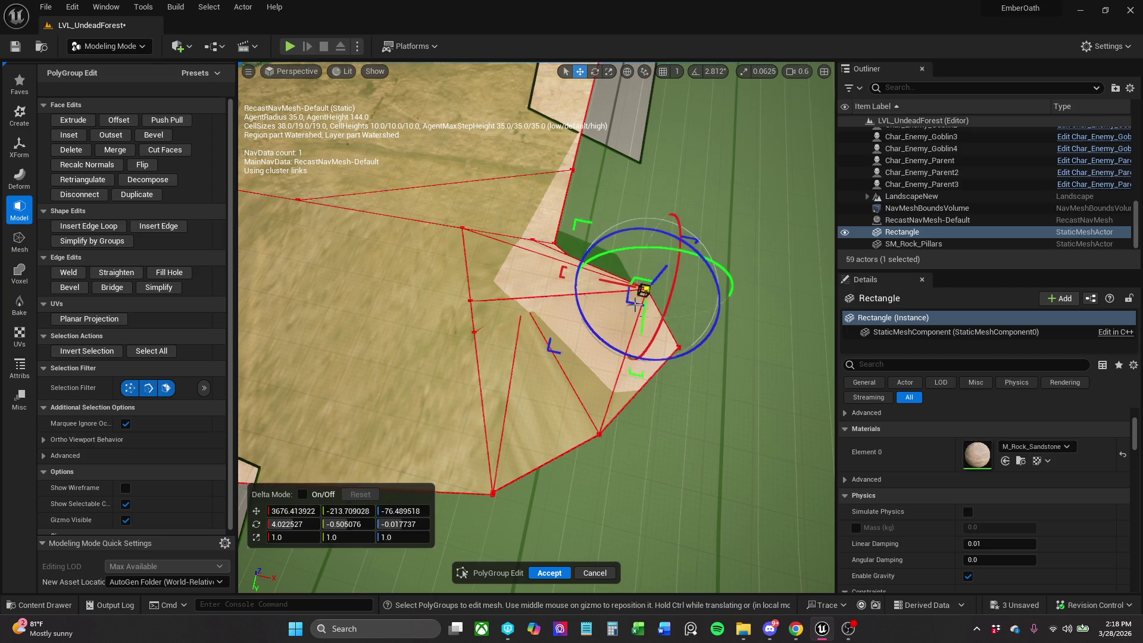
mouse_move(635, 304)
mouse_down()
mouse_move(641, 283)
mouse_move(647, 395)
mouse_move(686, 436)
mouse_move(612, 373)
mouse_move(606, 323)
mouse_move(622, 275)
mouse_move(639, 319)
mouse_move(638, 276)
mouse_move(649, 279)
mouse_up()
mouse_move(639, 368)
mouse_down()
mouse_move(660, 367)
mouse_move(606, 353)
mouse_move(644, 329)
mouse_move(615, 416)
mouse_move(383, 331)
mouse_move(324, 472)
mouse_move(350, 394)
mouse_move(578, 290)
mouse_up()
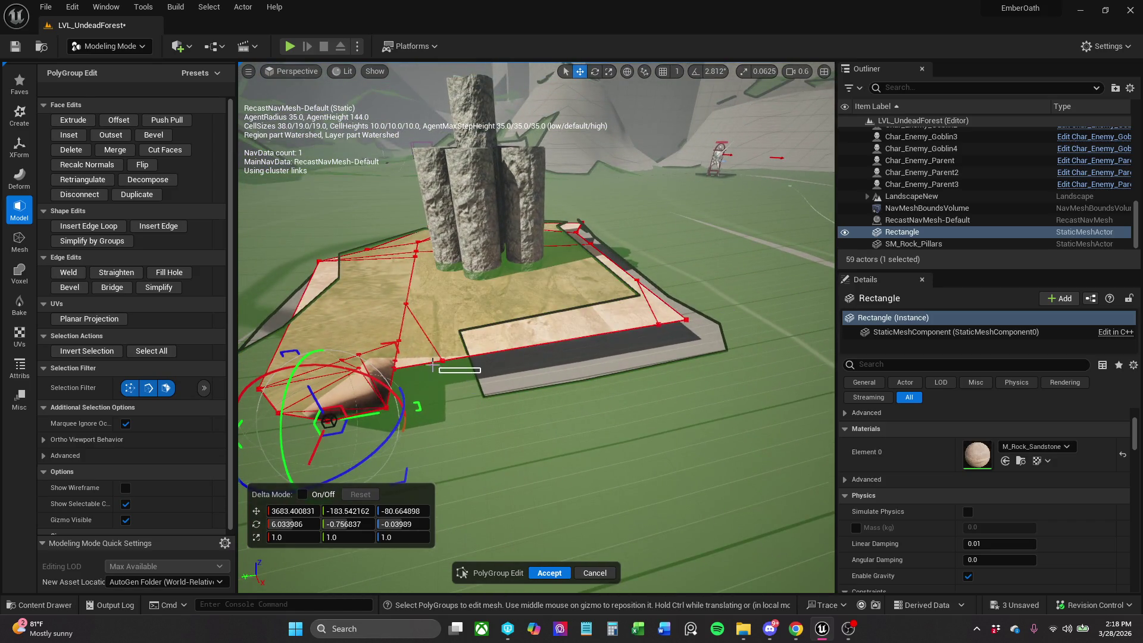
Stretch the slab's right side by pulling its outer vertices down and outward.
mouse_move(434, 364)
mouse_down()
mouse_move(482, 396)
mouse_move(588, 405)
mouse_move(575, 438)
mouse_up()
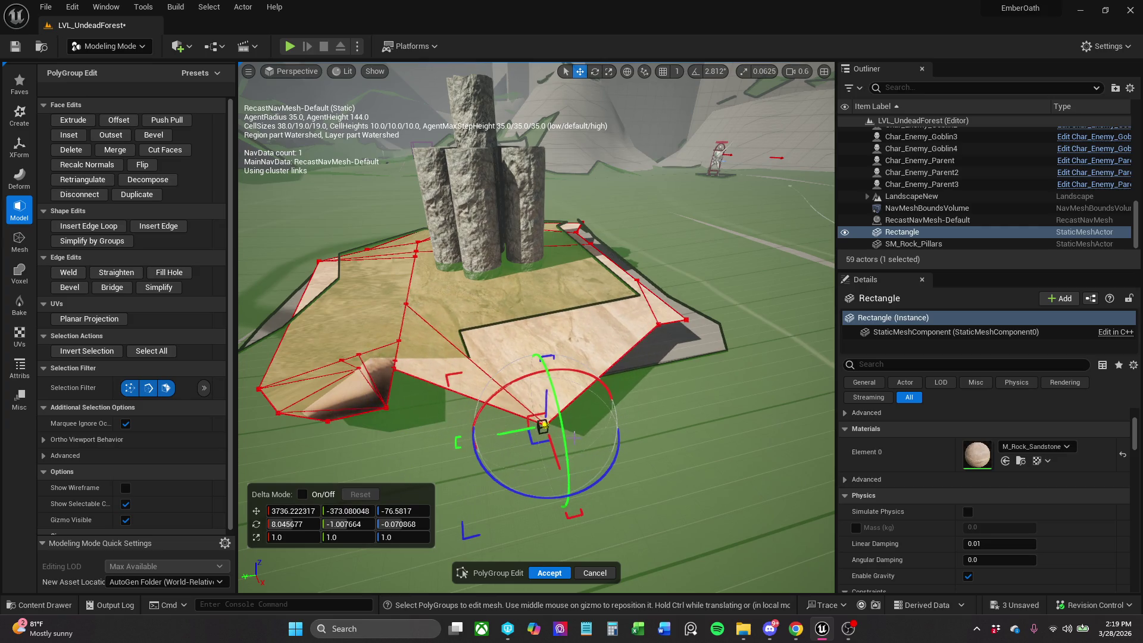
click(659, 325)
drag(655, 337, 655, 376)
click(686, 322)
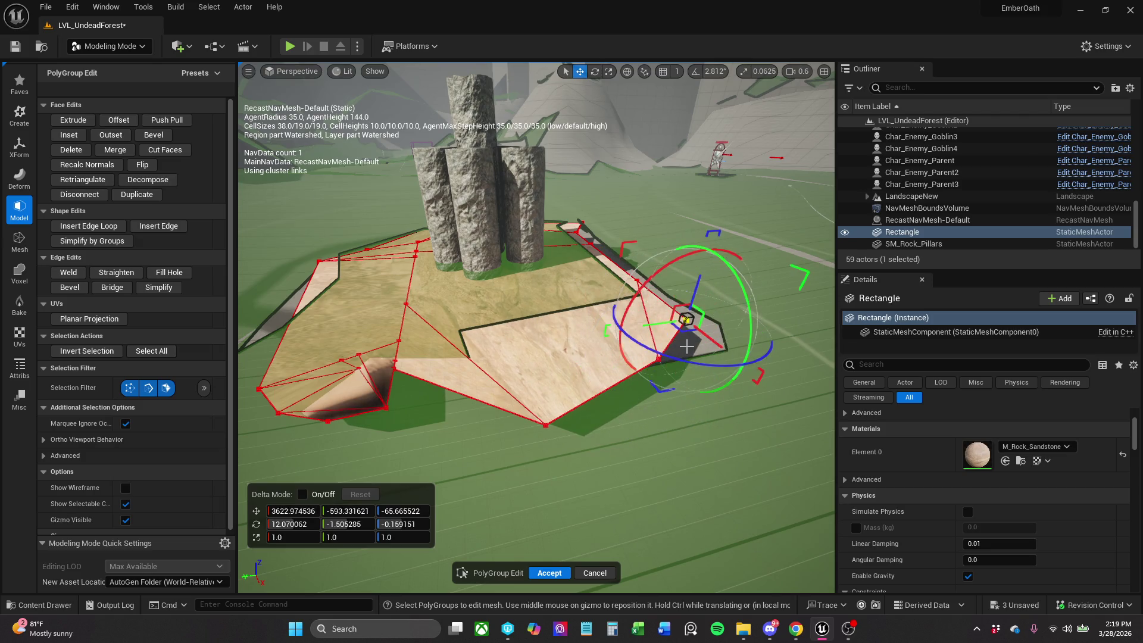
drag(682, 329, 741, 308)
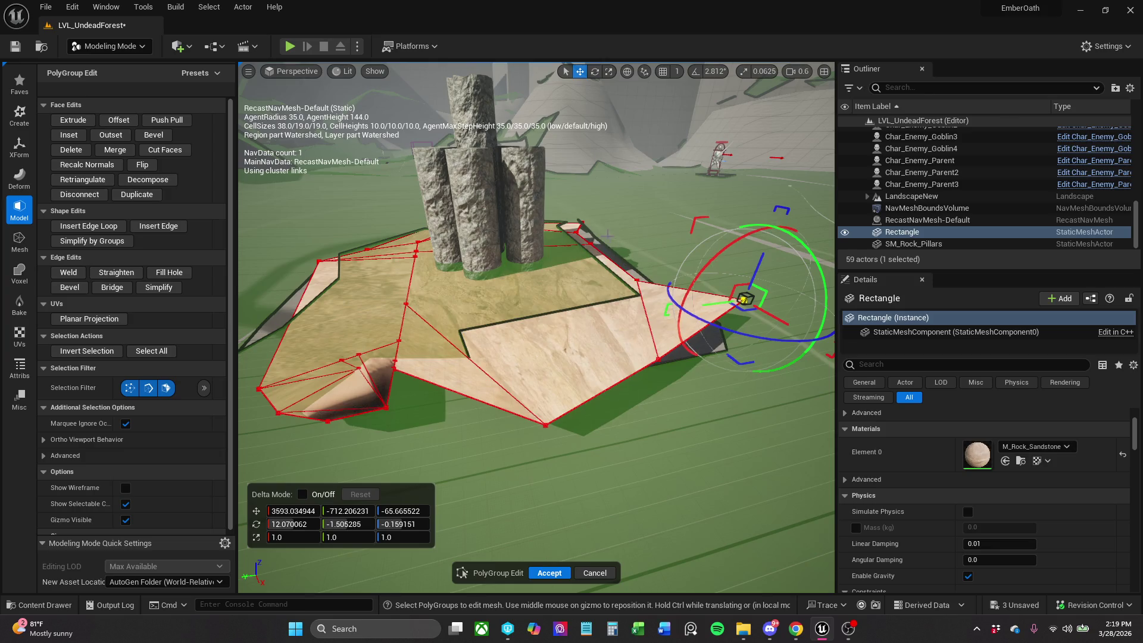
click(587, 261)
drag(576, 252, 666, 258)
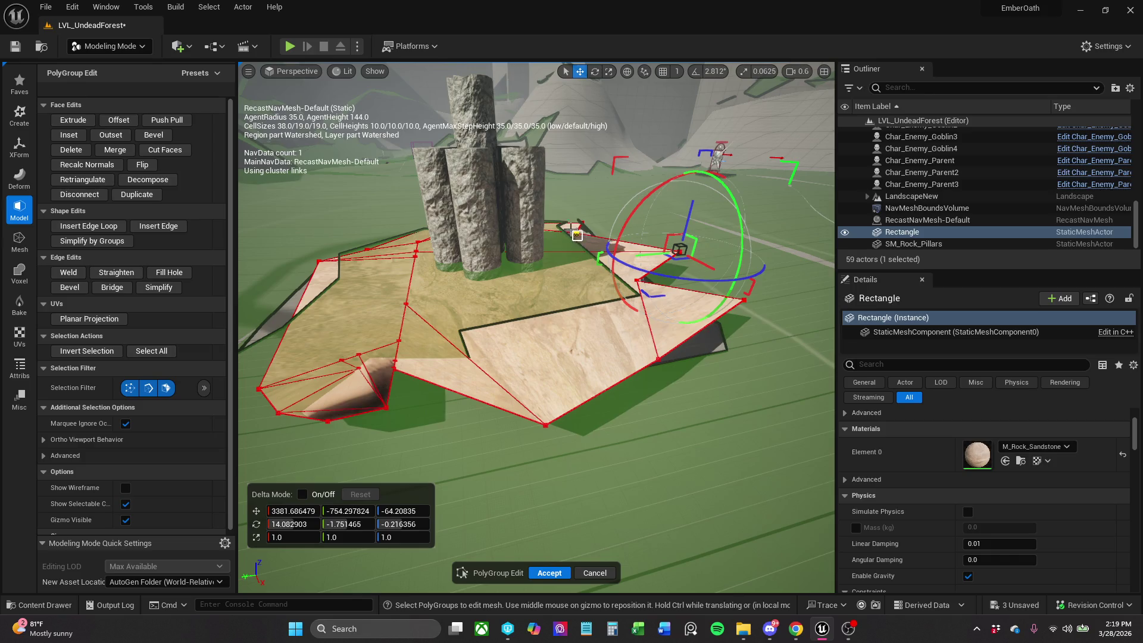
Move the slab's back-edge vertices near the pillars outward.
click(582, 237)
drag(582, 237, 634, 224)
click(572, 225)
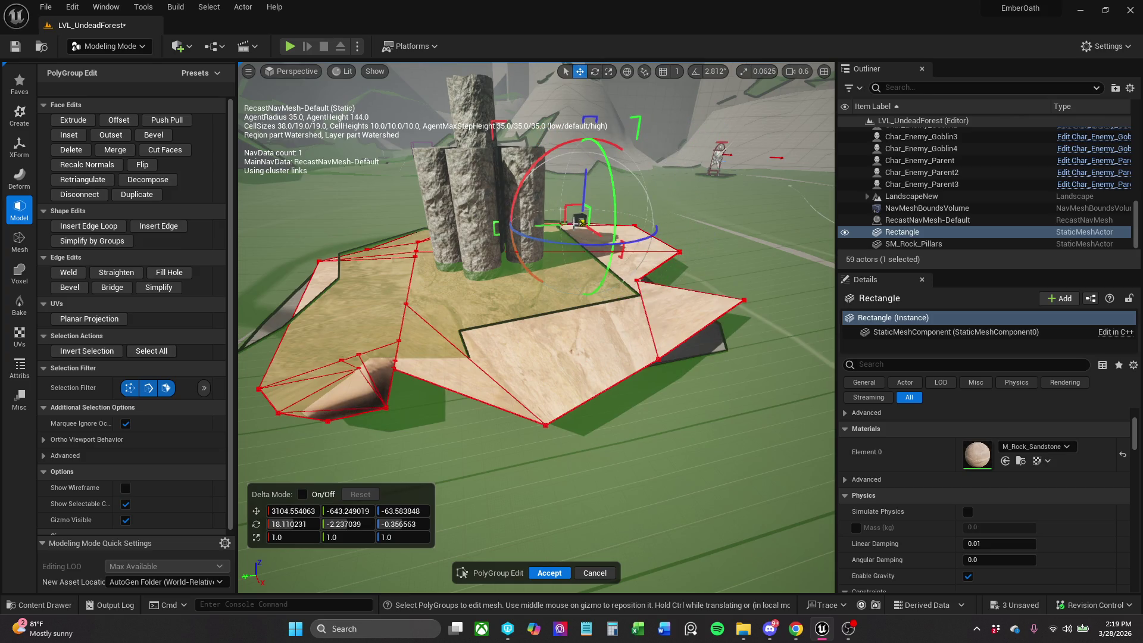
drag(578, 222, 566, 222)
key(f)
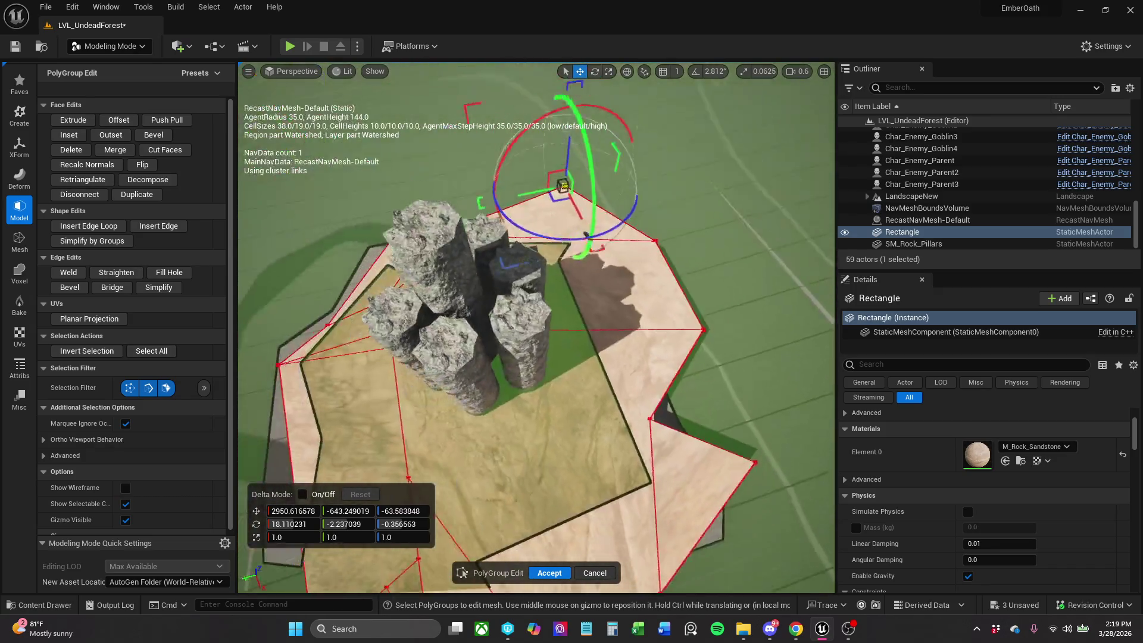
scroll(536, 277, down, 3)
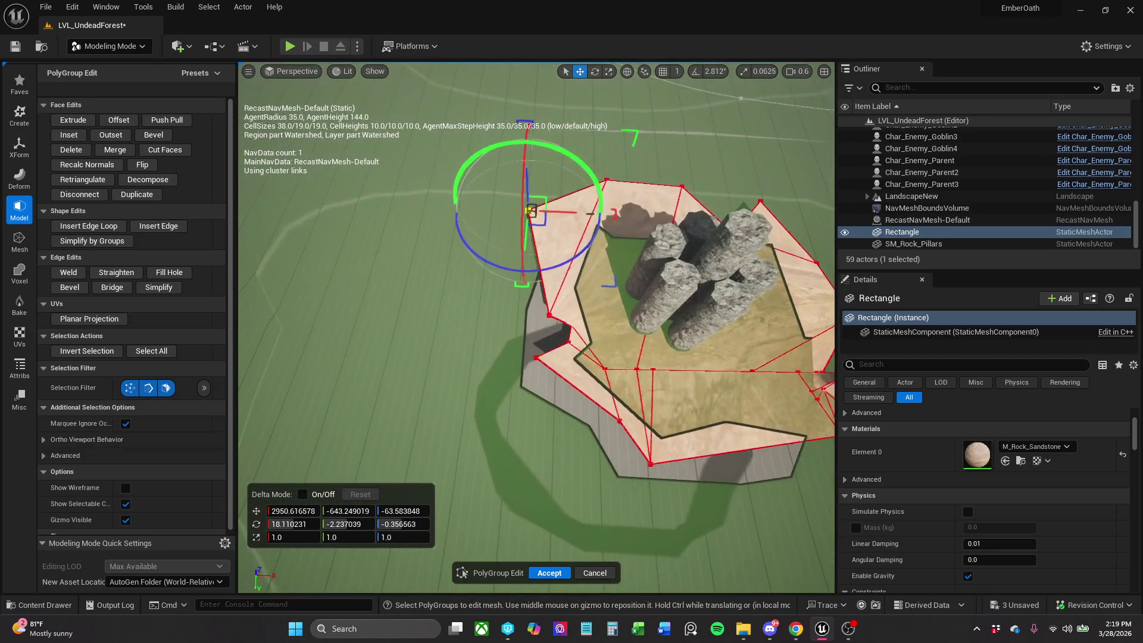
Pull the slab's lower-edge vertices outward and accept the polygon edits.
click(619, 421)
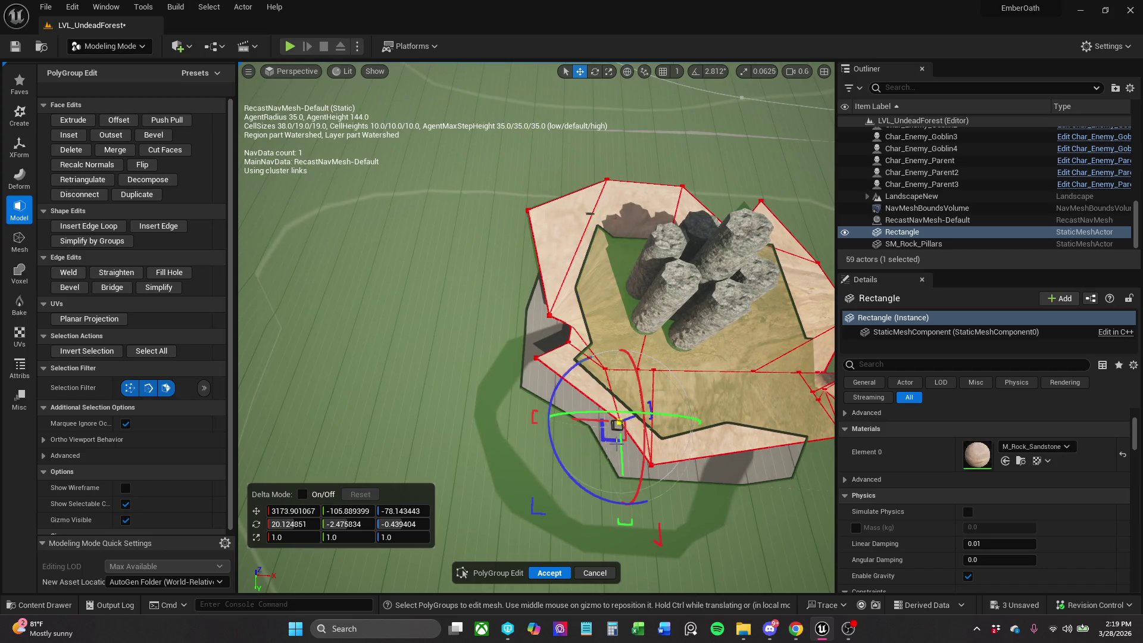
drag(619, 421, 546, 445)
drag(621, 373, 620, 428)
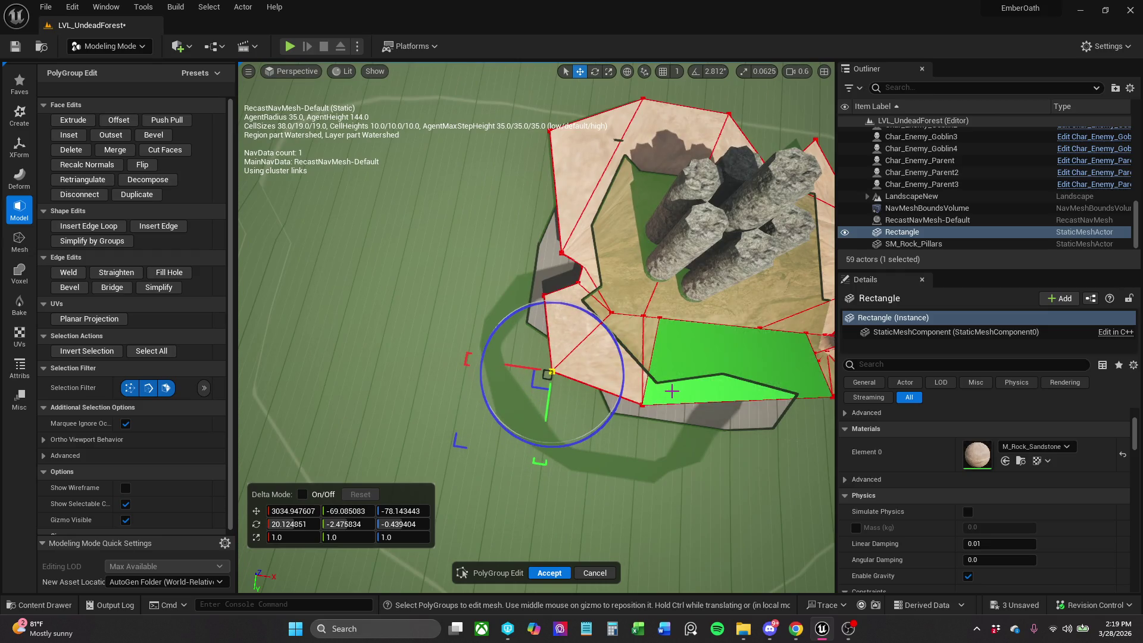
click(643, 406)
mouse_move(629, 383)
mouse_down()
mouse_move(619, 390)
mouse_move(622, 459)
mouse_move(701, 586)
mouse_up()
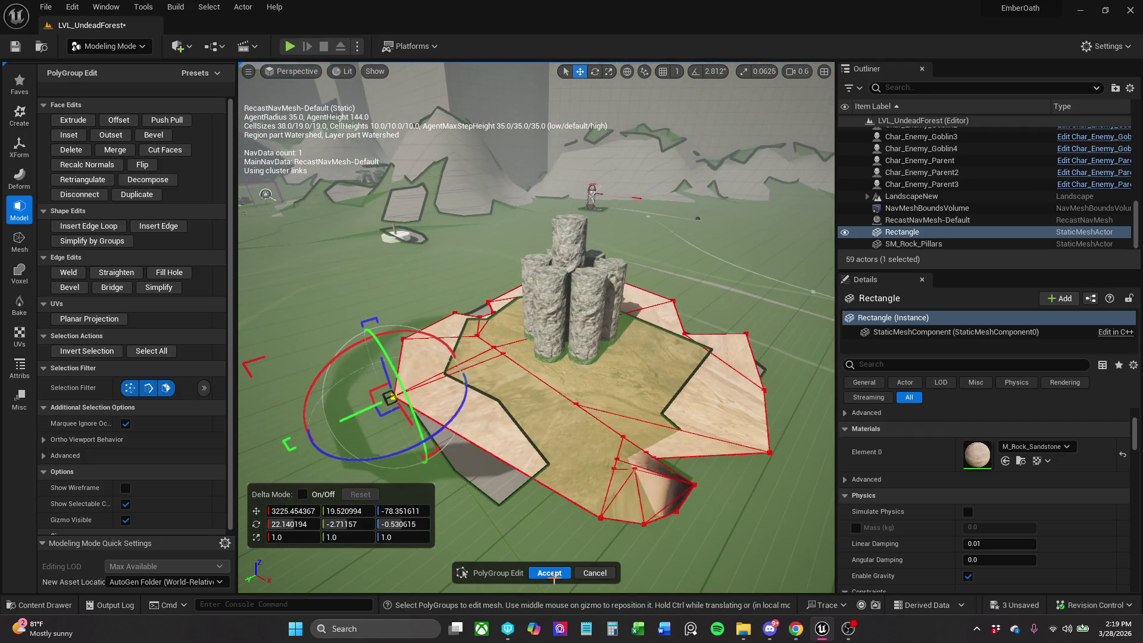
click(550, 574)
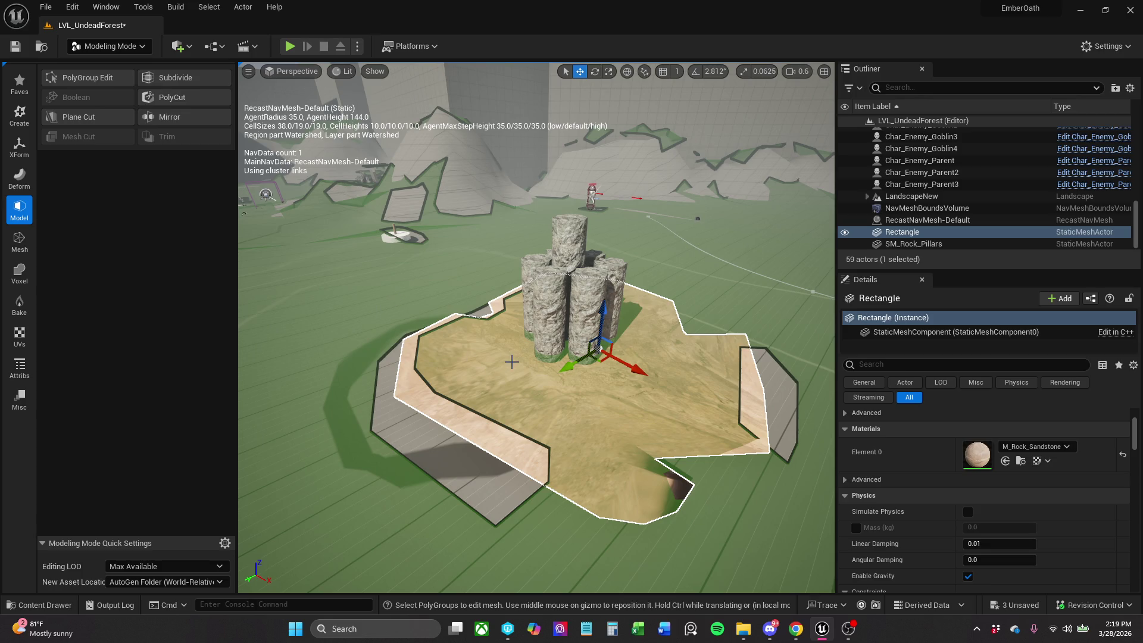
Lower the sandstone slab slightly into the ground along the Z axis.
scroll(511, 362, up, 10)
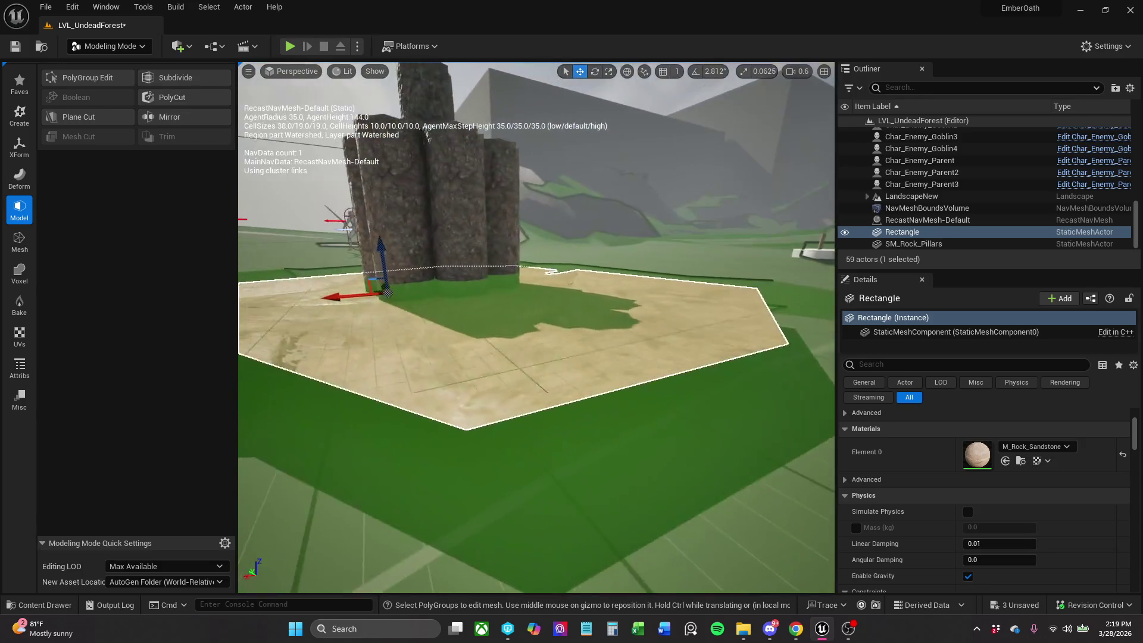
scroll(378, 291, up, 3)
click(378, 292)
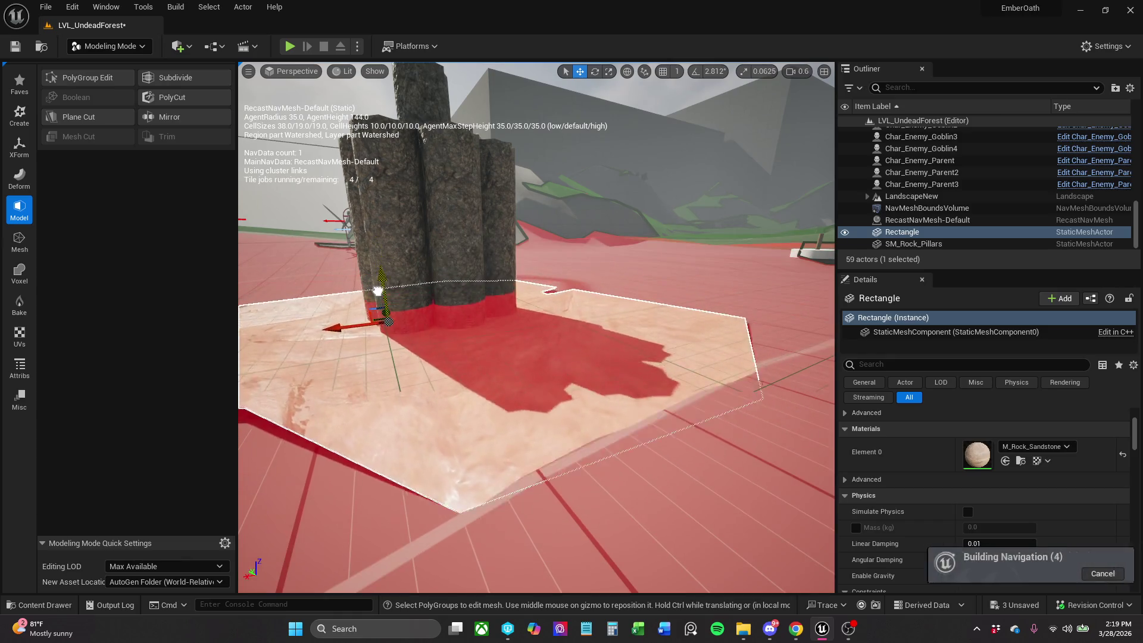
drag(378, 291, 382, 295)
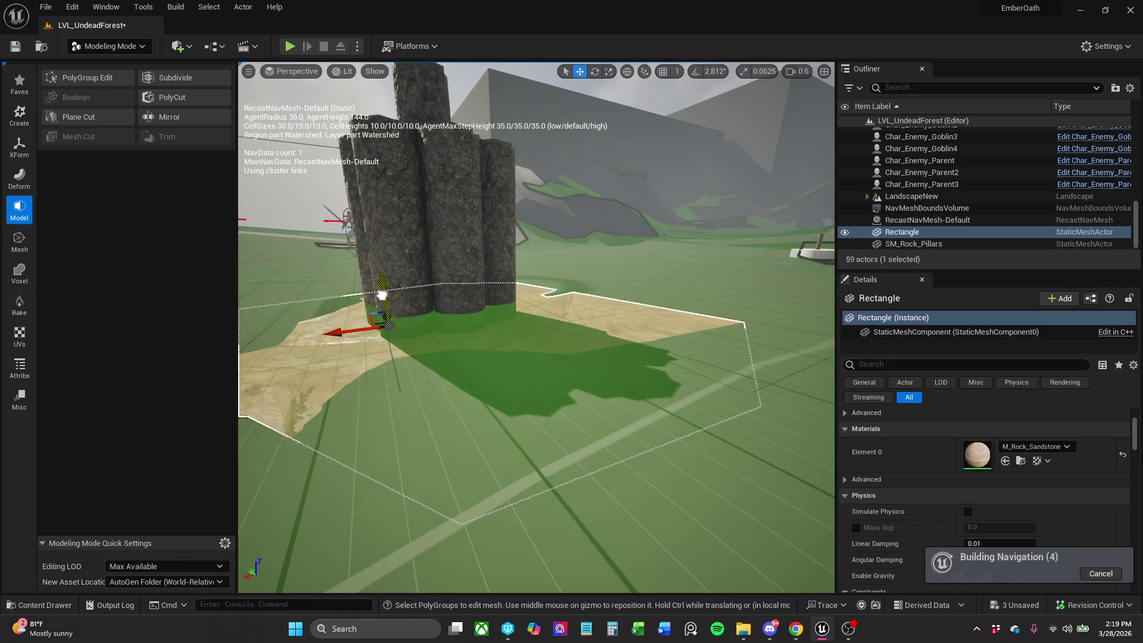
scroll(381, 295, up, 5)
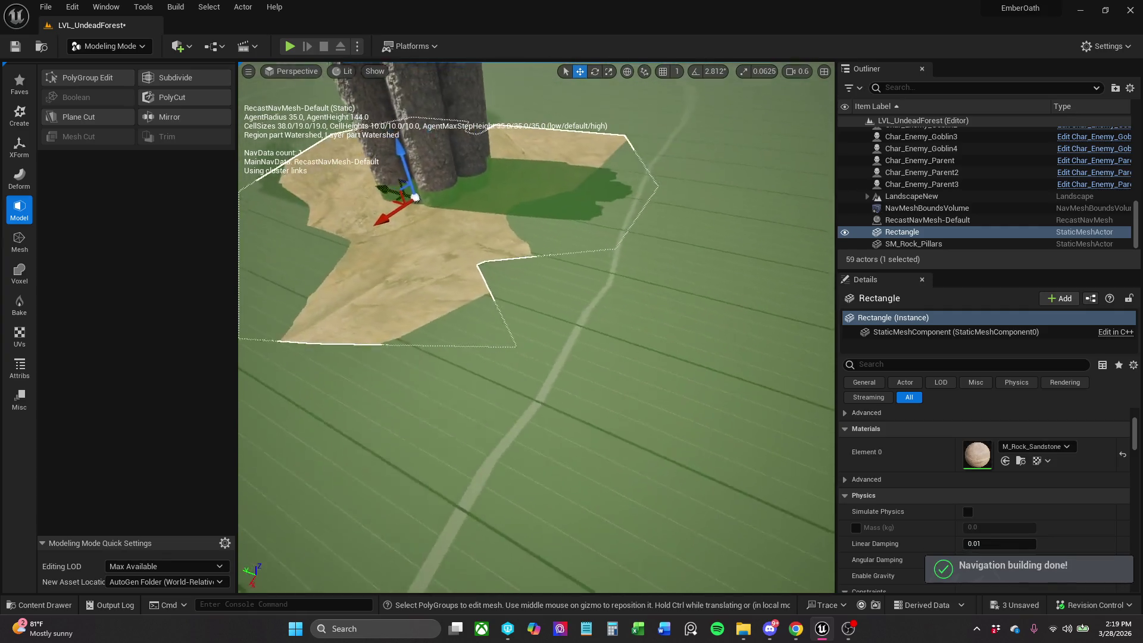
scroll(382, 294, up, 3)
drag(382, 295, 268, 298)
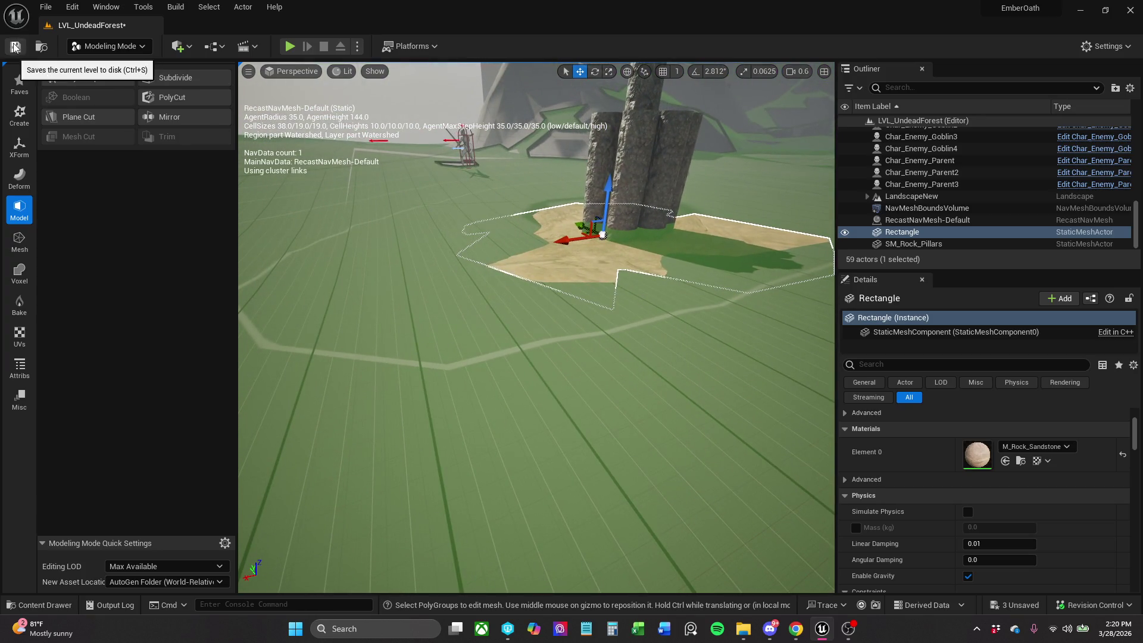
Save the level, then switch from Landscape Mode back to Selection Mode.
key(ctrl+s)
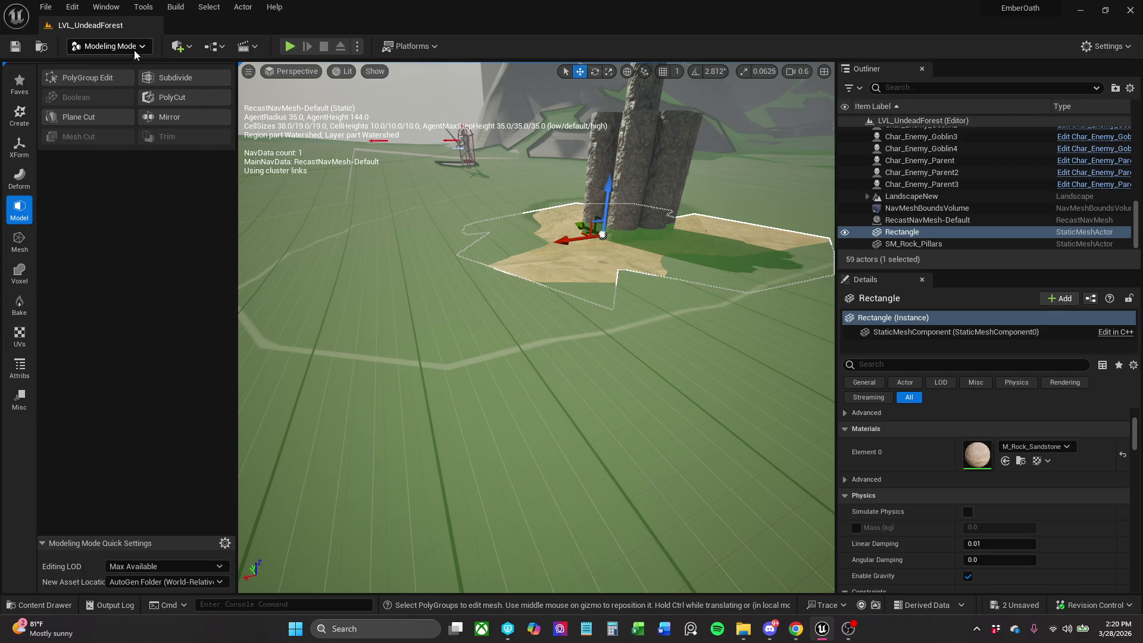
click(134, 50)
click(136, 80)
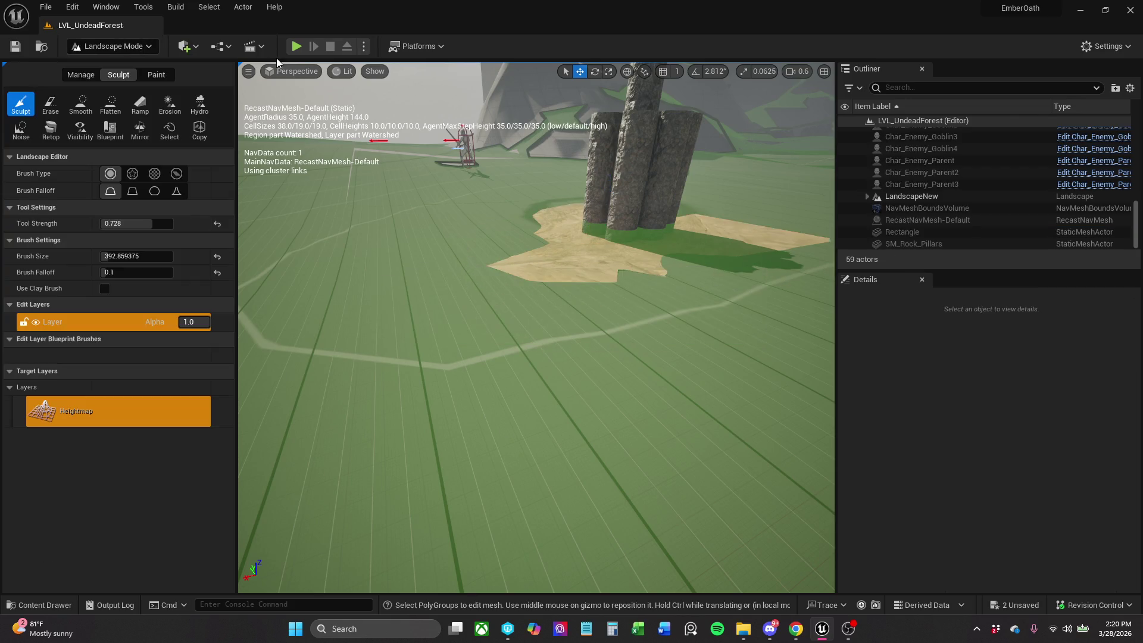
click(134, 50)
click(104, 66)
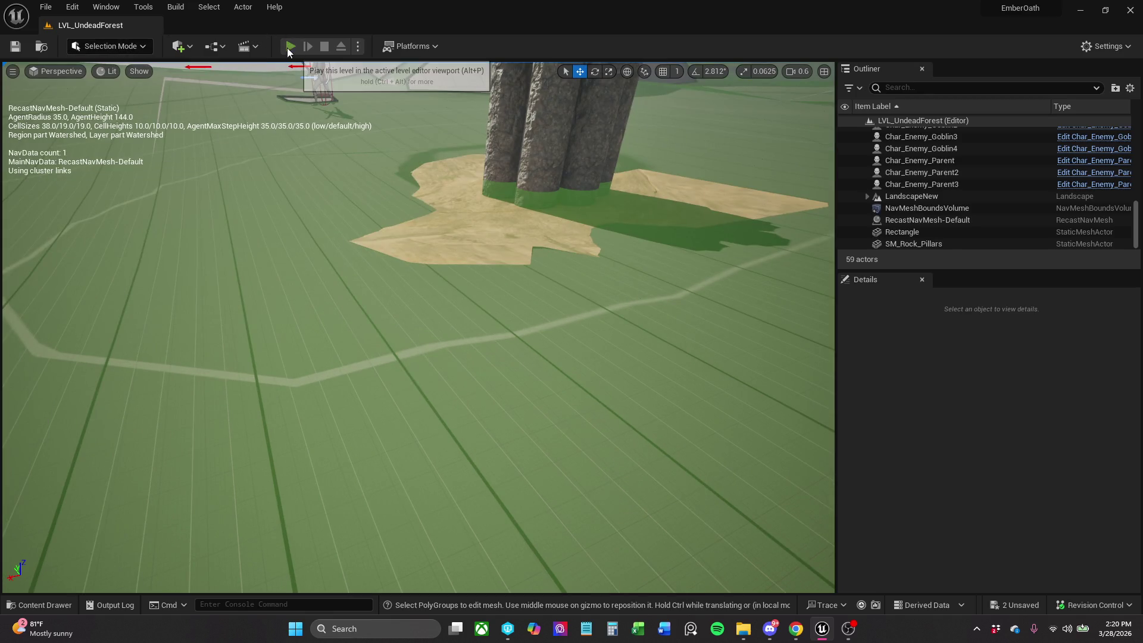
Play-test LVL_UndeadForest, running the character around the pillars, then exit and select the pillars.
click(290, 48)
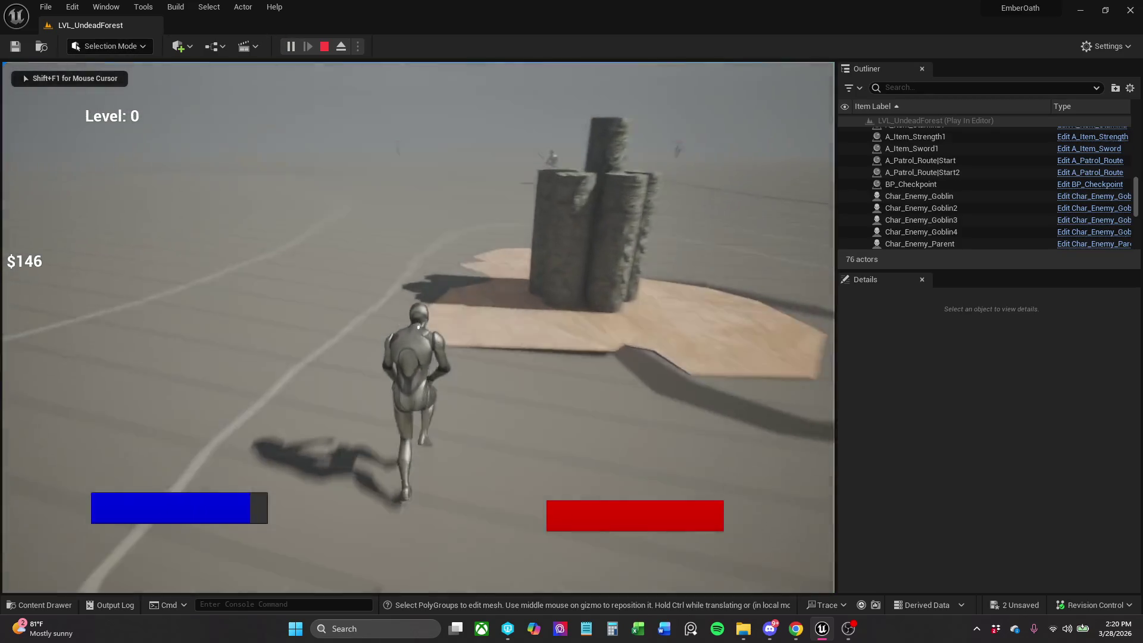
key(w)
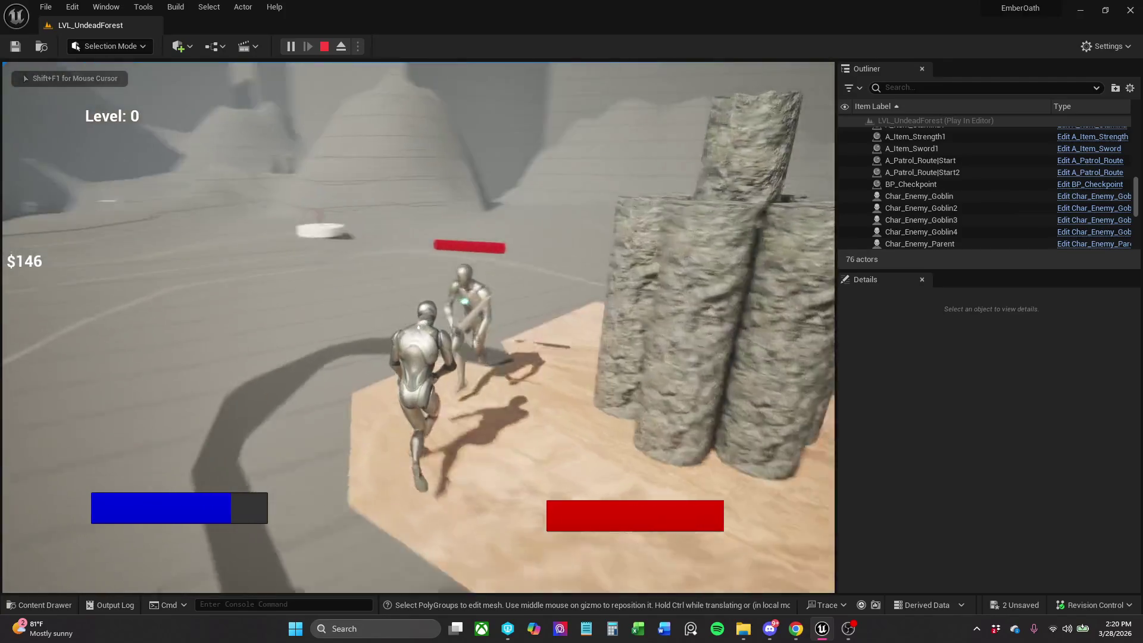
key(w)
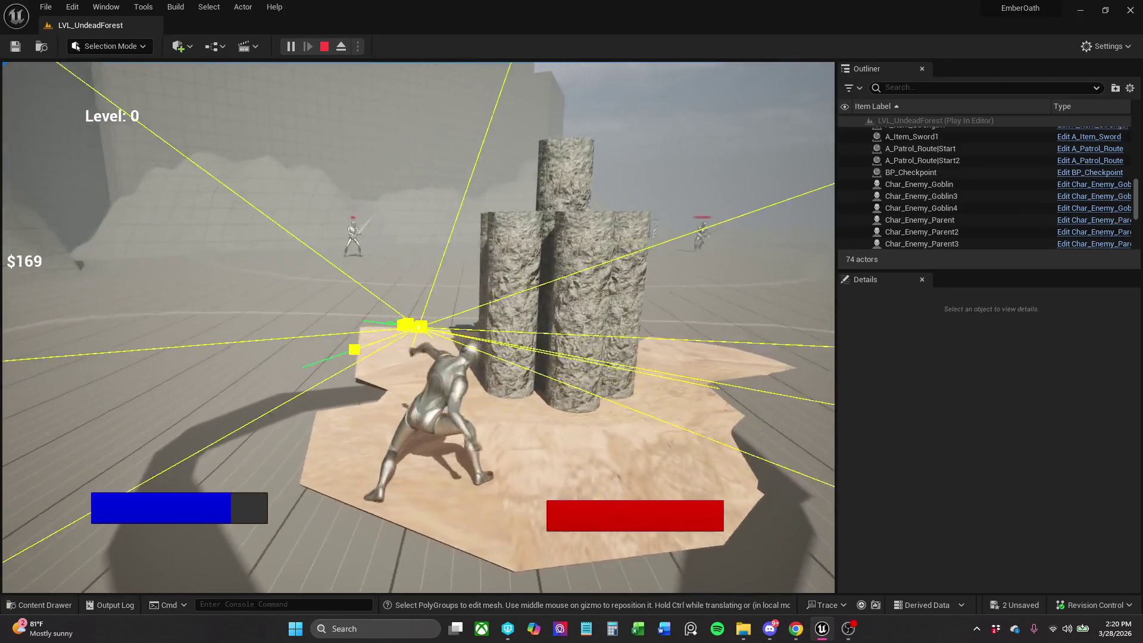
key(w)
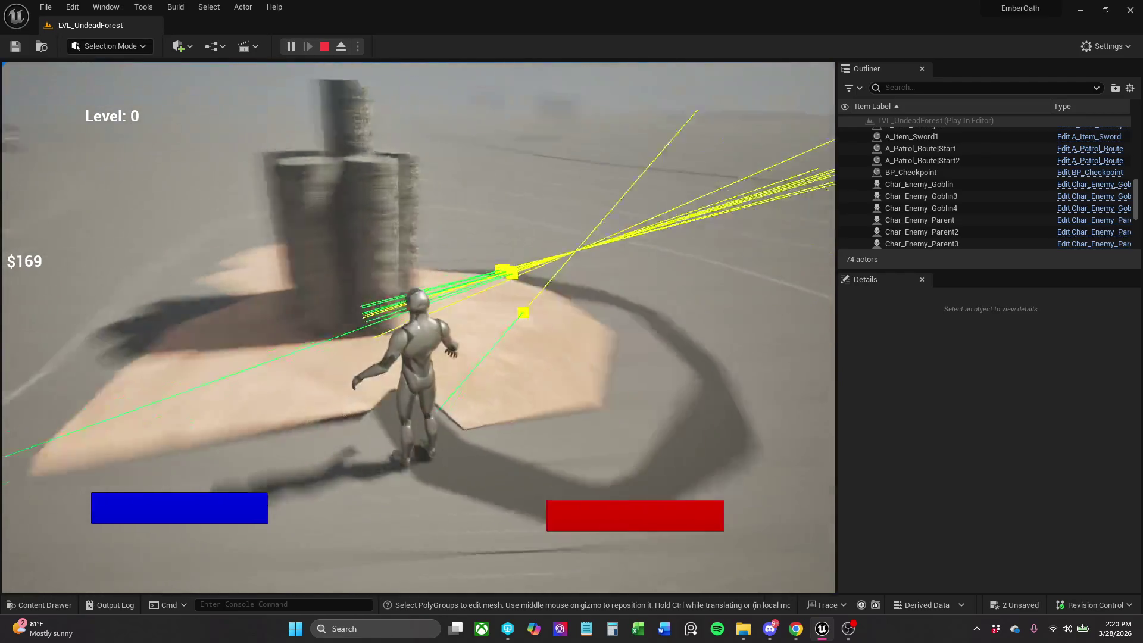
key(w)
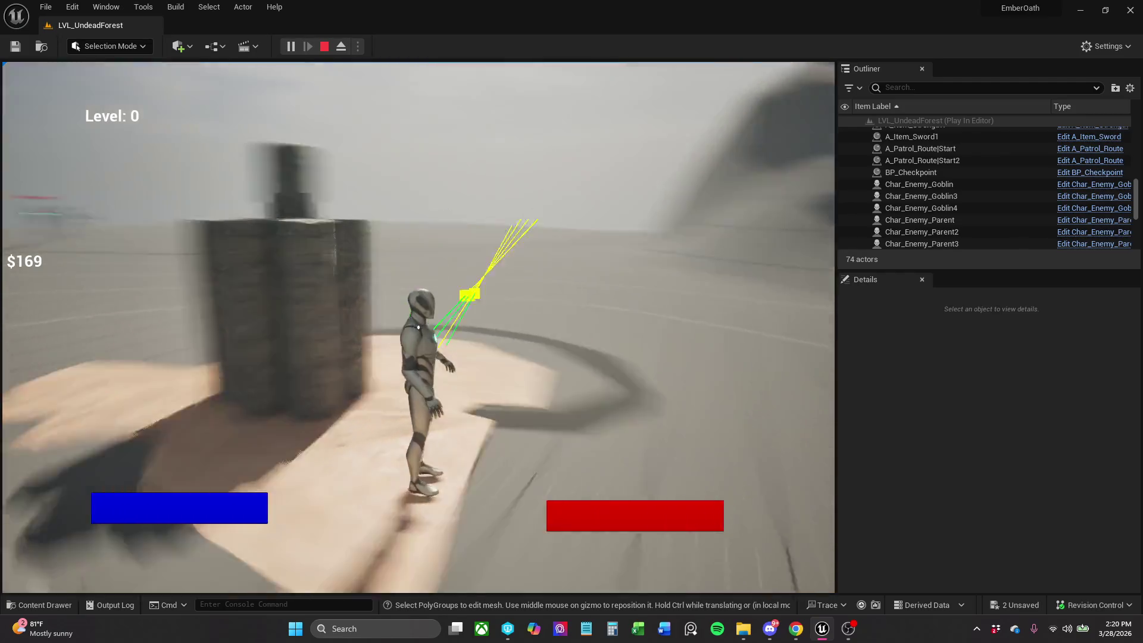
key(Escape)
click(373, 267)
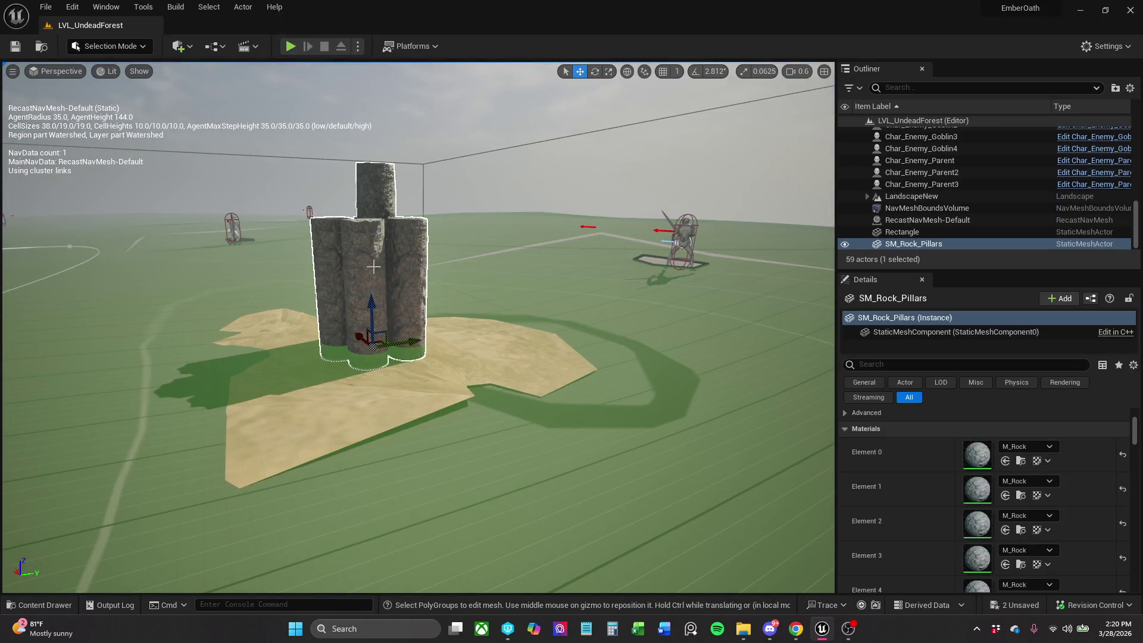
Select the SM_Rock_Pillars actor and frame the view on it.
click(365, 269)
click(452, 286)
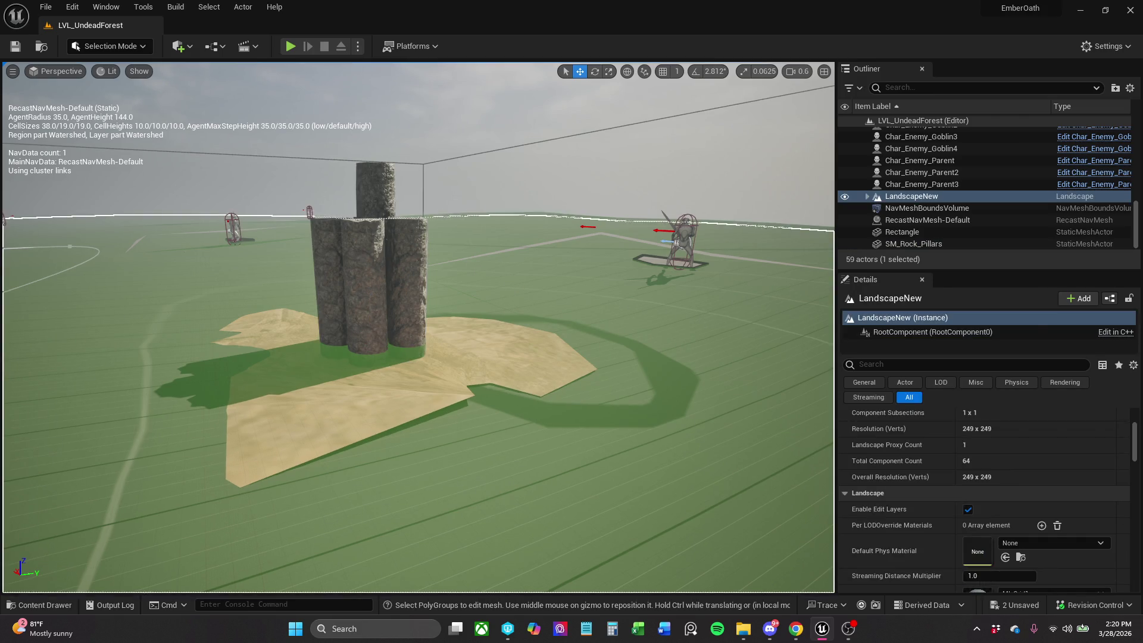
click(364, 268)
key(f)
drag(432, 262, 431, 262)
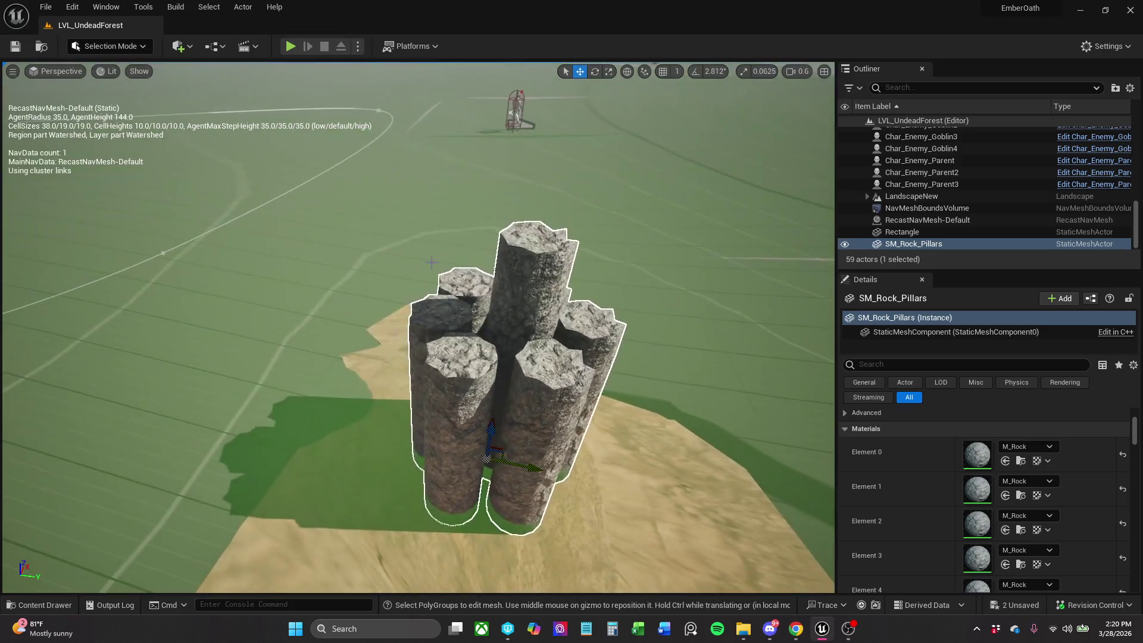
Switch to Modeling Mode and start PolyCut from the Model category.
click(110, 46)
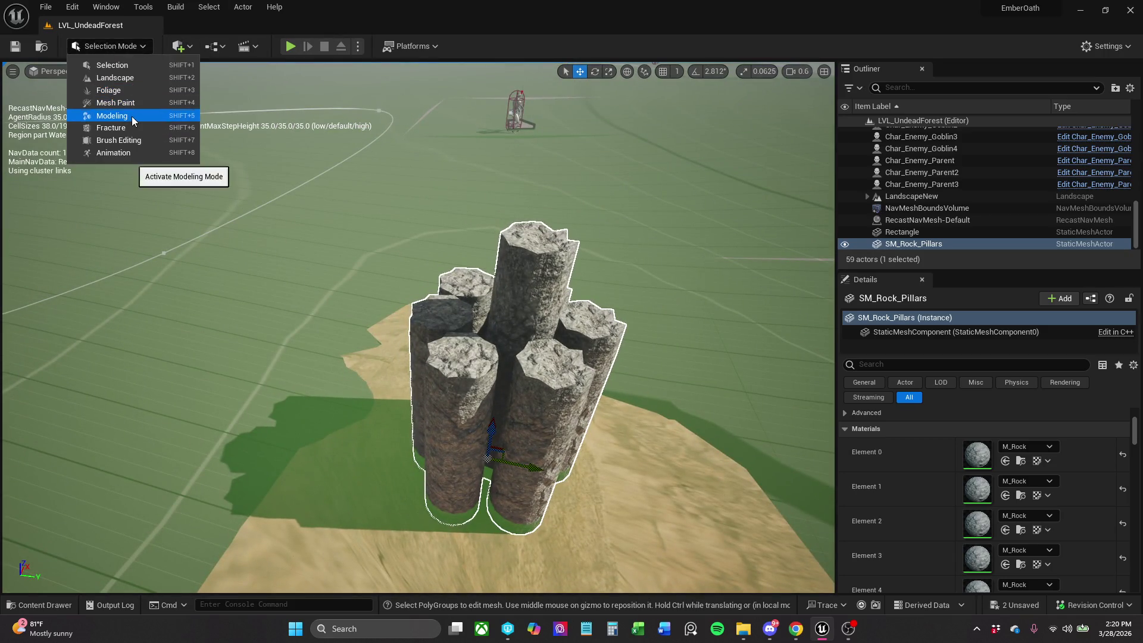
click(113, 115)
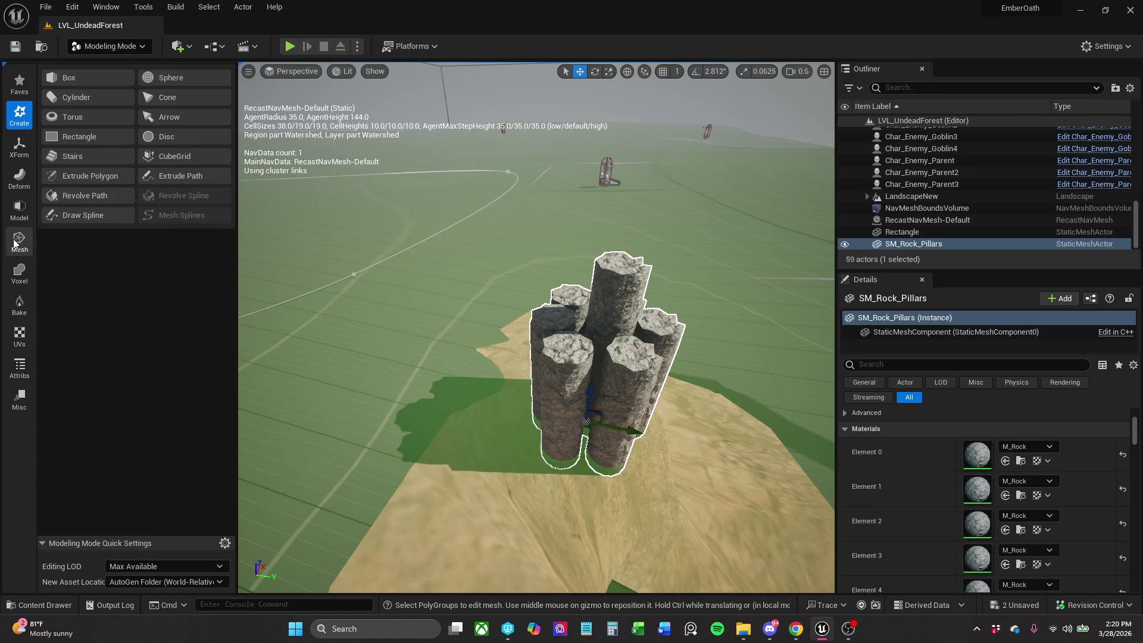
click(21, 219)
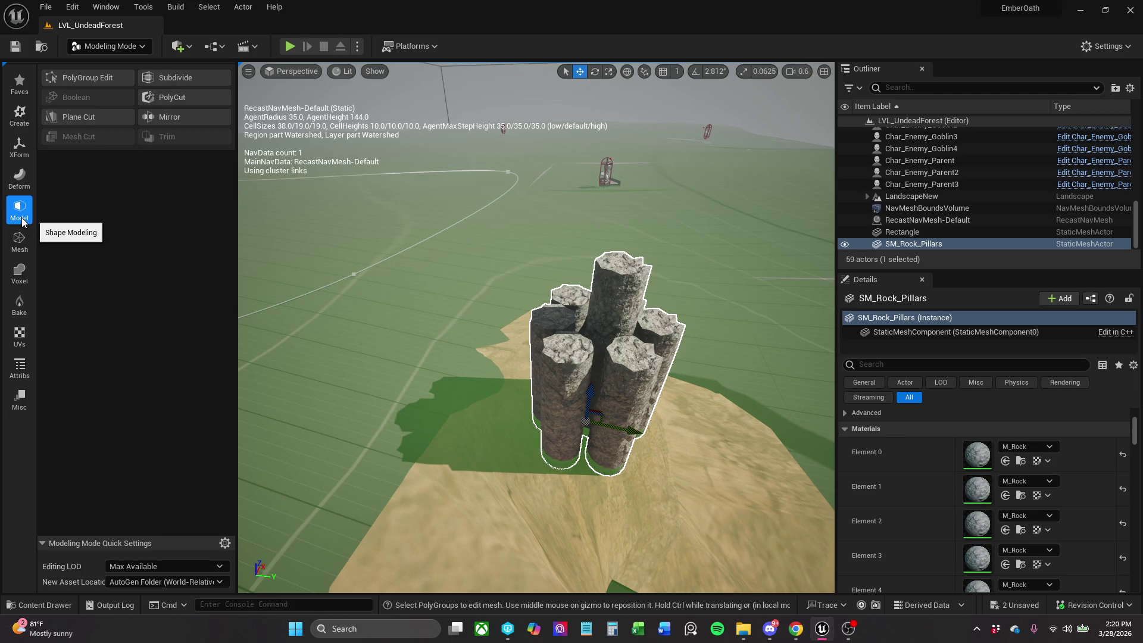
click(184, 95)
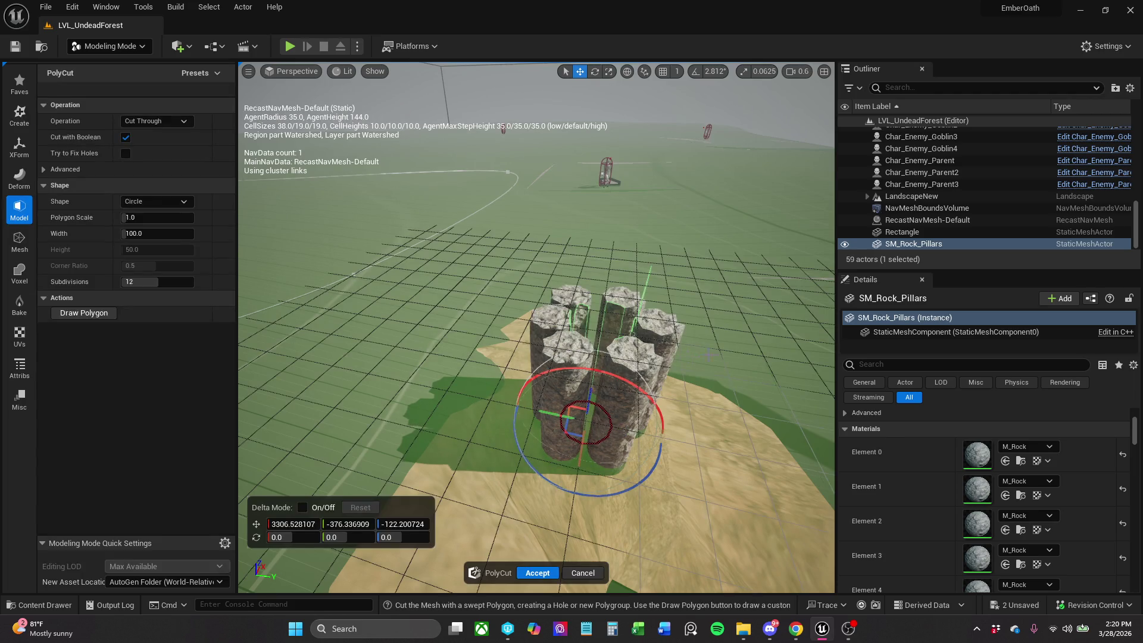
Rotate the PolyCut circle about 58° on Y, shift it across the pillars, and accept.
scroll(536, 327, down, 5)
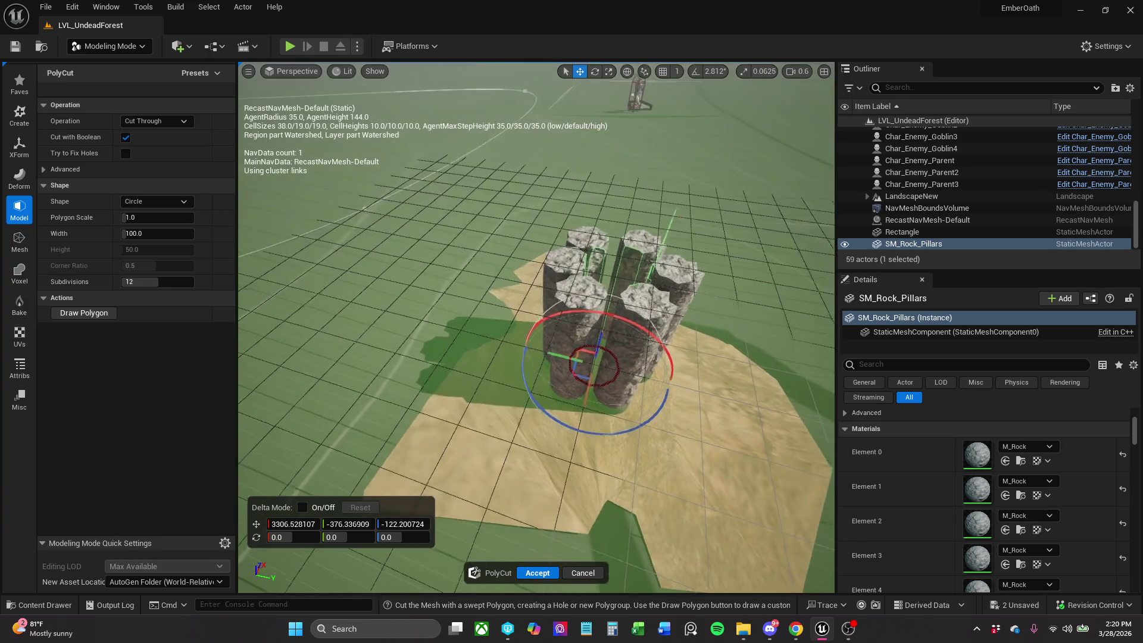
drag(536, 357, 536, 334)
scroll(536, 327, up, 10)
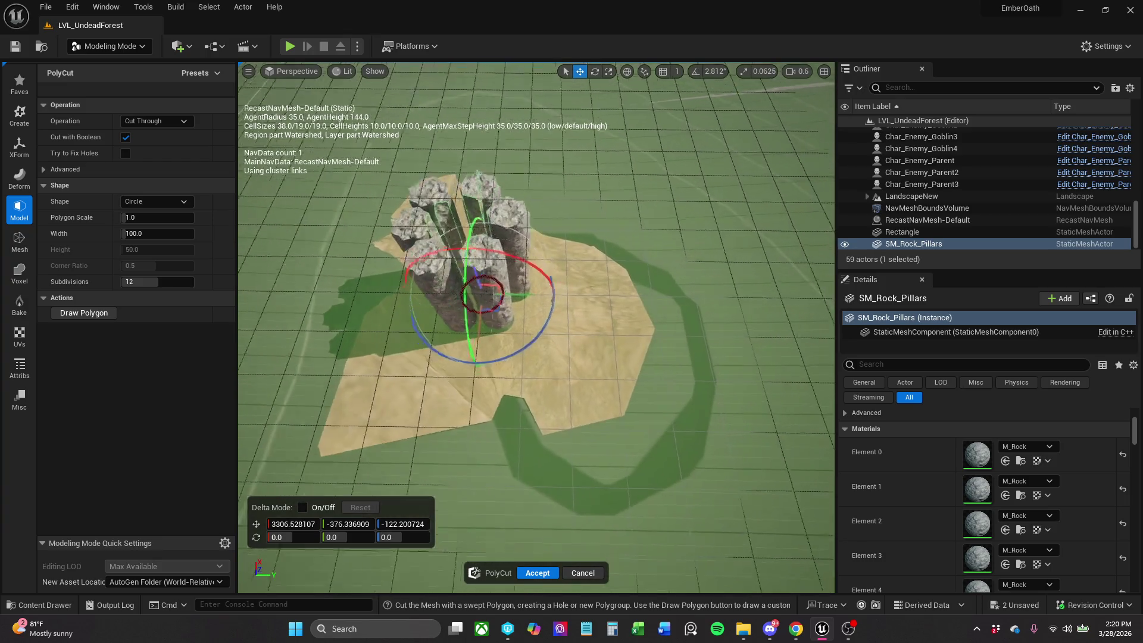
drag(563, 412, 589, 412)
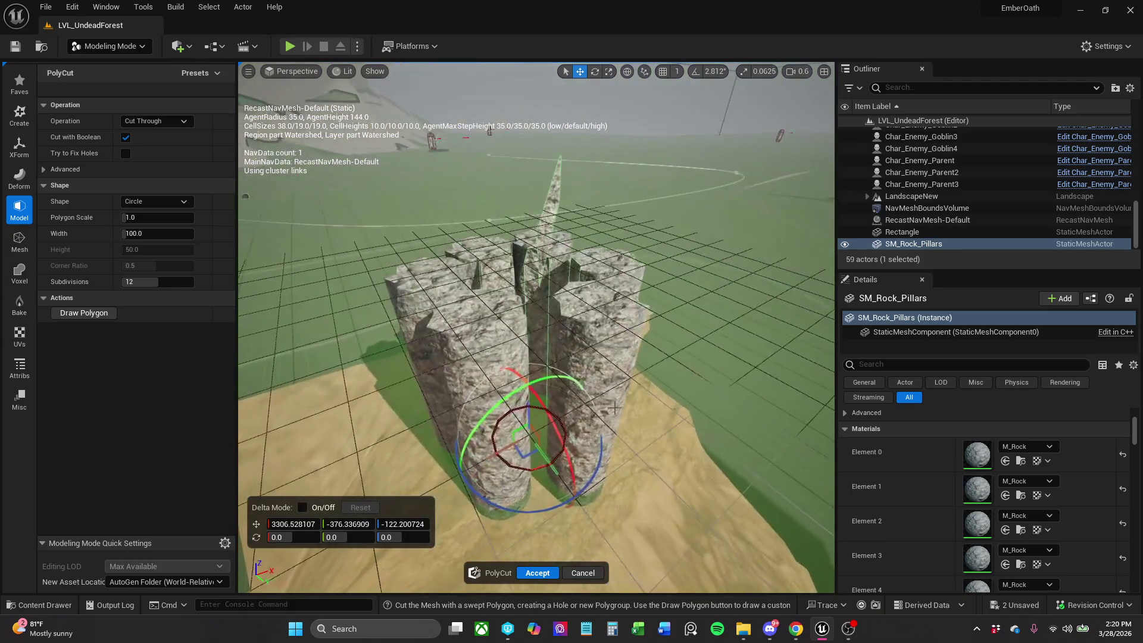
mouse_move(522, 388)
mouse_down()
mouse_move(465, 416)
mouse_move(178, 500)
mouse_move(28, 519)
mouse_move(416, 569)
mouse_move(719, 331)
mouse_move(517, 377)
mouse_up()
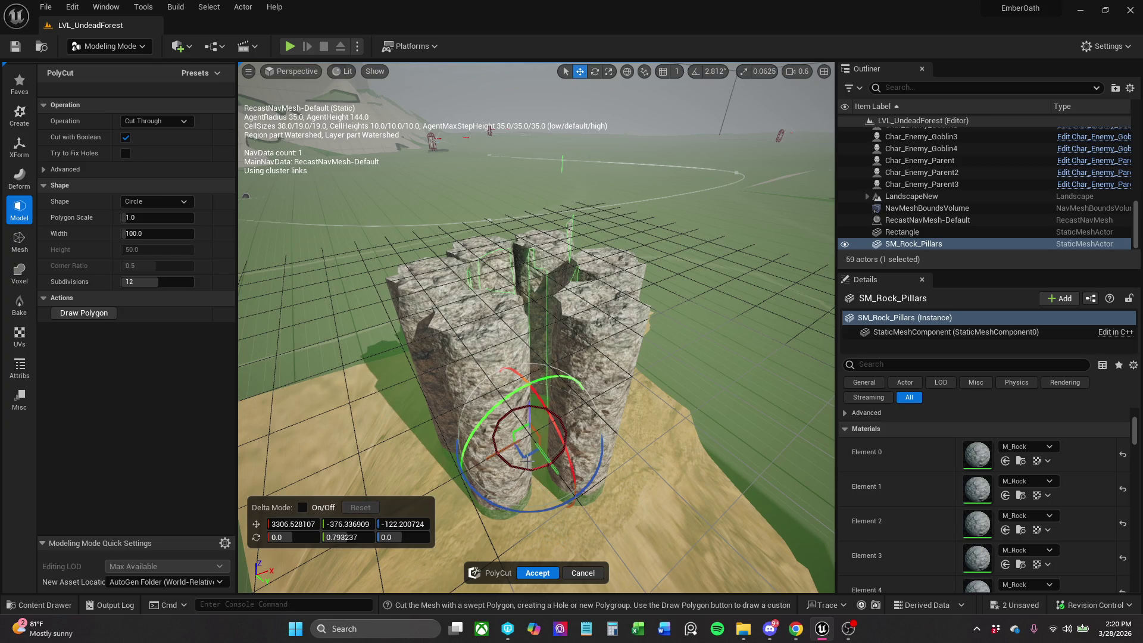
mouse_move(527, 462)
mouse_down()
mouse_move(519, 470)
mouse_move(519, 250)
mouse_up()
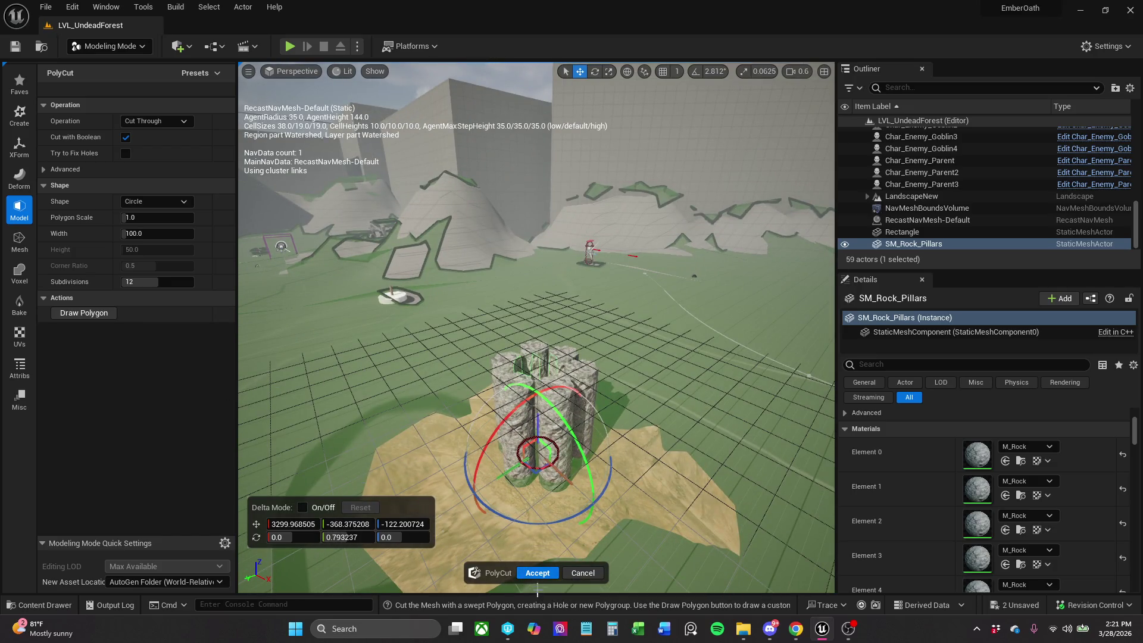
mouse_move(537, 590)
mouse_down()
mouse_move(537, 500)
mouse_move(538, 571)
mouse_move(477, 610)
mouse_up()
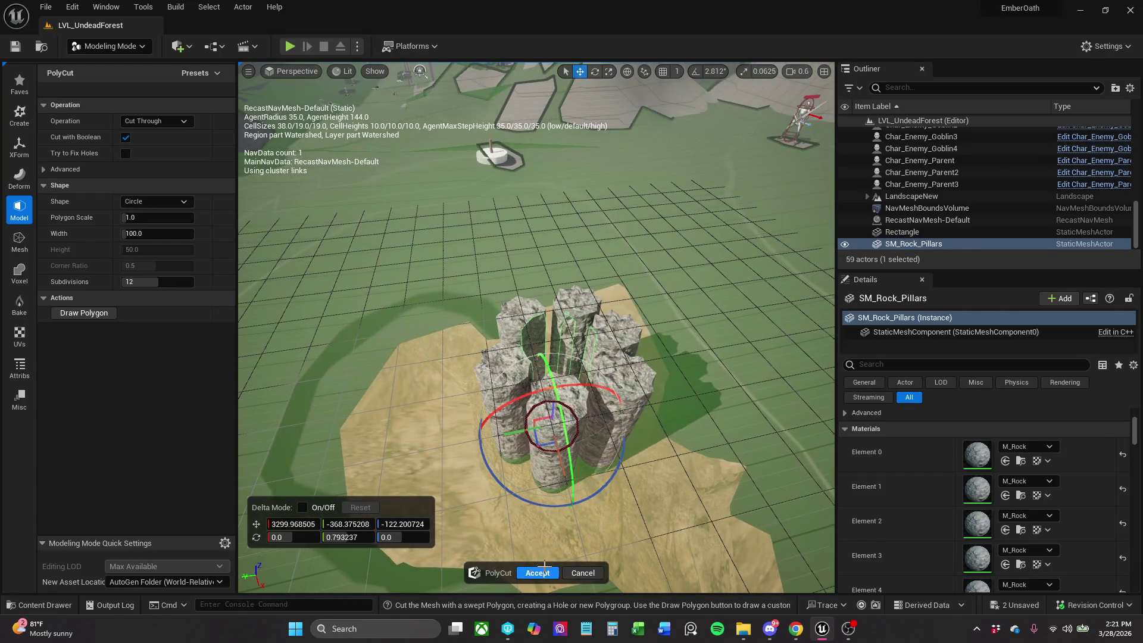
click(537, 573)
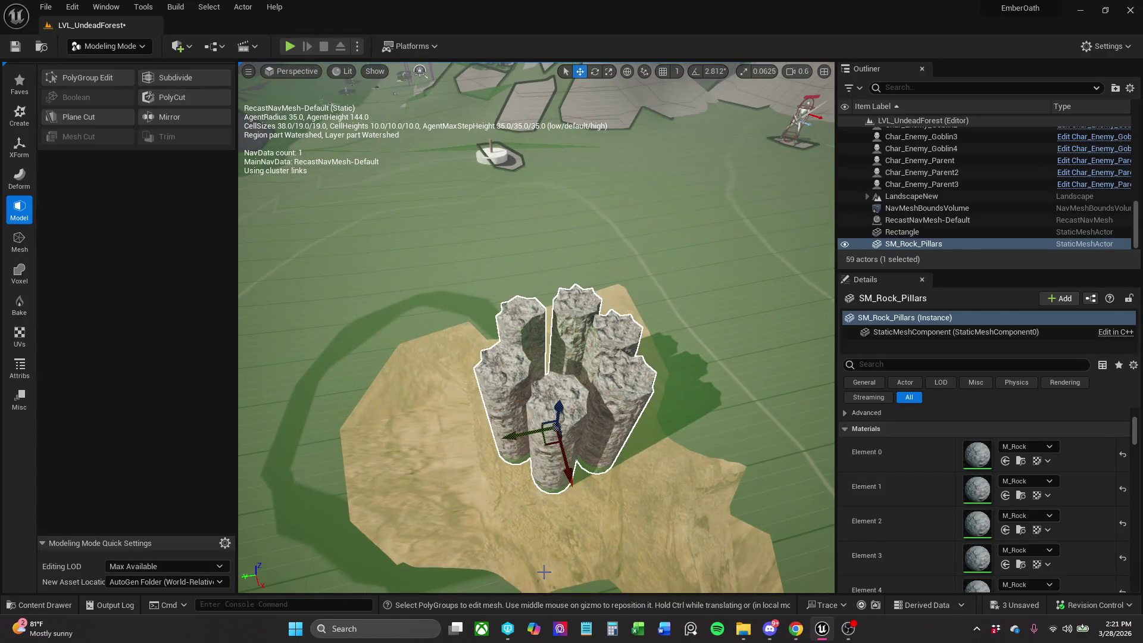
click(39, 605)
mouse_move(236, 529)
mouse_down()
mouse_move(428, 177)
mouse_move(431, 274)
mouse_up()
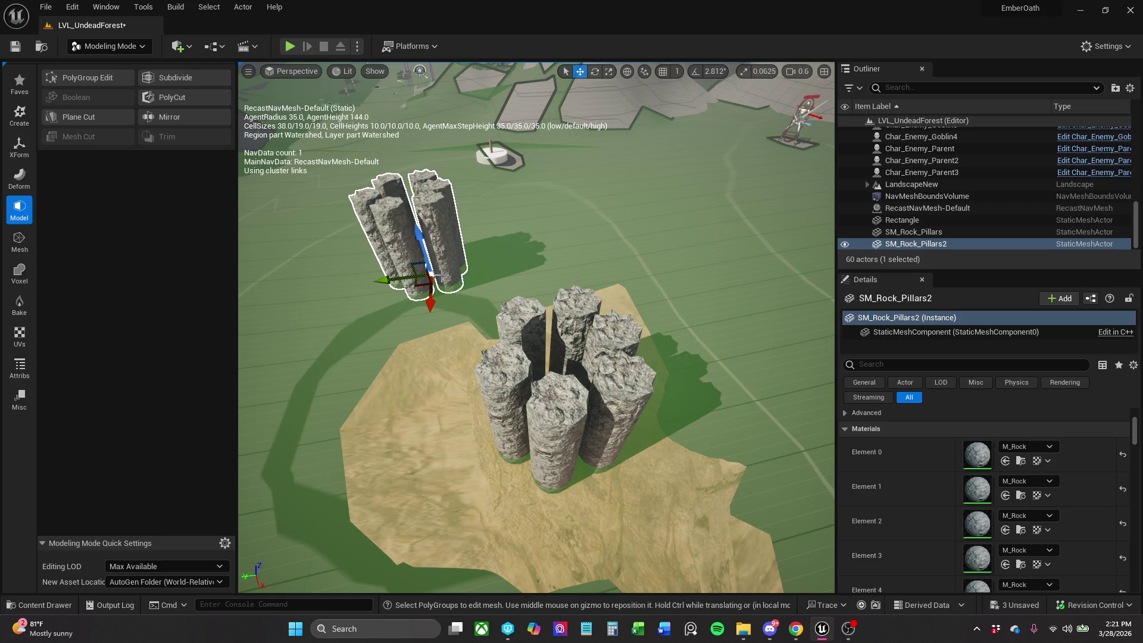
key(Delete)
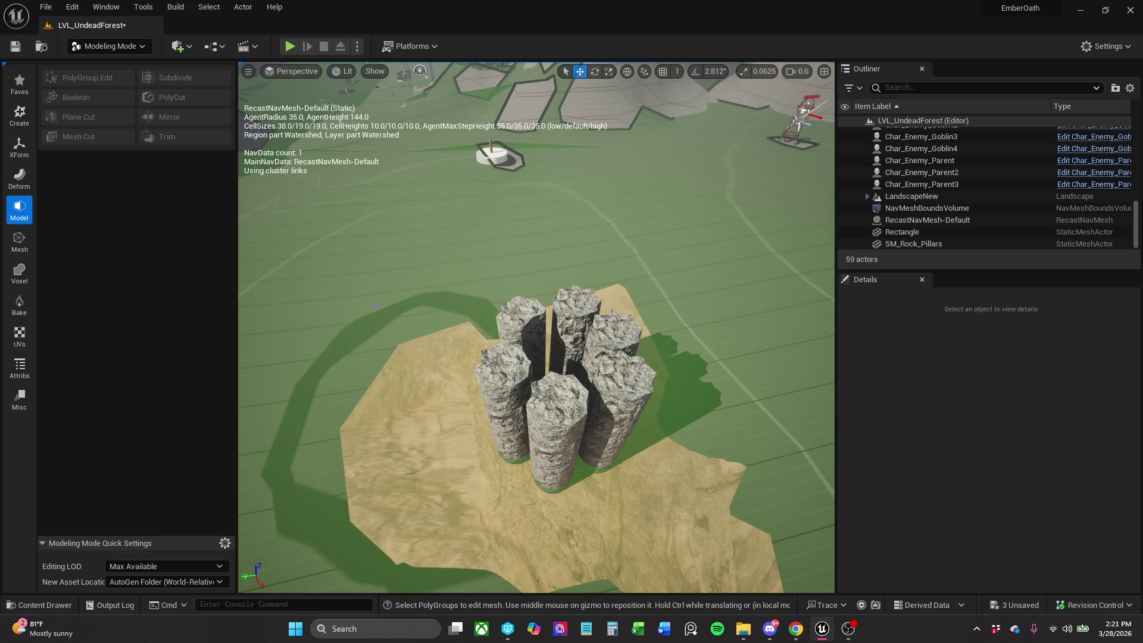
click(585, 321)
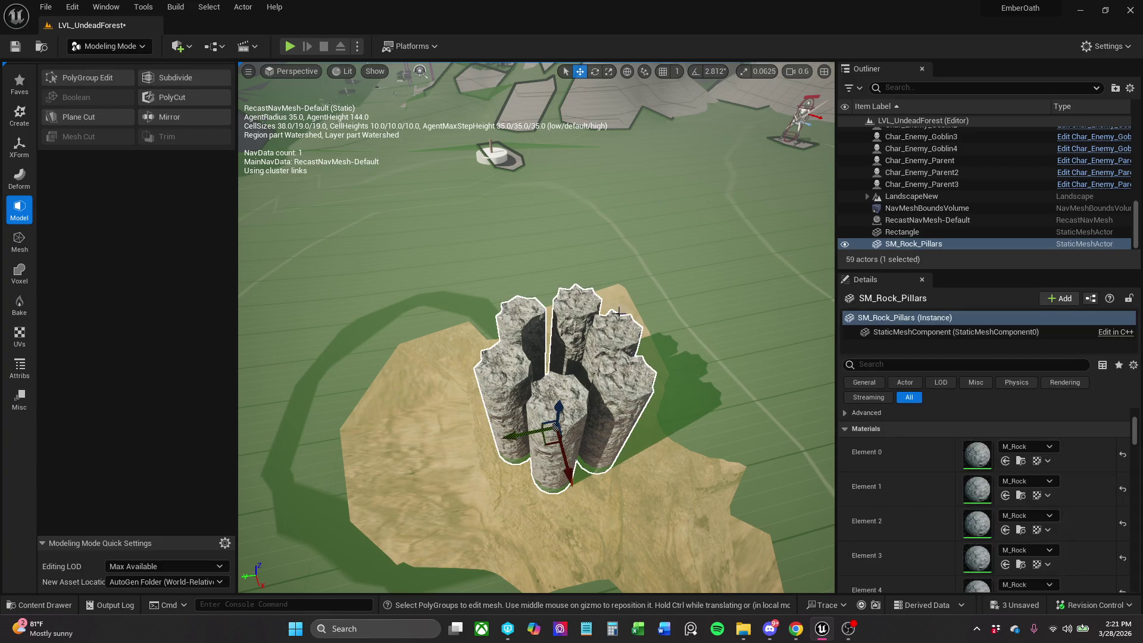
mouse_move(619, 312)
mouse_down()
mouse_move(601, 274)
mouse_move(249, 118)
mouse_up()
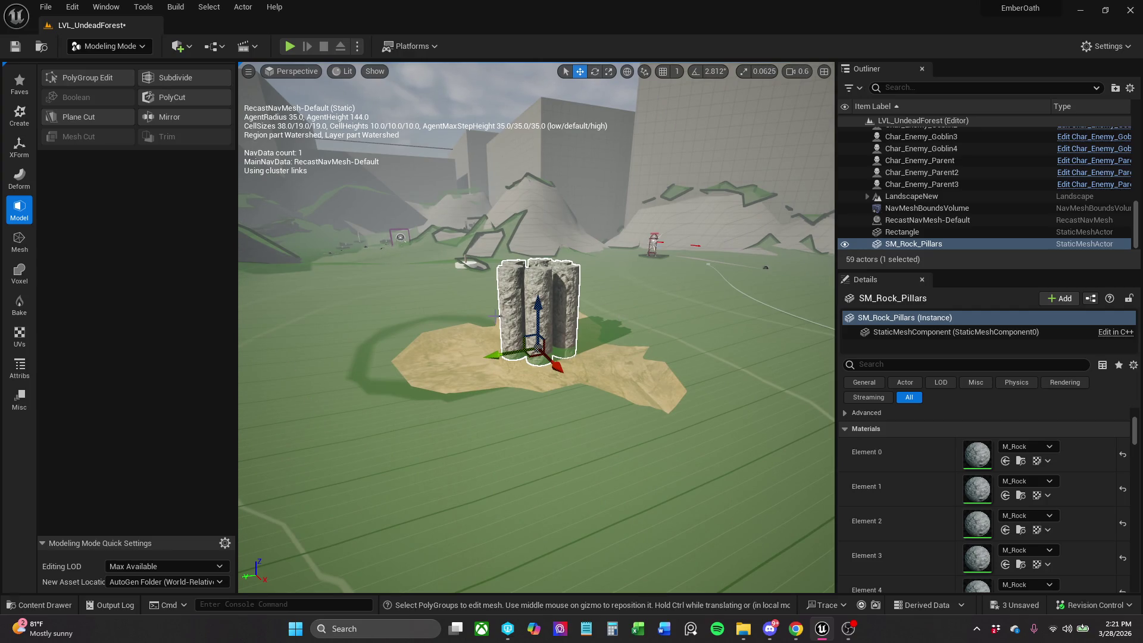
Select the sand base and tilt it slightly with the rotate gizmo, undoing an accidental lowering.
mouse_move(740, 392)
mouse_down()
mouse_move(735, 357)
mouse_move(726, 429)
mouse_move(585, 373)
mouse_up()
click(494, 397)
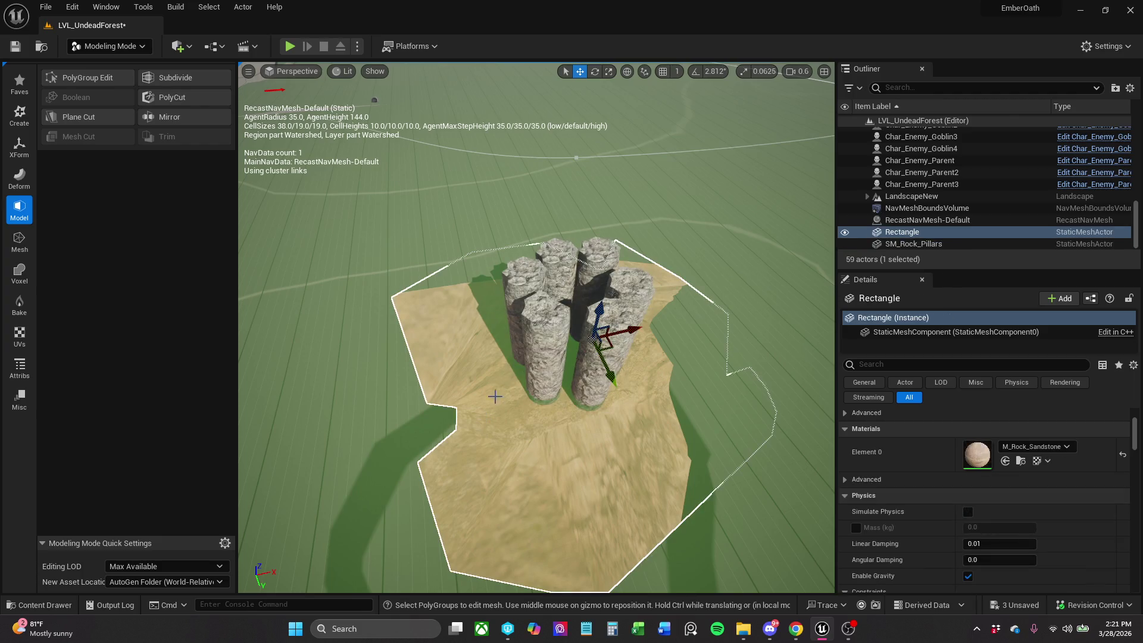
mouse_move(600, 311)
mouse_down()
mouse_move(447, 249)
mouse_move(460, 253)
mouse_up()
key(ctrl+z)
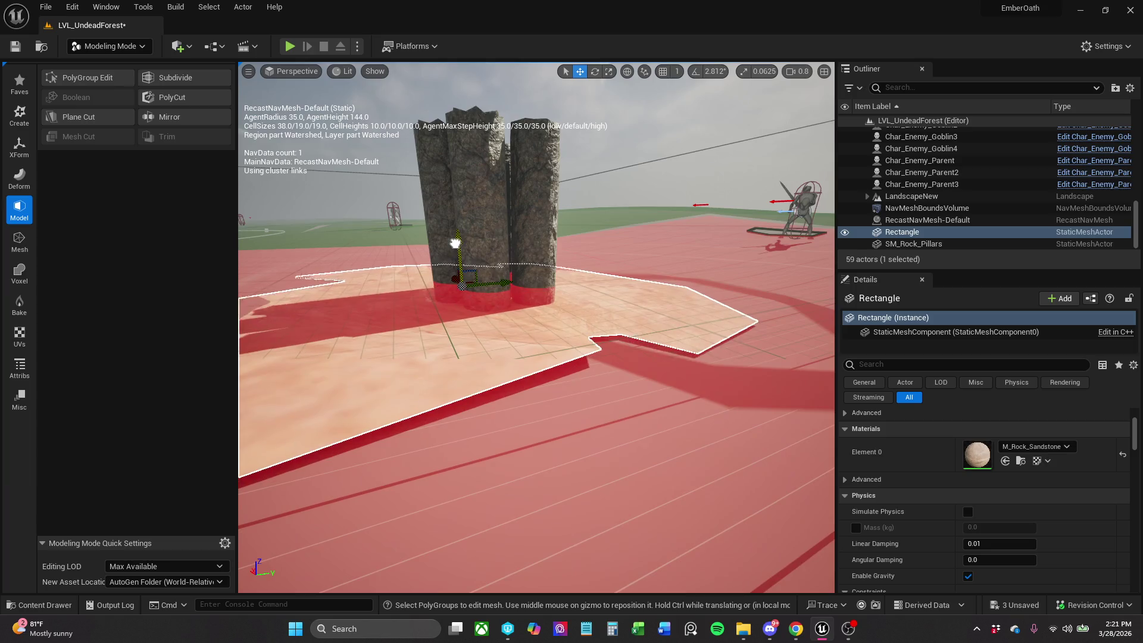
key(e)
drag(466, 259, 503, 259)
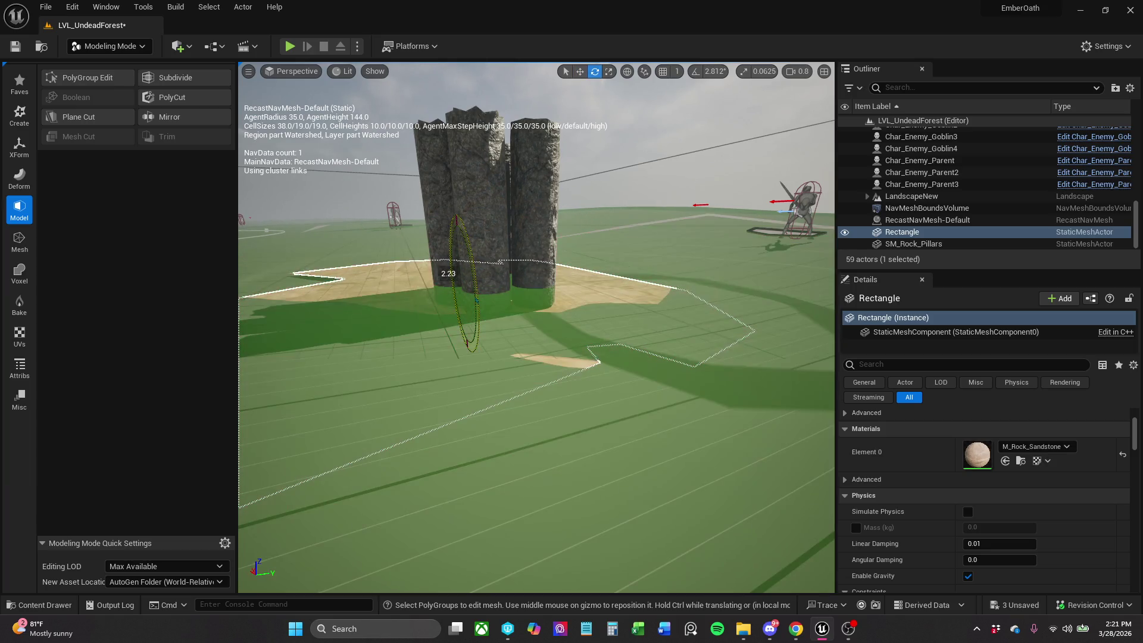
key(w)
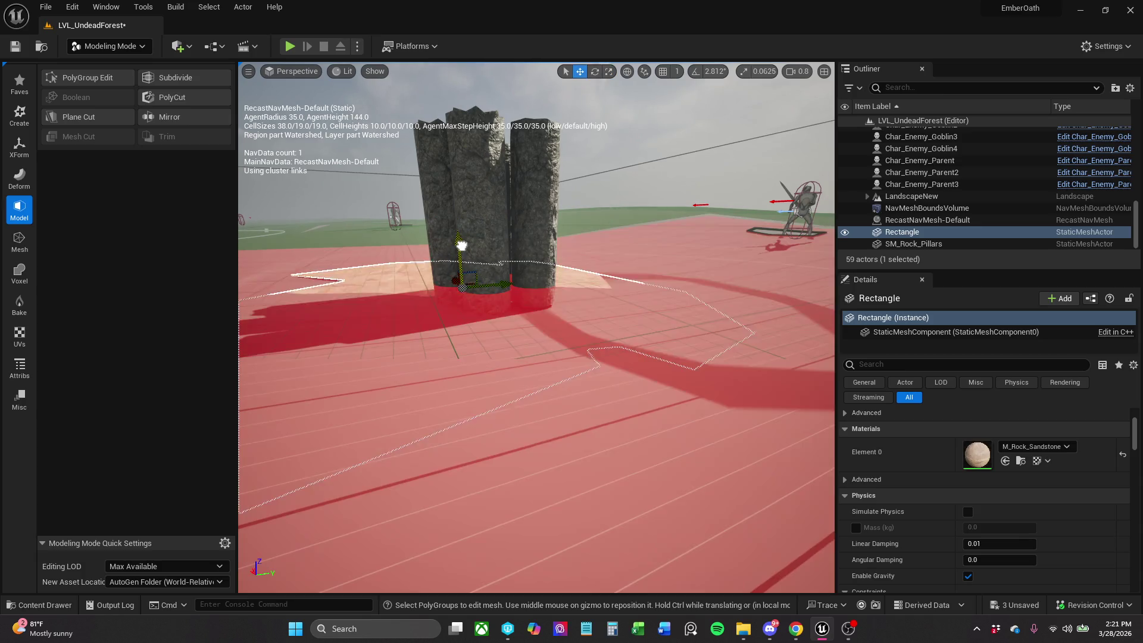
drag(501, 261, 510, 252)
key(e)
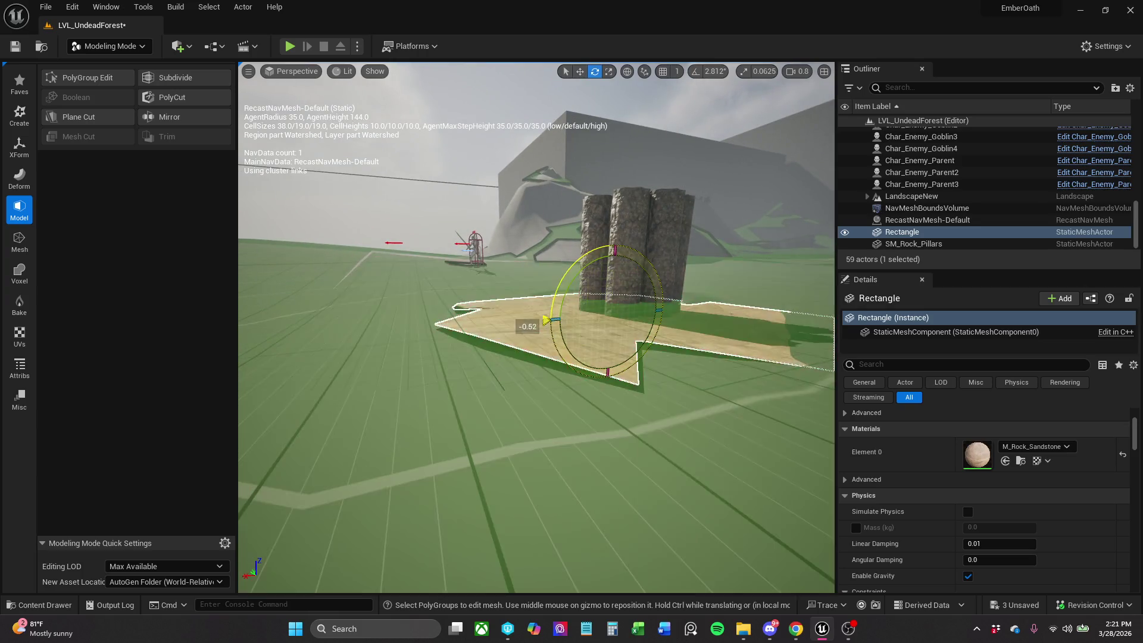
mouse_move(545, 320)
mouse_down()
mouse_move(431, 244)
mouse_move(432, 208)
mouse_move(485, 208)
mouse_up()
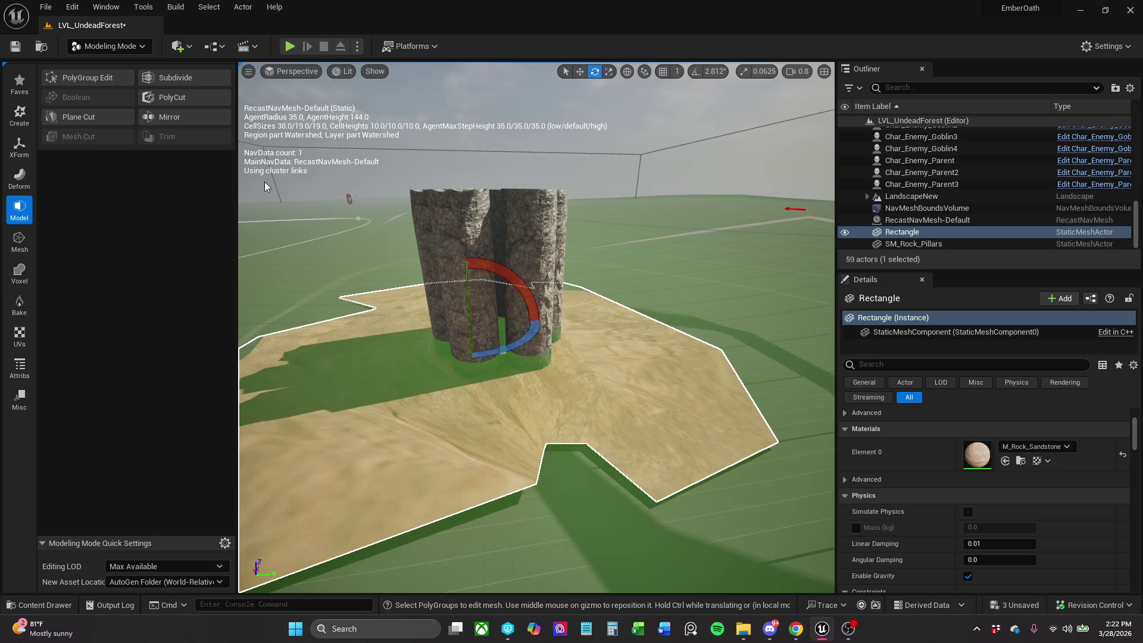
Return to Selection Mode, reframe the view, and add the rock pillars to the selection.
click(110, 46)
click(119, 66)
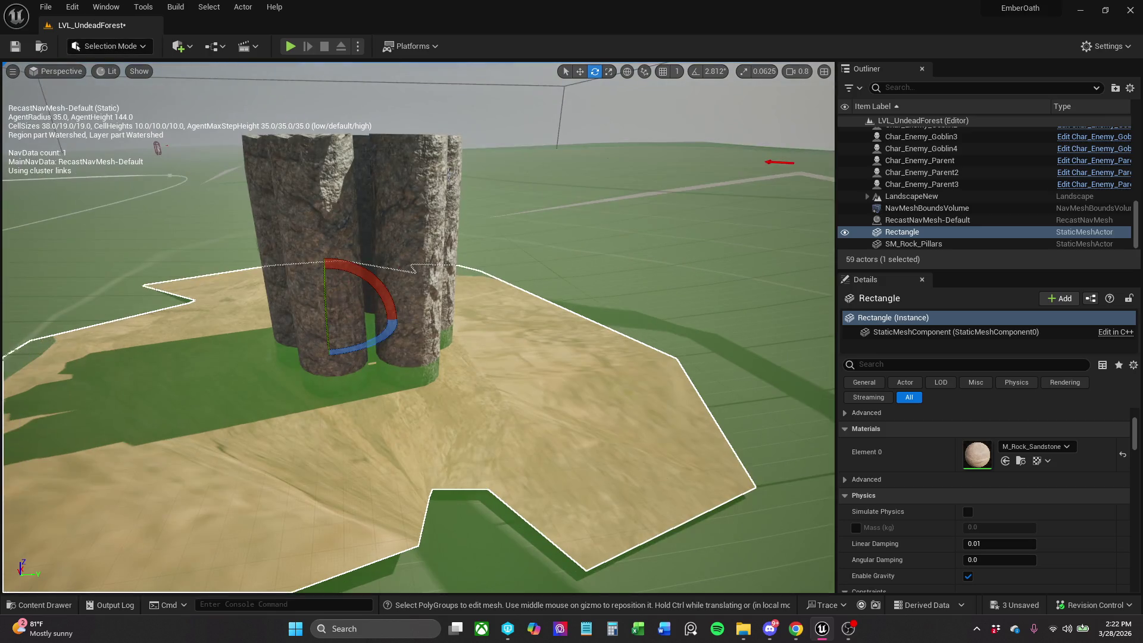
drag(485, 209, 500, 268)
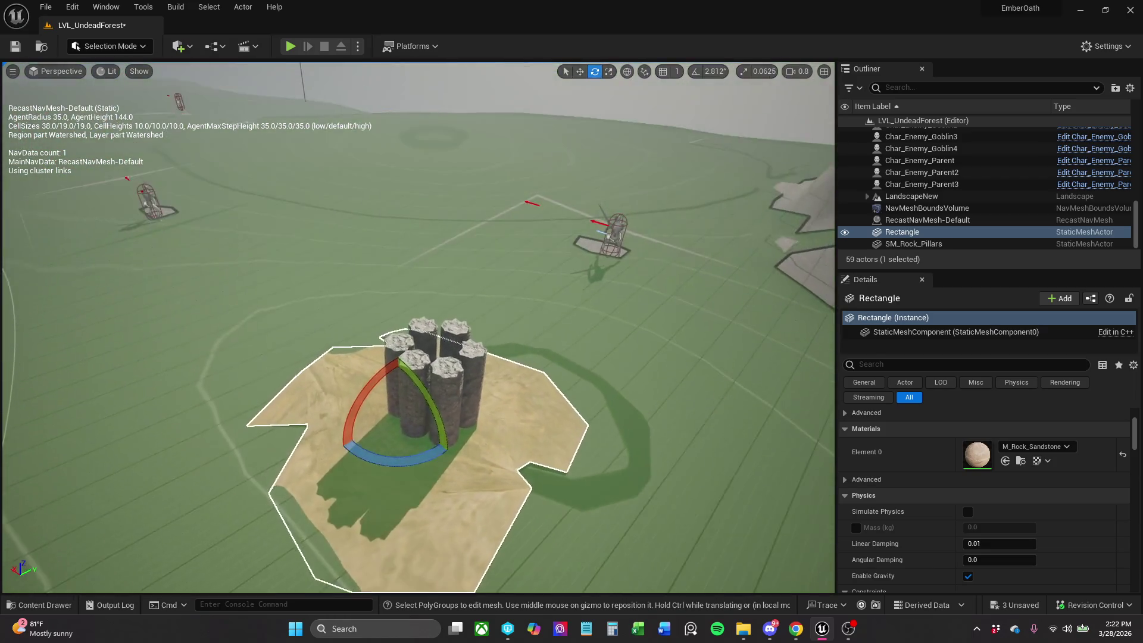
mouse_move(386, 506)
mouse_down()
mouse_move(388, 476)
mouse_move(385, 506)
mouse_up()
key(w)
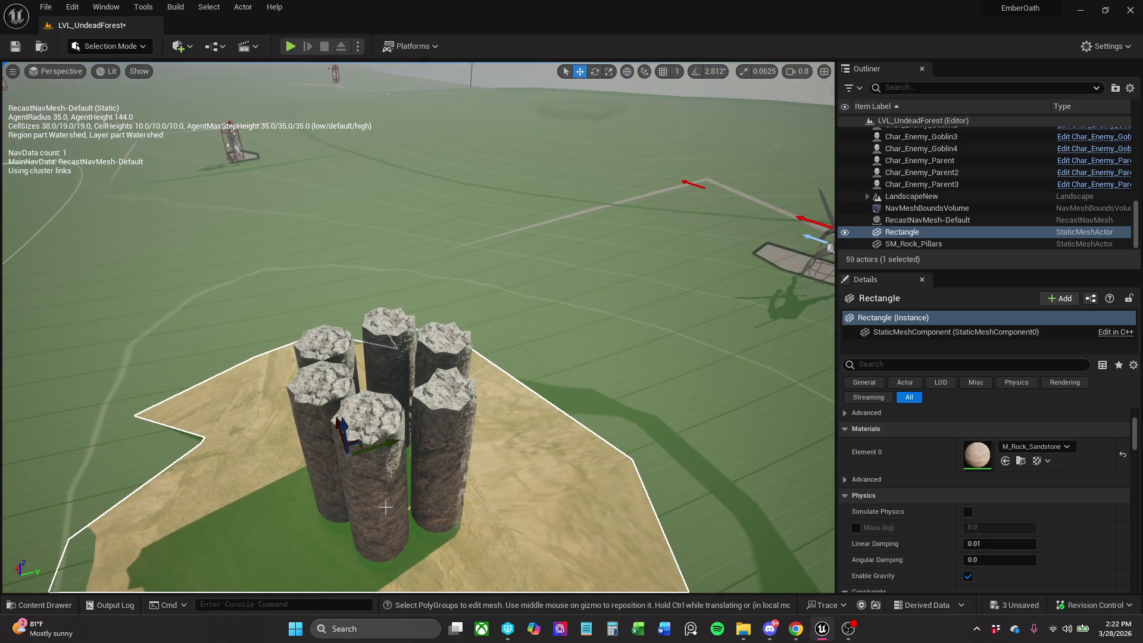
drag(543, 454, 490, 314)
scroll(459, 293, down, 5)
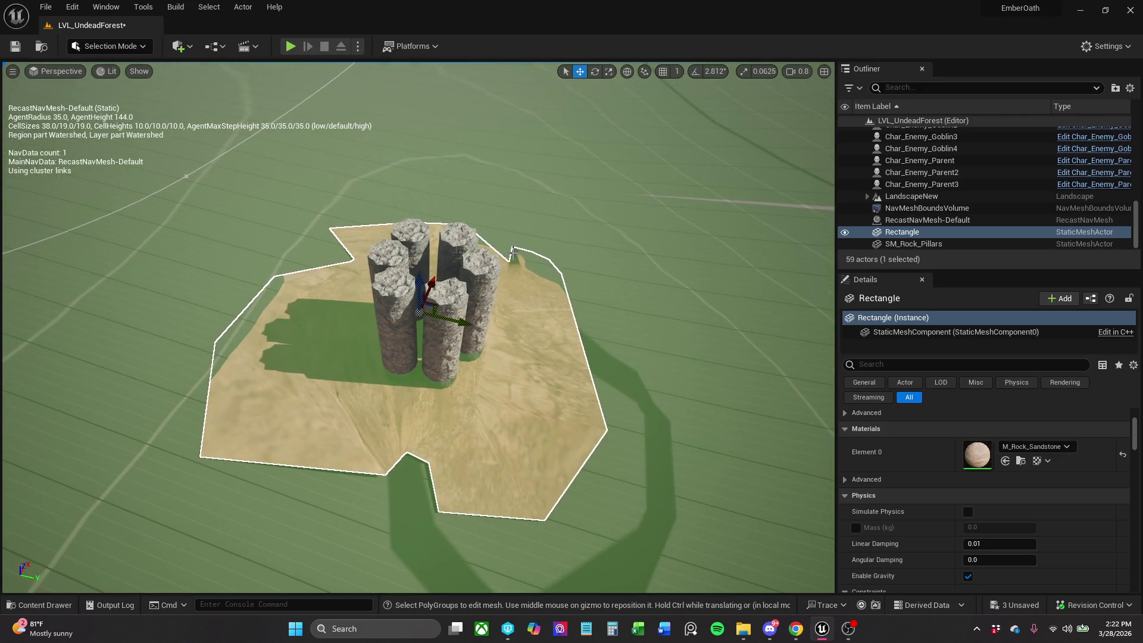
ctrl+click(476, 278)
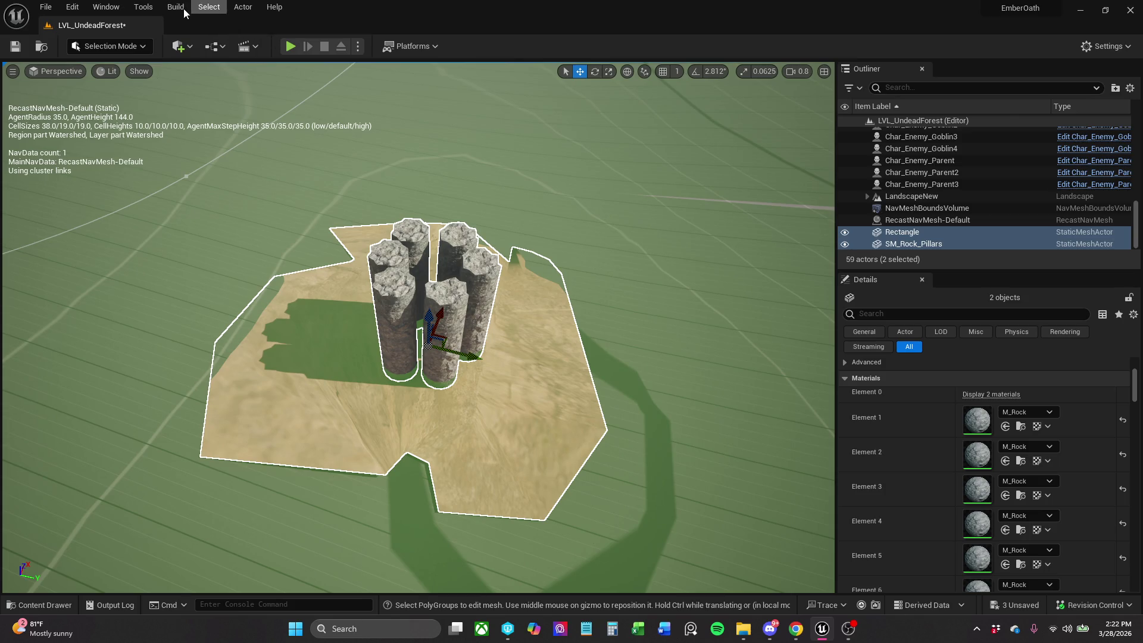
Convert the selected pillars and sand base actors into a single static mesh.
click(243, 6)
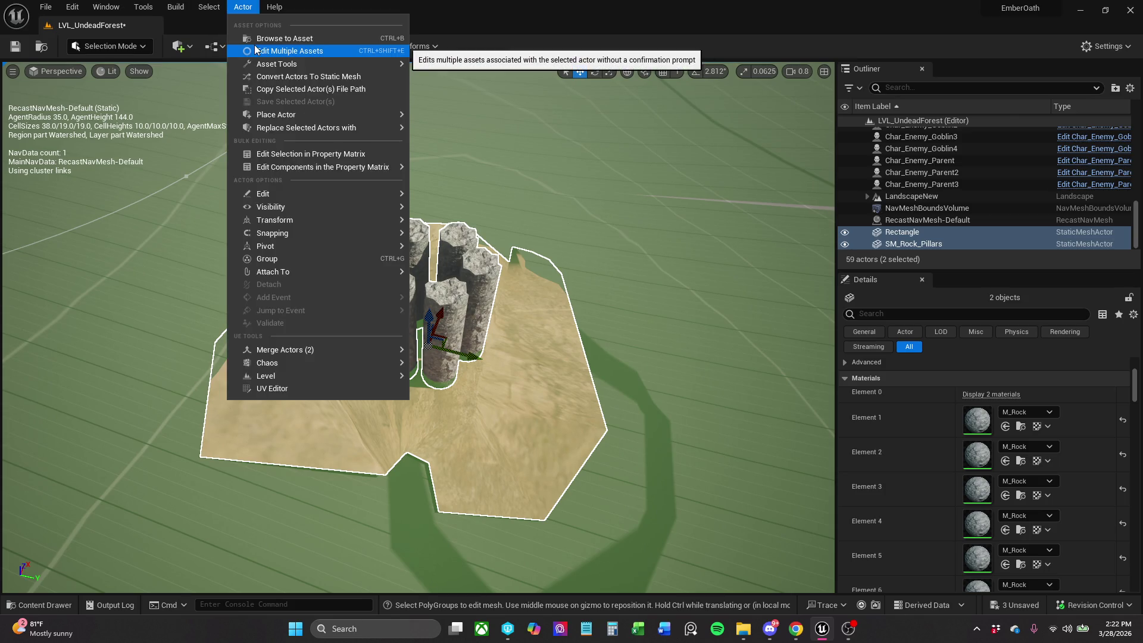
mouse_move(303, 116)
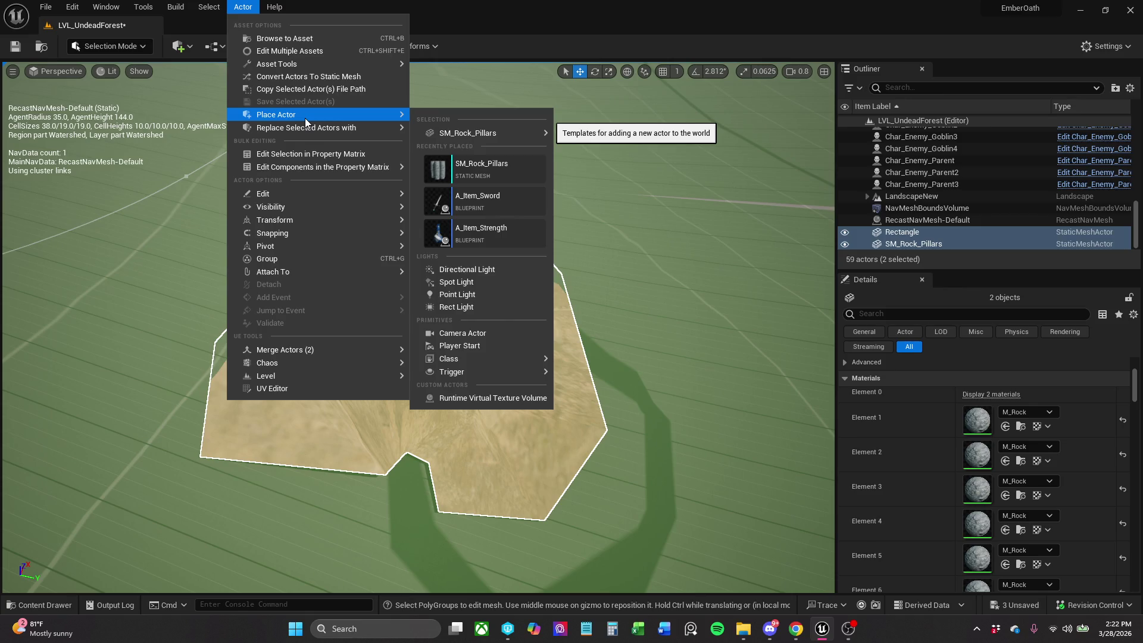
click(348, 80)
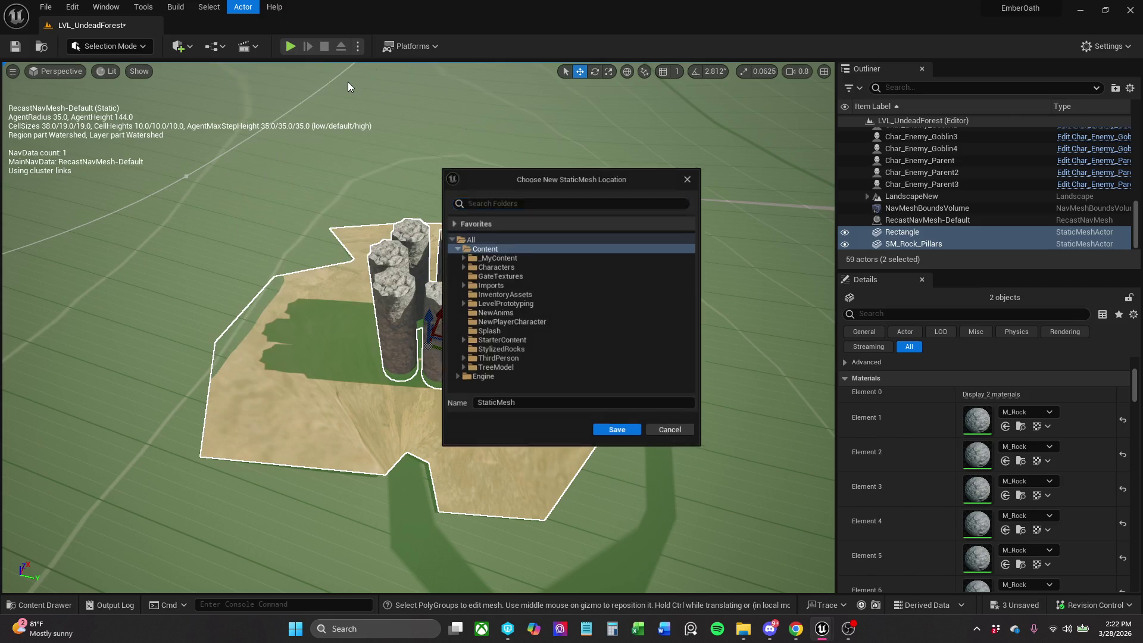
Save the merged mesh in Blockout/Outside as SM_Rock_Pillar_SandPile.
click(464, 255)
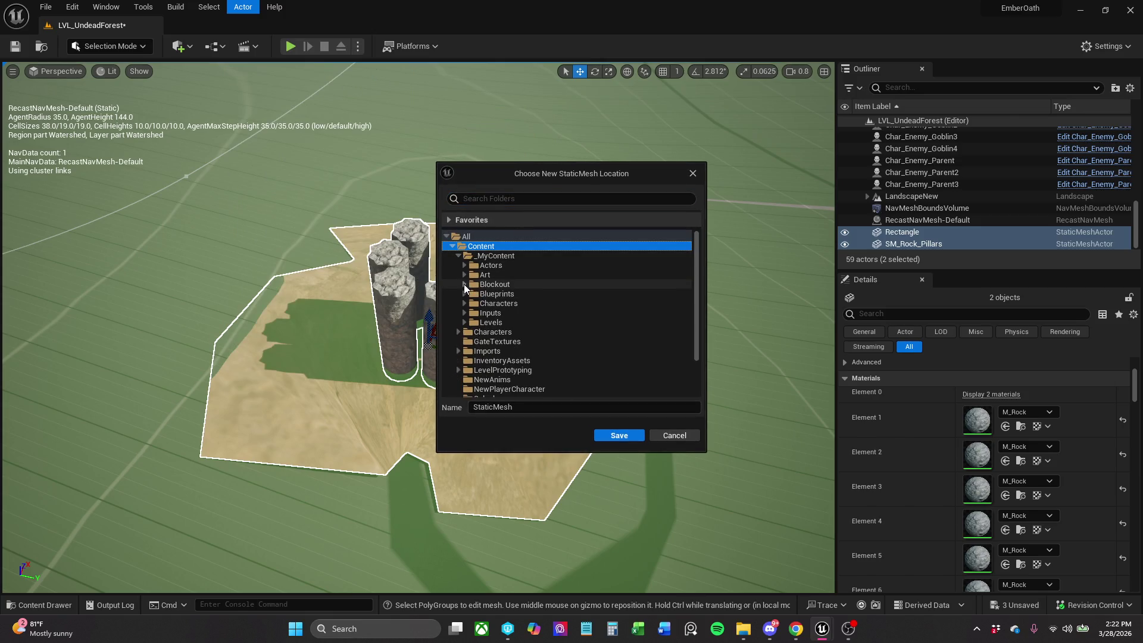
click(464, 284)
click(523, 331)
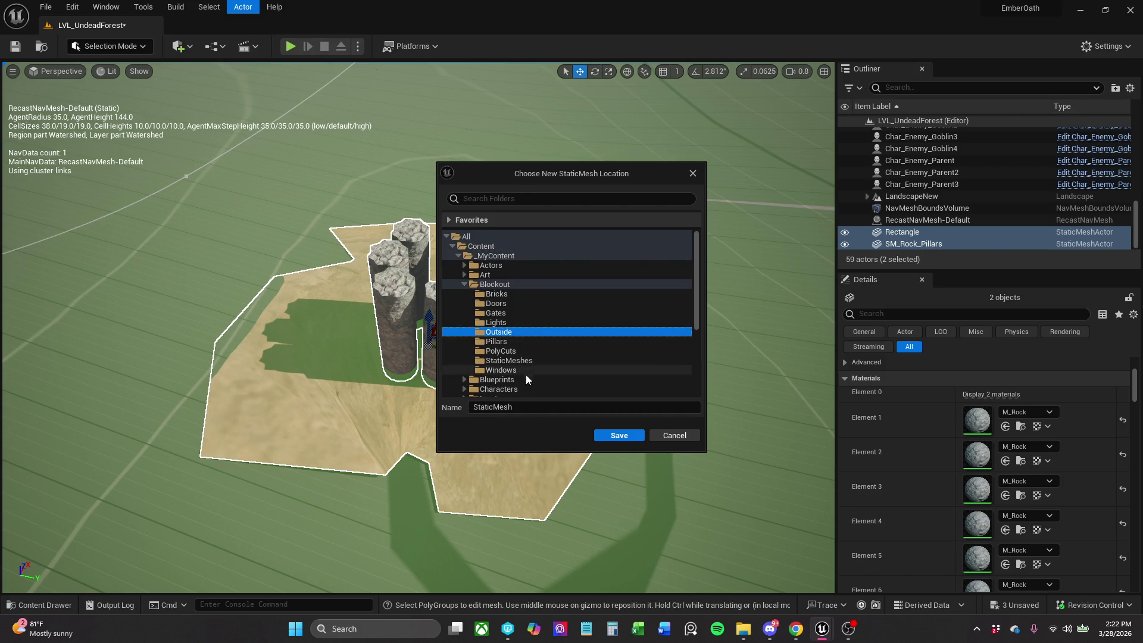
click(526, 407)
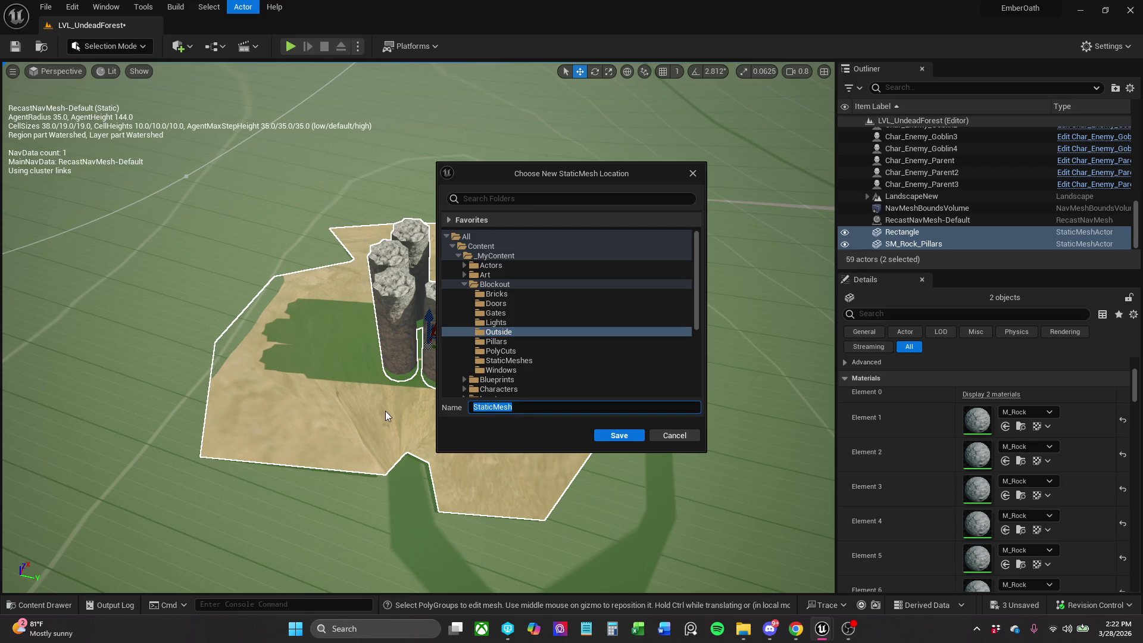
text(SM_R)
text(occ)
key(BackSpace)
text(k_)
text(Pillar)
text(_SandPile)
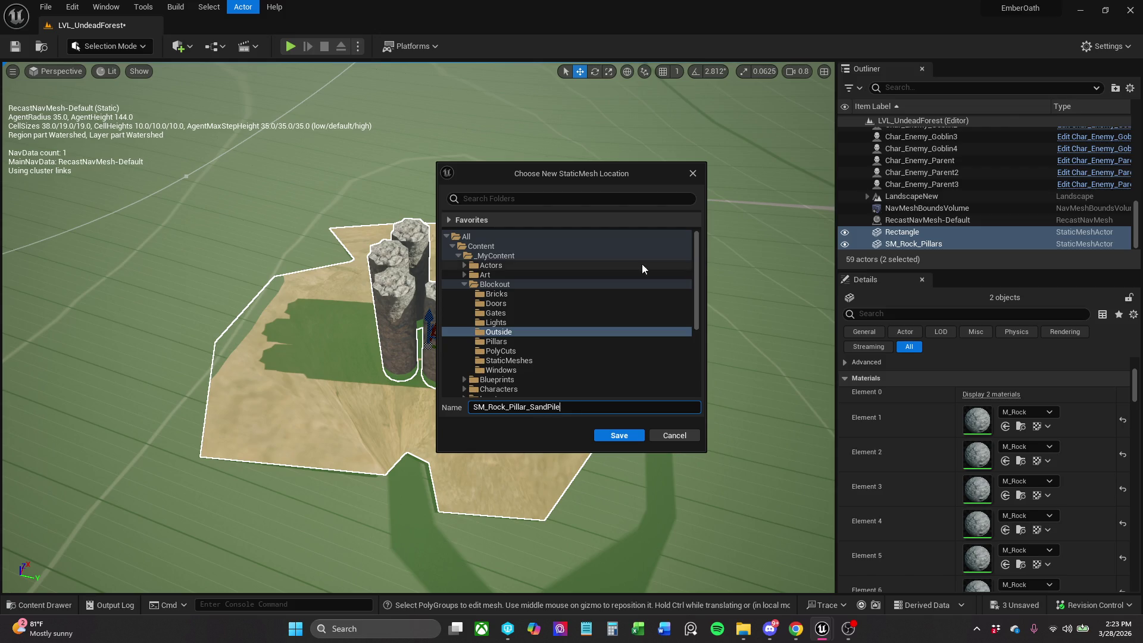
click(621, 435)
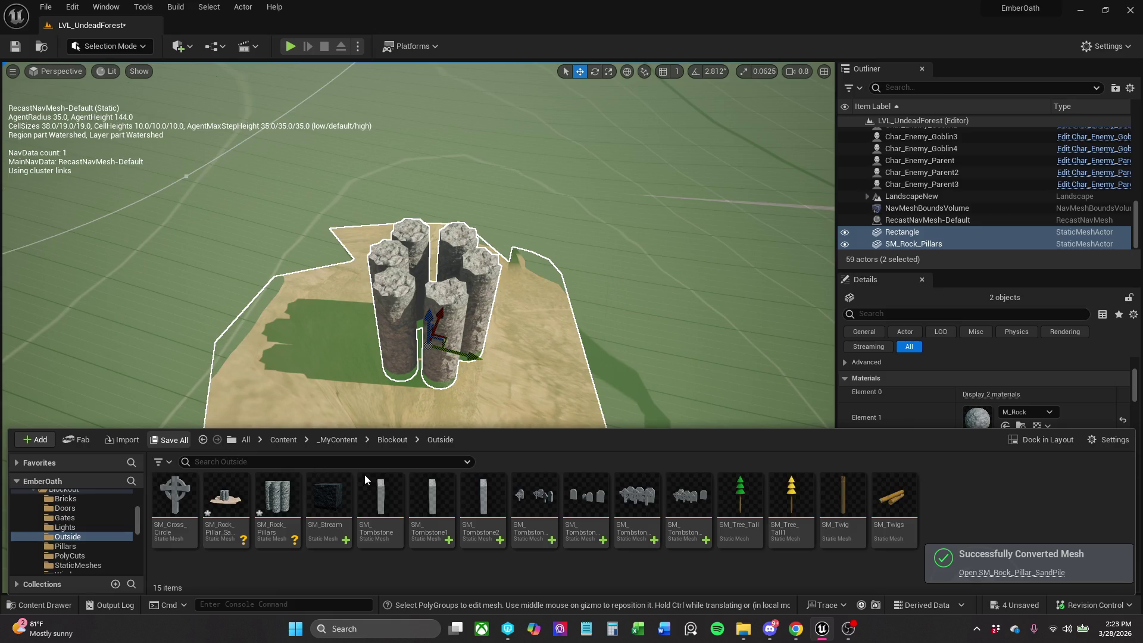
Save all unsaved assets and the level, then select the Rectangle sand base in the Outliner.
key(ctrl+shift+s)
click(673, 449)
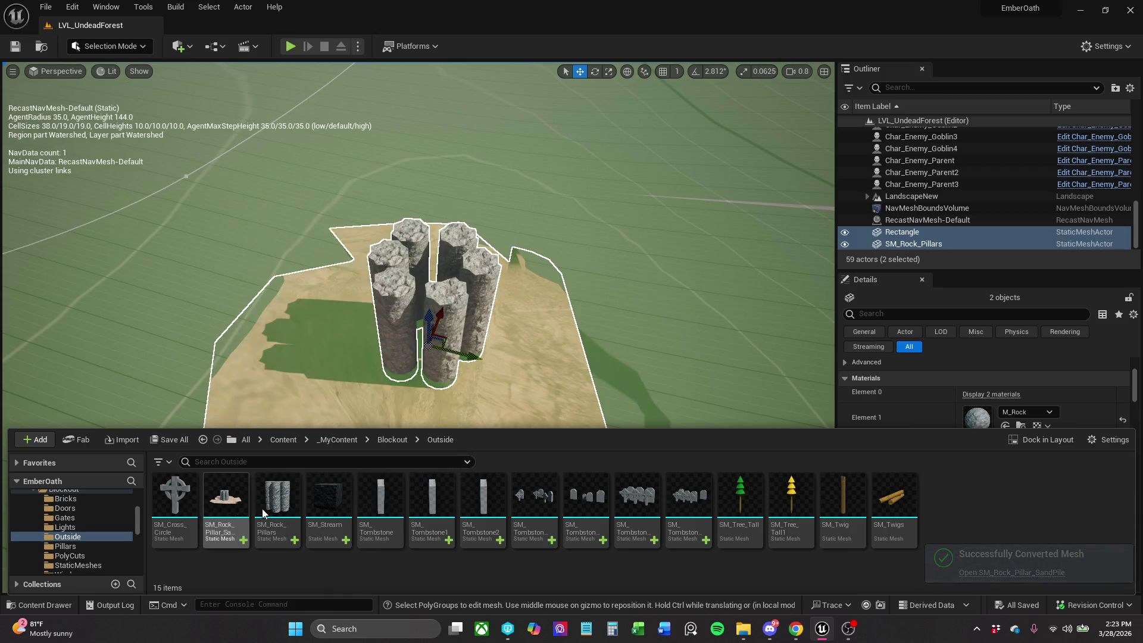
mouse_move(561, 505)
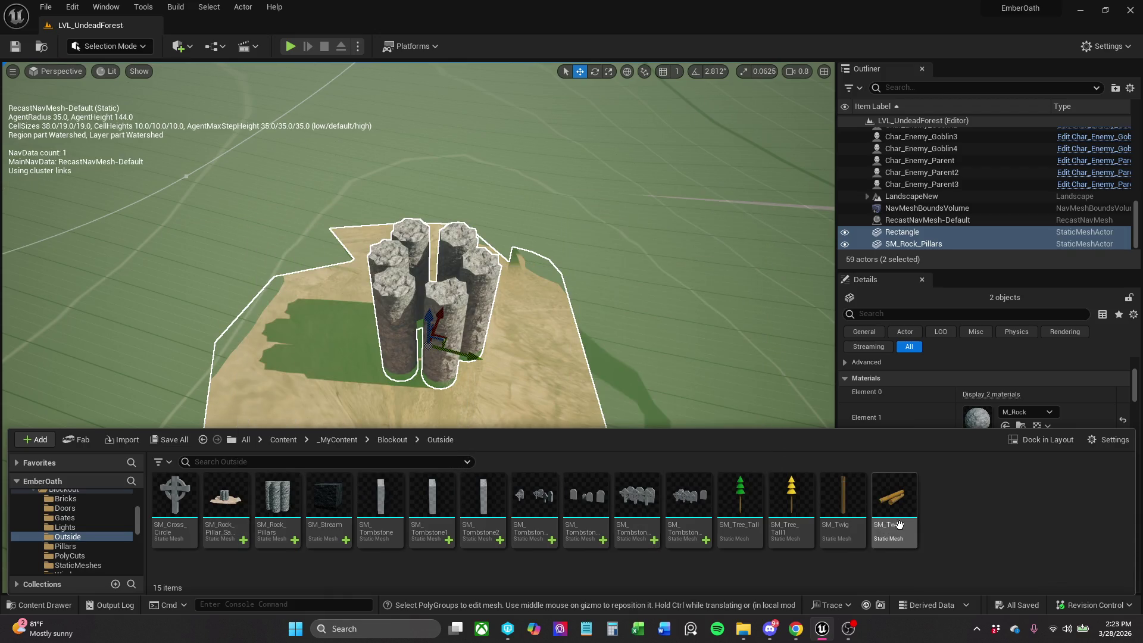
scroll(552, 316, down, 8)
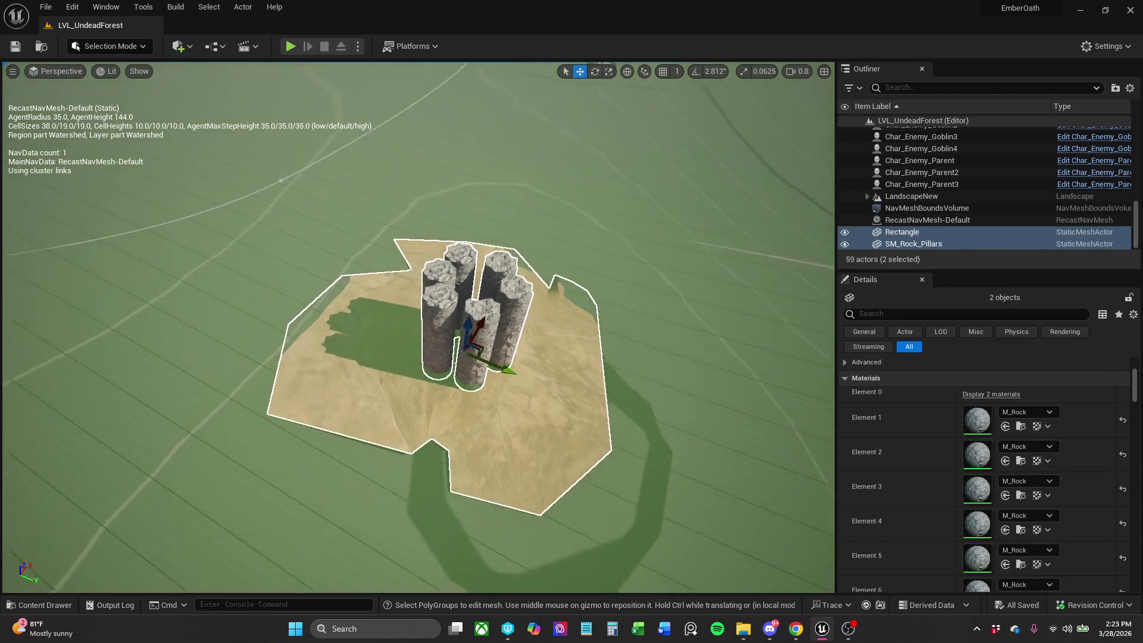
scroll(552, 316, down, 10)
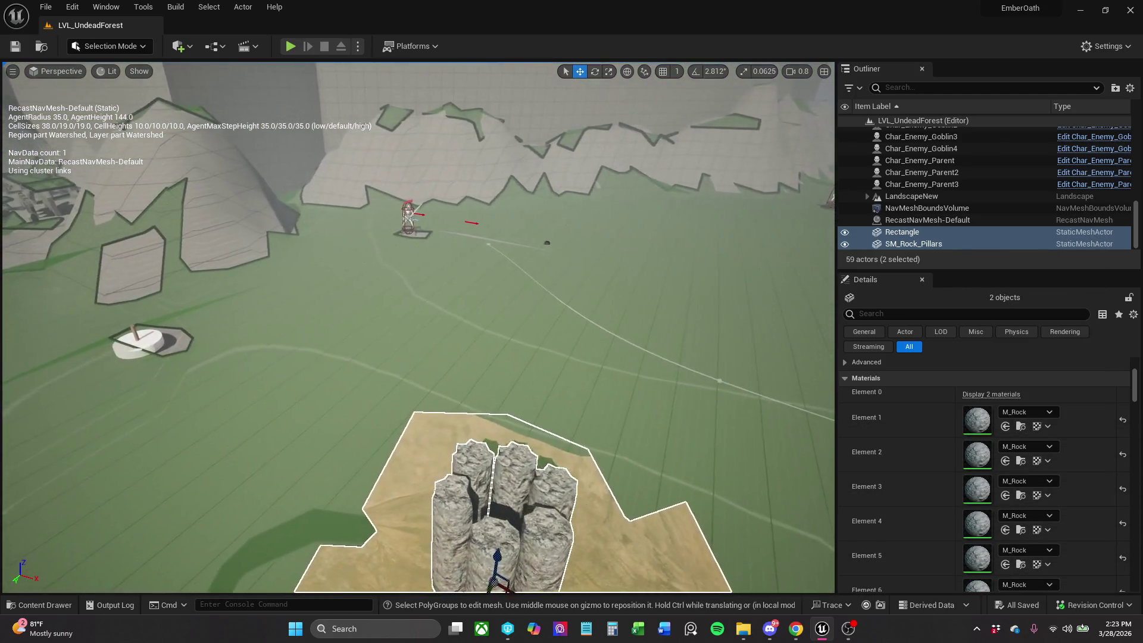
scroll(552, 316, down, 2)
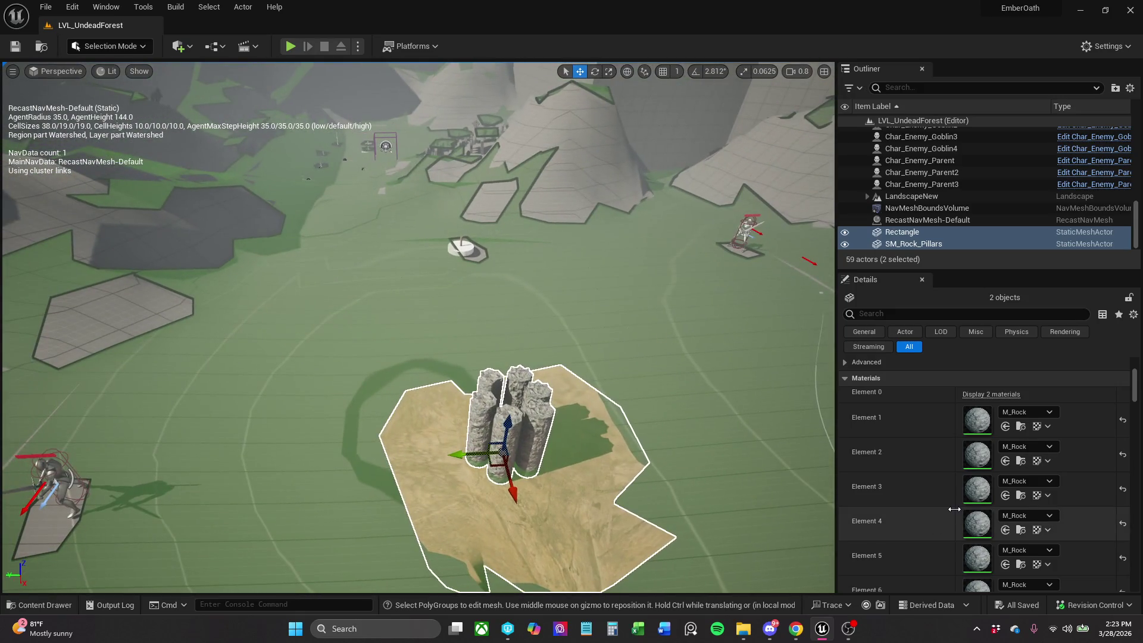
scroll(954, 508, down, 3)
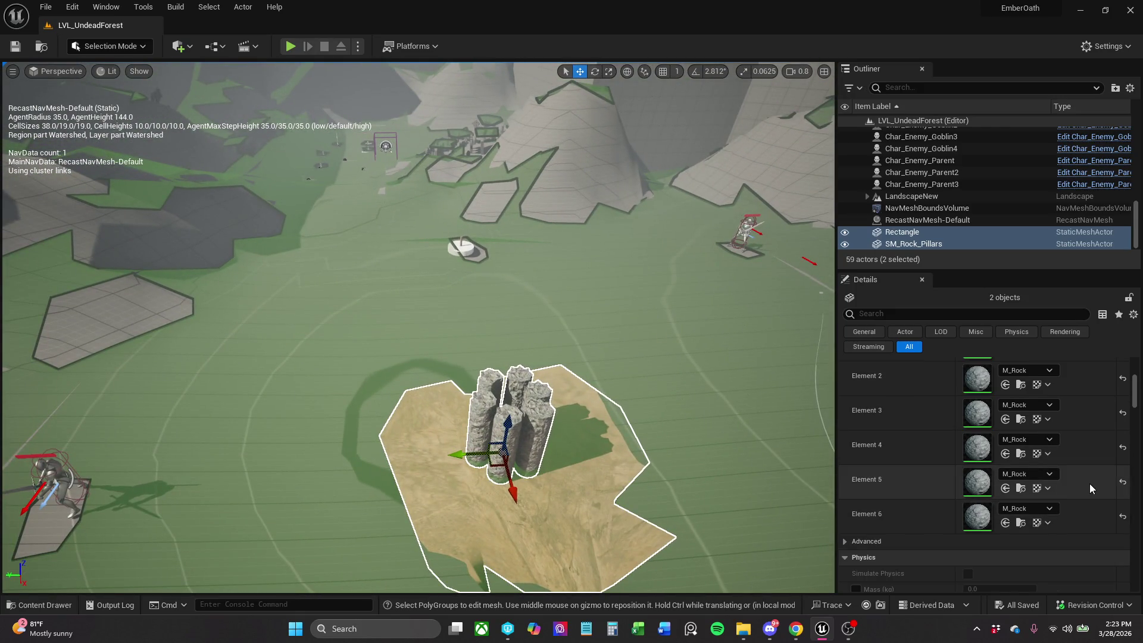
click(595, 506)
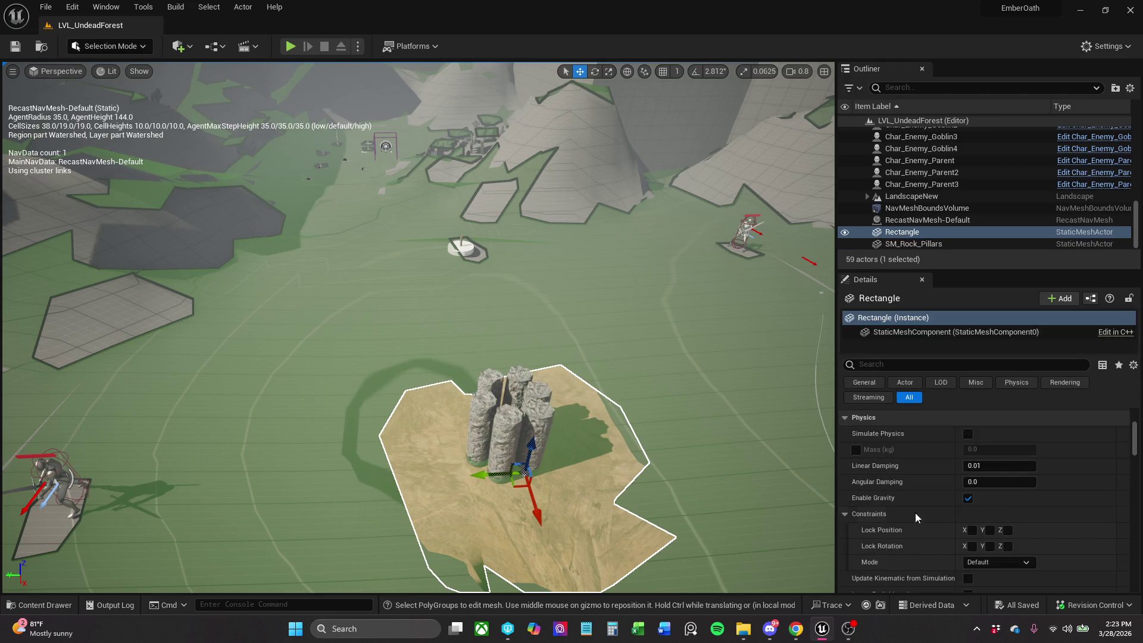
Select the SM_Rock_Pillars cluster in the Outliner.
scroll(962, 529, down, 10)
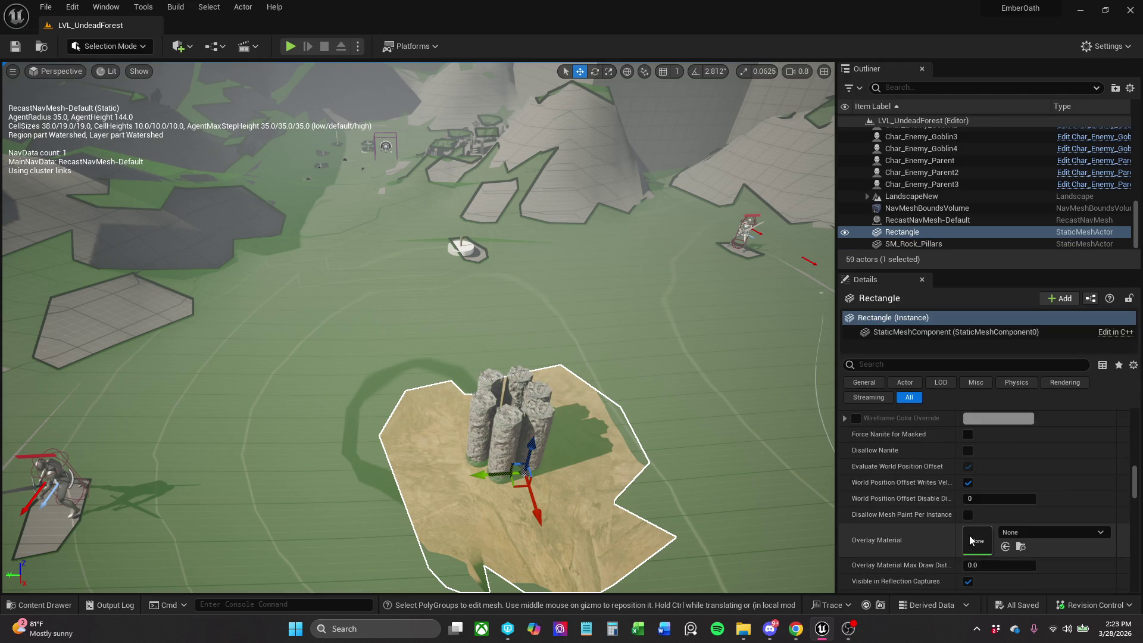
scroll(970, 540, down, 10)
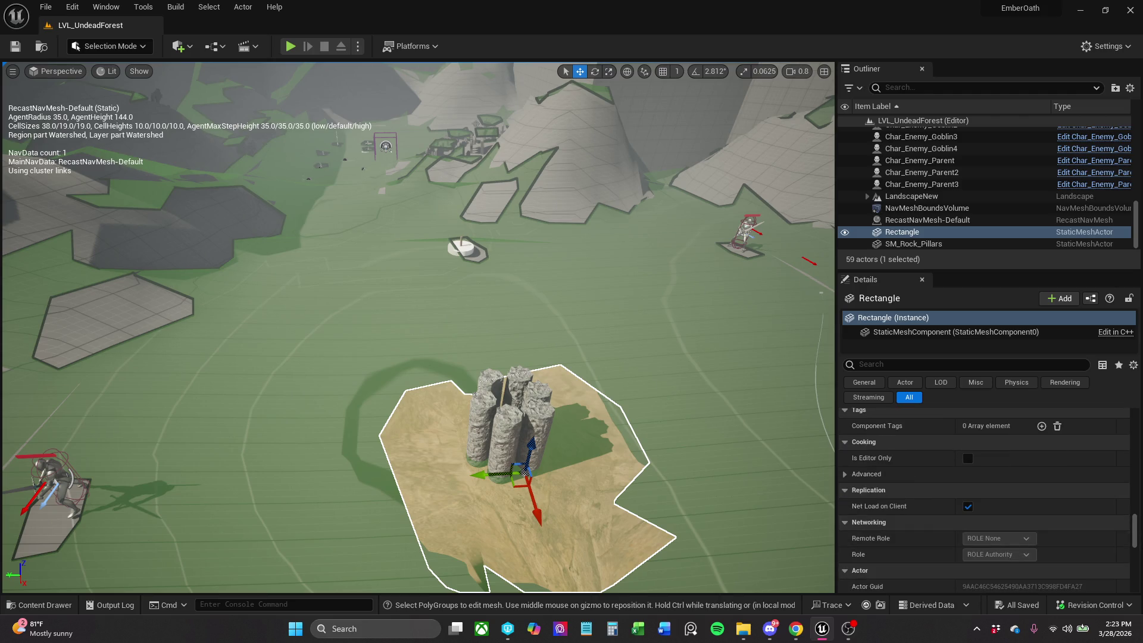
mouse_move(1134, 529)
mouse_down()
mouse_move(1130, 584)
mouse_move(1131, 426)
mouse_up()
scroll(1048, 538, down, 1)
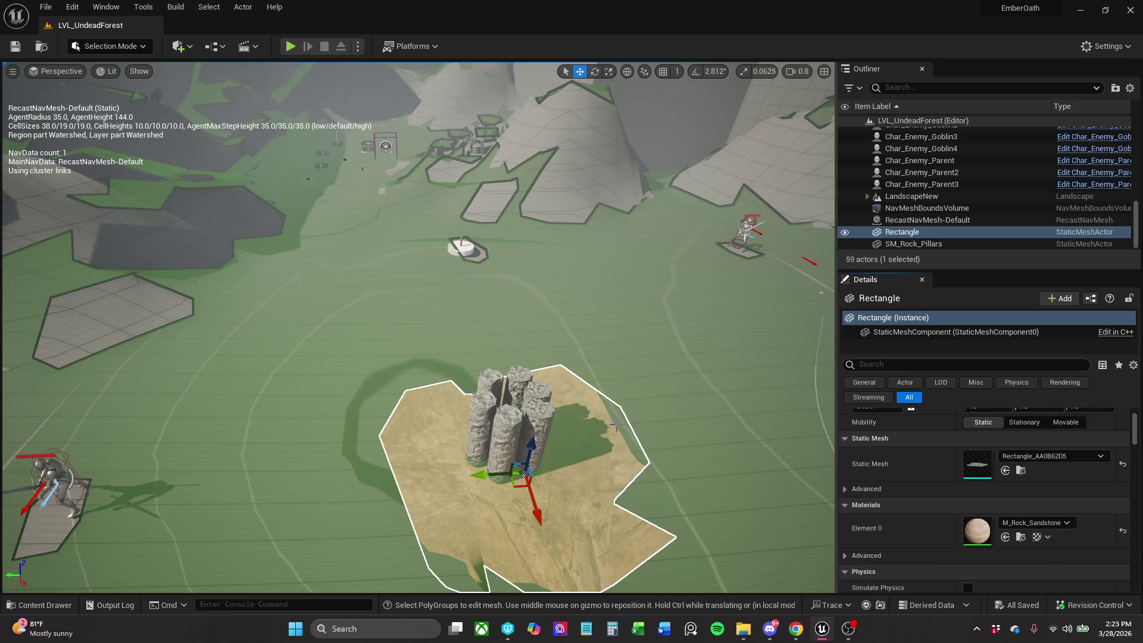
click(539, 414)
click(643, 389)
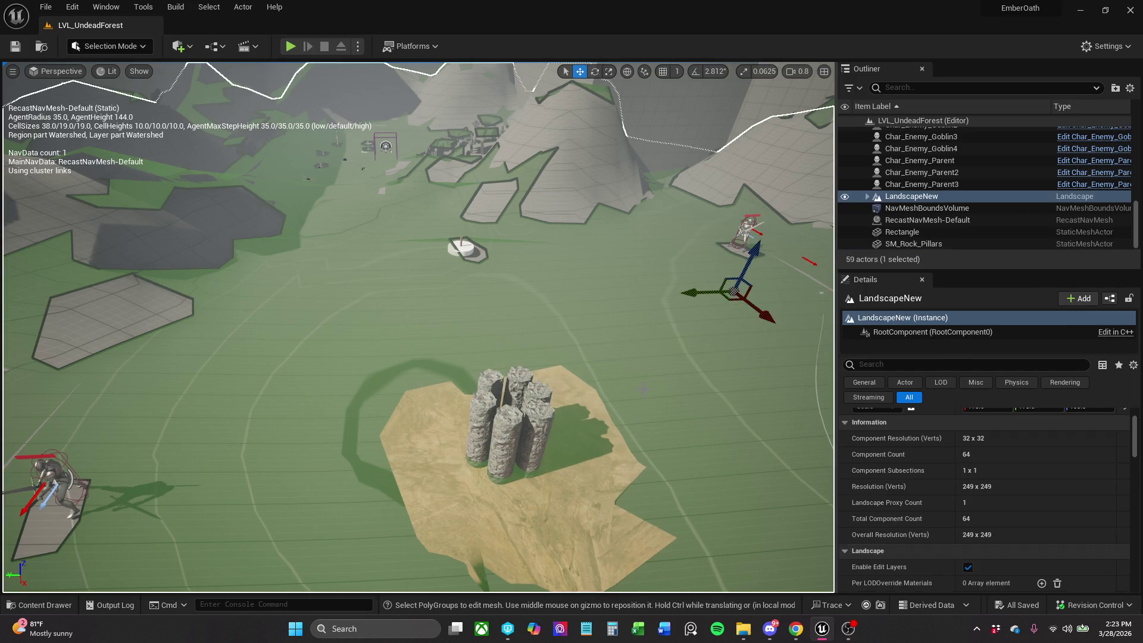
scroll(984, 527, down, 5)
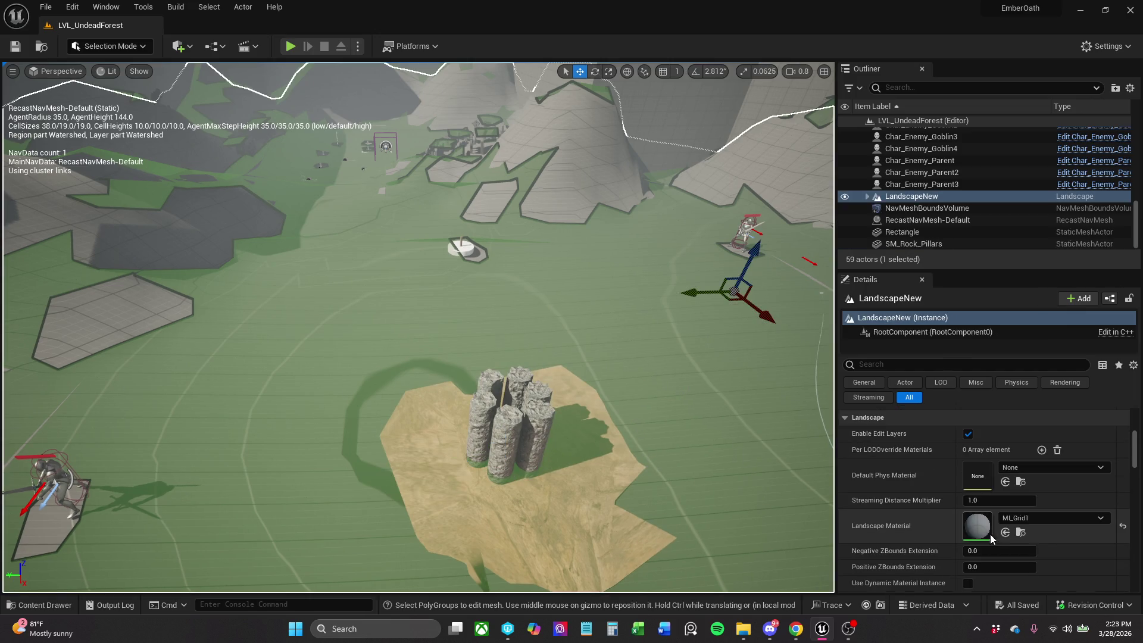
click(1022, 532)
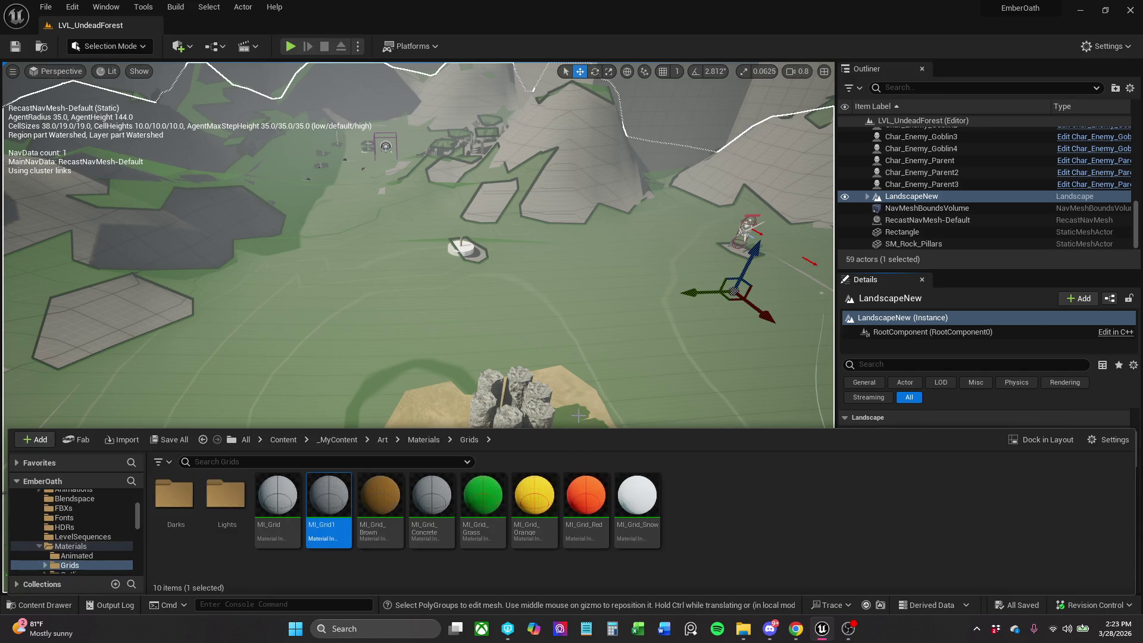
click(579, 420)
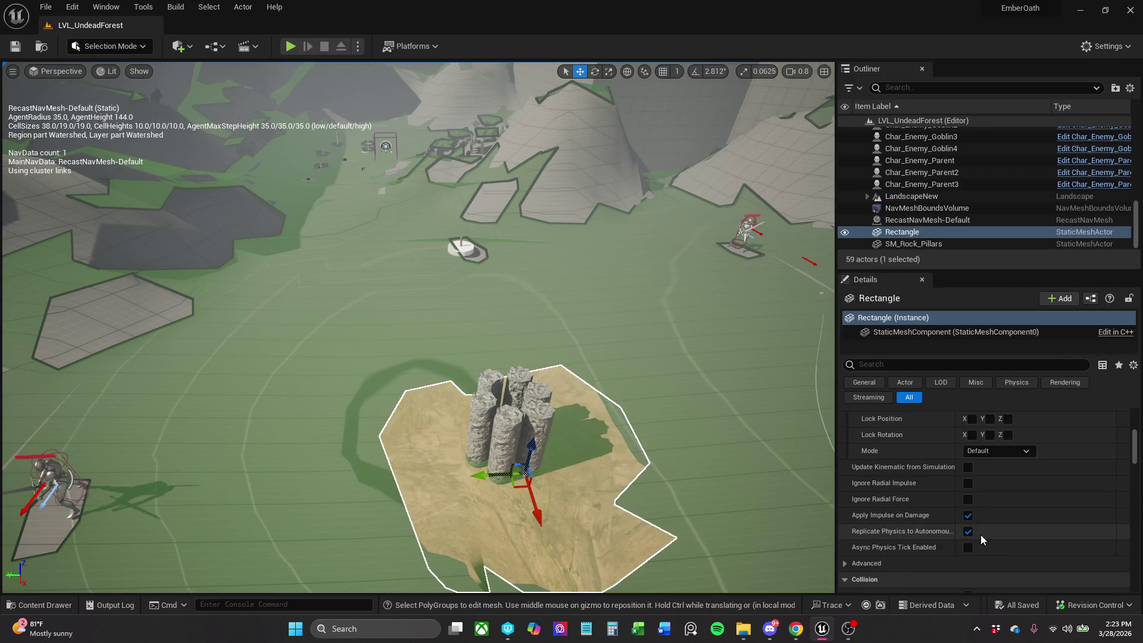
scroll(980, 534, up, 2)
scroll(981, 535, up, 2)
click(1005, 500)
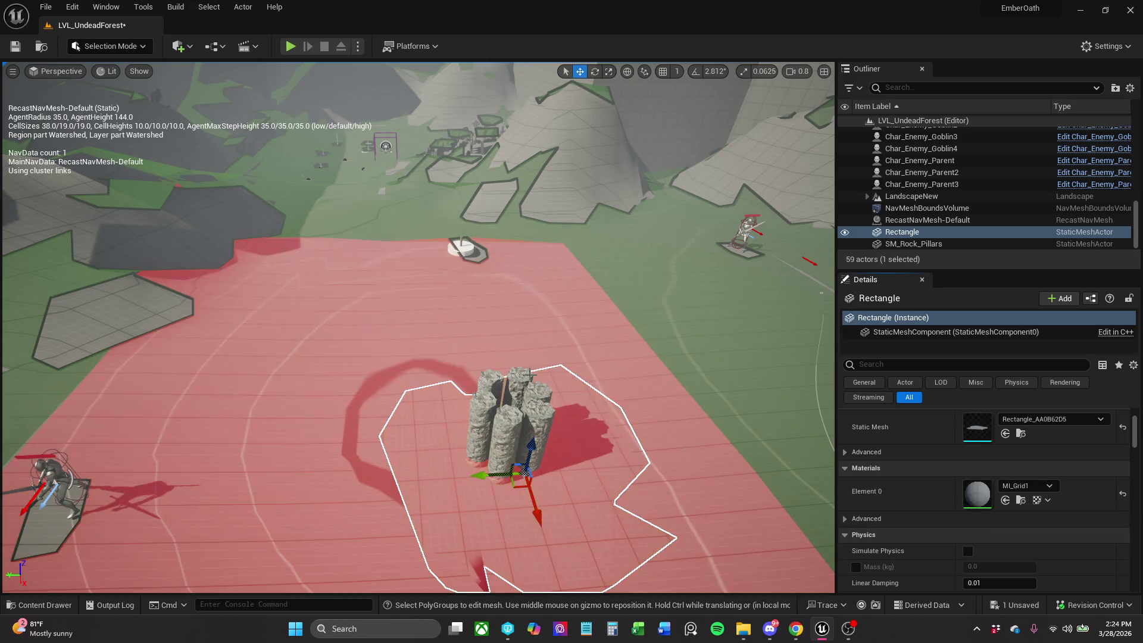
key(w)
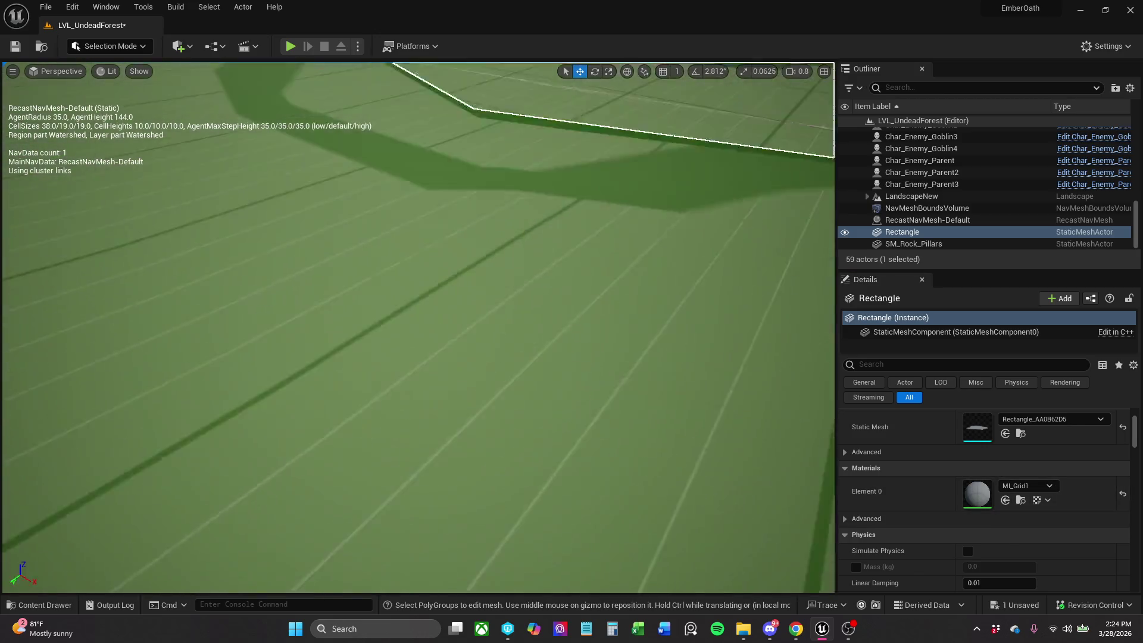
scroll(111, 171, down, 5)
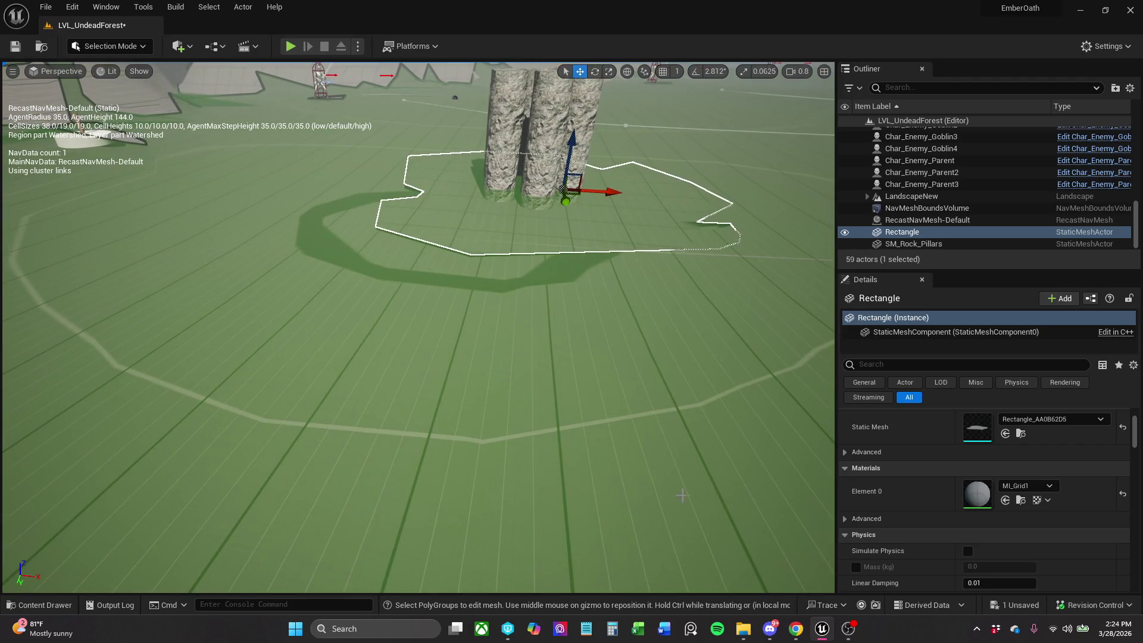
click(1024, 486)
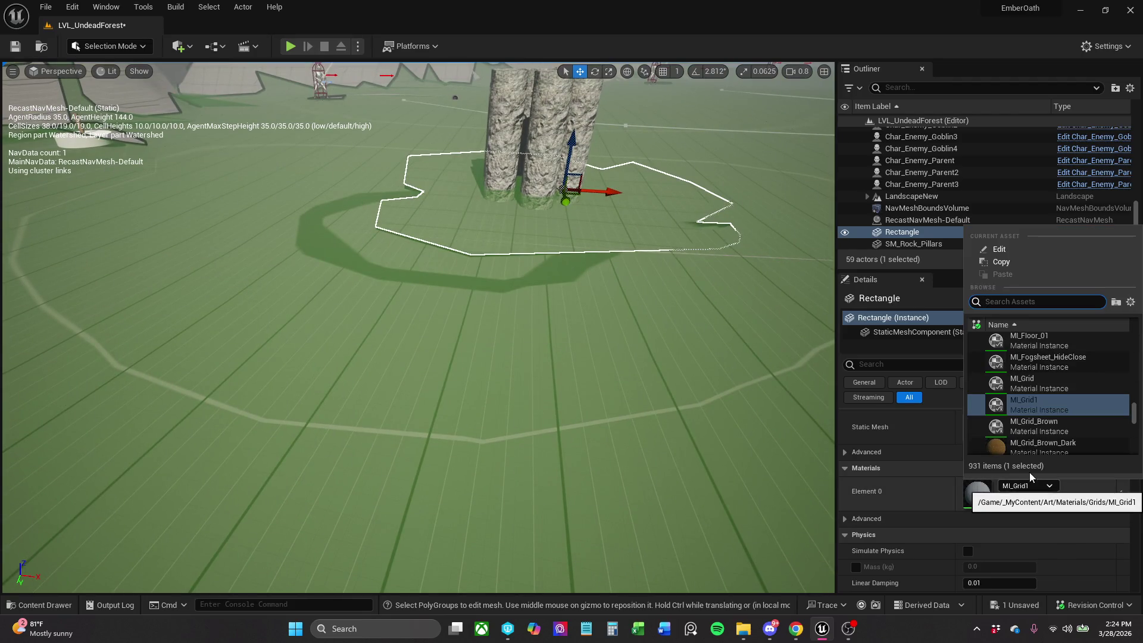
scroll(1044, 427, down, 2)
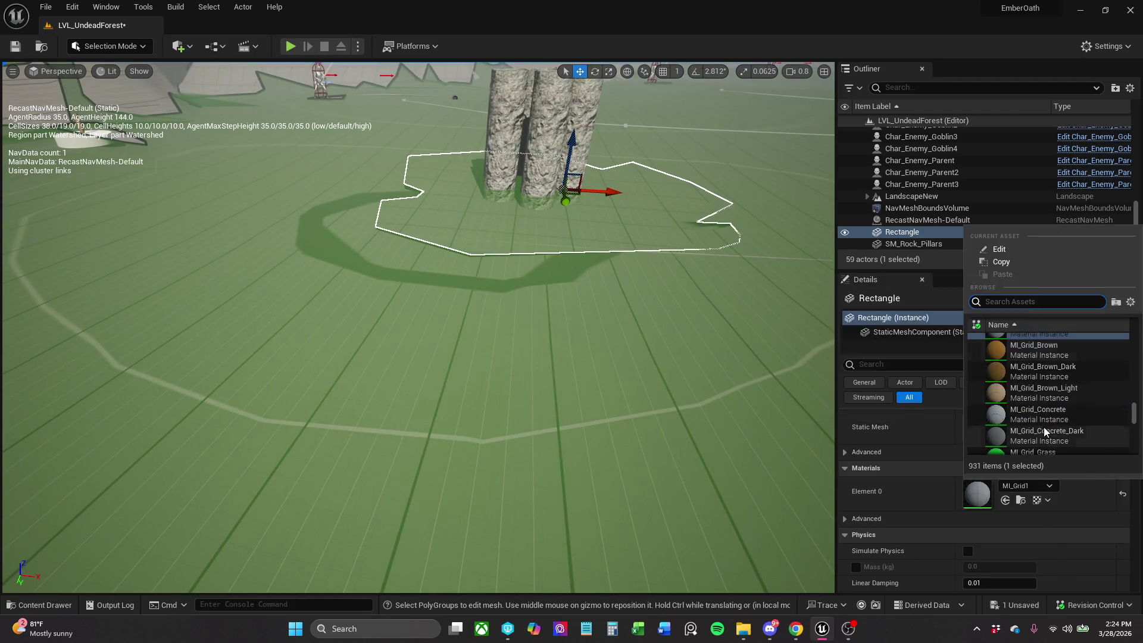
click(1063, 395)
key(f)
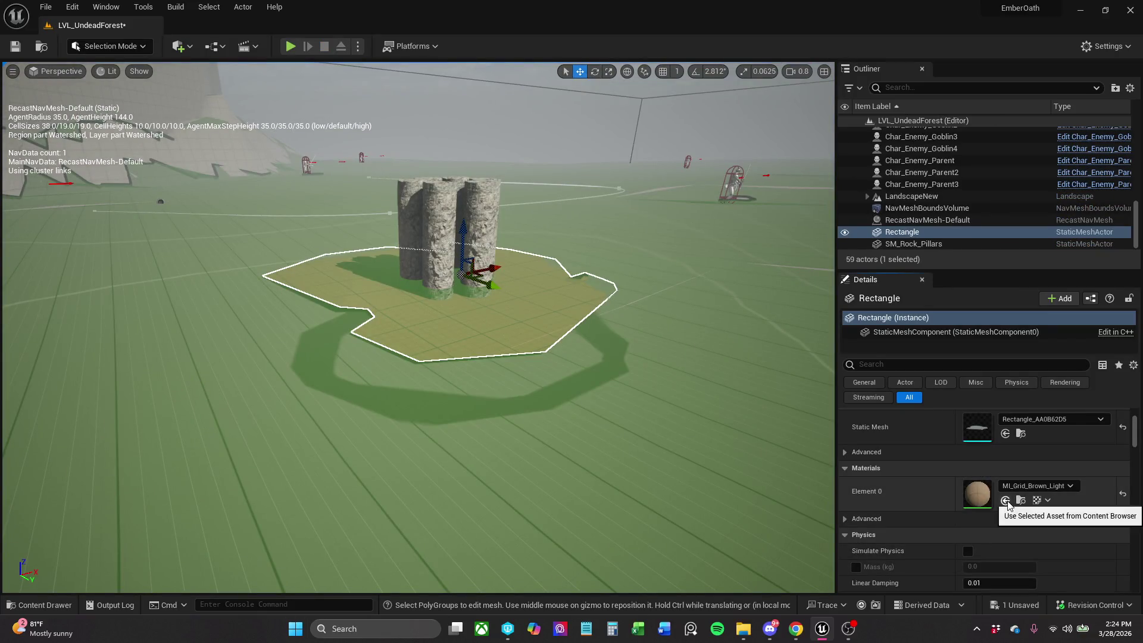
click(1006, 500)
click(1036, 487)
text(sand)
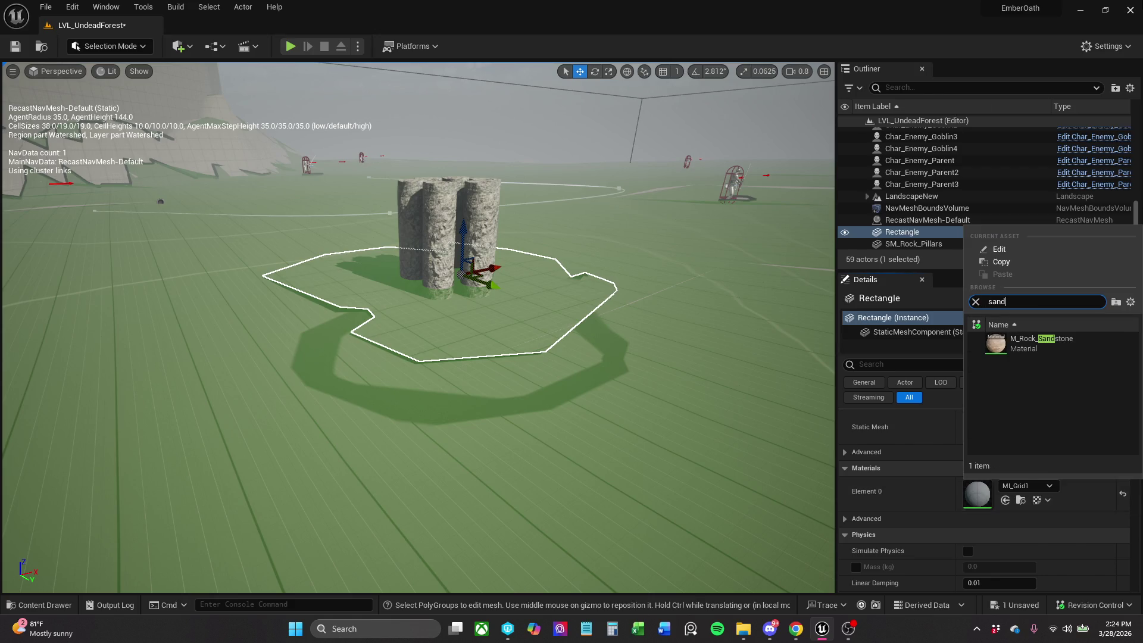
click(1095, 348)
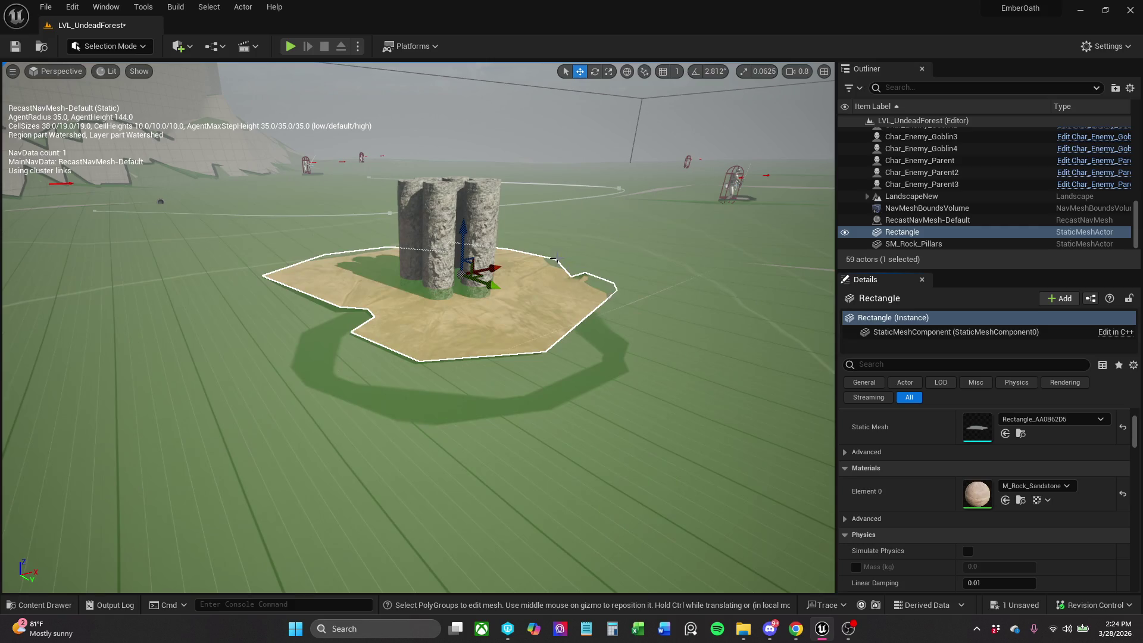
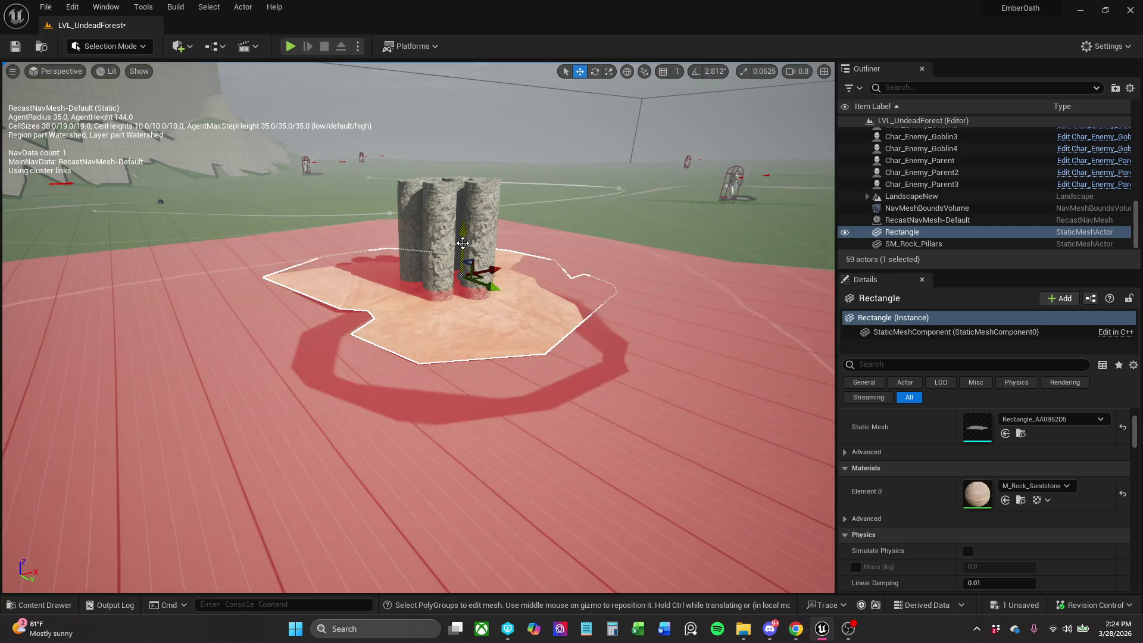
Save LVL_UndeadForest, switch to Landscape mode and sculpt beside the sand patch.
key(e)
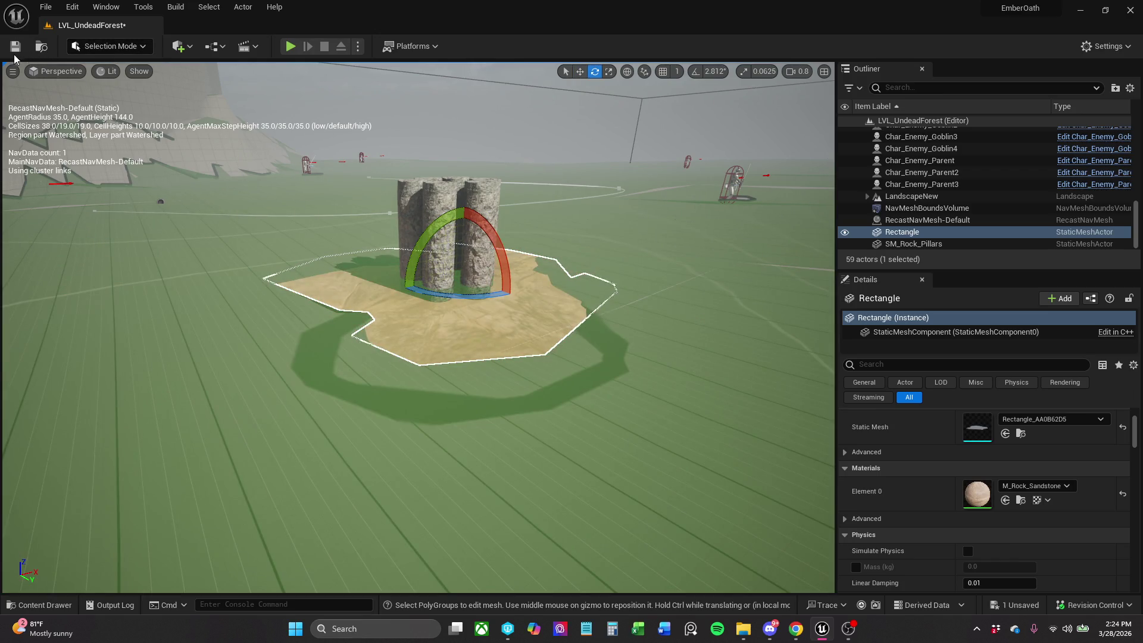
key(ctrl+s)
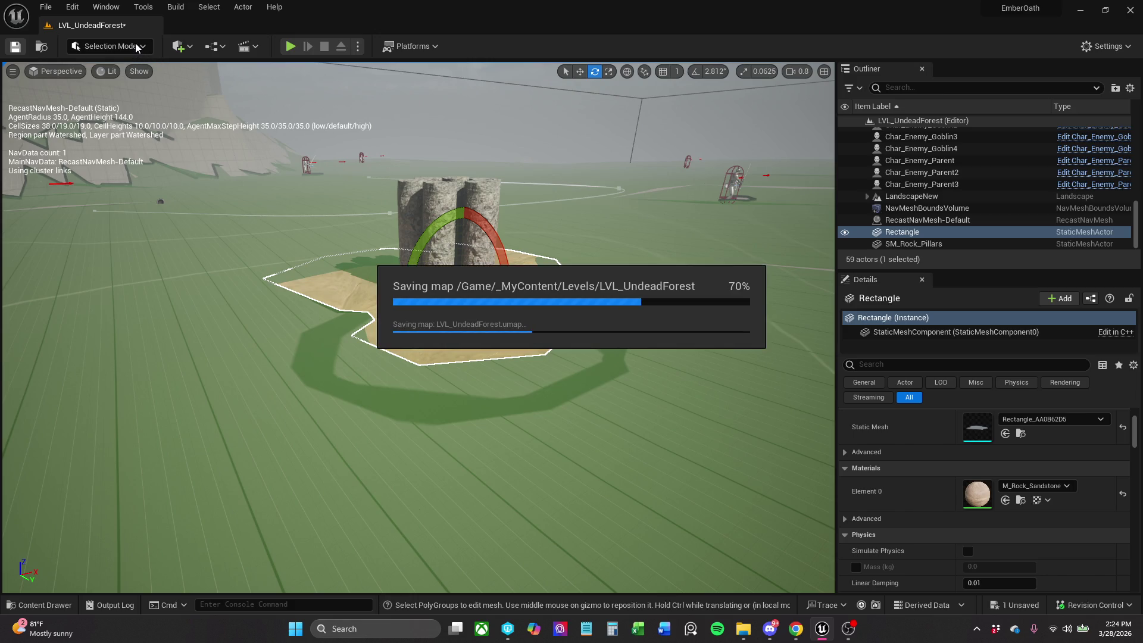
click(140, 47)
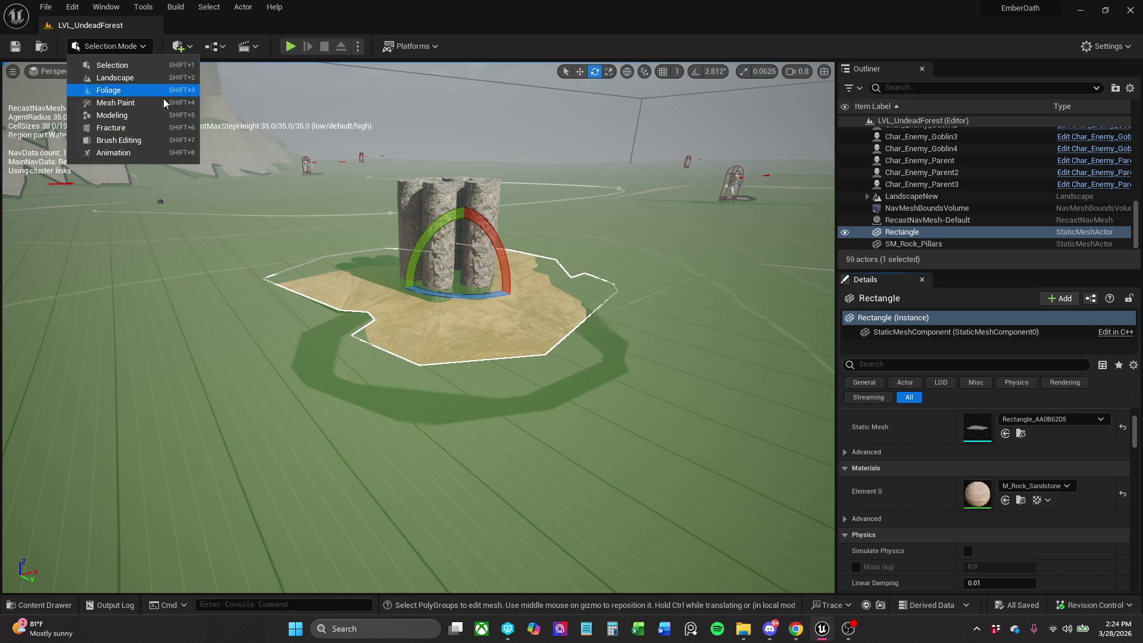
click(143, 81)
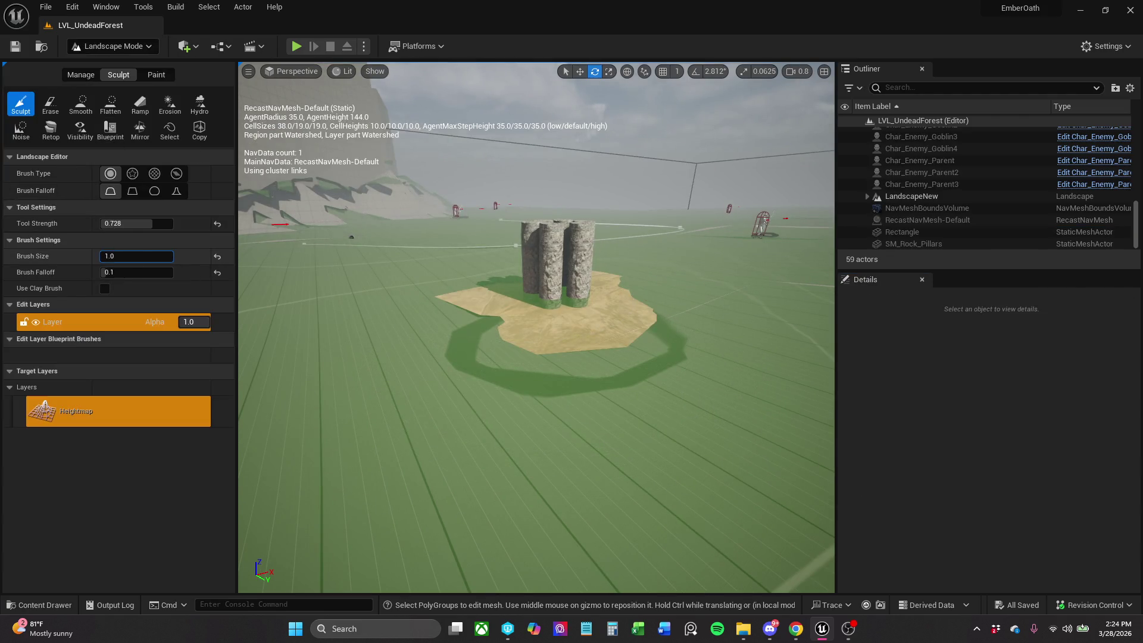
click(553, 331)
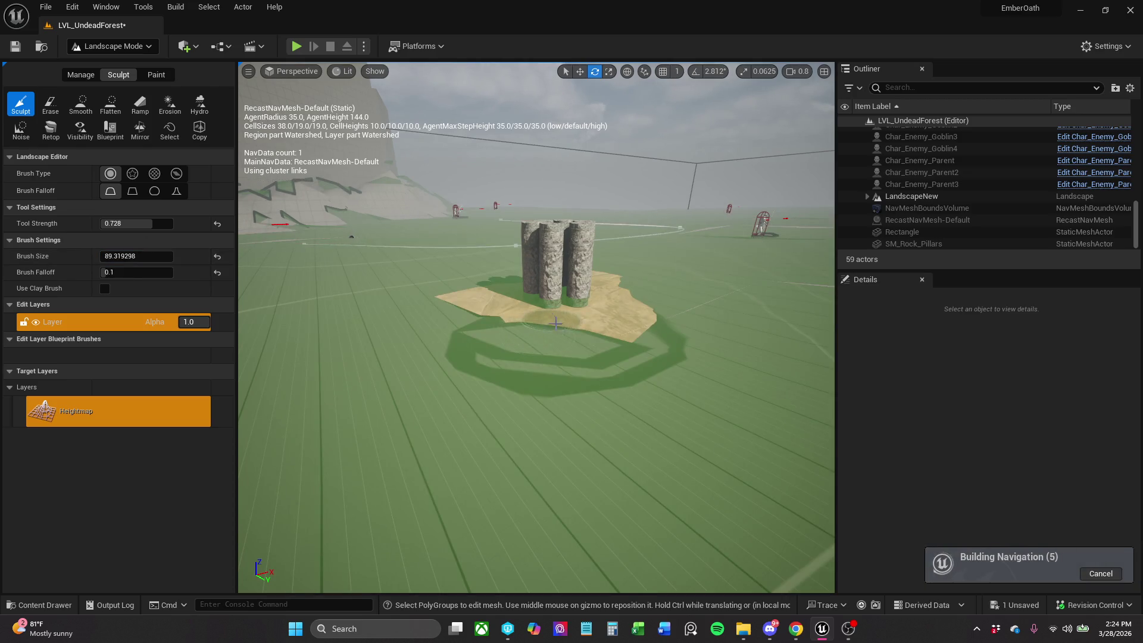
Lower the sculpt Tool Strength to 0.024 and sculpt a dip beside the rock pillars.
key(ctrl+z)
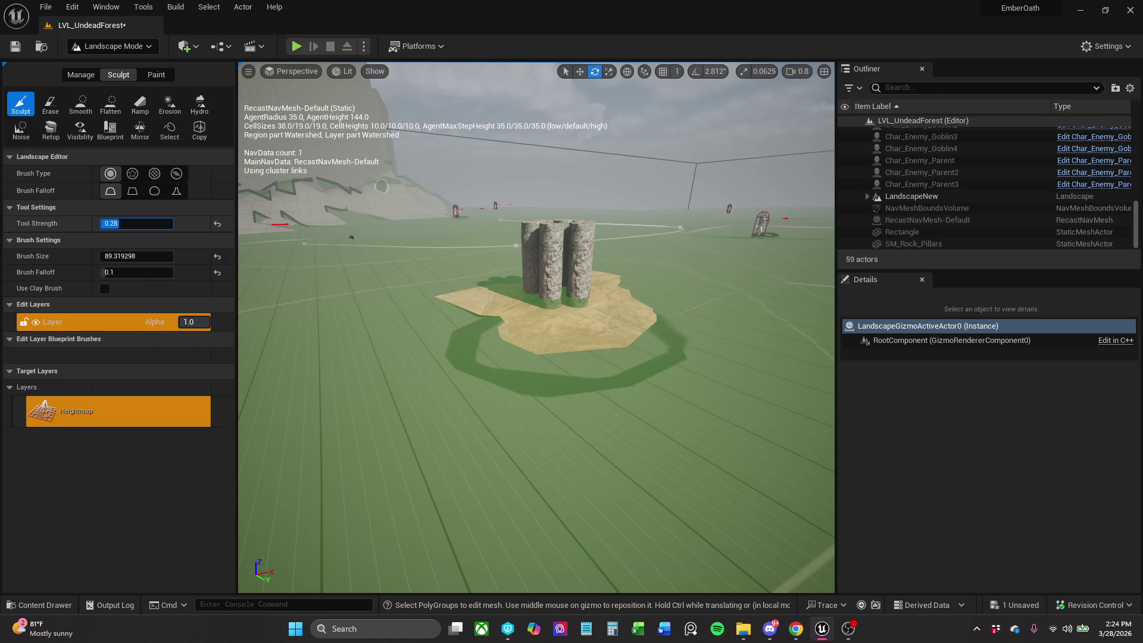
text(0.072)
drag(118, 223, 111, 223)
scroll(535, 327, up, 10)
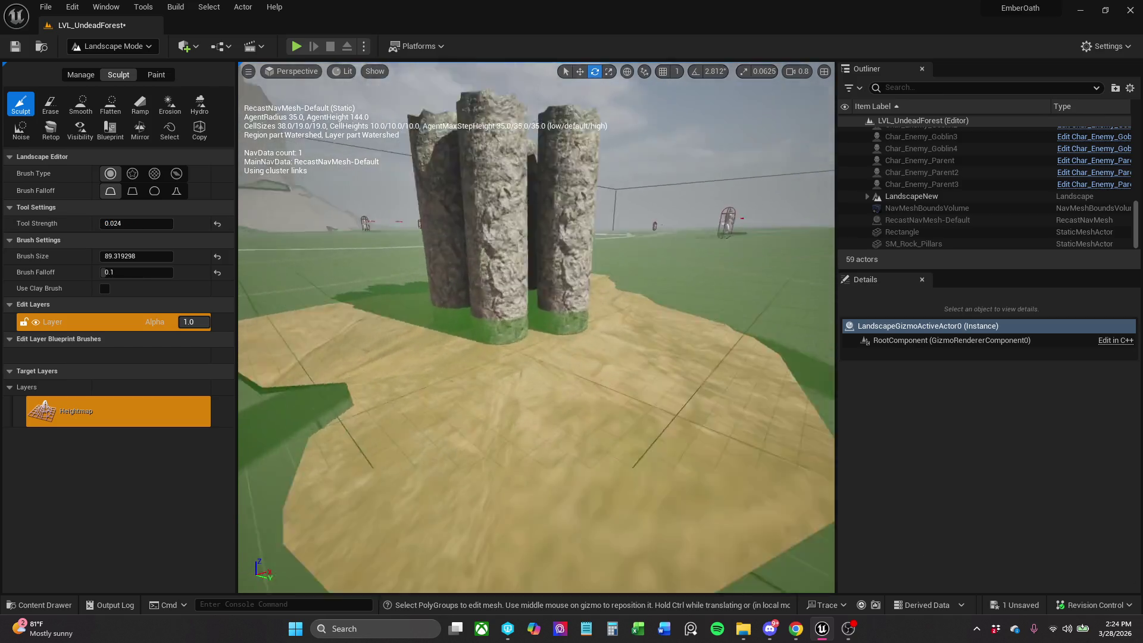
scroll(612, 332, down, 5)
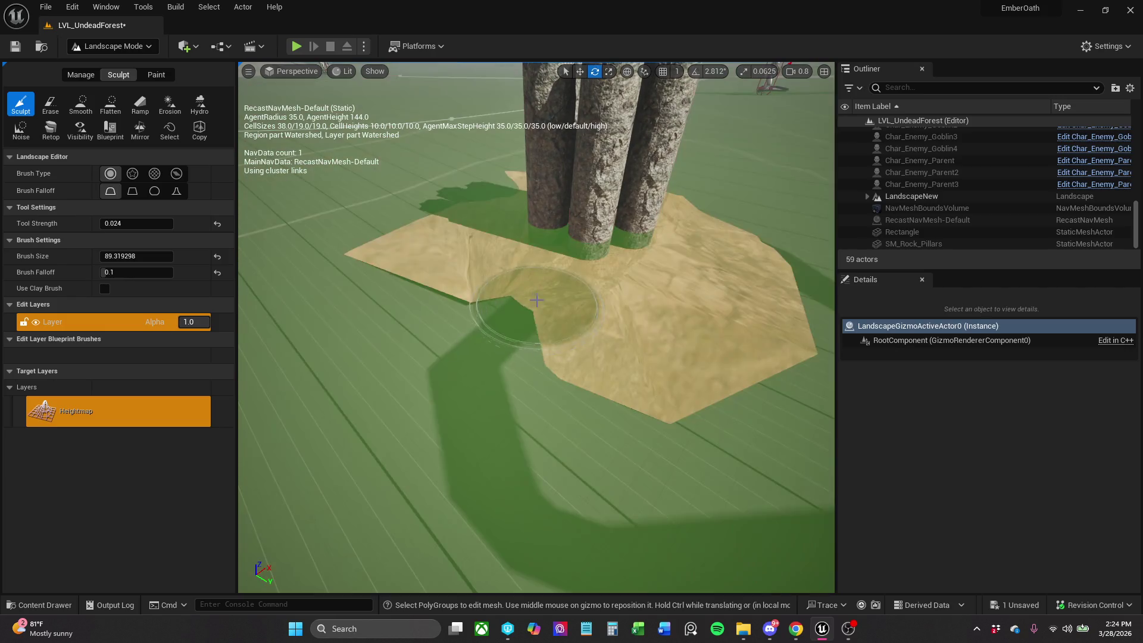
mouse_move(517, 333)
mouse_down()
mouse_move(393, 262)
mouse_move(416, 250)
mouse_move(568, 300)
mouse_move(596, 298)
mouse_move(476, 268)
mouse_up()
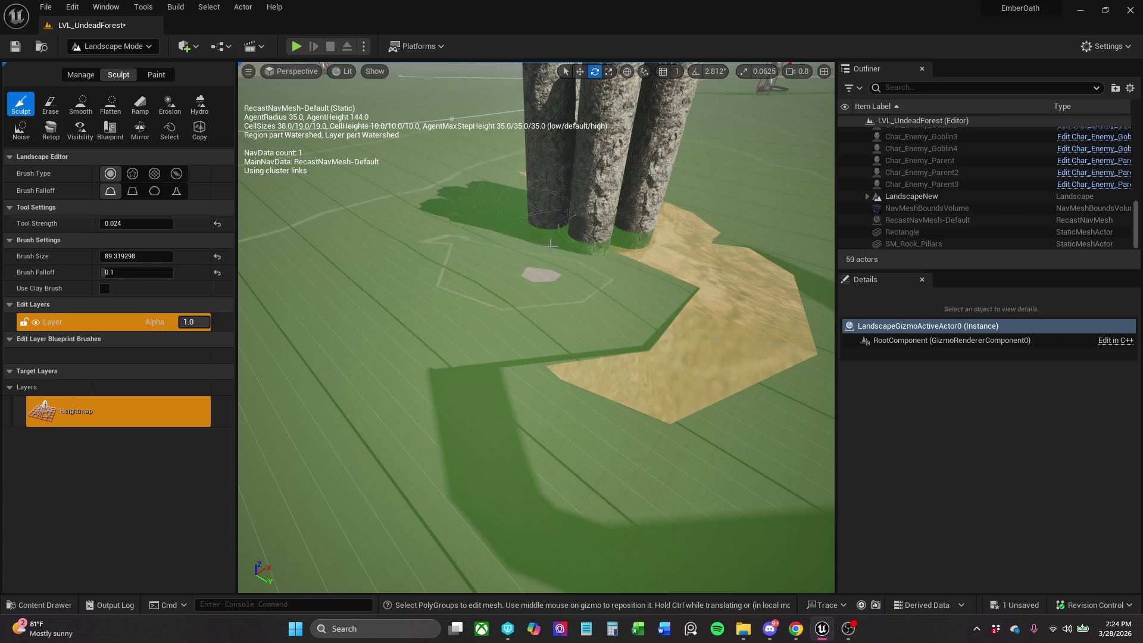
Undo the trial sculpt strokes, return to Selection mode and undo the sand patch rotation.
key(ctrl+z)
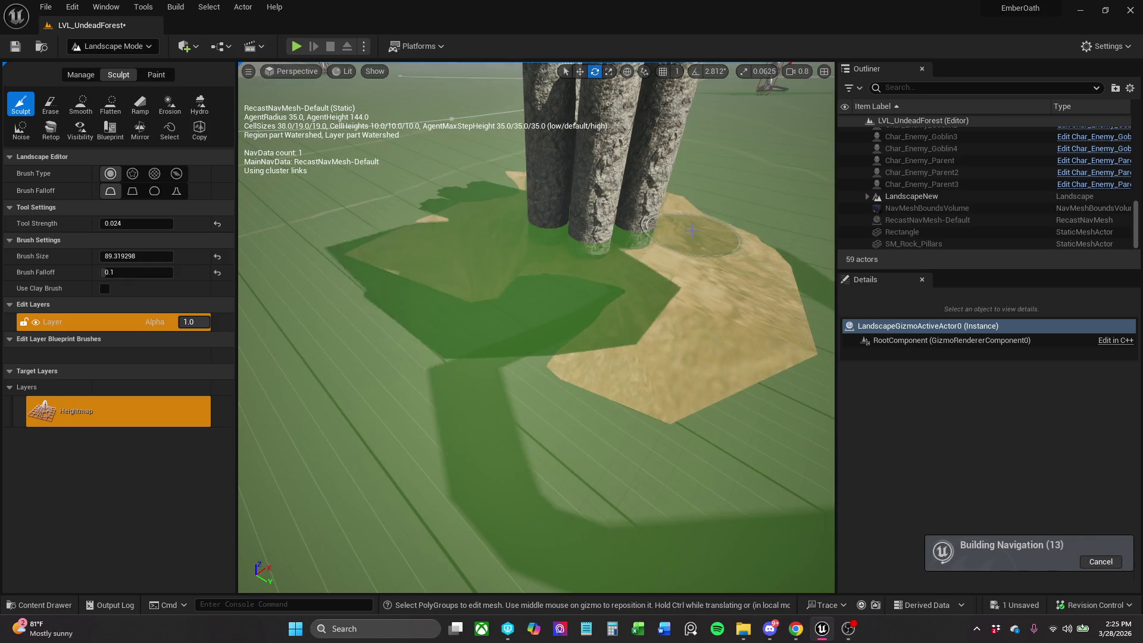
key(ctrl+z)
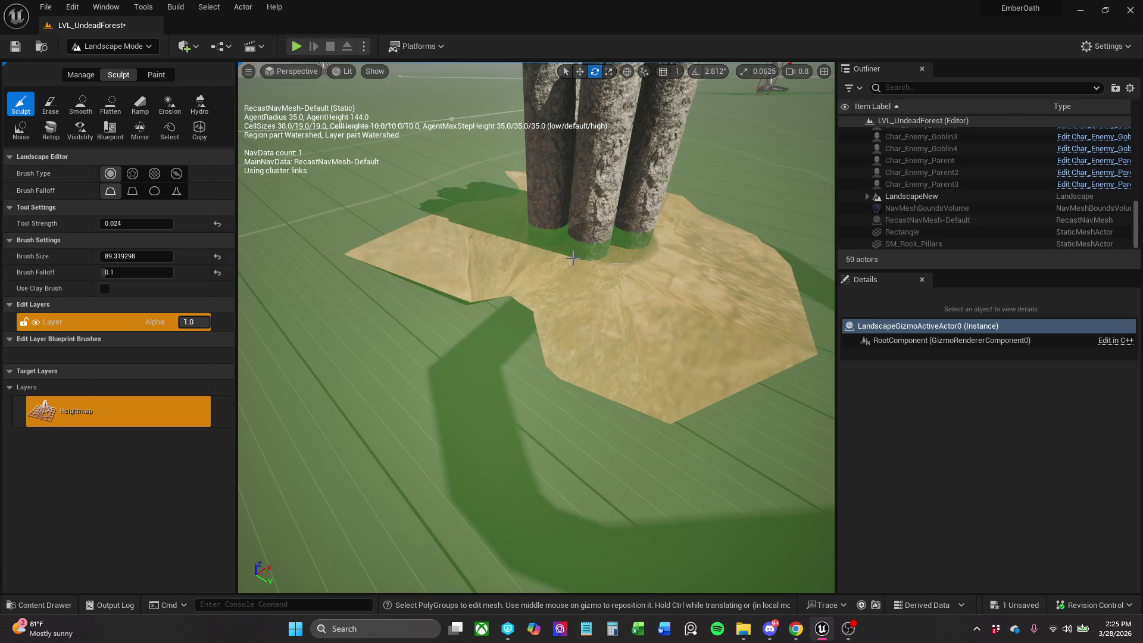
key(ctrl+z)
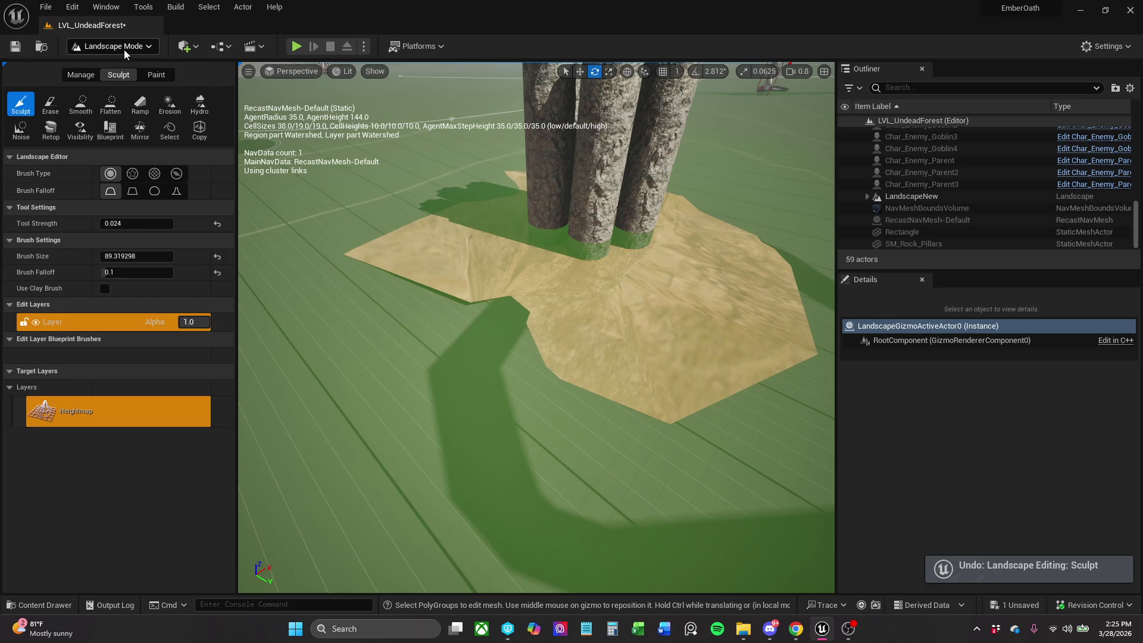
click(124, 49)
click(149, 74)
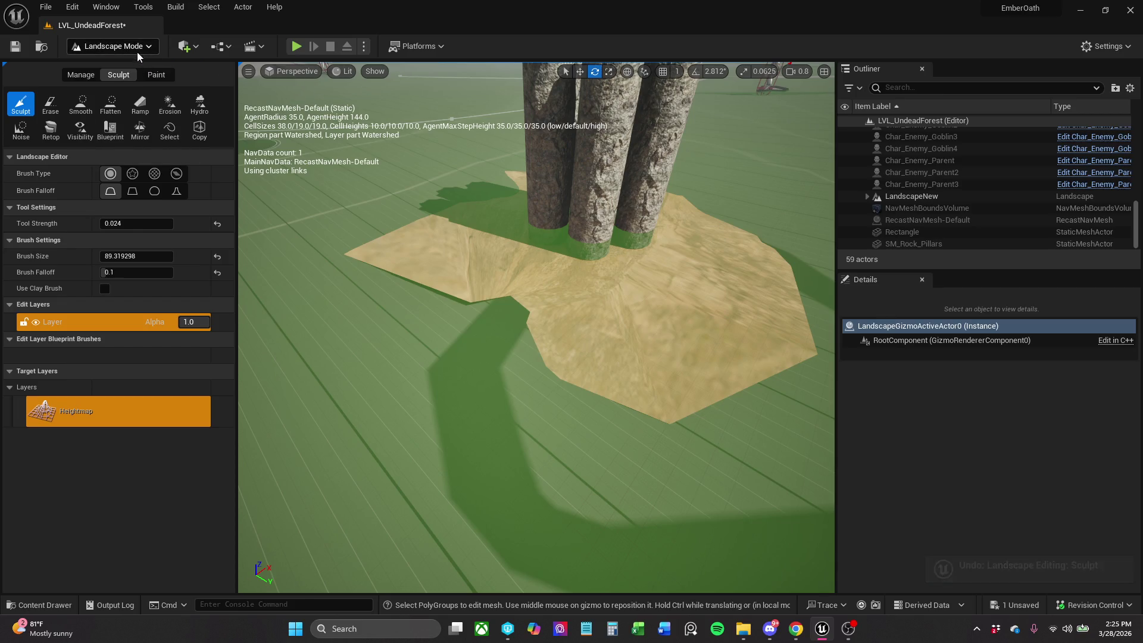
click(137, 48)
click(178, 65)
key(ctrl+z)
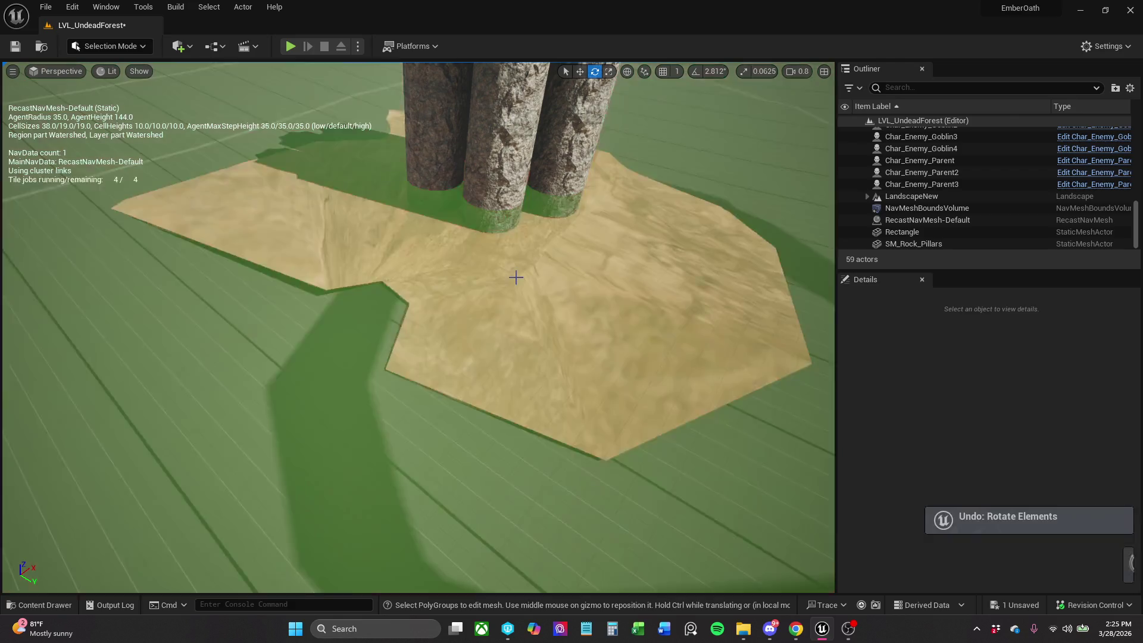
Undo the sand patch's move, frame the sand Rectangle by the pillars, and re-enter Landscape mode.
key(ctrl+z)
key(ctrl+z)
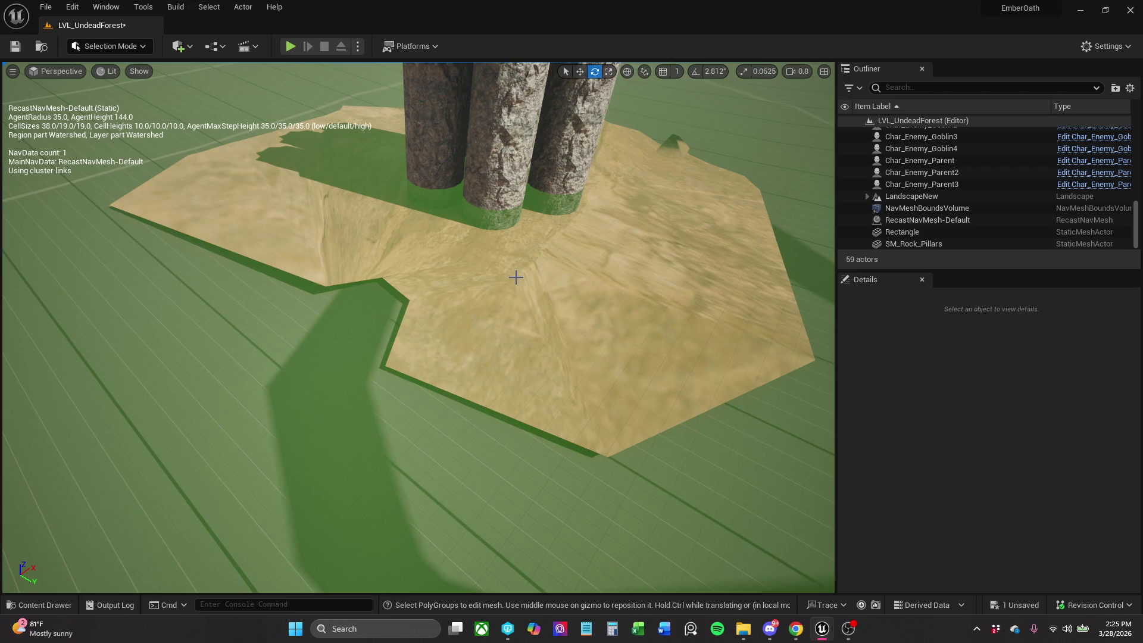
click(516, 276)
key(f)
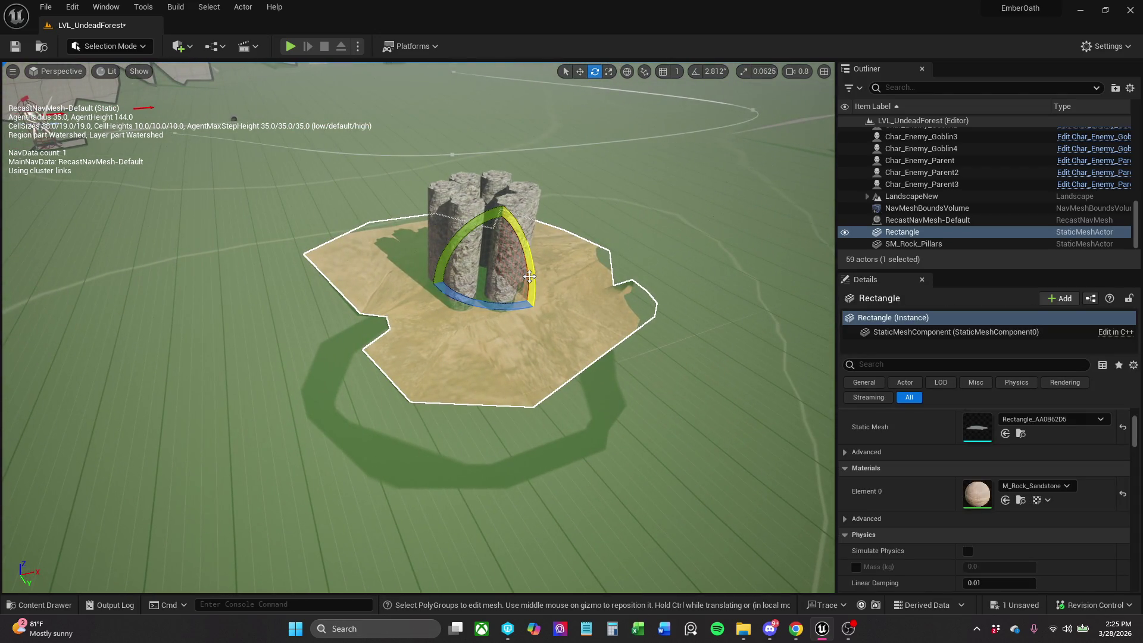
drag(535, 300, 529, 299)
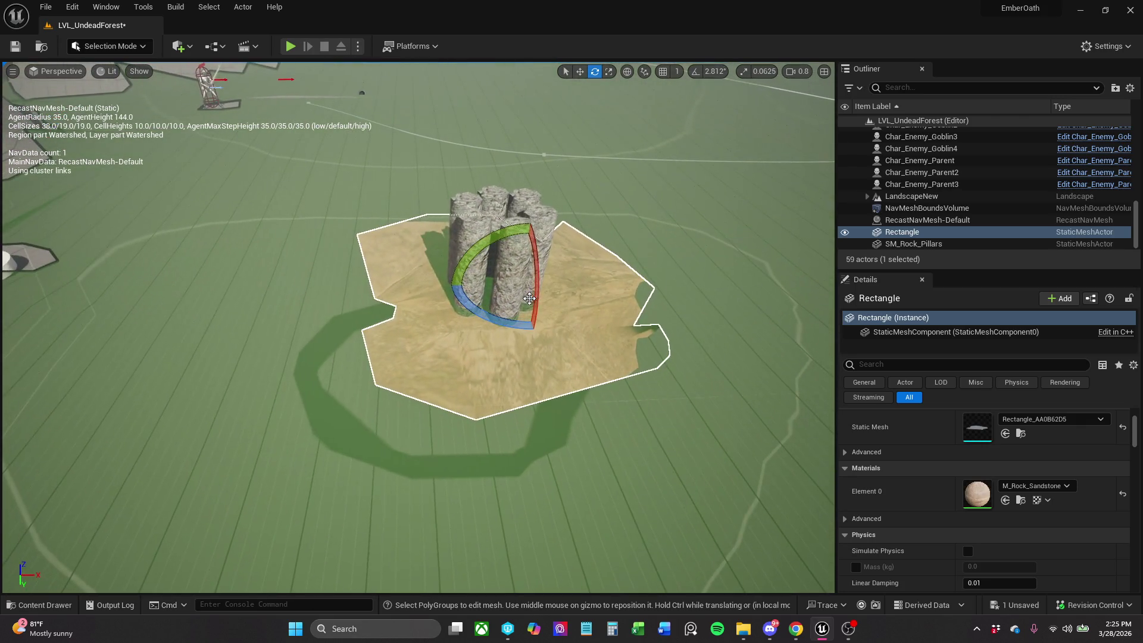
click(149, 45)
click(144, 76)
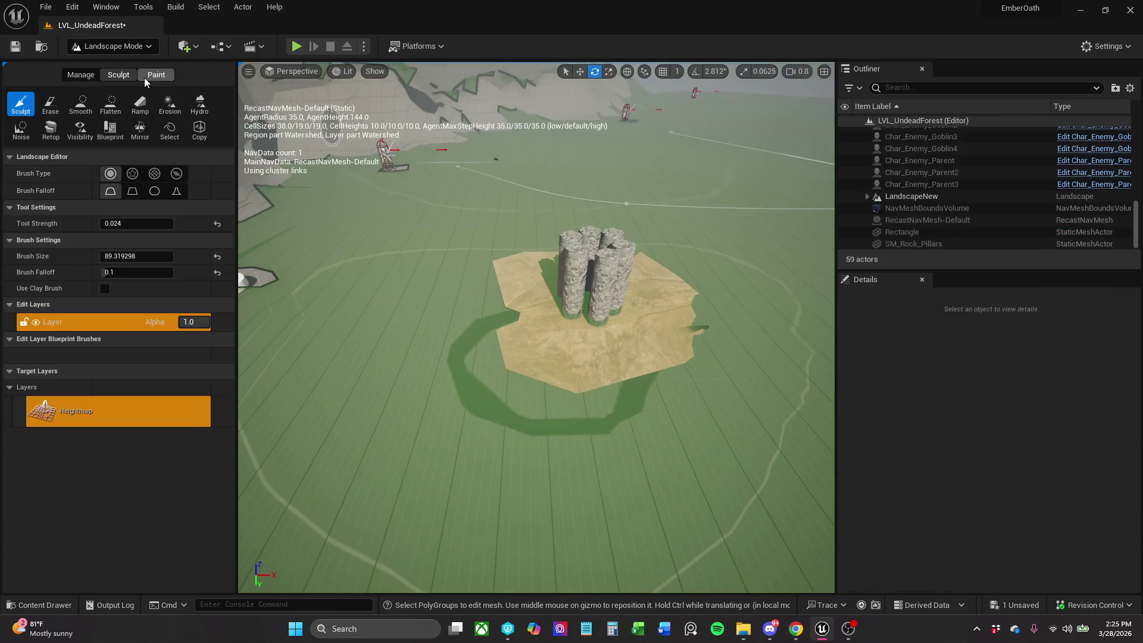
click(70, 76)
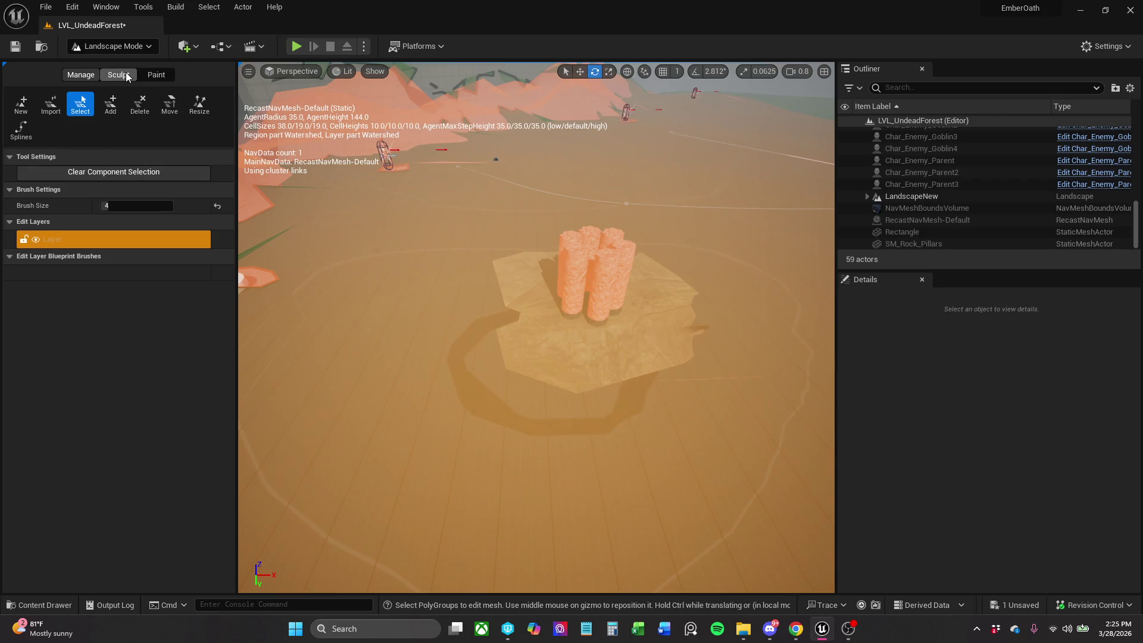
click(118, 74)
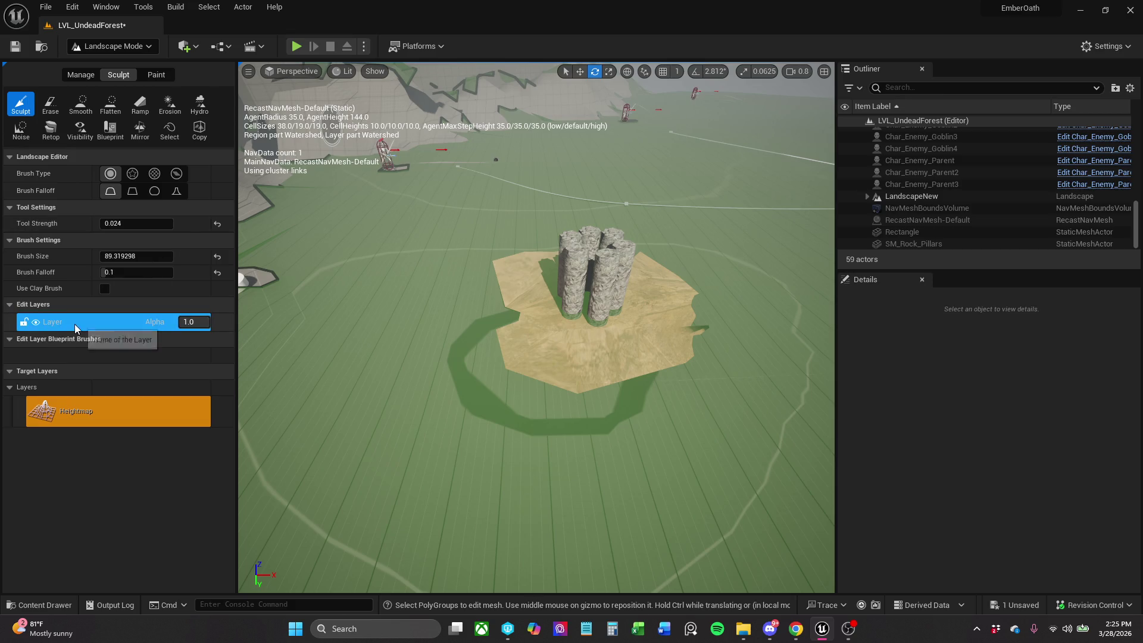
click(165, 74)
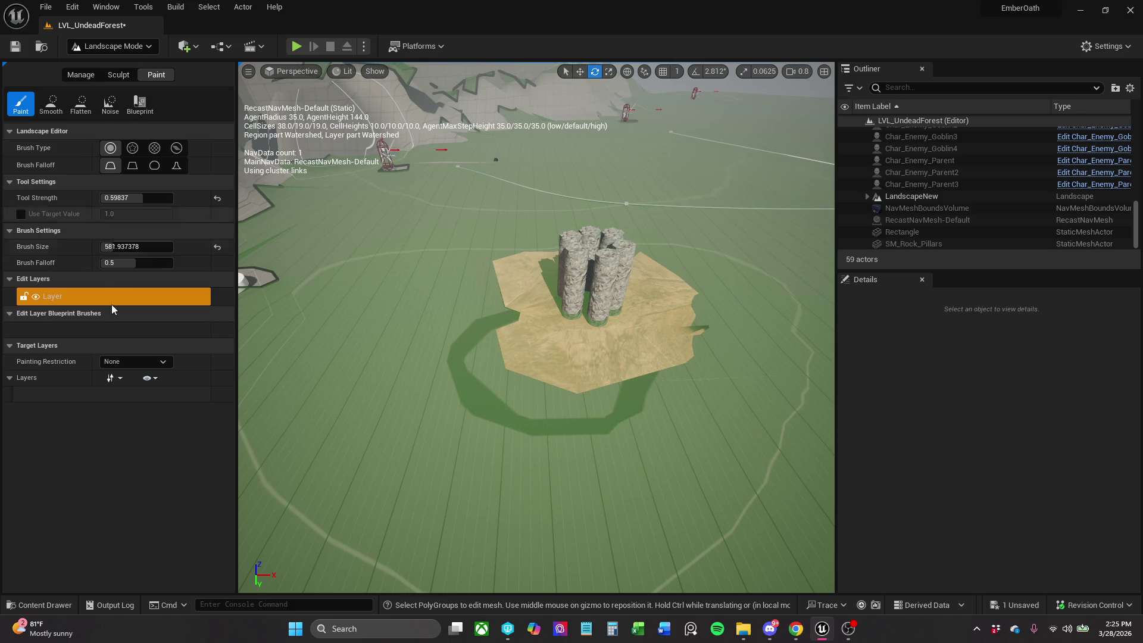
click(87, 78)
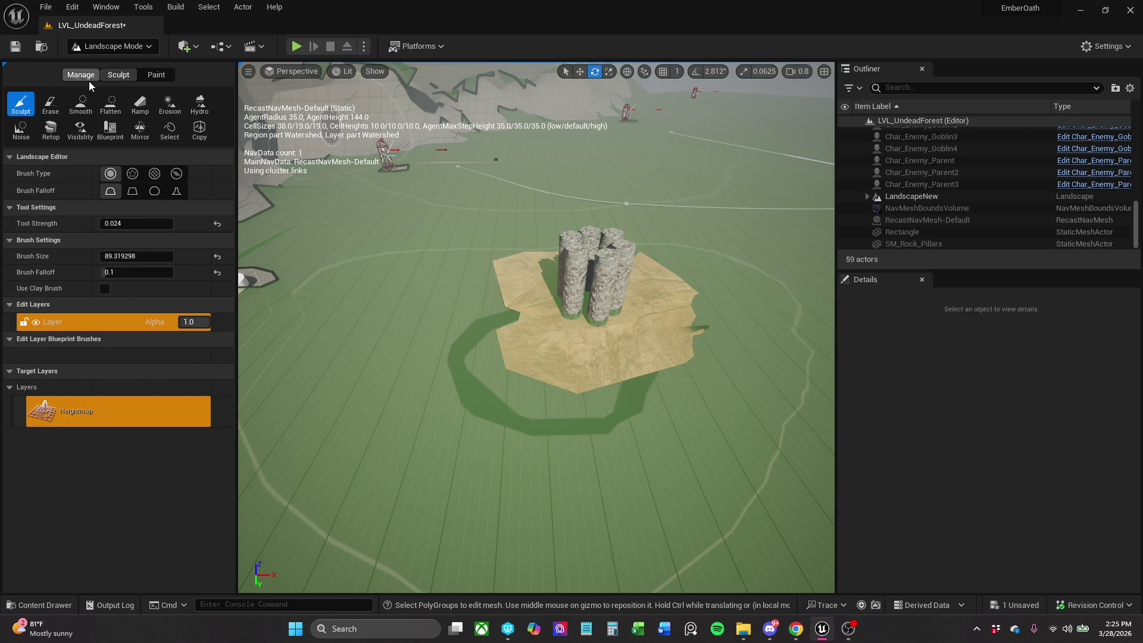
click(70, 77)
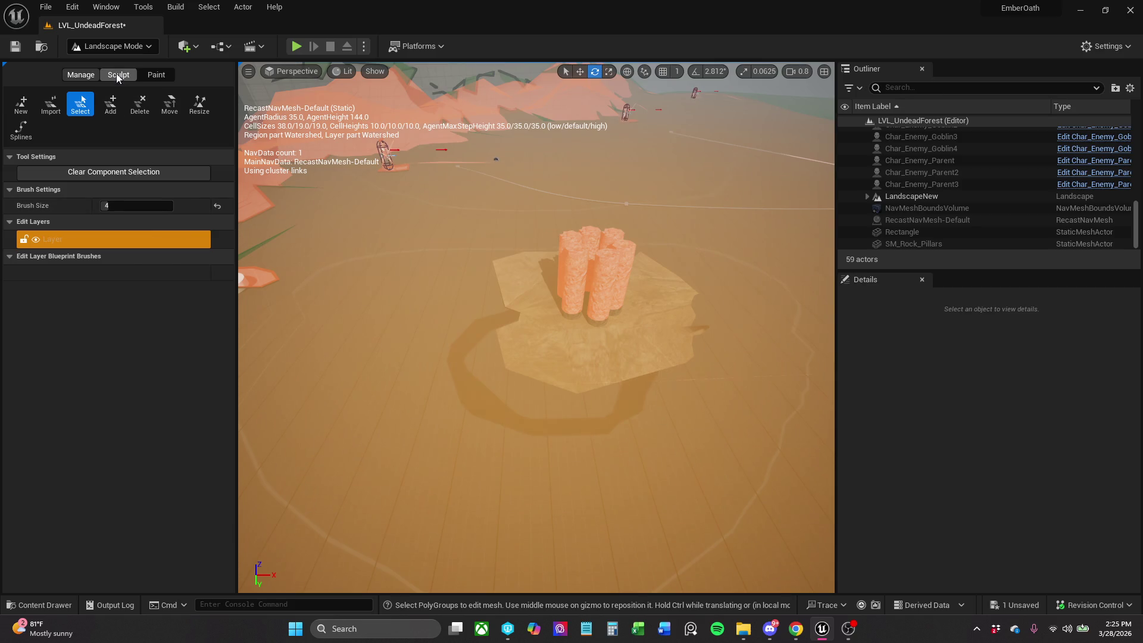
click(117, 75)
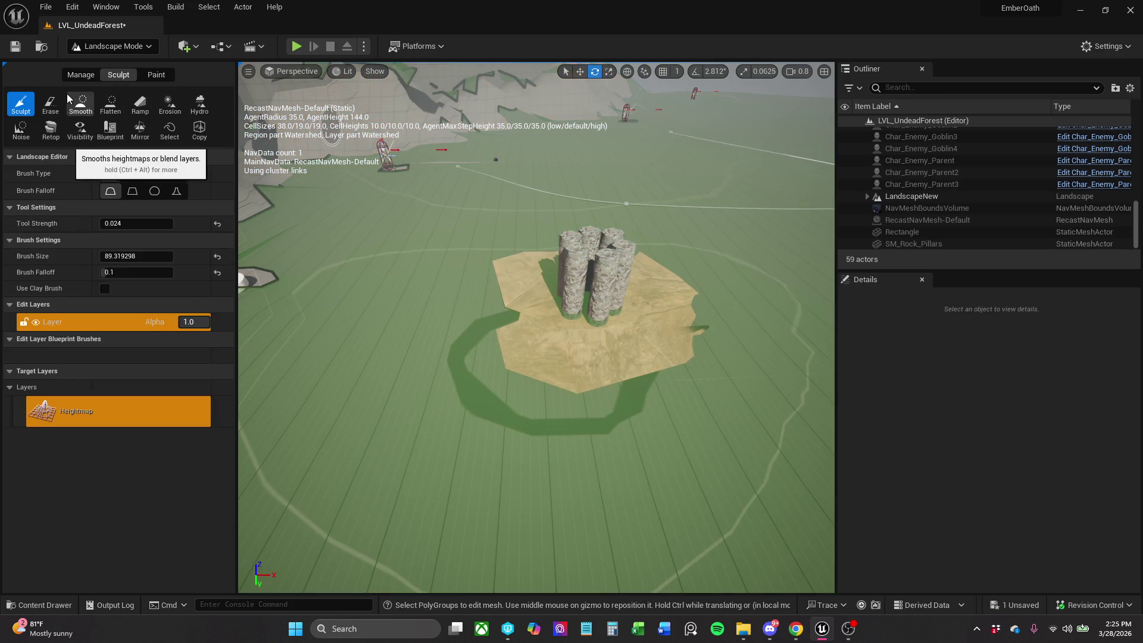
click(80, 75)
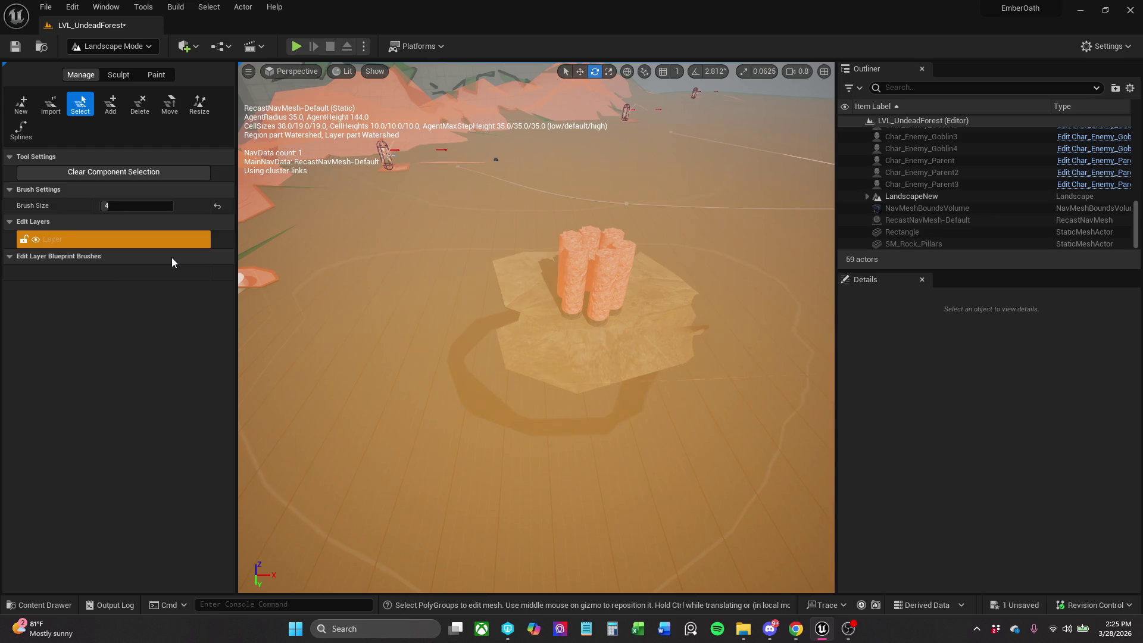
click(117, 76)
mouse_move(536, 328)
mouse_down()
mouse_move(589, 309)
mouse_move(581, 244)
mouse_move(539, 317)
mouse_up()
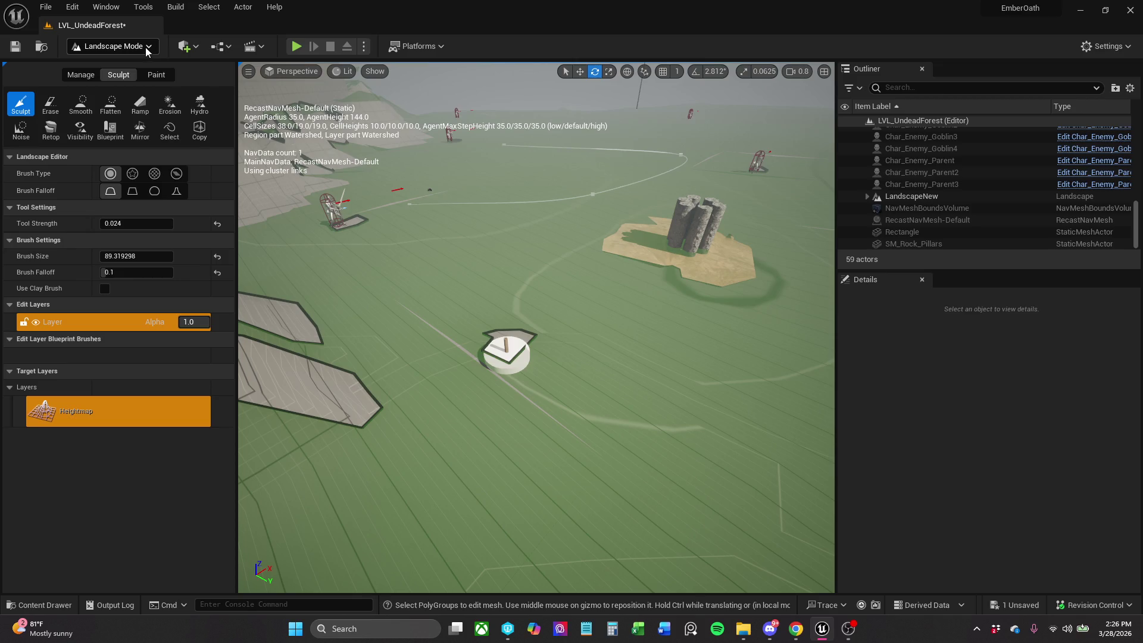
click(147, 52)
click(137, 63)
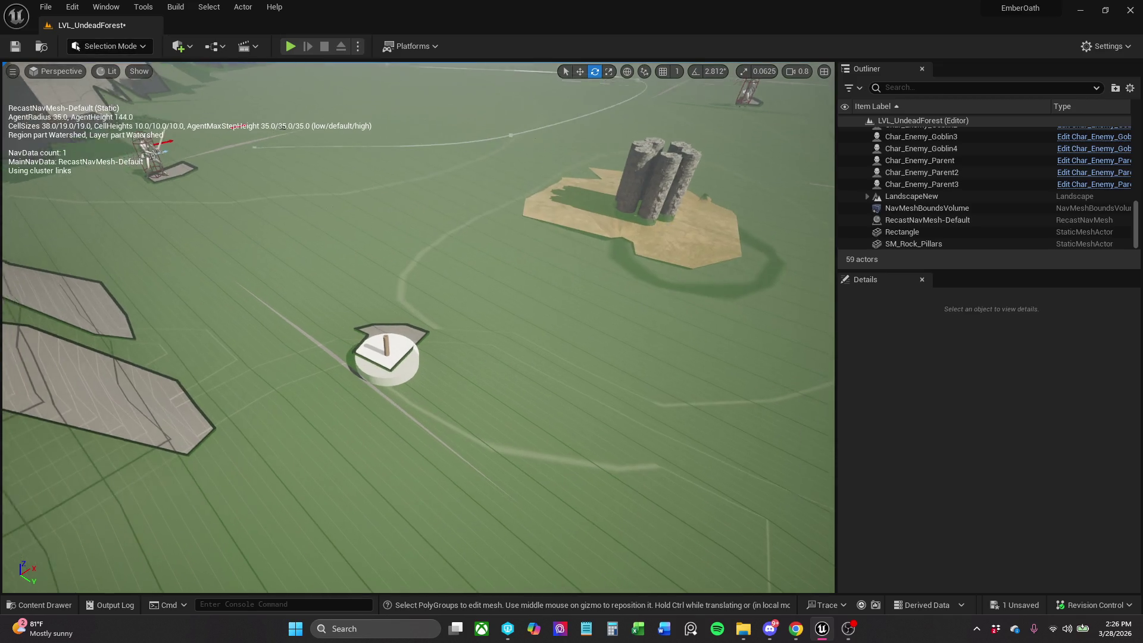
drag(417, 327, 384, 277)
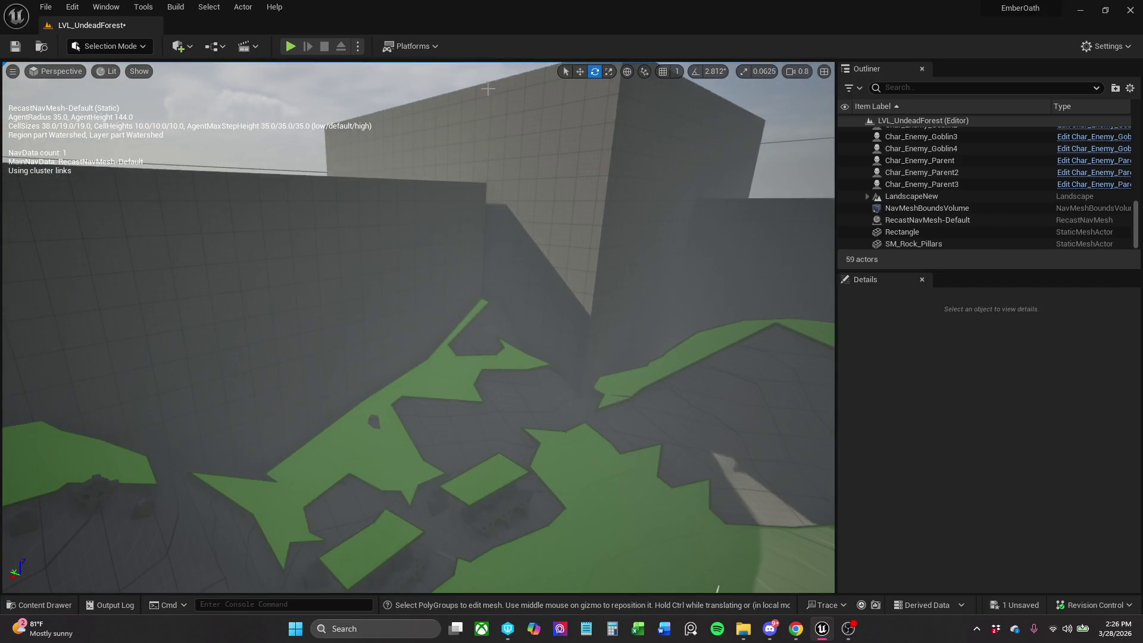
click(43, 6)
click(91, 162)
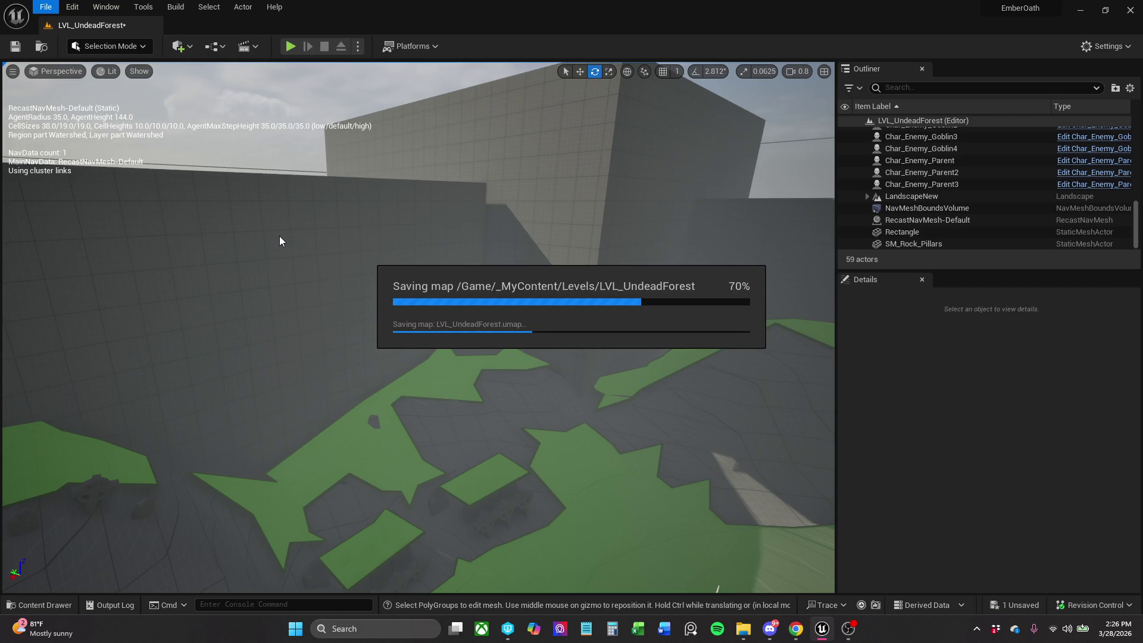
scroll(621, 288, down, 10)
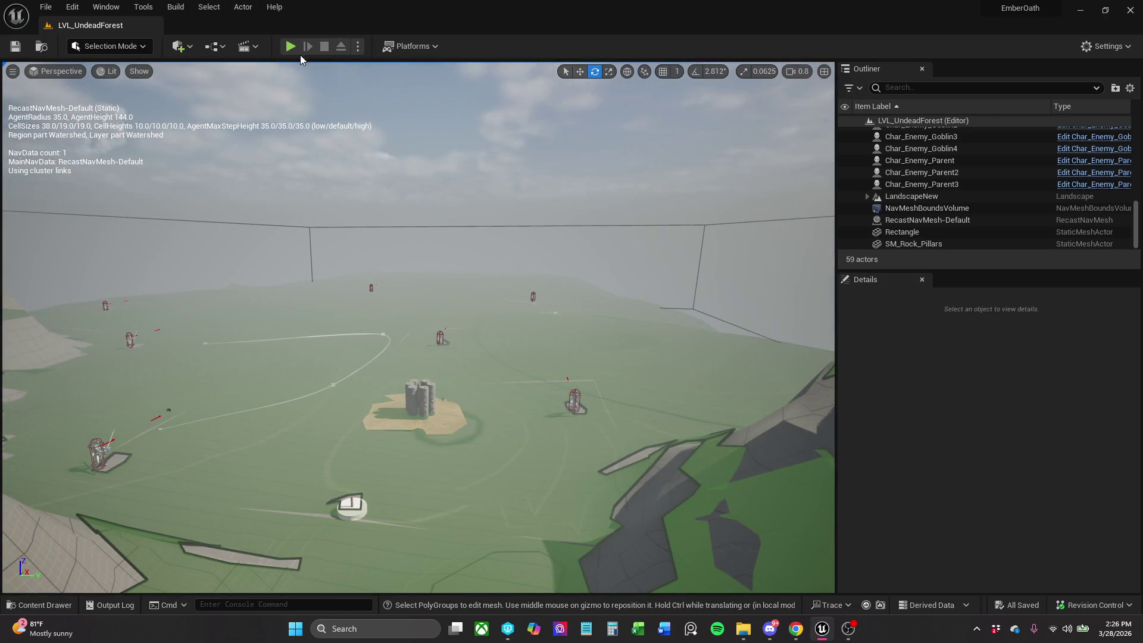
click(291, 47)
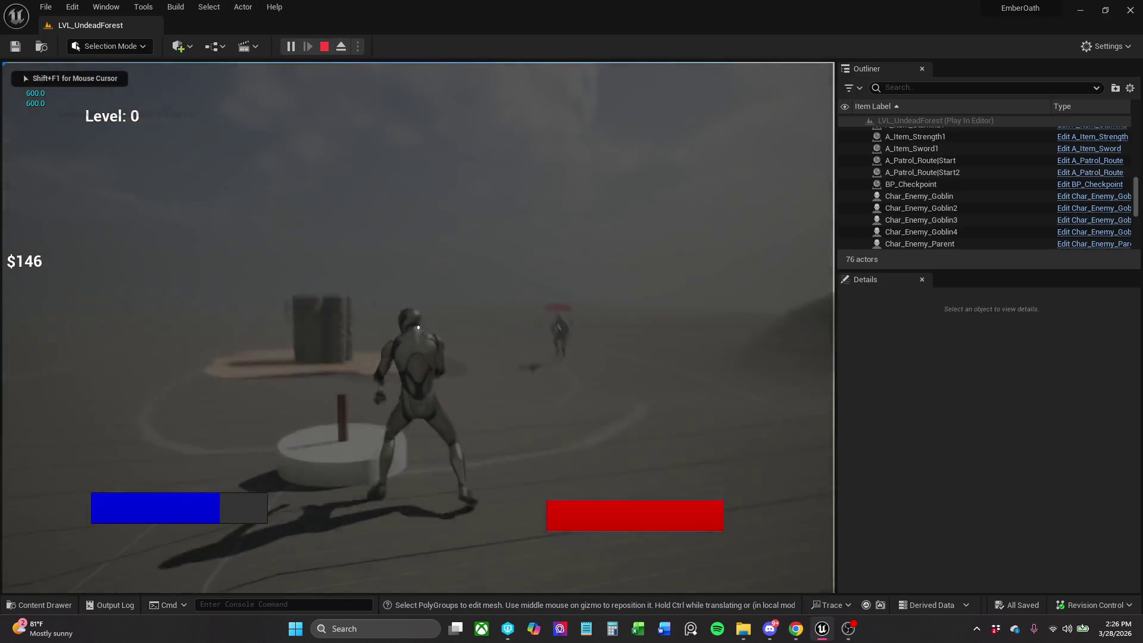
key(w)
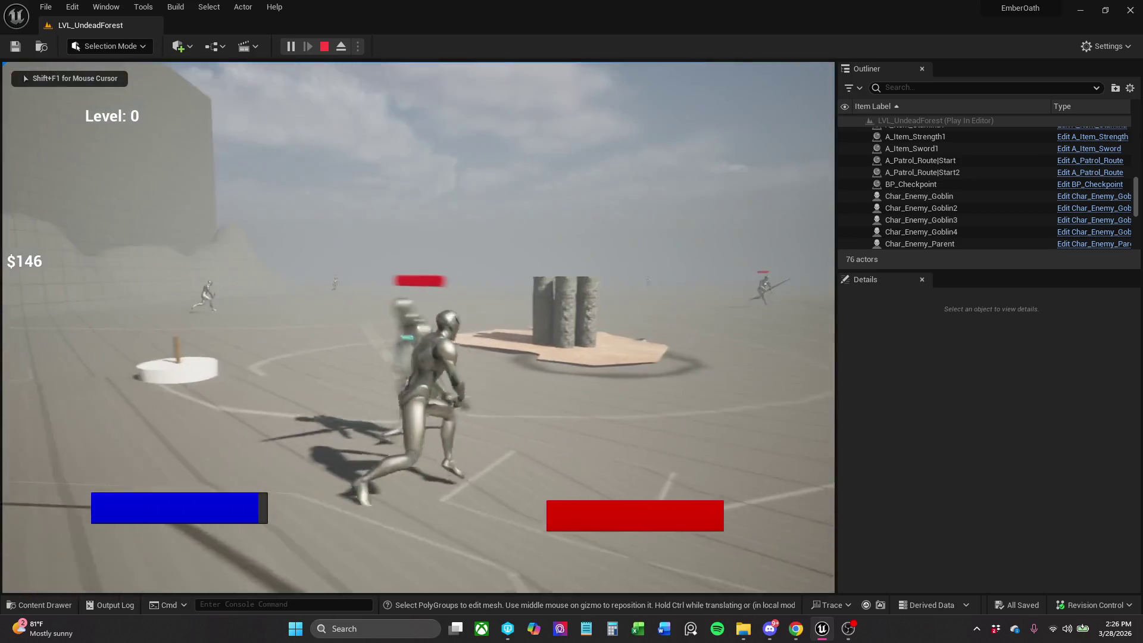
key(w)
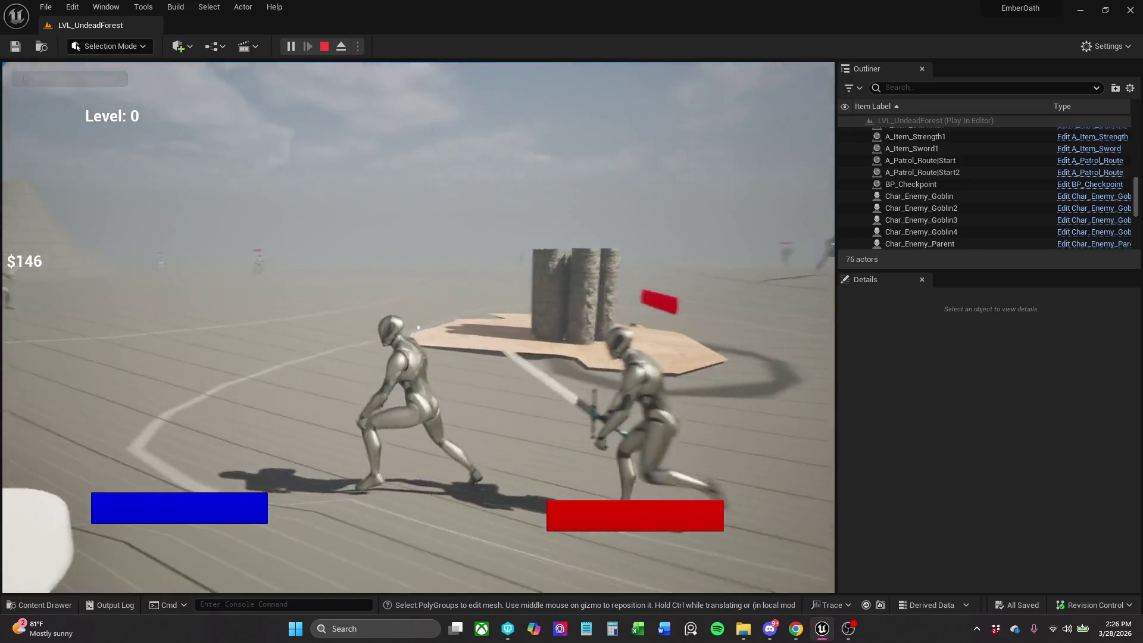
key(w)
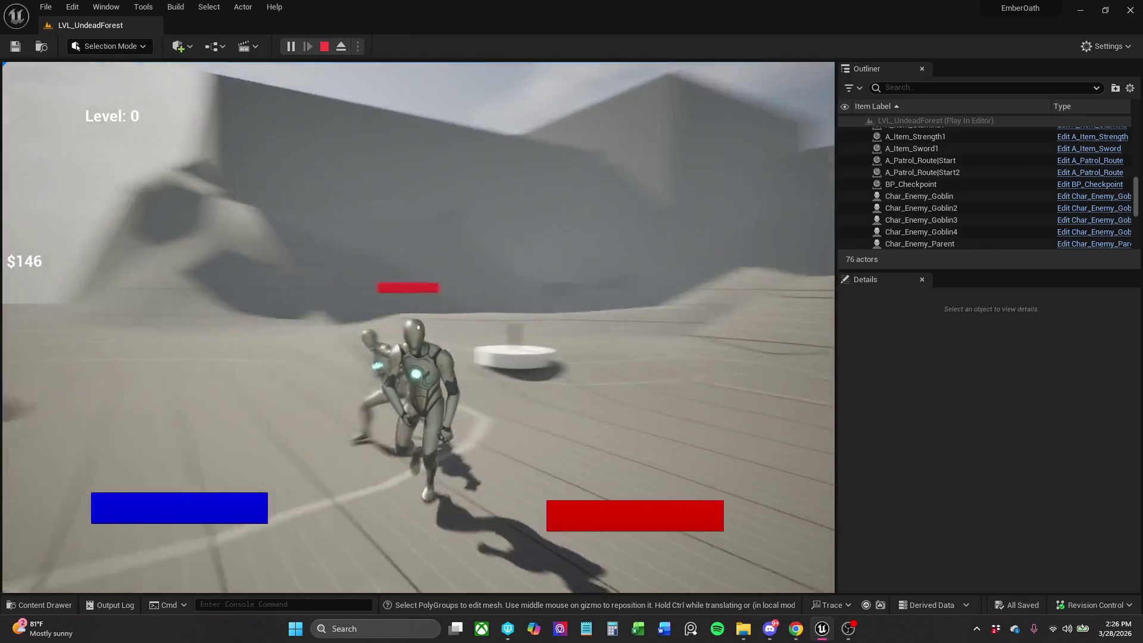
key(w)
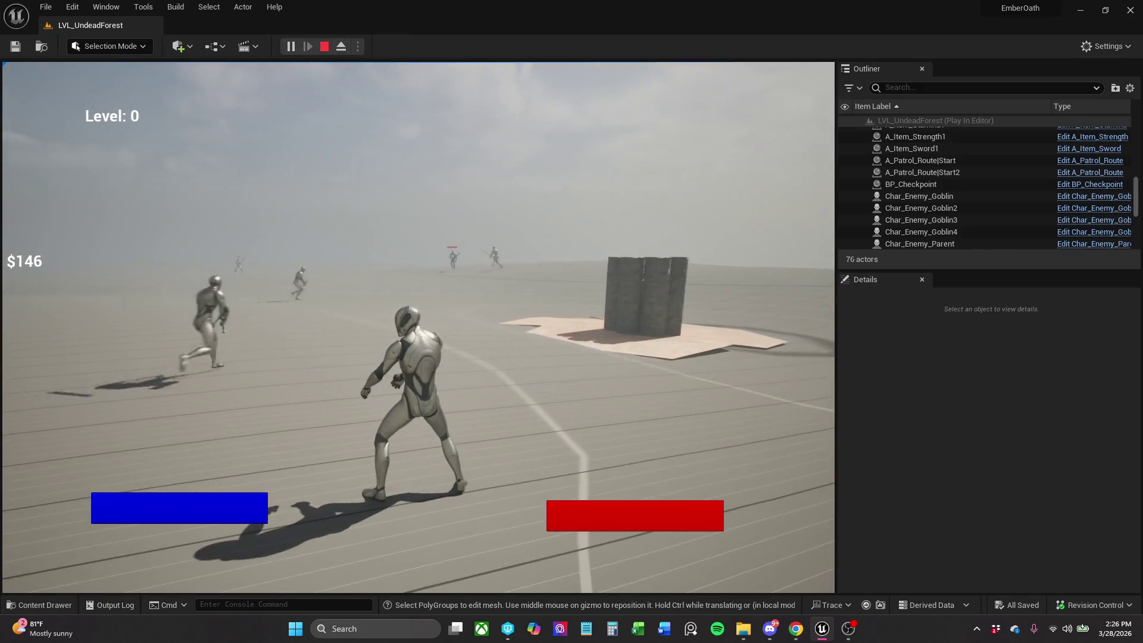
key(Escape)
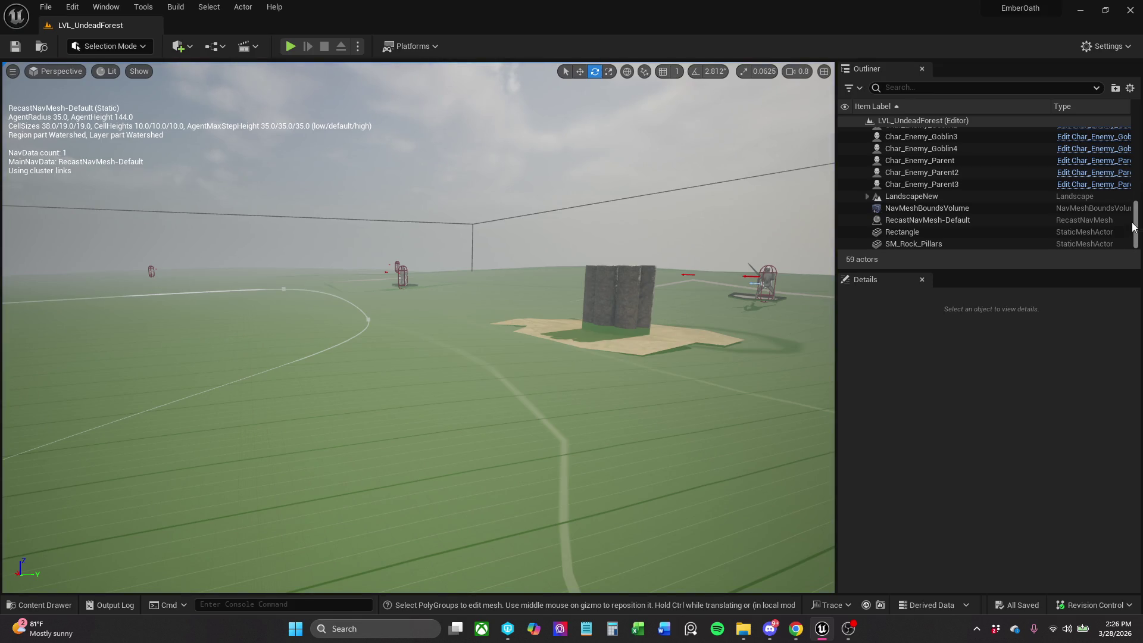
Fly the camera beneath the landscape and around the level, selecting the A_Patrol_Route Start2 actor.
click(976, 196)
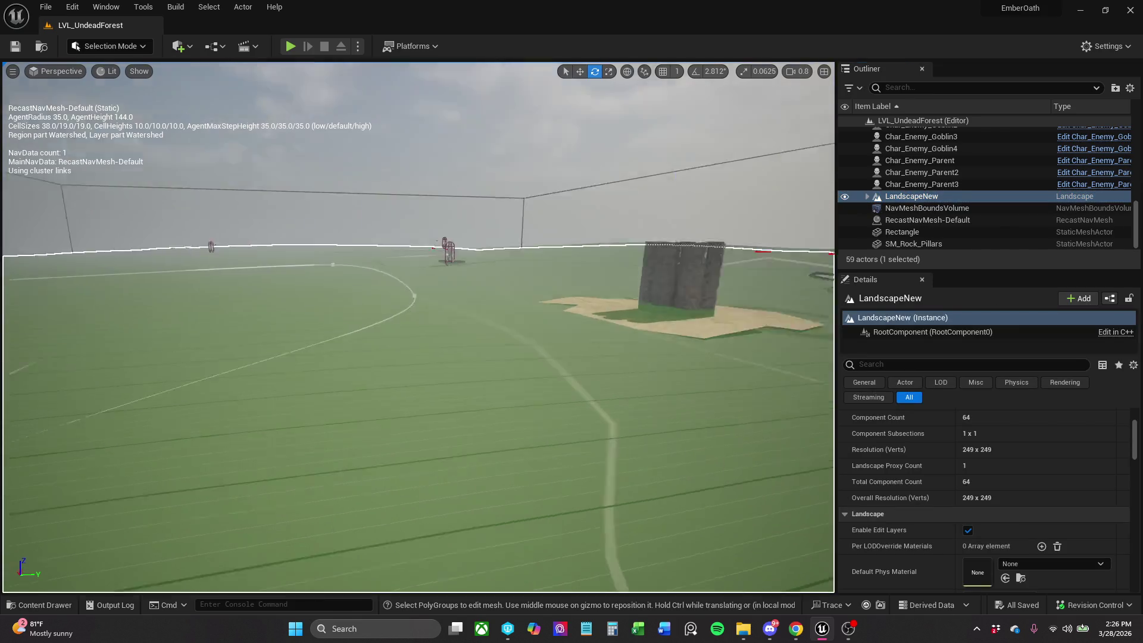
mouse_move(487, 277)
mouse_down()
mouse_move(487, 250)
mouse_move(487, 277)
mouse_up()
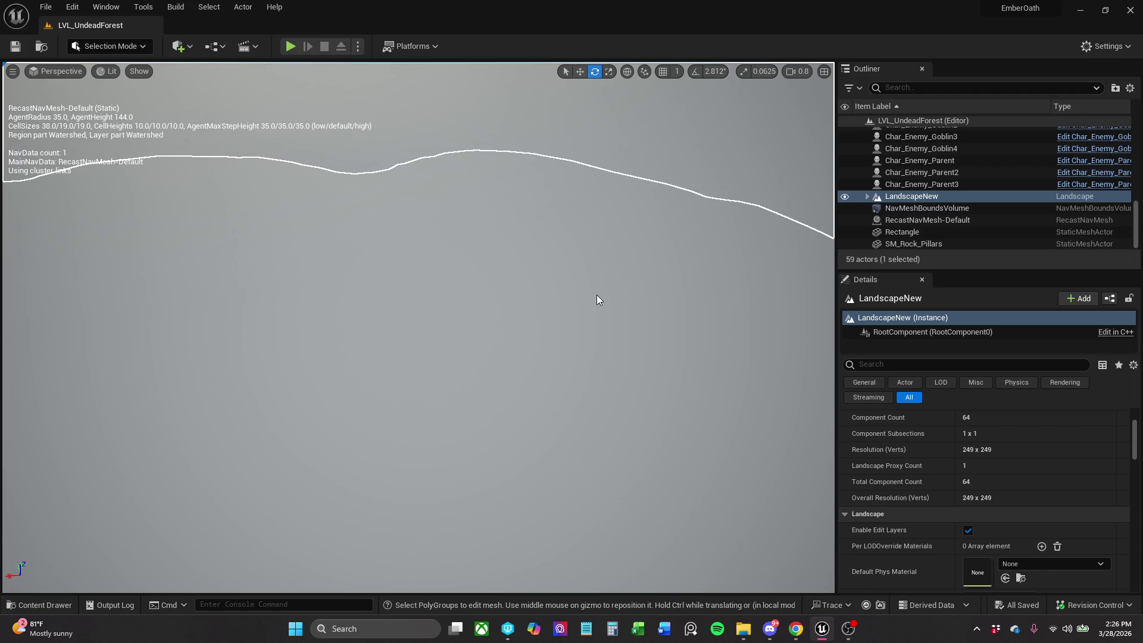
drag(416, 120, 416, 78)
drag(385, 247, 309, 231)
drag(307, 175, 347, 190)
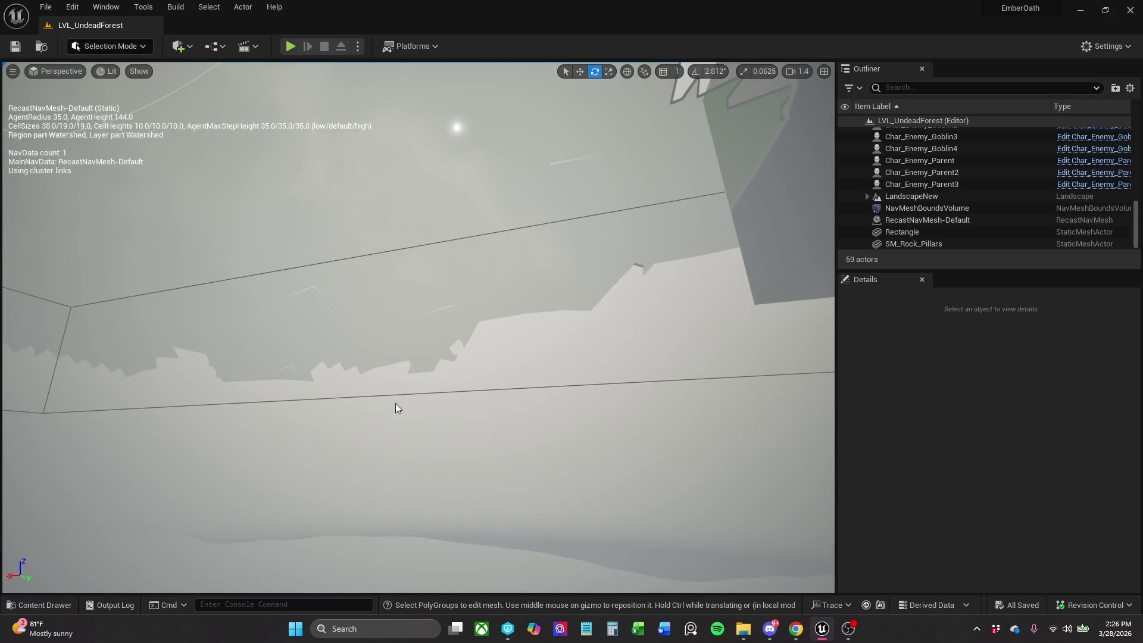
drag(393, 225, 391, 228)
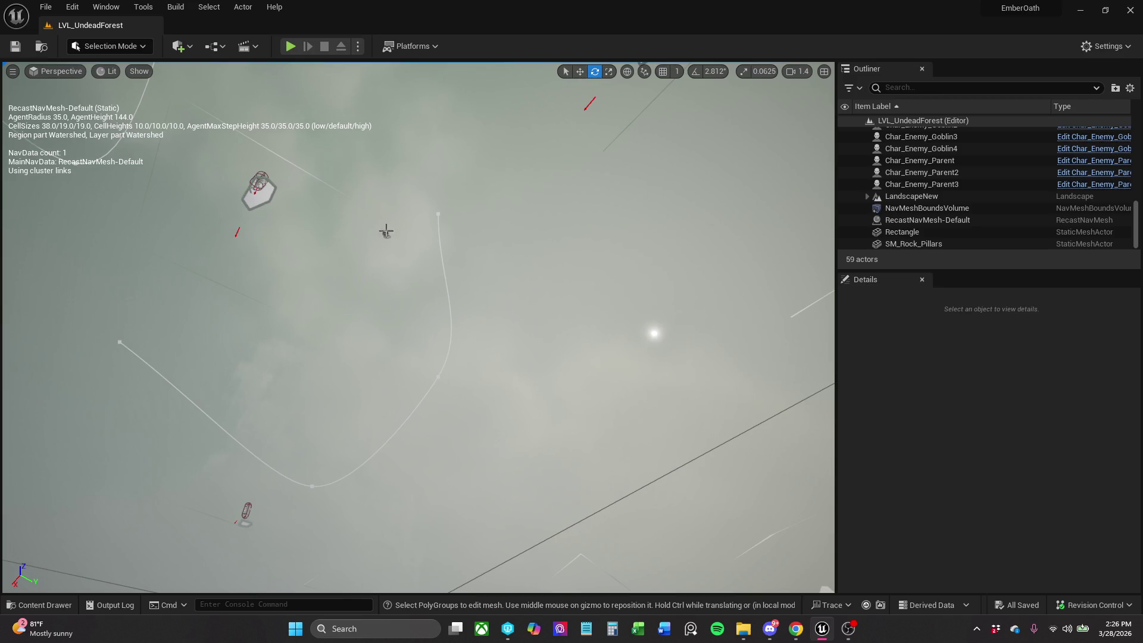
click(386, 232)
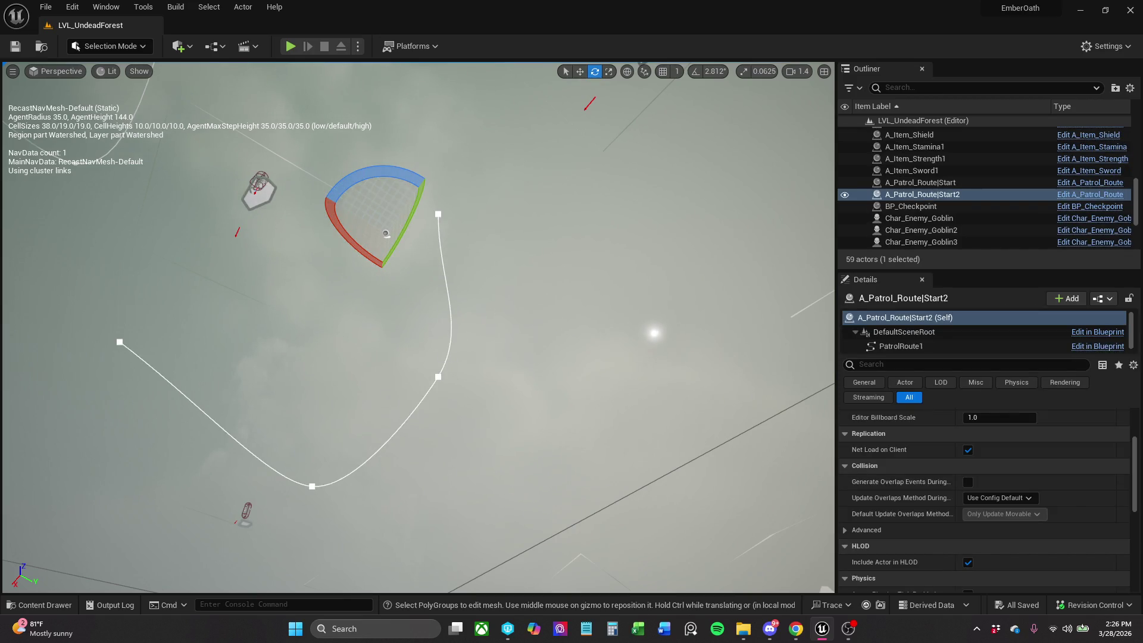
mouse_move(467, 374)
mouse_down()
mouse_move(490, 349)
mouse_move(702, 281)
mouse_move(709, 196)
mouse_move(702, 280)
mouse_move(691, 256)
mouse_move(696, 274)
mouse_move(620, 337)
mouse_move(619, 369)
mouse_move(571, 345)
mouse_up()
Select the landscape, then inspect the Cabin group's Cube, A_Door_Parent and Cube2 pieces.
click(711, 255)
scroll(417, 328, up, 3)
click(619, 337)
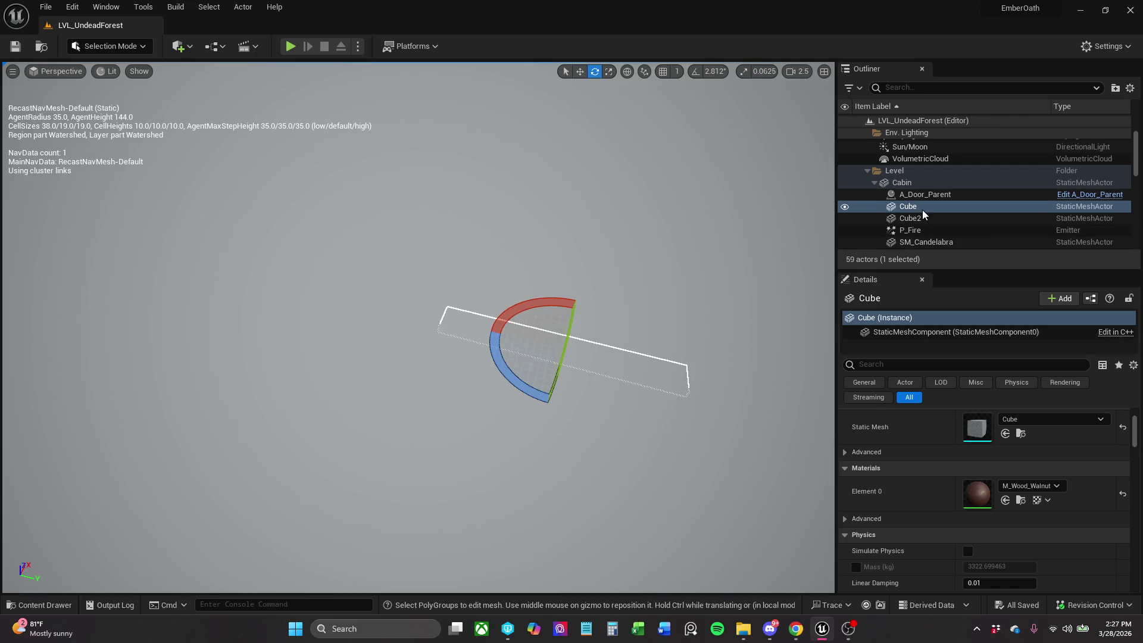
click(954, 195)
click(954, 207)
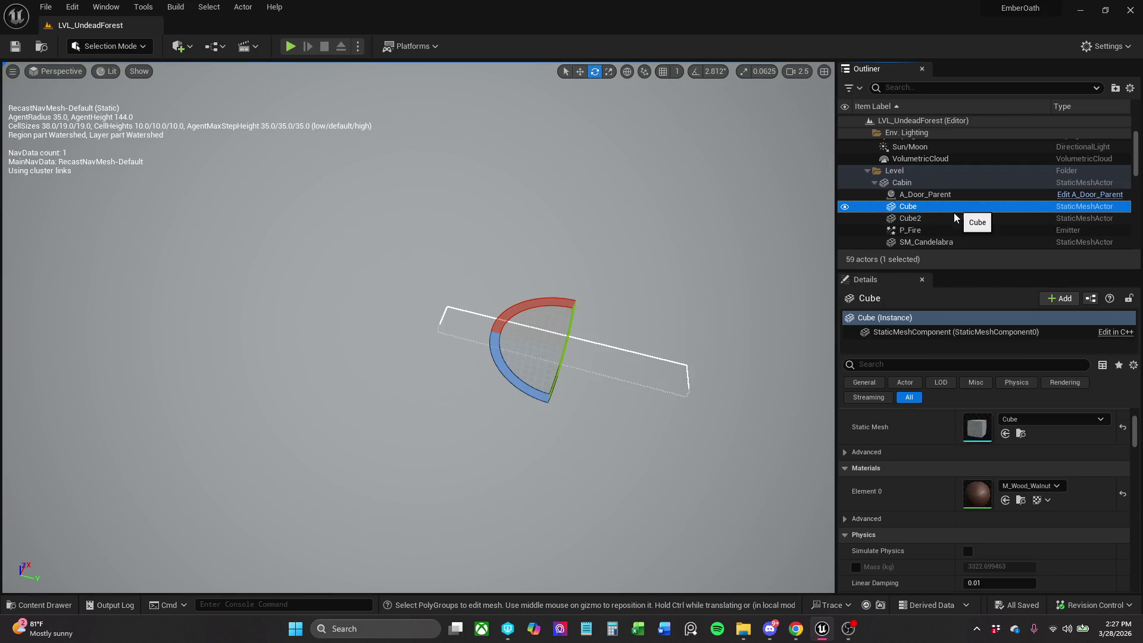
click(957, 219)
scroll(963, 242, down, 3)
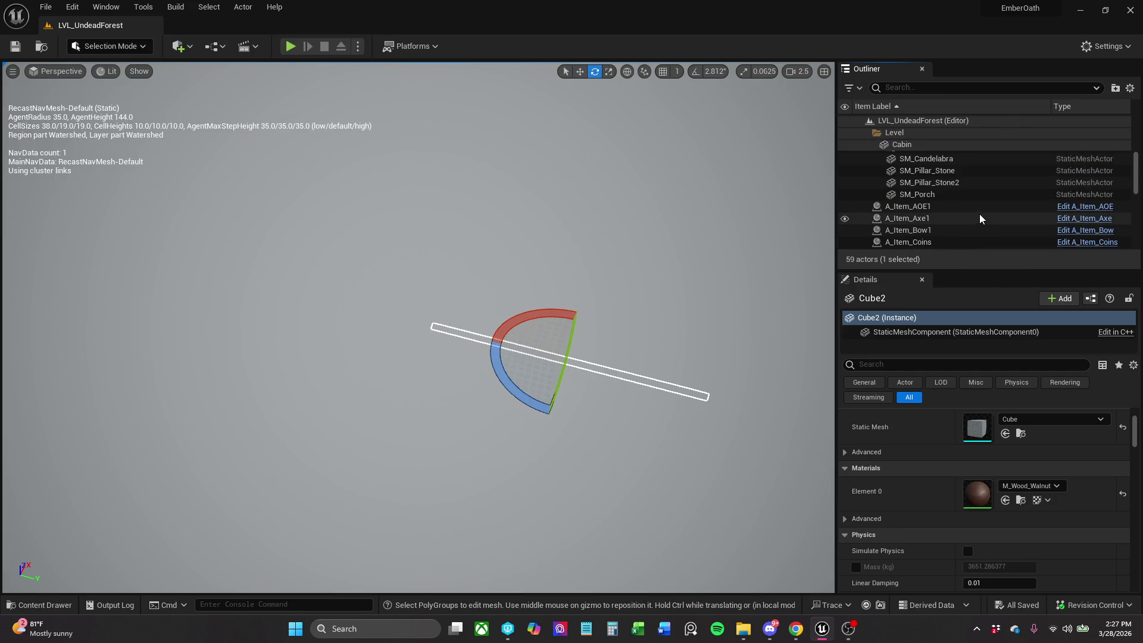
Check the A_Item_Axe1 and A_Item_AOE1 pickups, framing the AOE one, then select Cabin.
click(979, 215)
click(976, 203)
key(f)
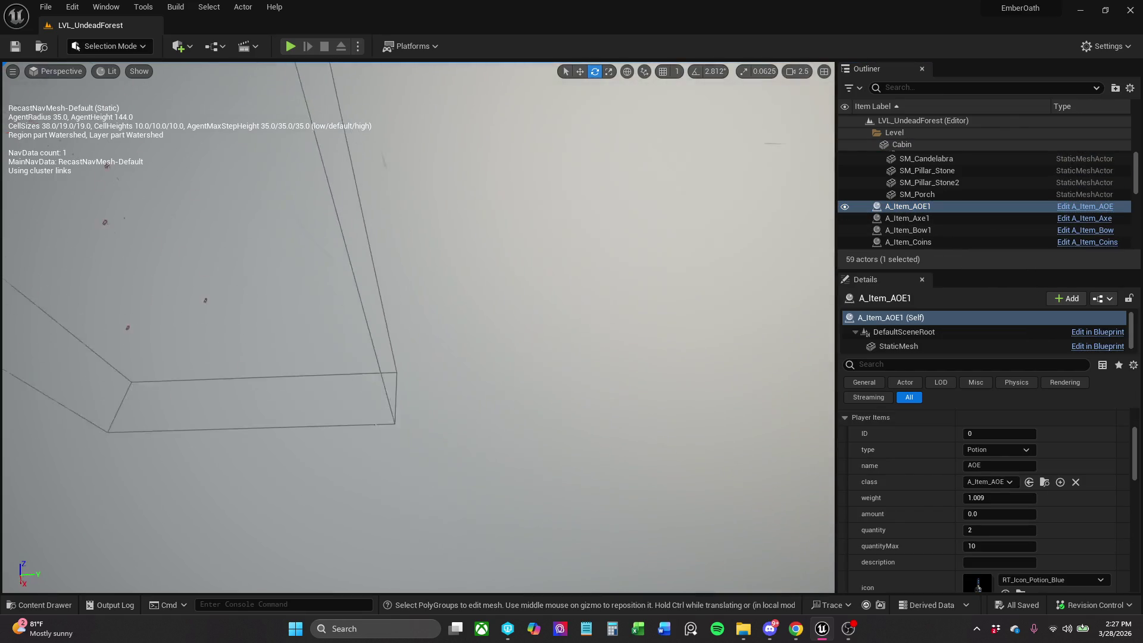
scroll(934, 221, down, 5)
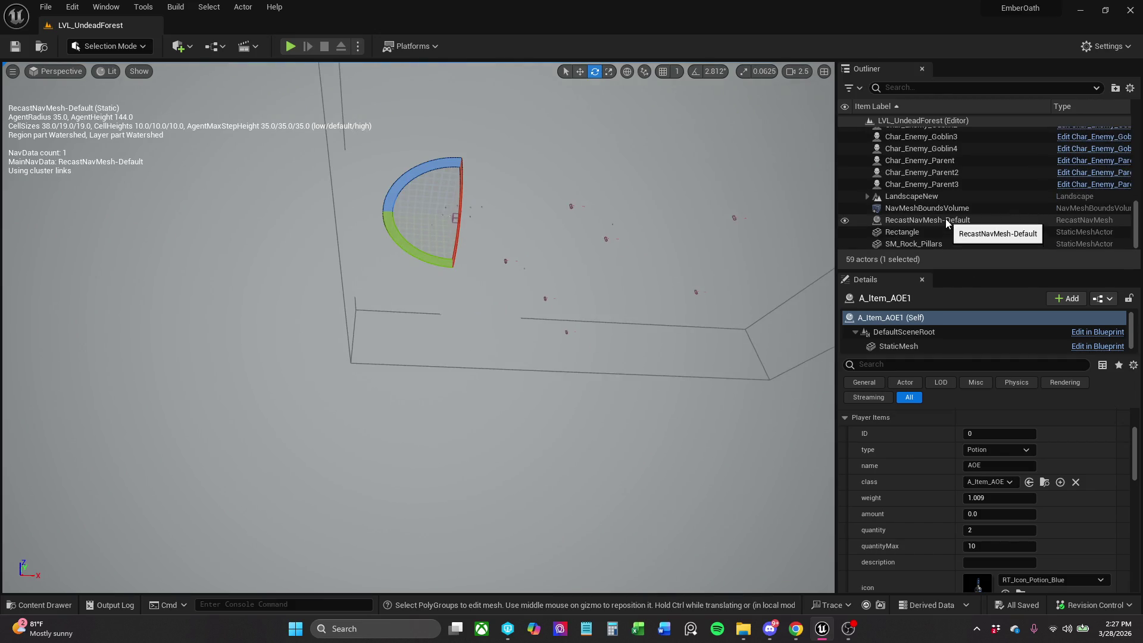
scroll(945, 220, up, 3)
scroll(945, 219, up, 5)
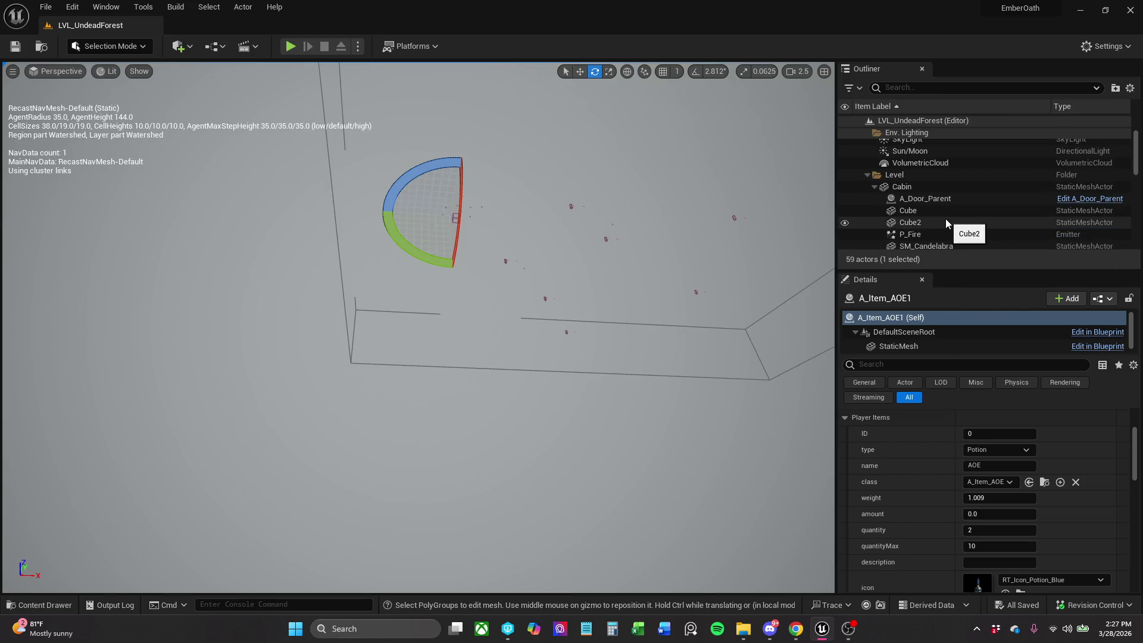
click(939, 188)
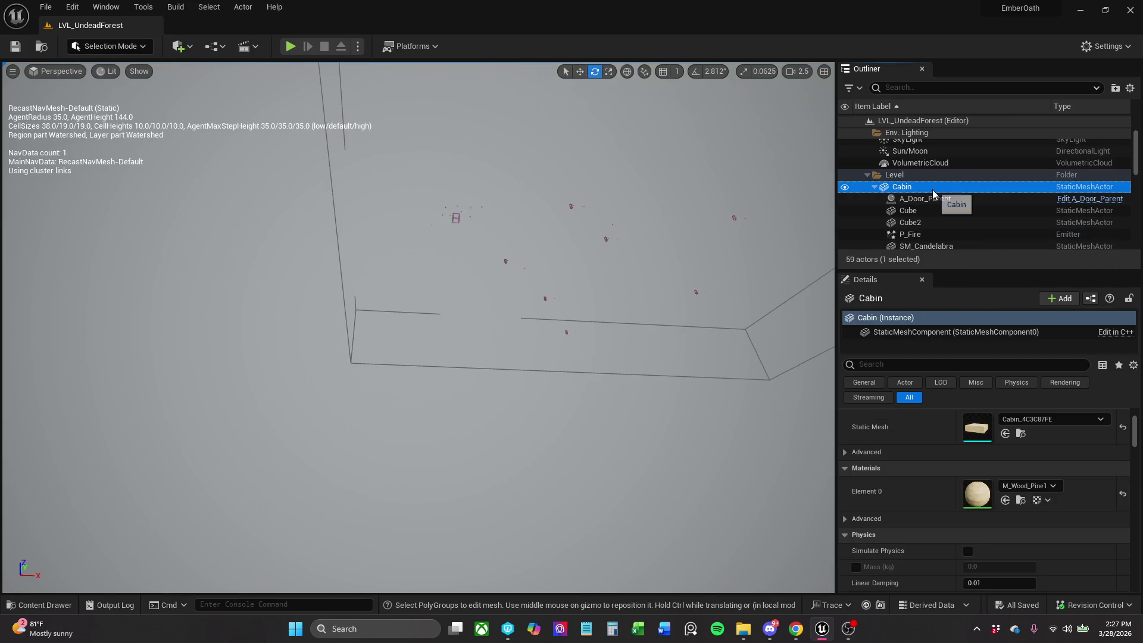
Frame the Cabin and move it up along Z until it sits on the landscape.
double_click(932, 189)
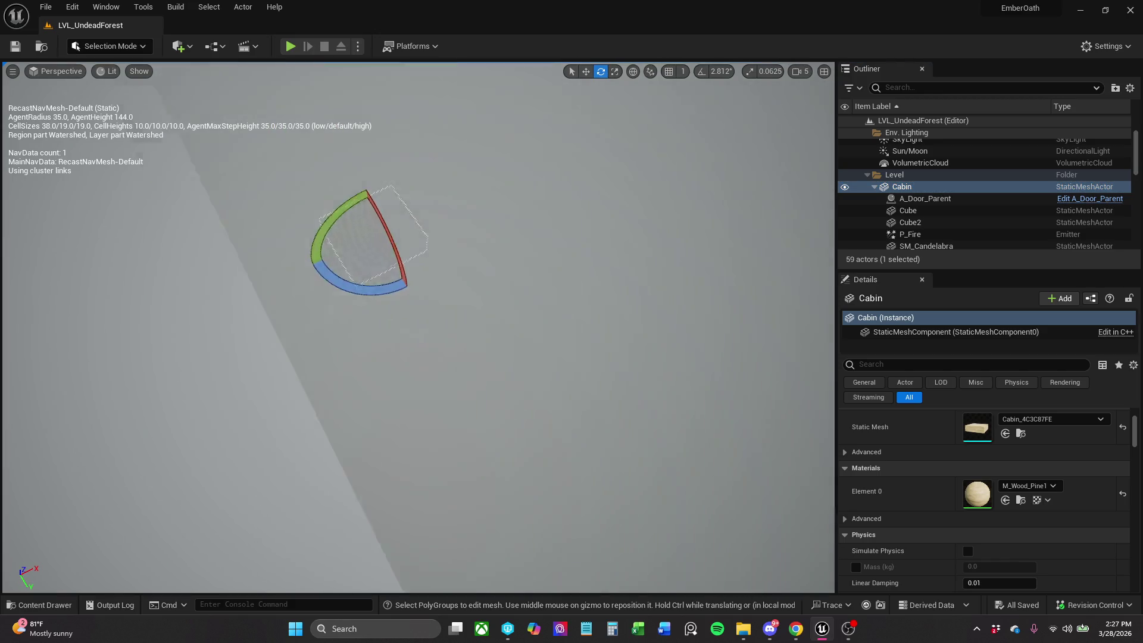
key(w)
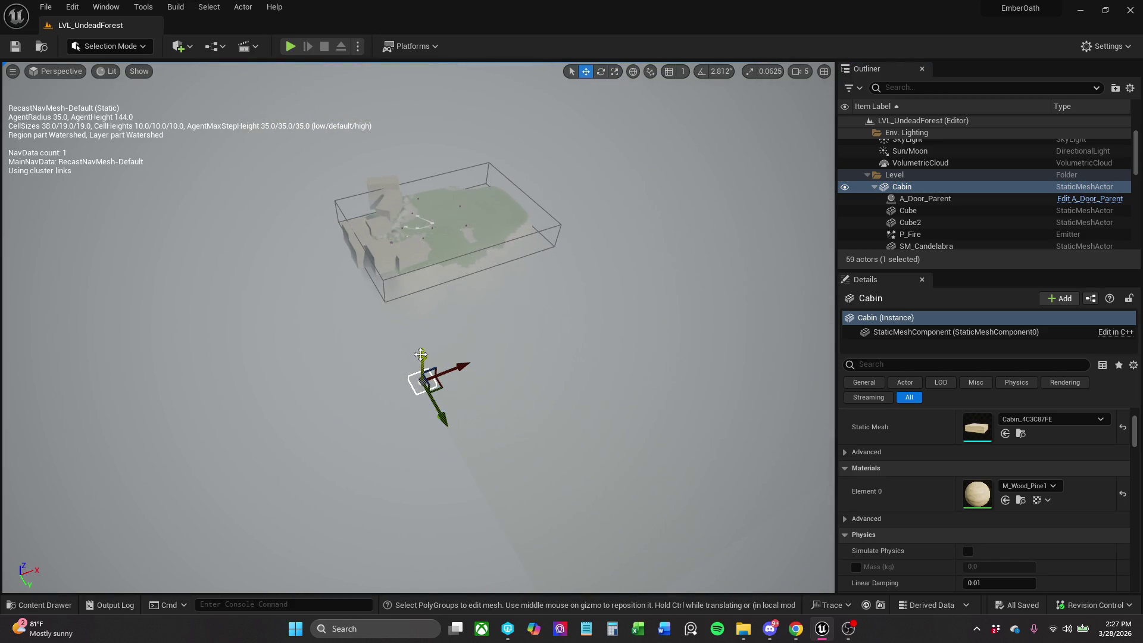
drag(421, 355, 424, 229)
scroll(423, 229, up, 2)
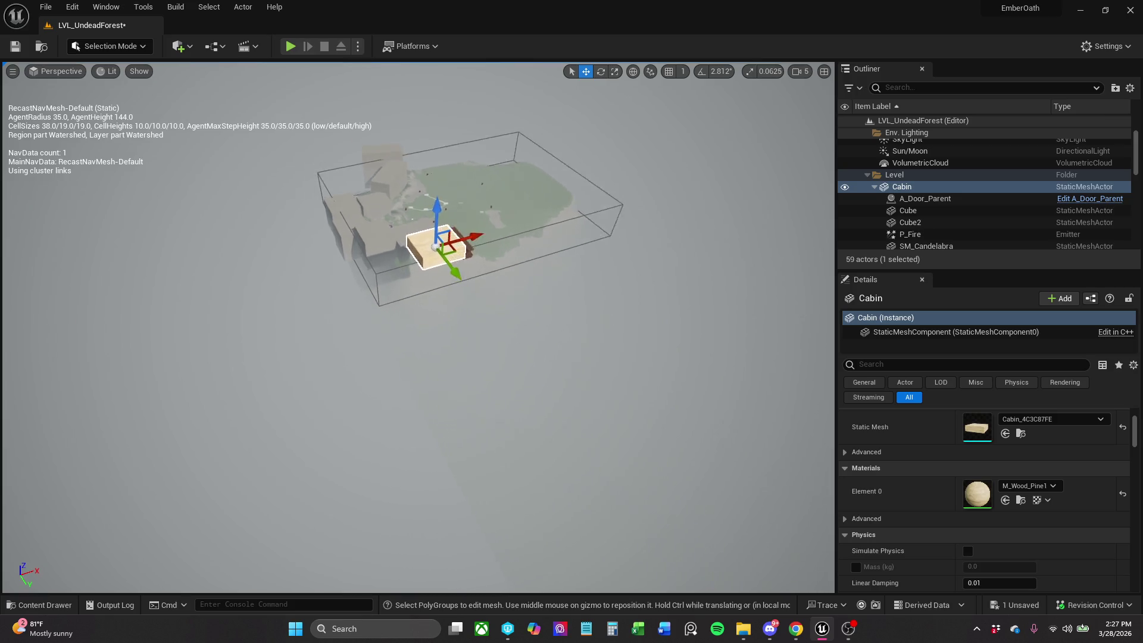
scroll(436, 393, up, 3)
mouse_move(418, 378)
mouse_down()
mouse_move(420, 334)
mouse_move(469, 200)
mouse_up()
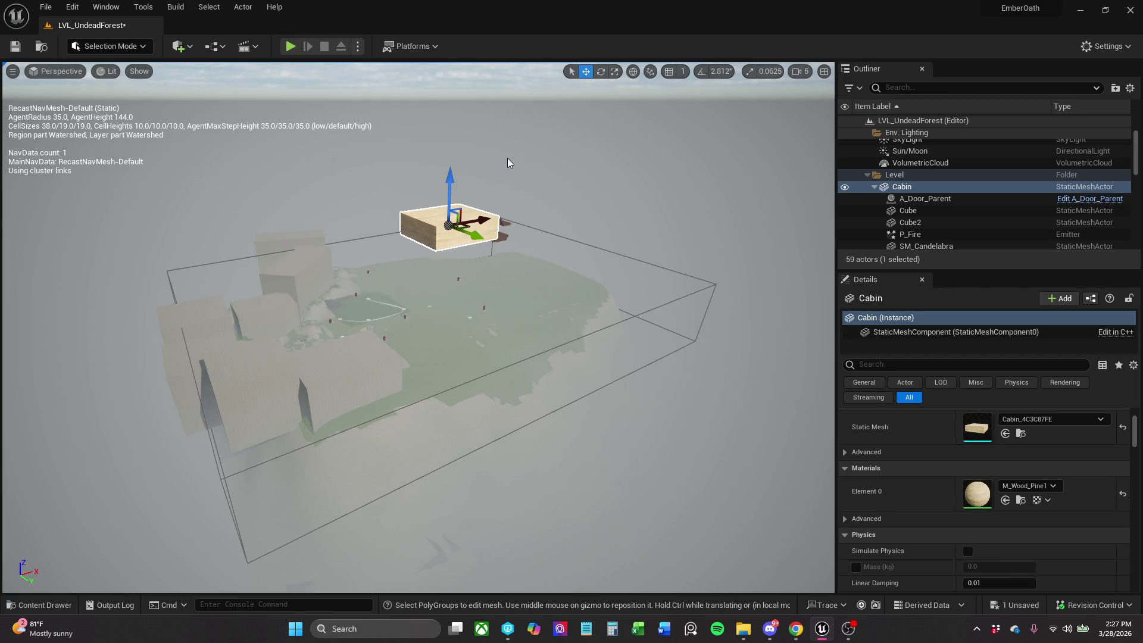
drag(450, 185, 427, 309)
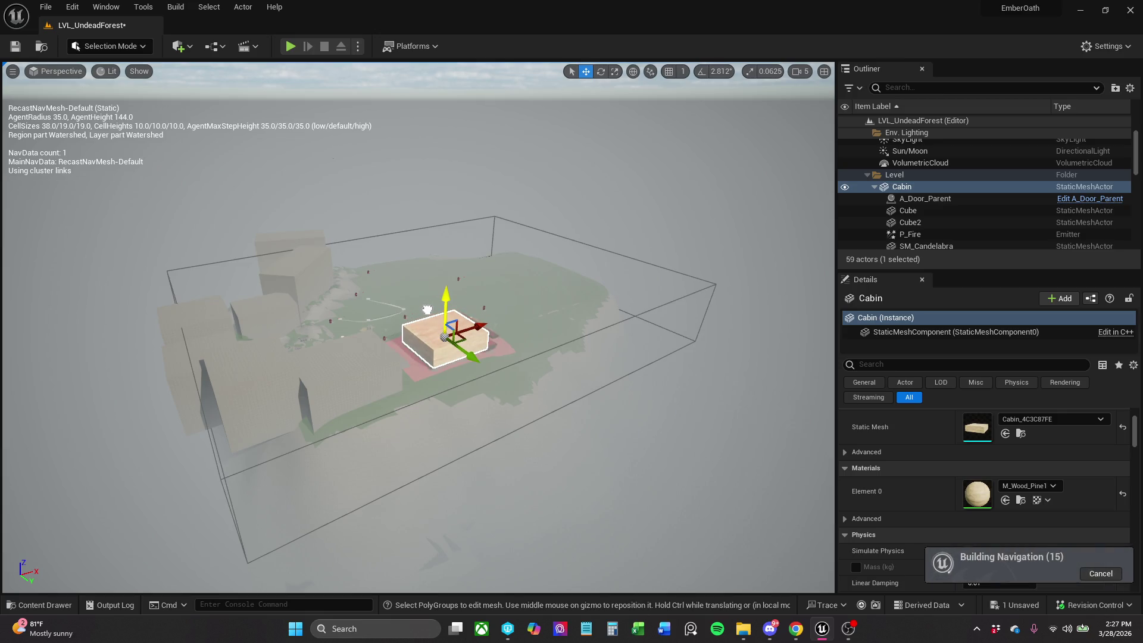
Rotate the Cabin slightly on the ground, nudge it into position, and start a playtest.
key(e)
drag(476, 381, 466, 369)
key(w)
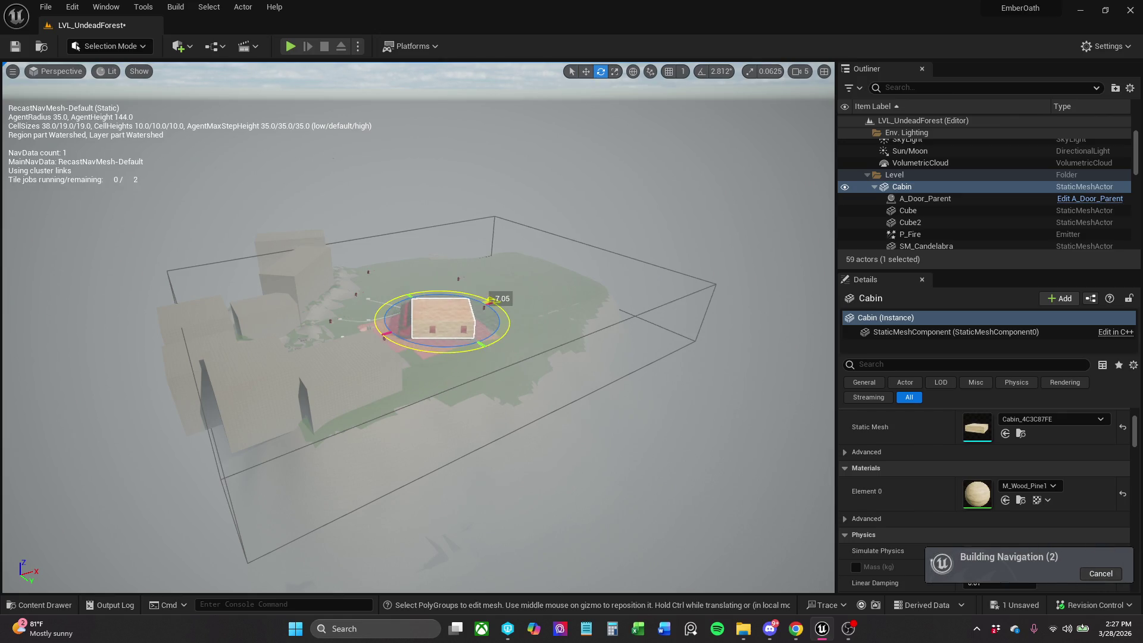
key(r)
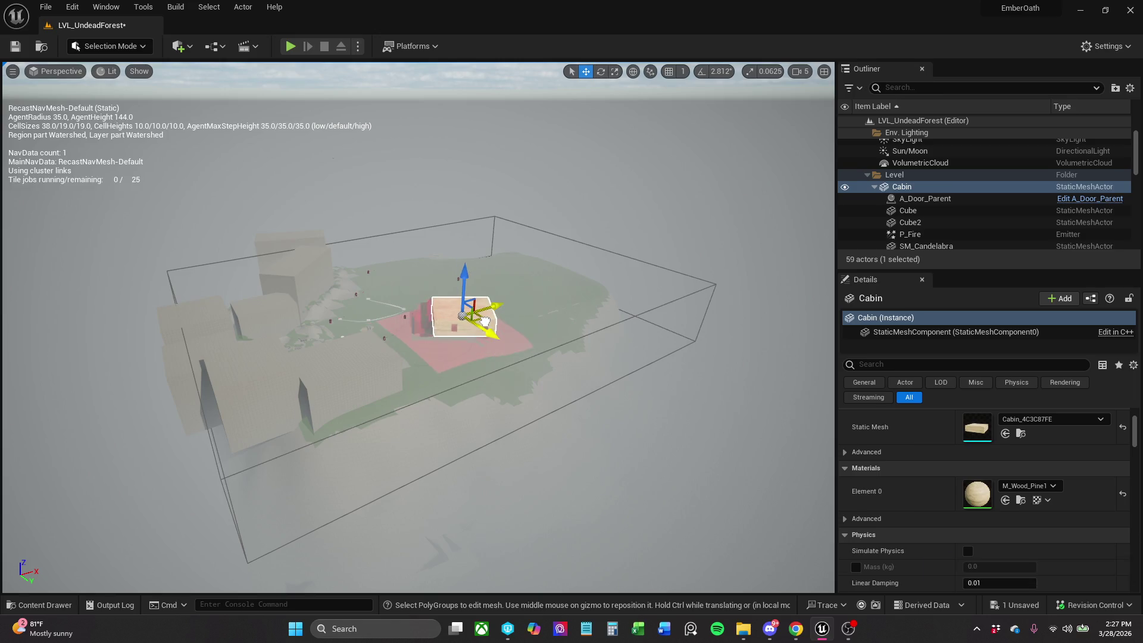
scroll(451, 321, up, 2)
scroll(418, 327, down, 3)
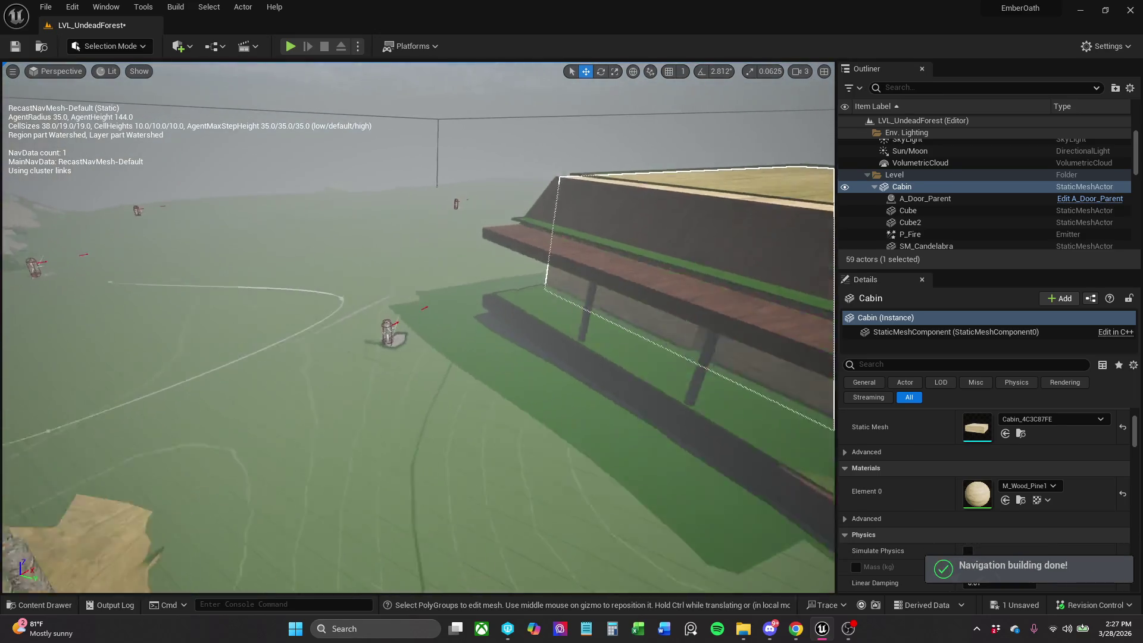
scroll(276, 271, down, 5)
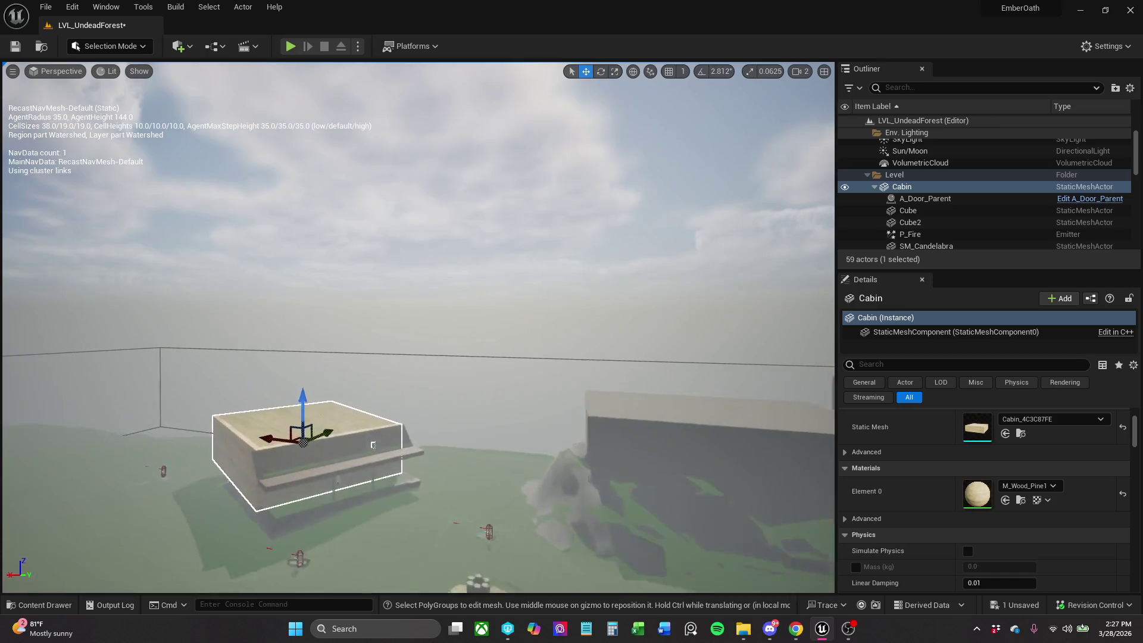
scroll(275, 271, up, 1)
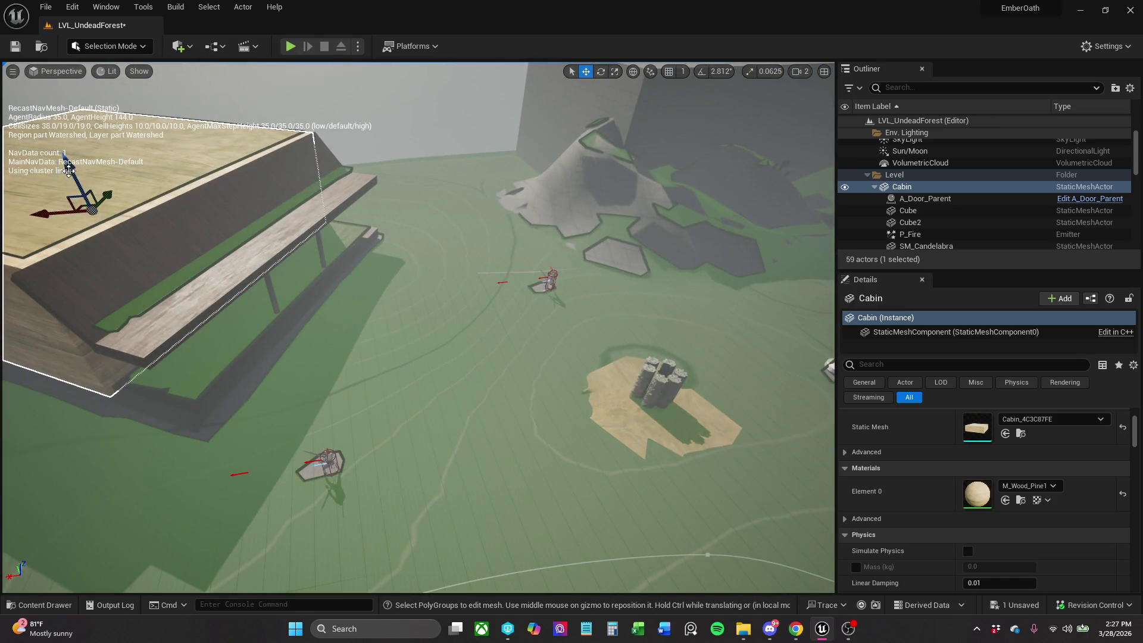
drag(69, 171, 71, 176)
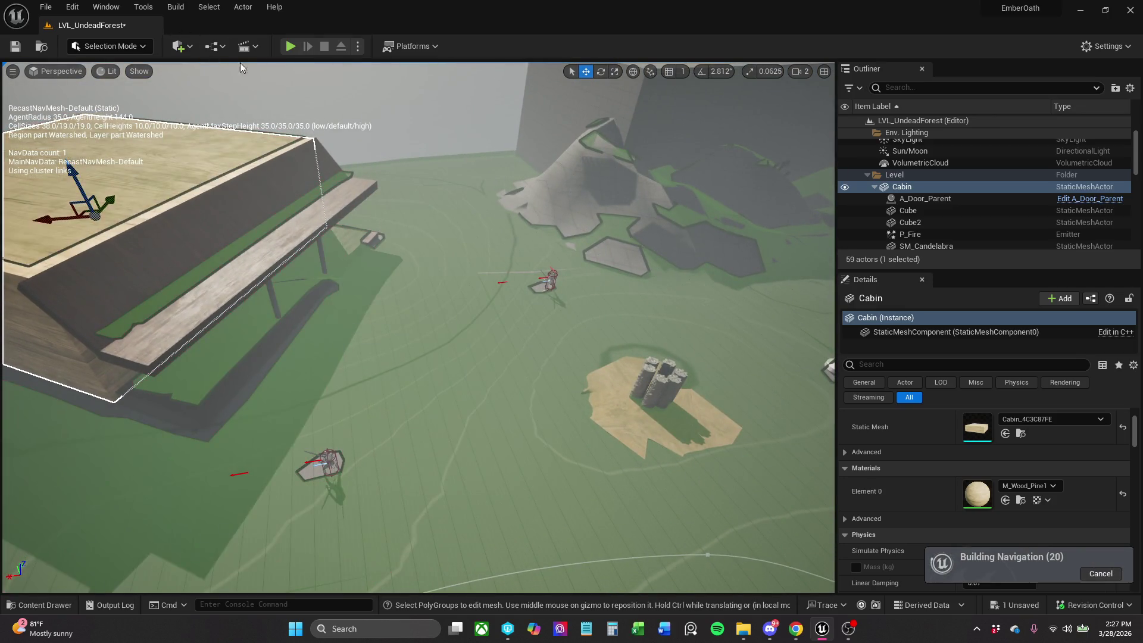
click(291, 46)
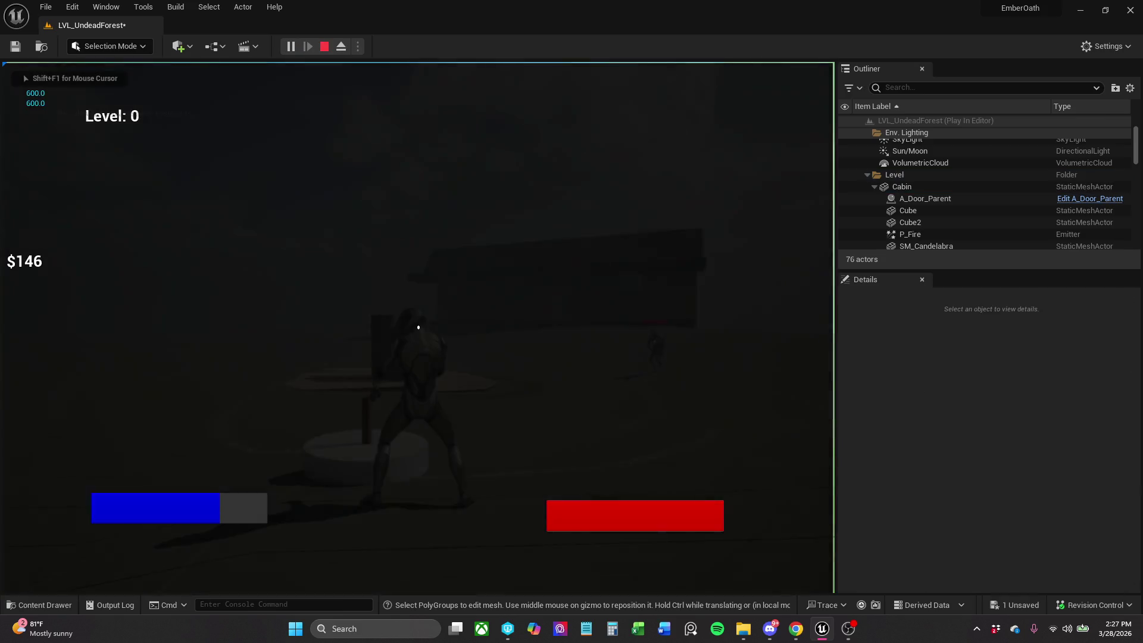
Run the character in and out of the cabin through its door and window openings.
key(w)
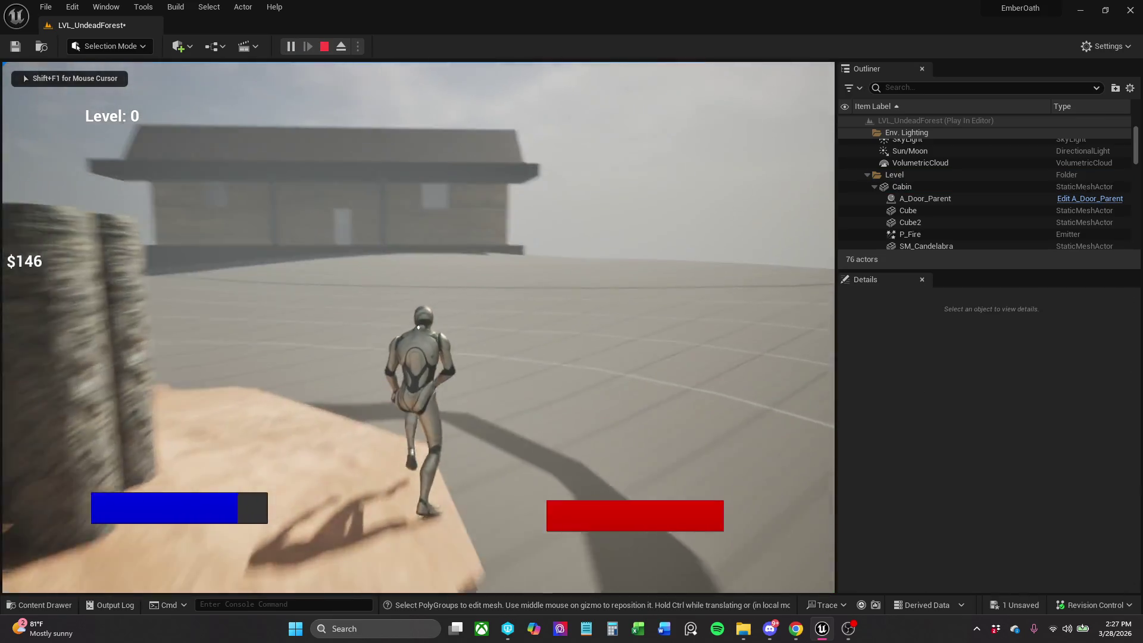
key(w)
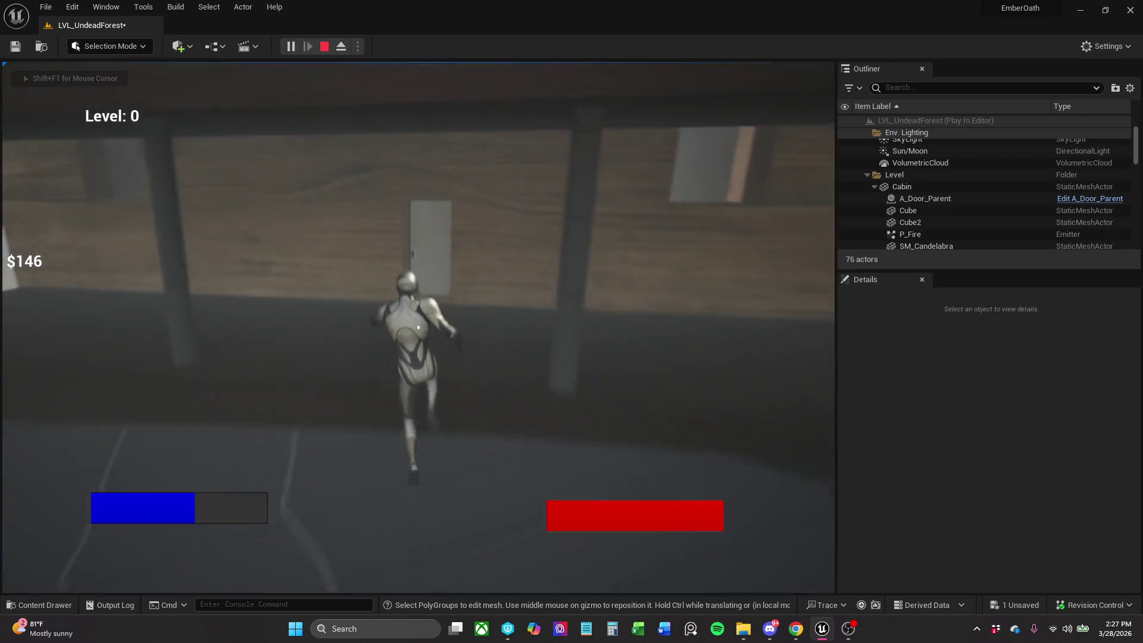
key(w)
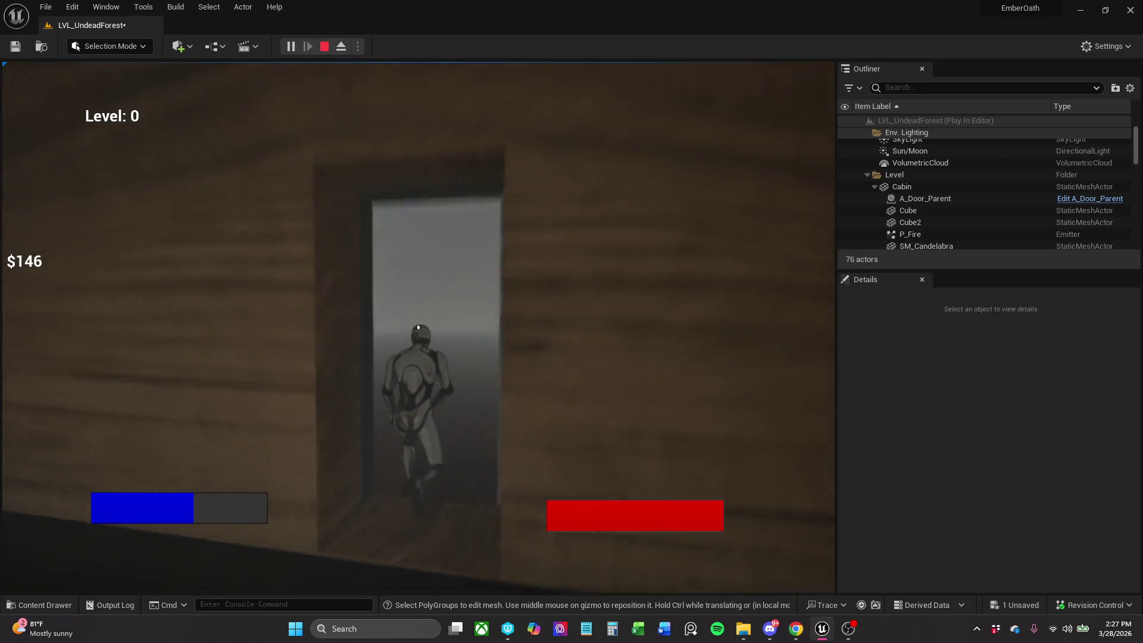
key(w)
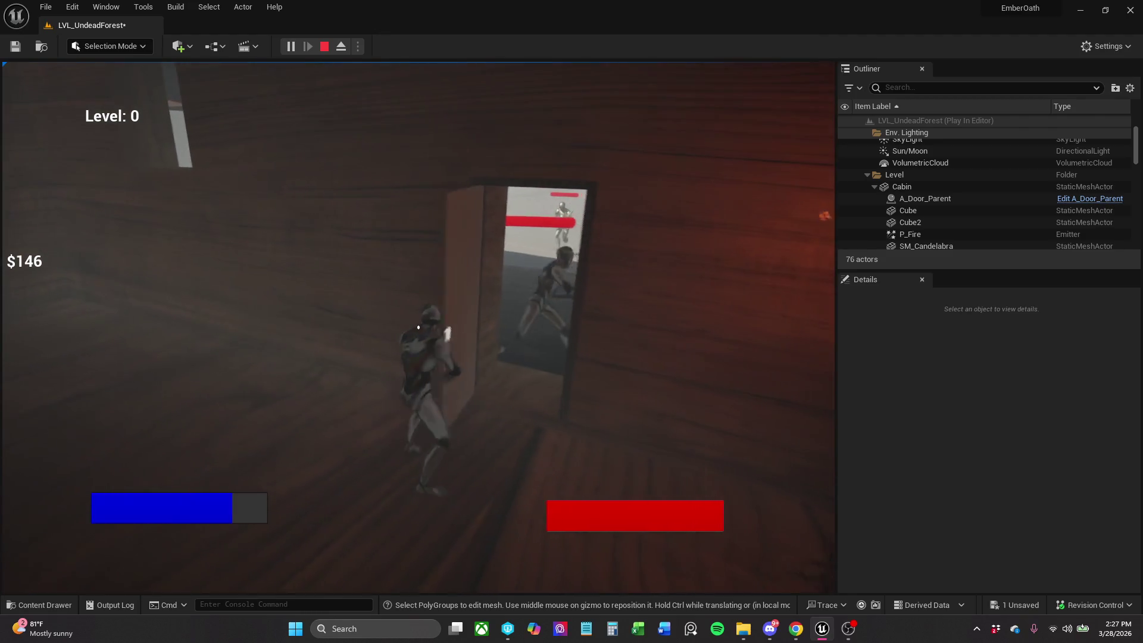
key(w)
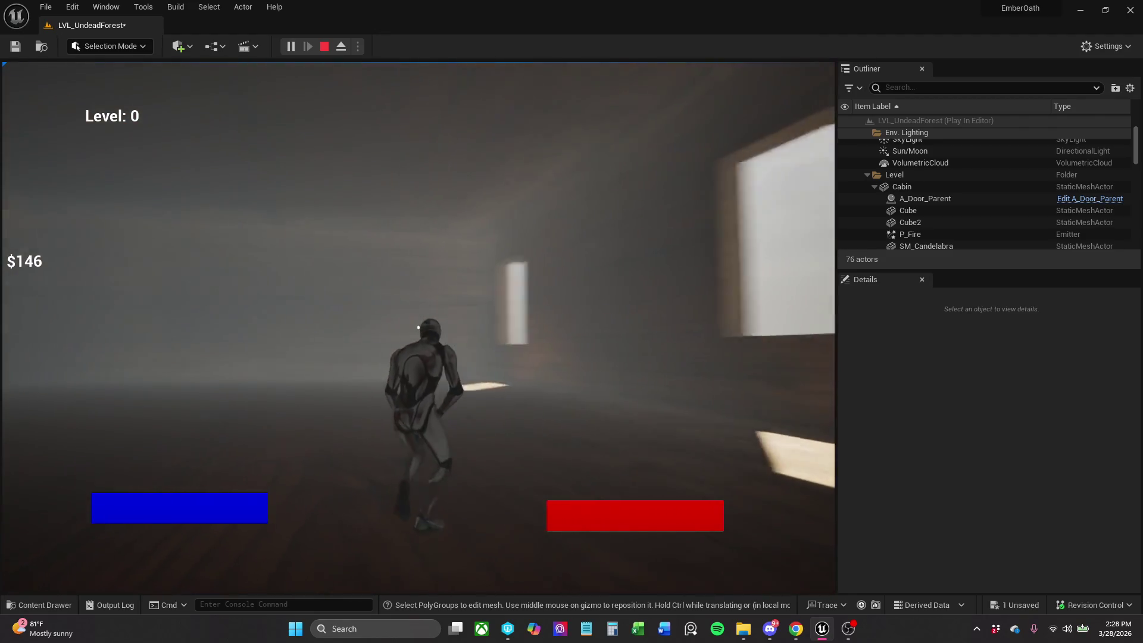
key(w)
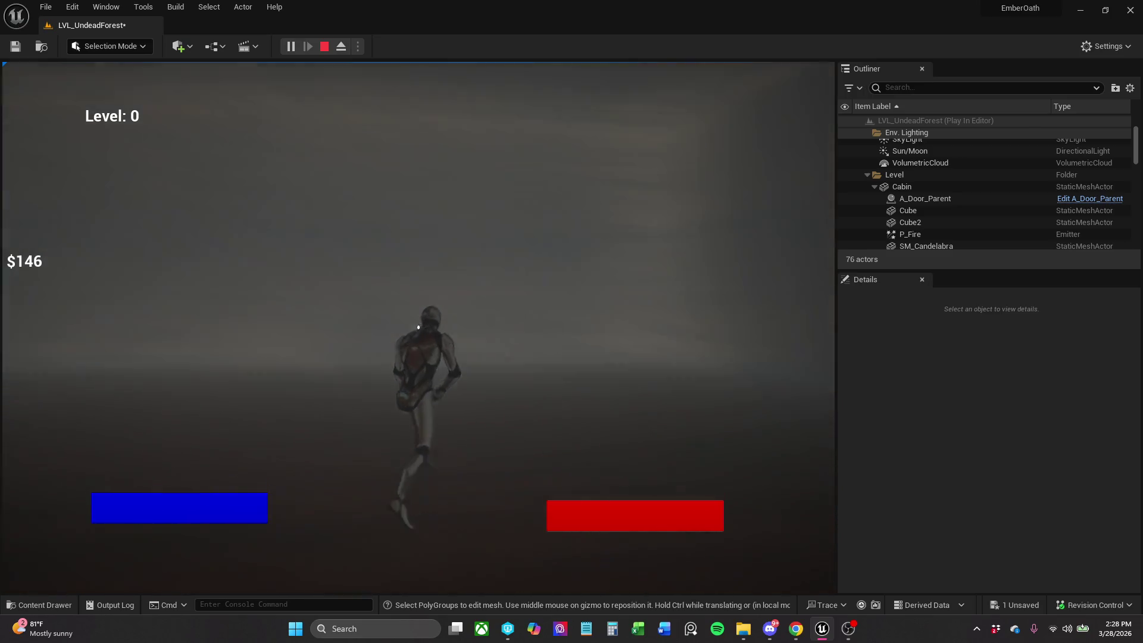
key(w)
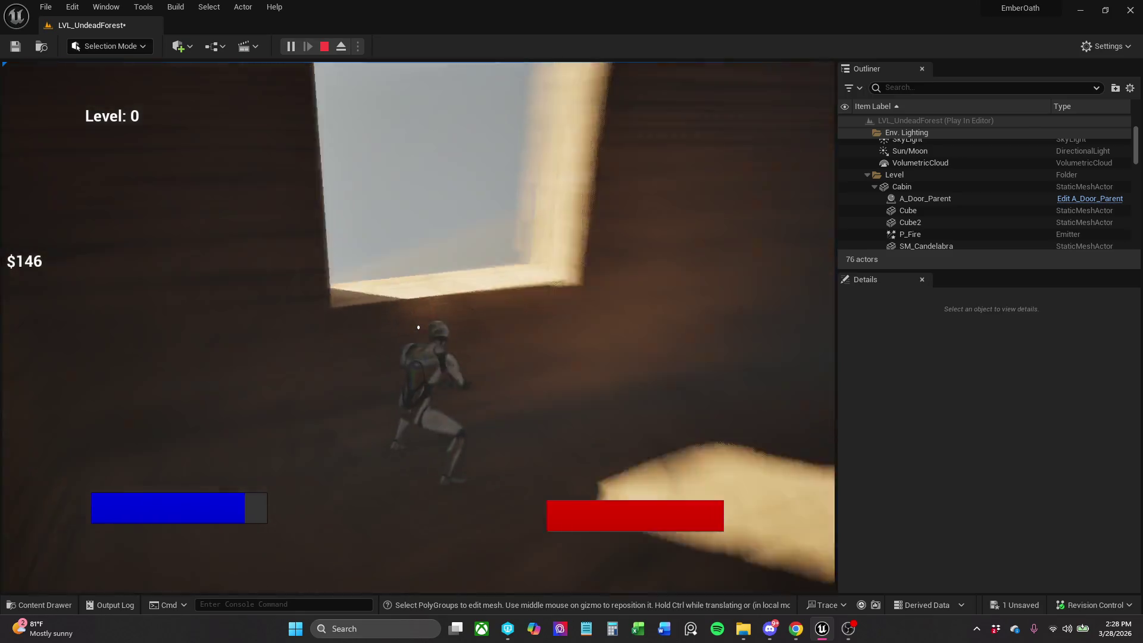
key(w)
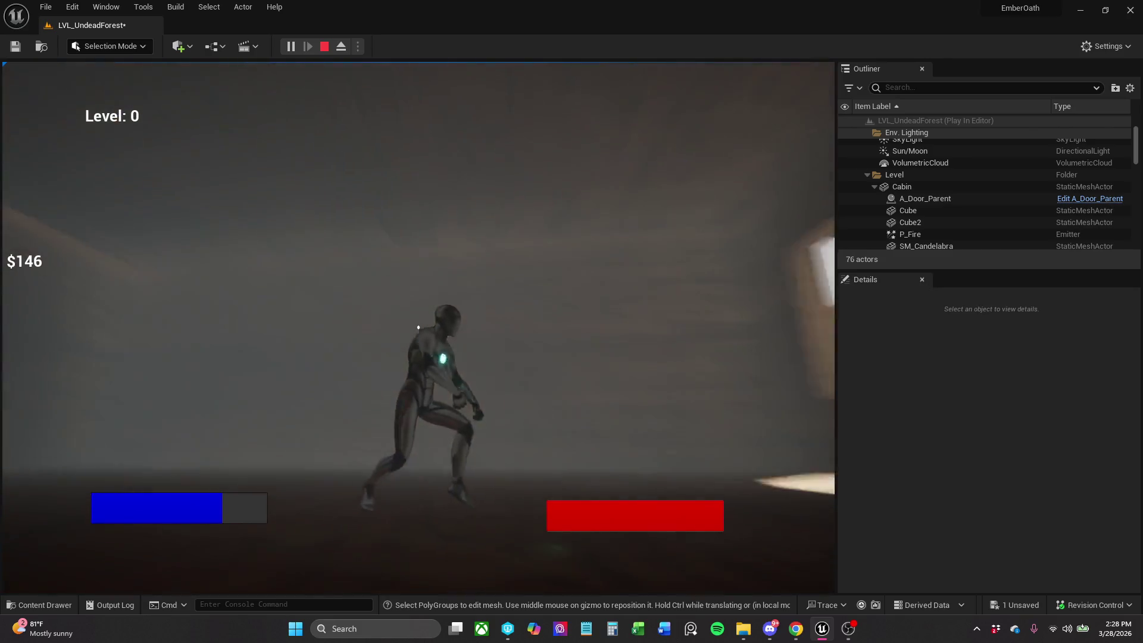
key(w)
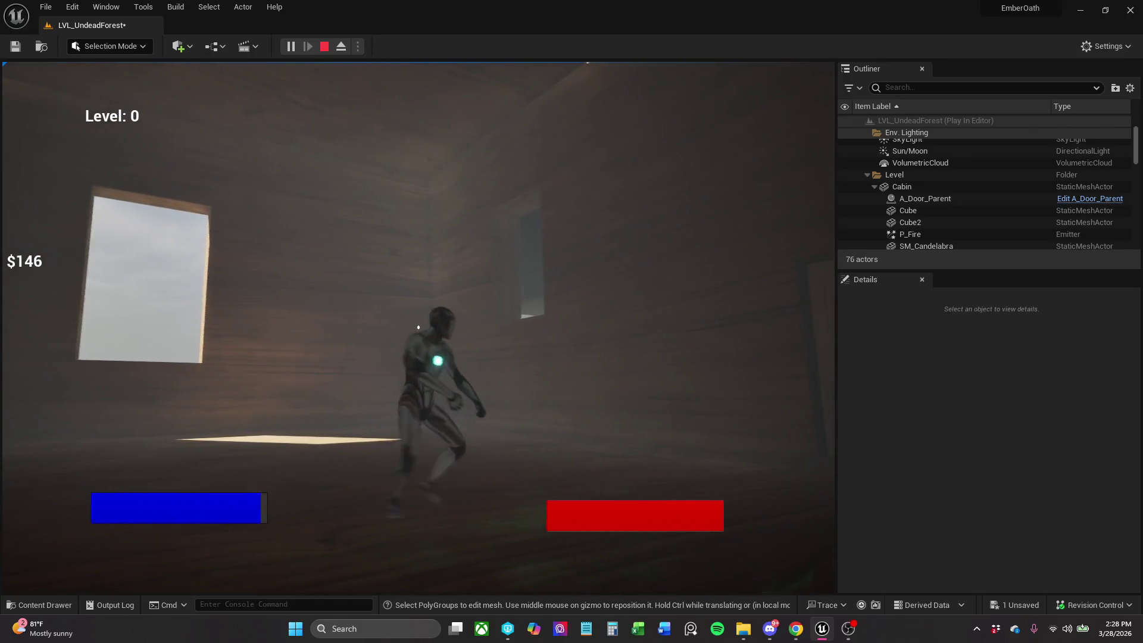
key(w)
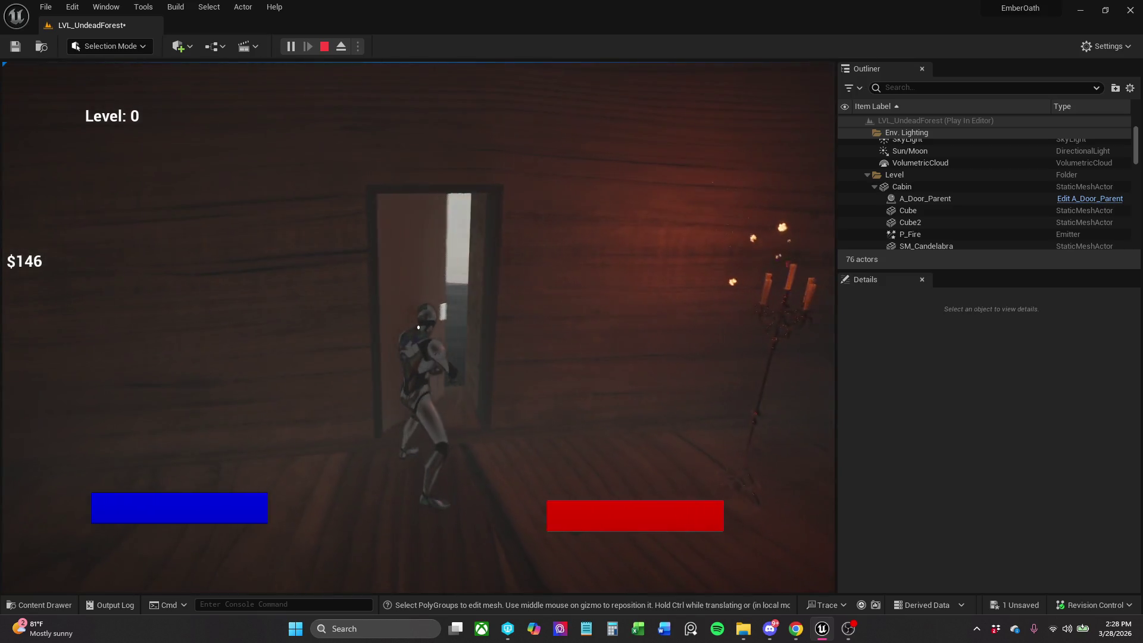
key(w)
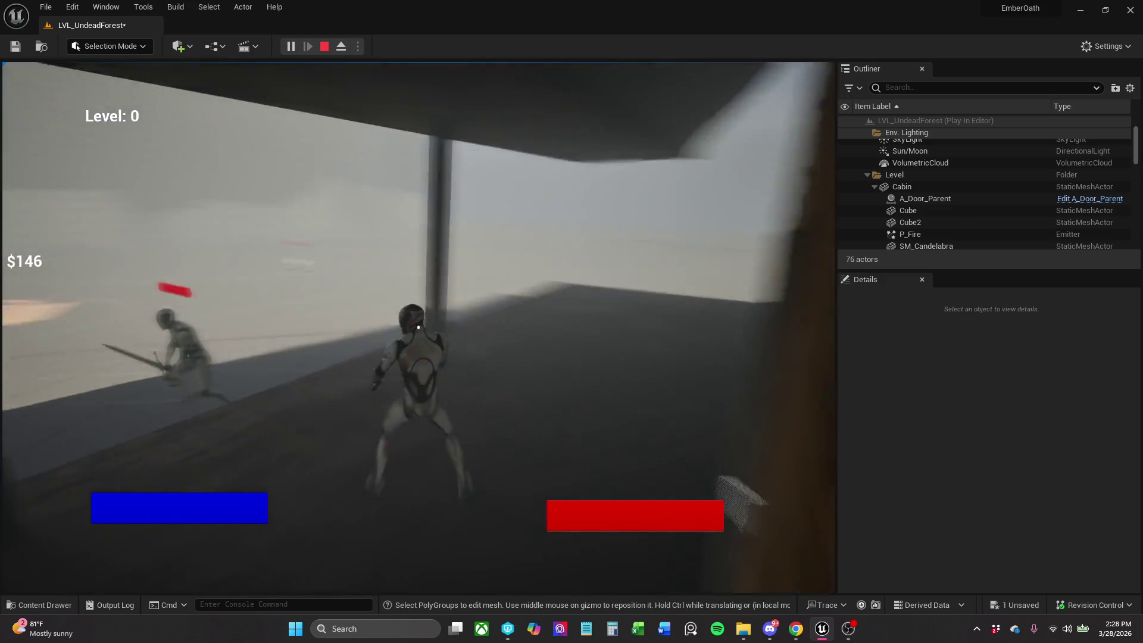
key(w)
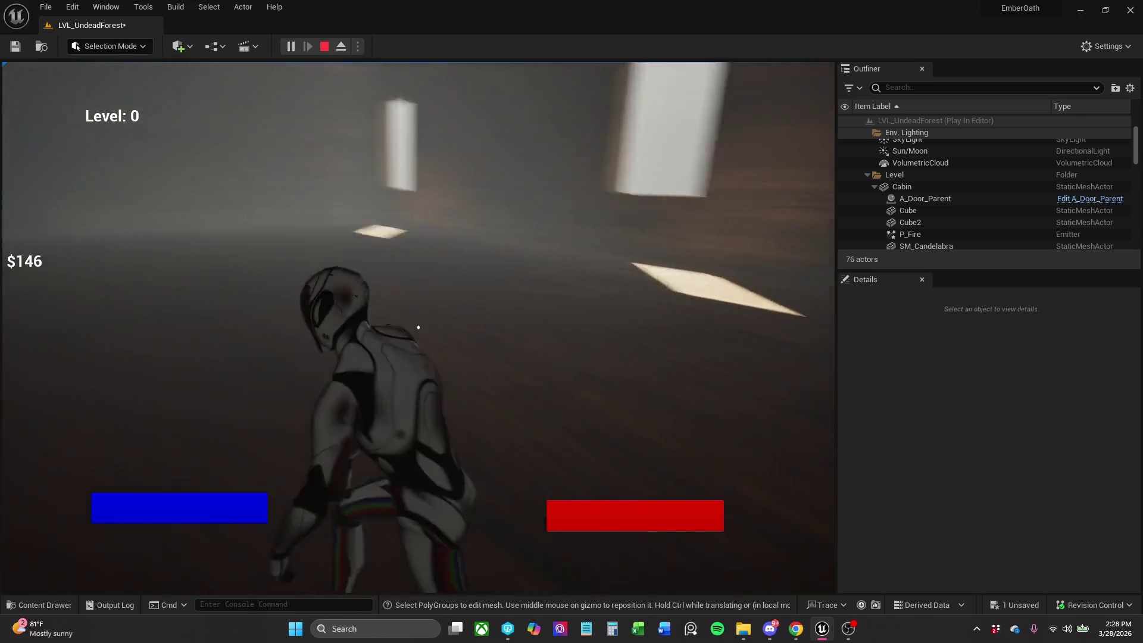
key(w)
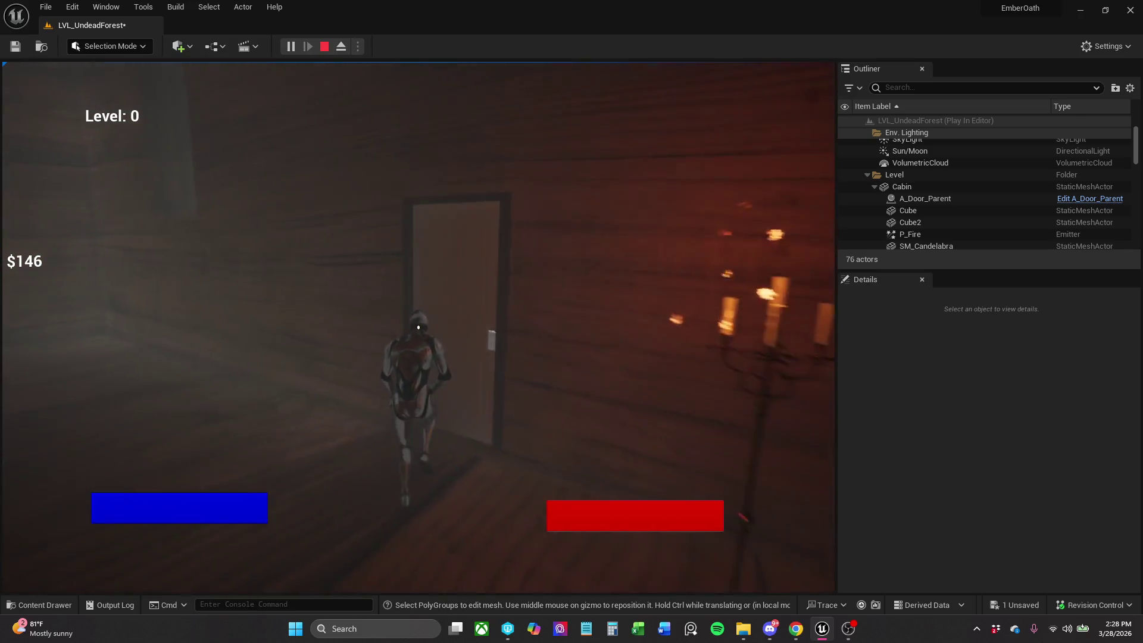
key(w)
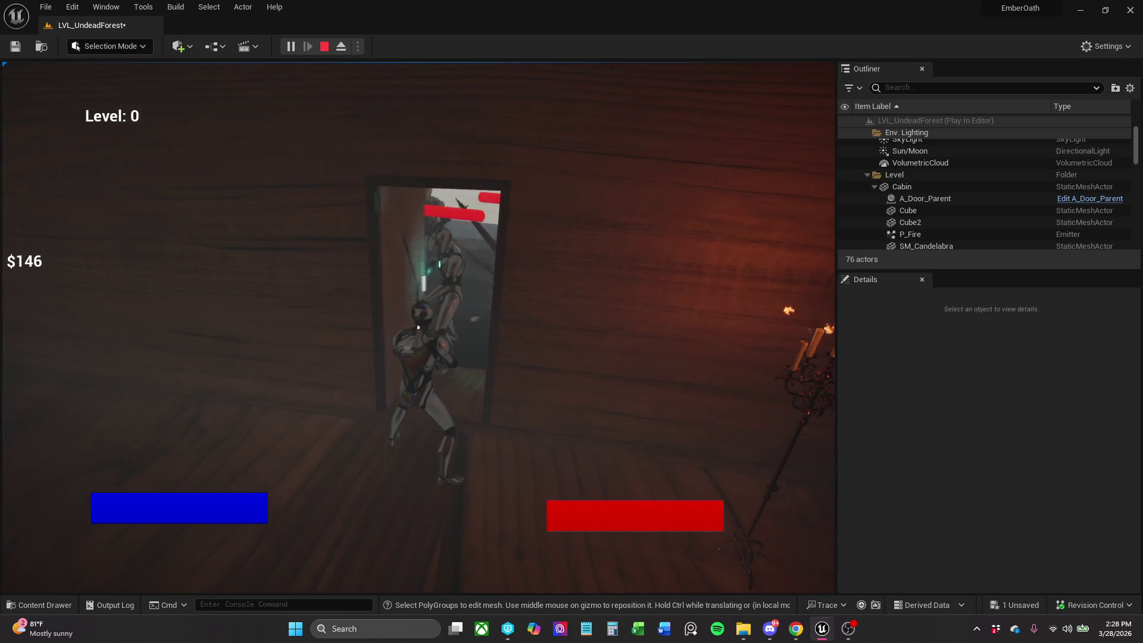
Shoot the enemies coming through the cabin doorway until they go down.
click(418, 327)
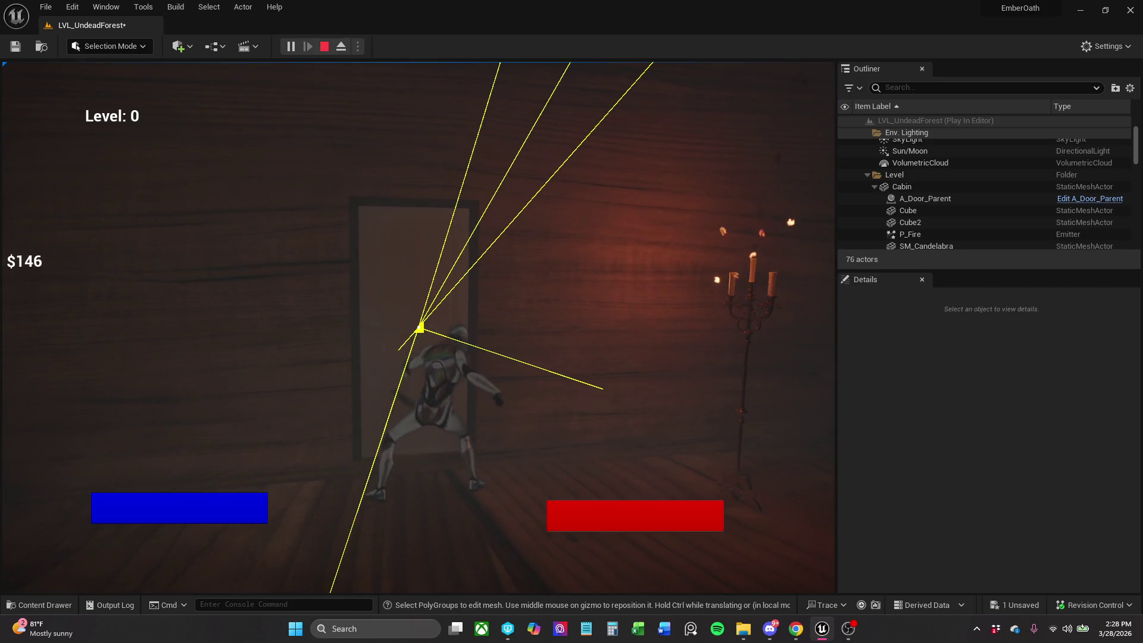
click(421, 326)
click(421, 327)
click(420, 327)
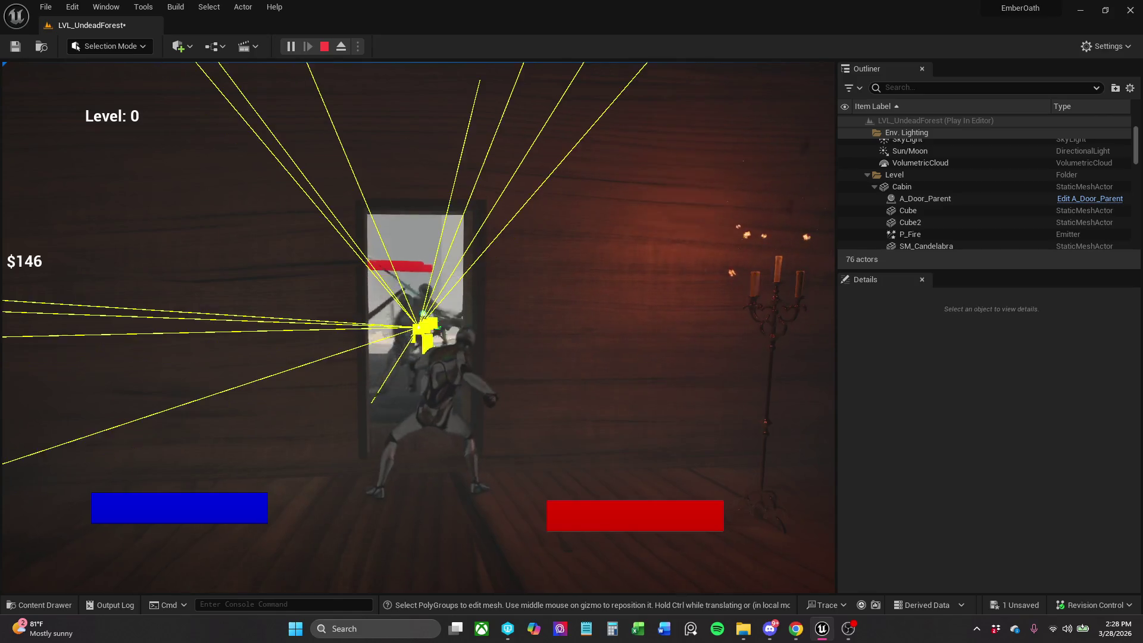
click(421, 327)
click(420, 327)
click(421, 327)
click(420, 327)
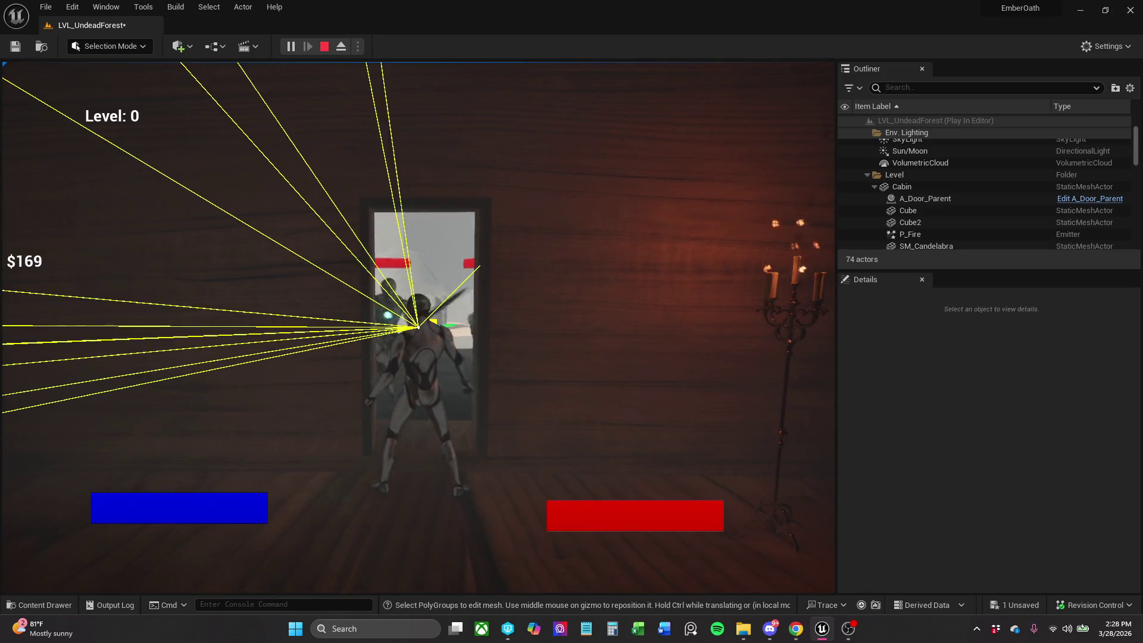
click(421, 327)
click(420, 326)
click(420, 327)
click(420, 327)
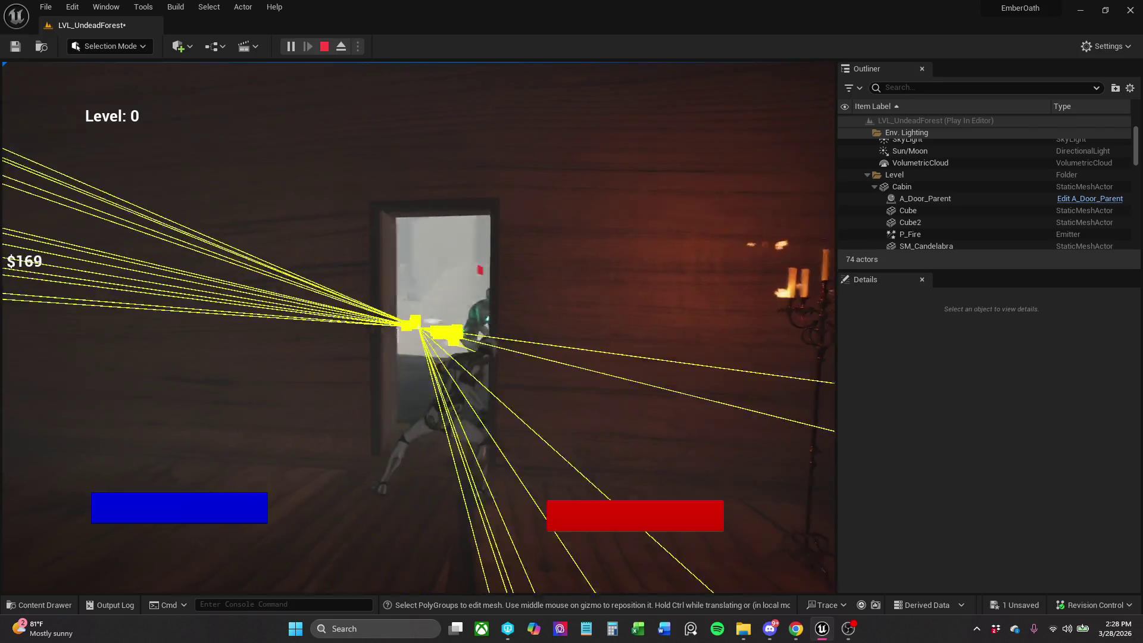
click(418, 327)
click(418, 327)
click(418, 327)
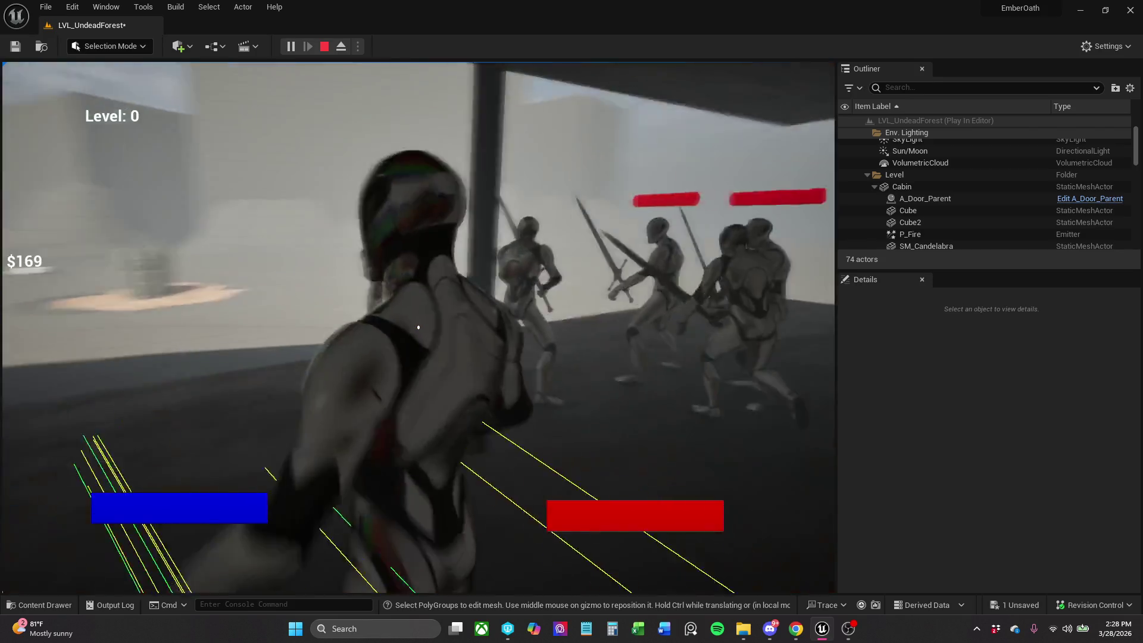
Push out firing at enemies in the outdoor corridor, then stop the play session.
click(420, 327)
click(422, 326)
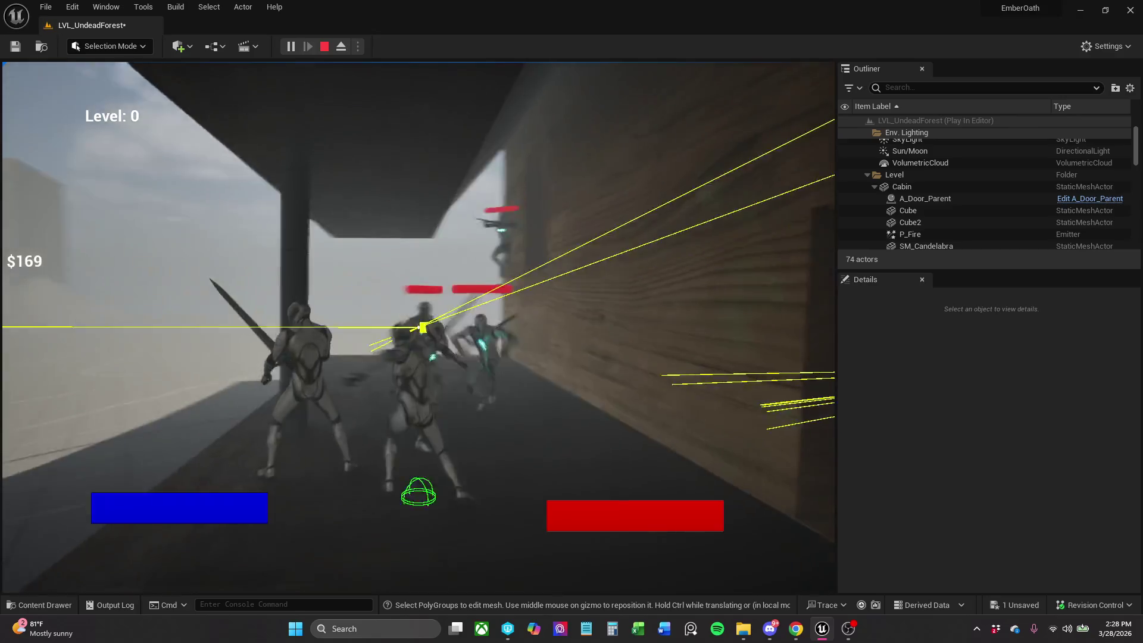
click(420, 327)
click(421, 327)
click(420, 327)
click(421, 326)
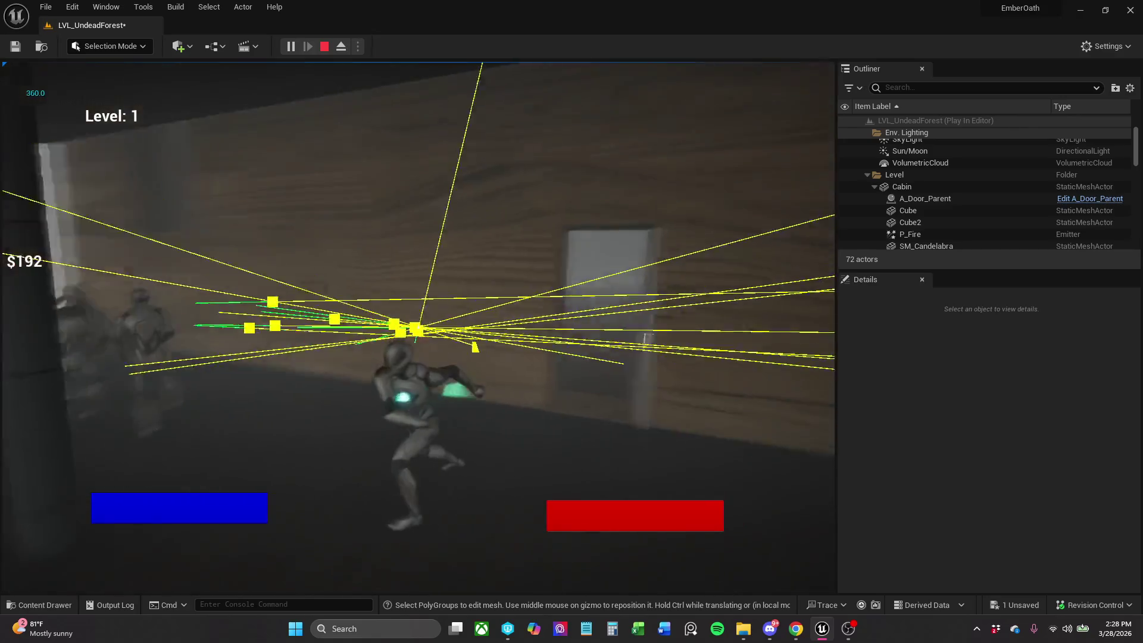
click(421, 327)
click(420, 326)
click(420, 327)
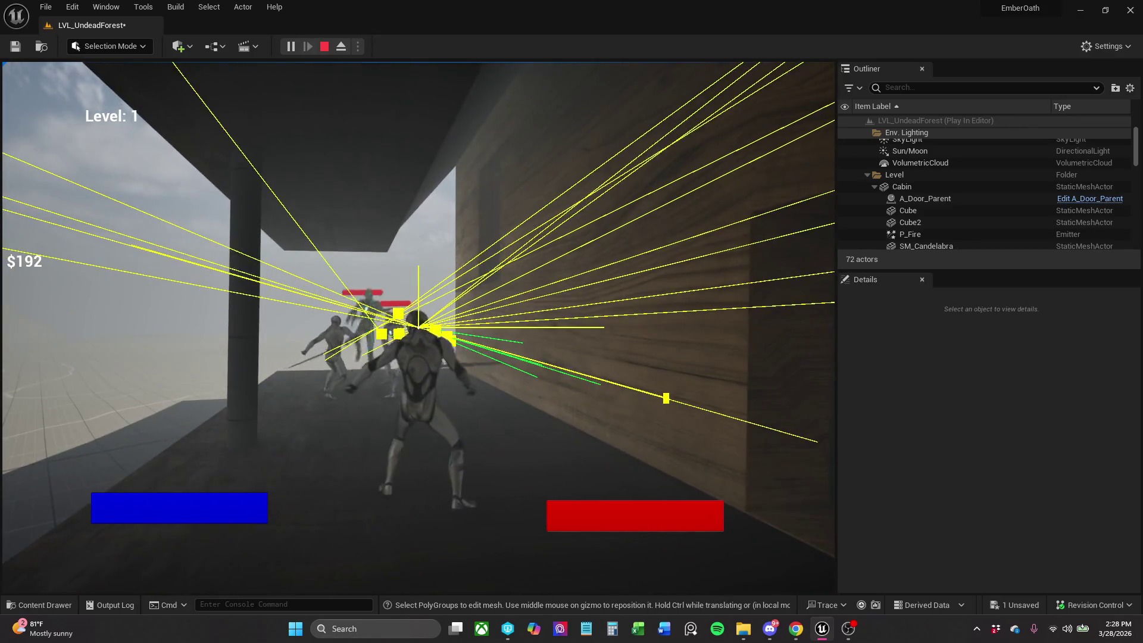
key(Escape)
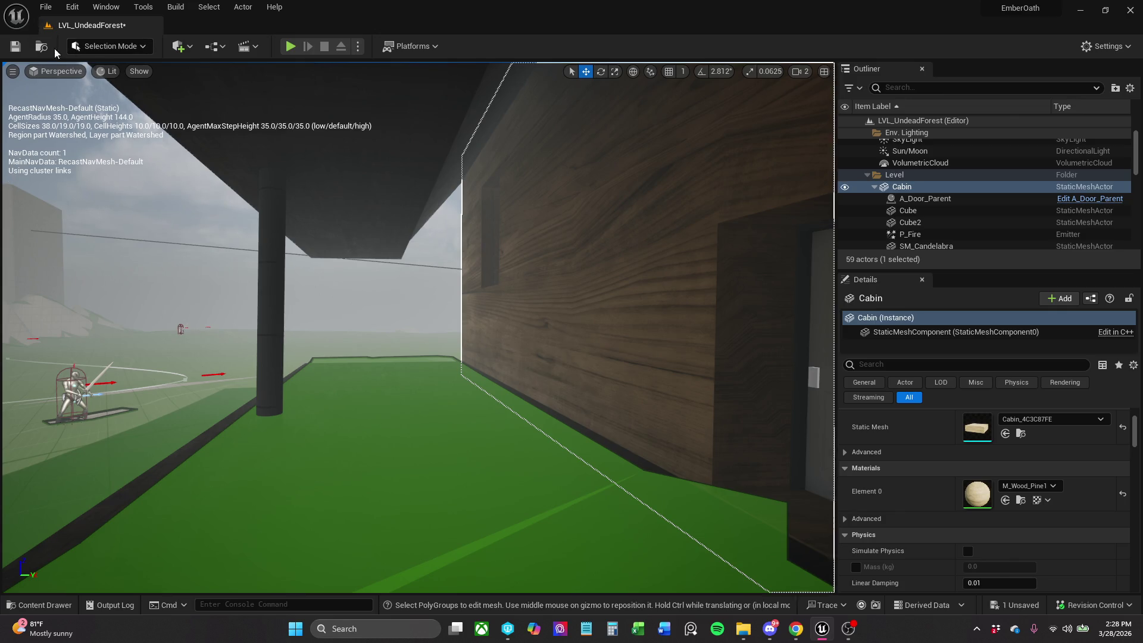
Save the level, zoom out to a wide view and select the sand plane under the pillars.
click(16, 48)
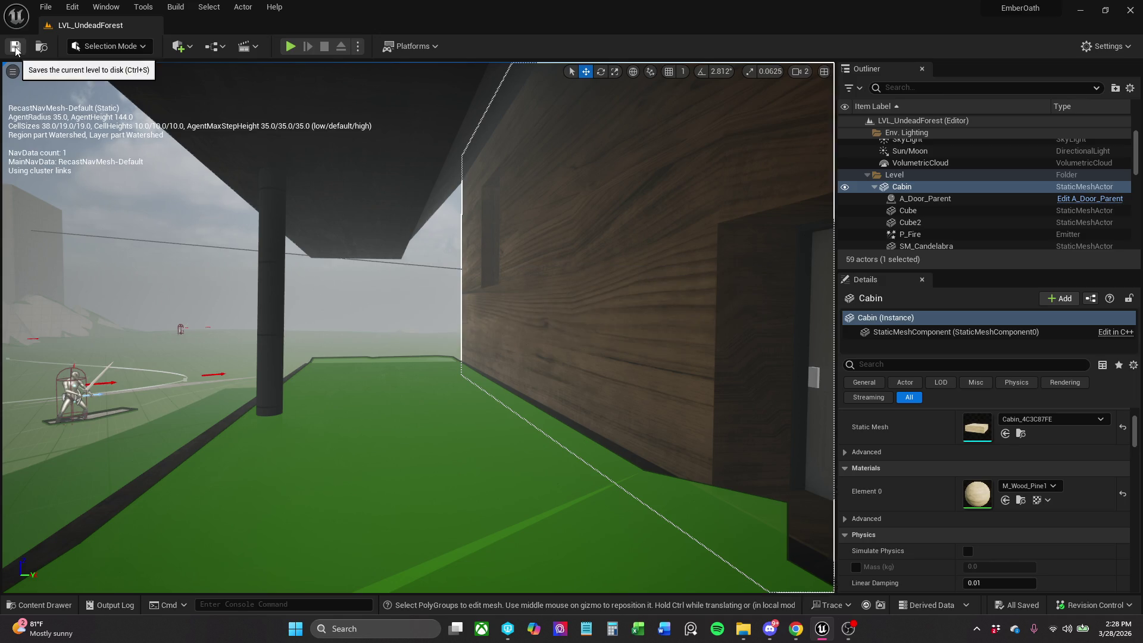
click(53, 608)
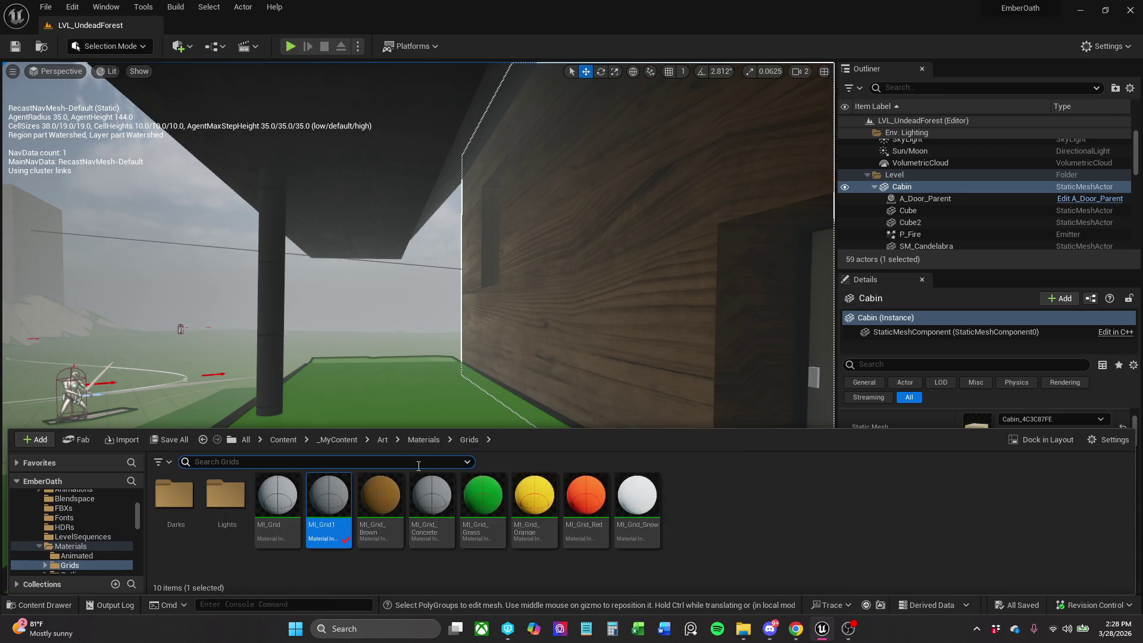
mouse_move(369, 426)
mouse_down()
mouse_move(375, 446)
mouse_move(339, 524)
mouse_move(452, 382)
mouse_move(422, 494)
mouse_up()
click(470, 386)
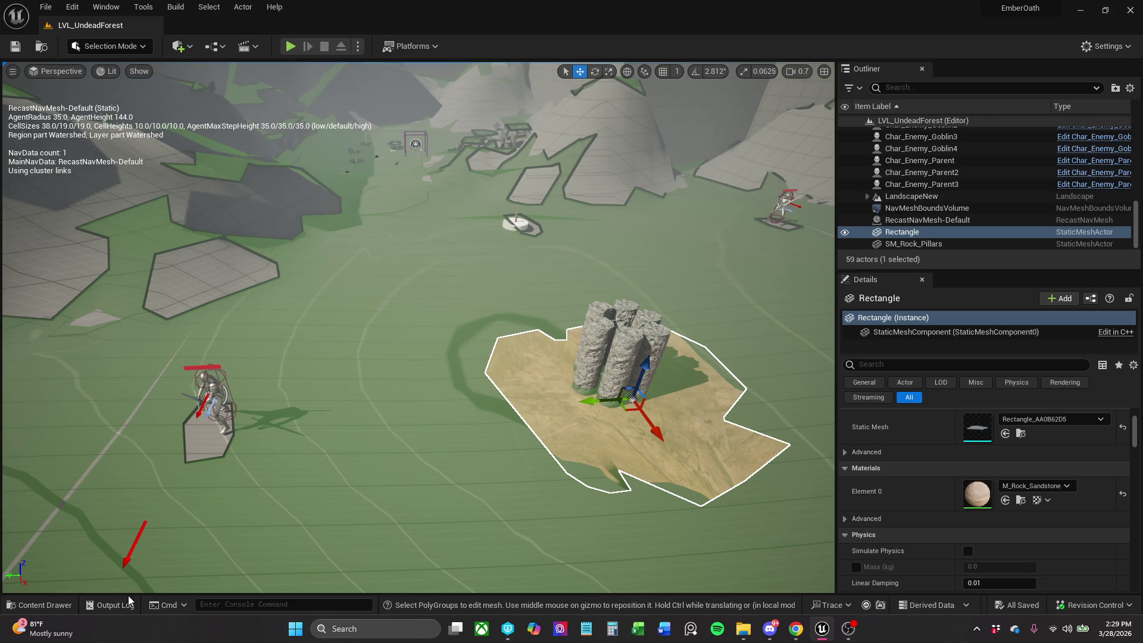
Browse _MyContent > Blockout > StaticMeshes in the Content Drawer, then return to _MyContent.
click(46, 606)
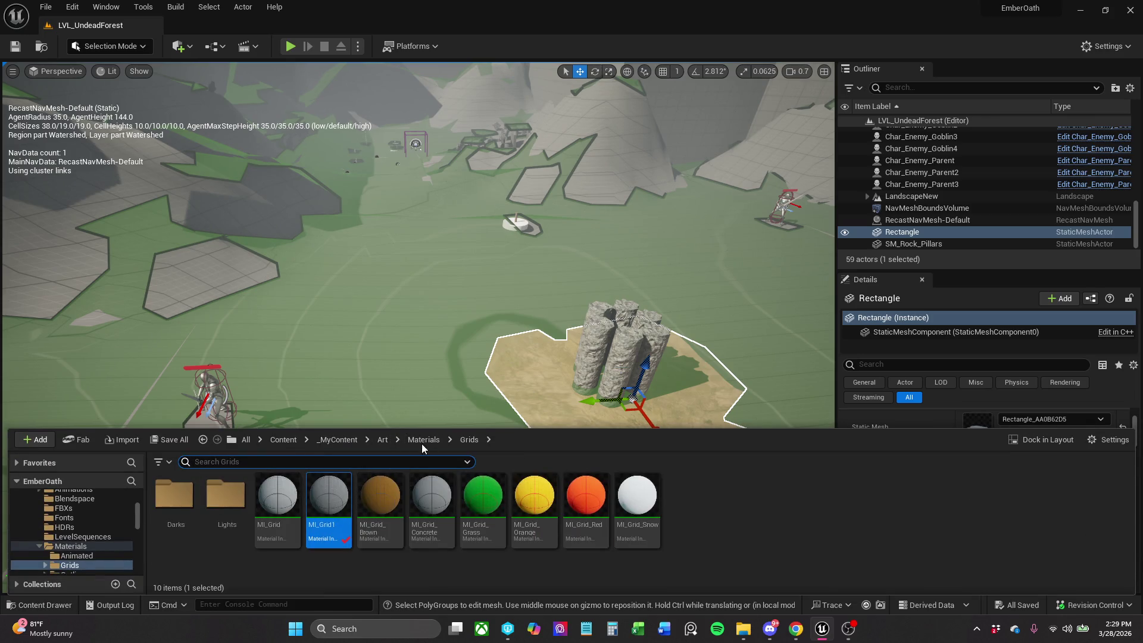
click(348, 439)
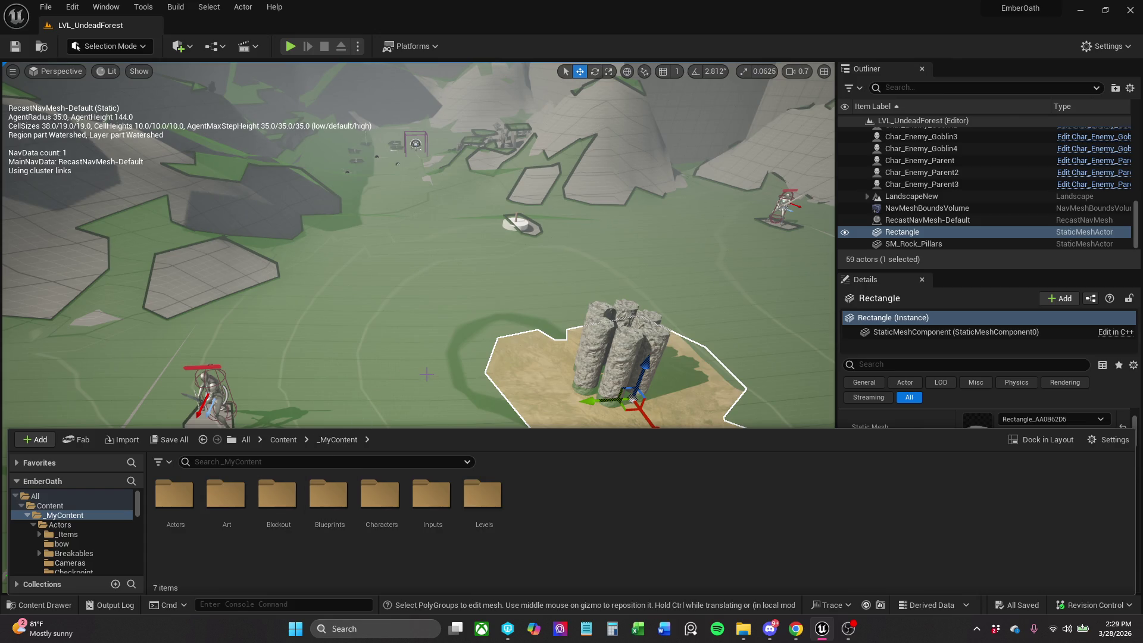
double_click(292, 519)
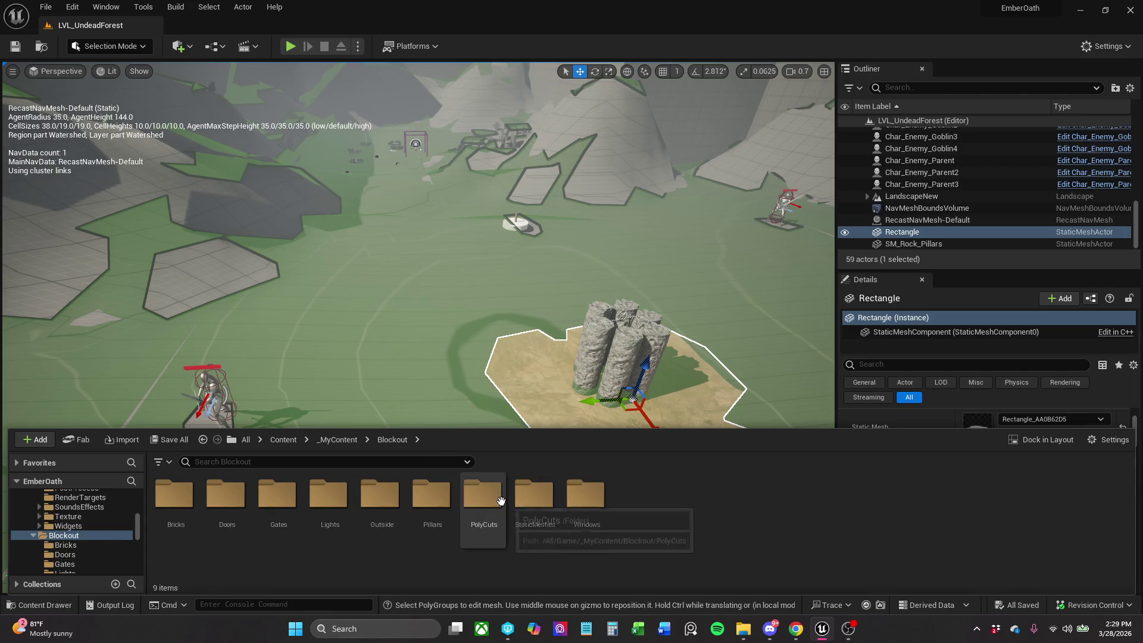
click(521, 524)
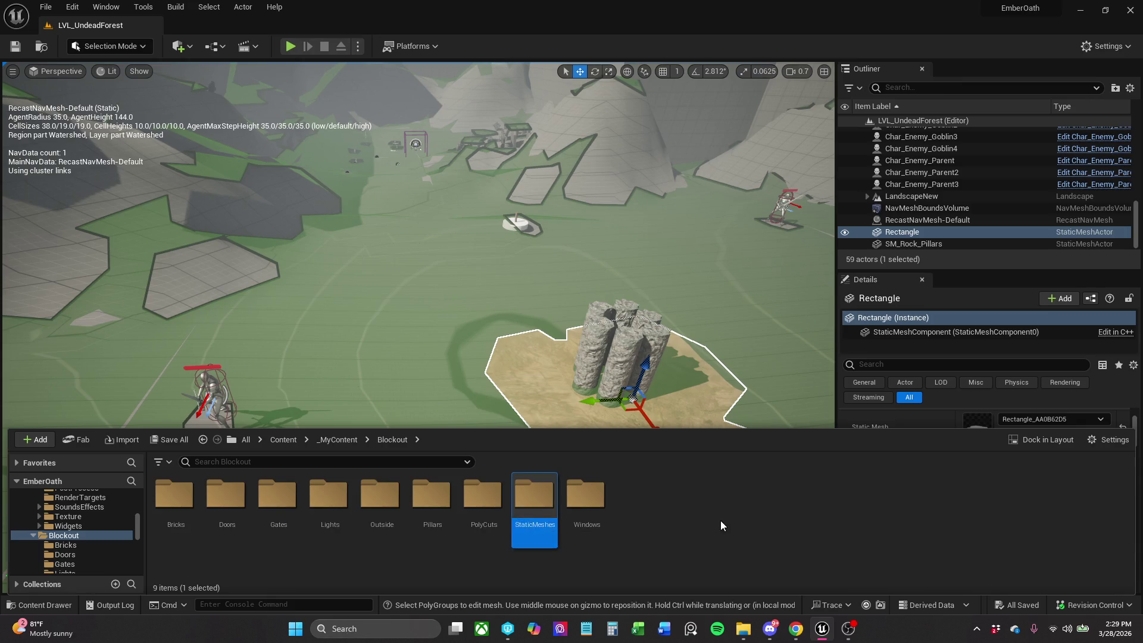
double_click(527, 513)
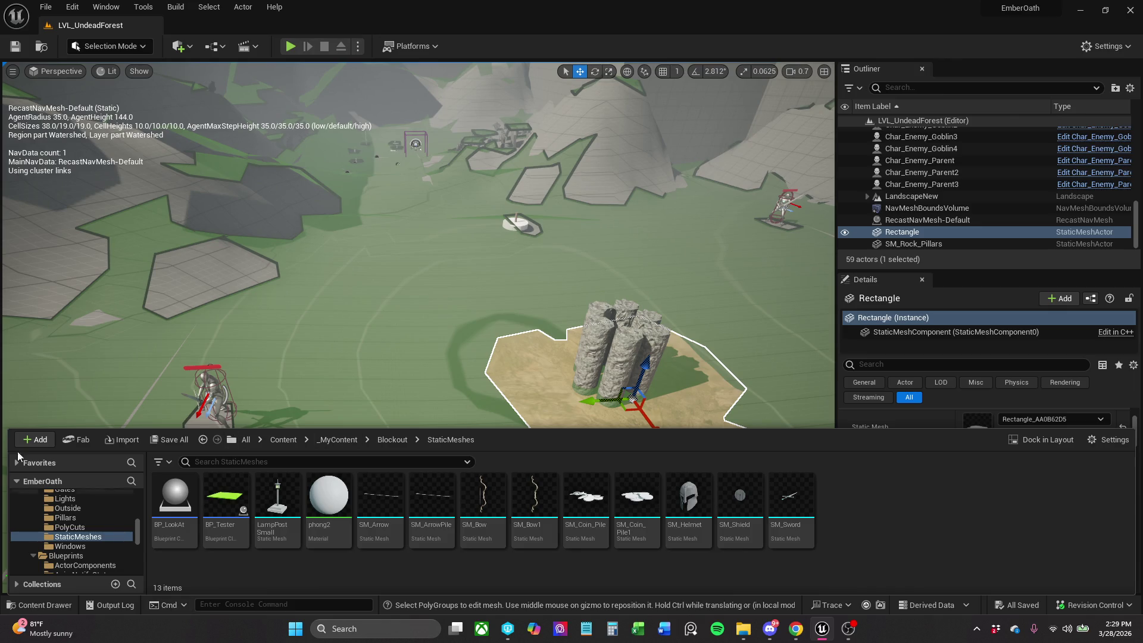
scroll(76, 523, up, 5)
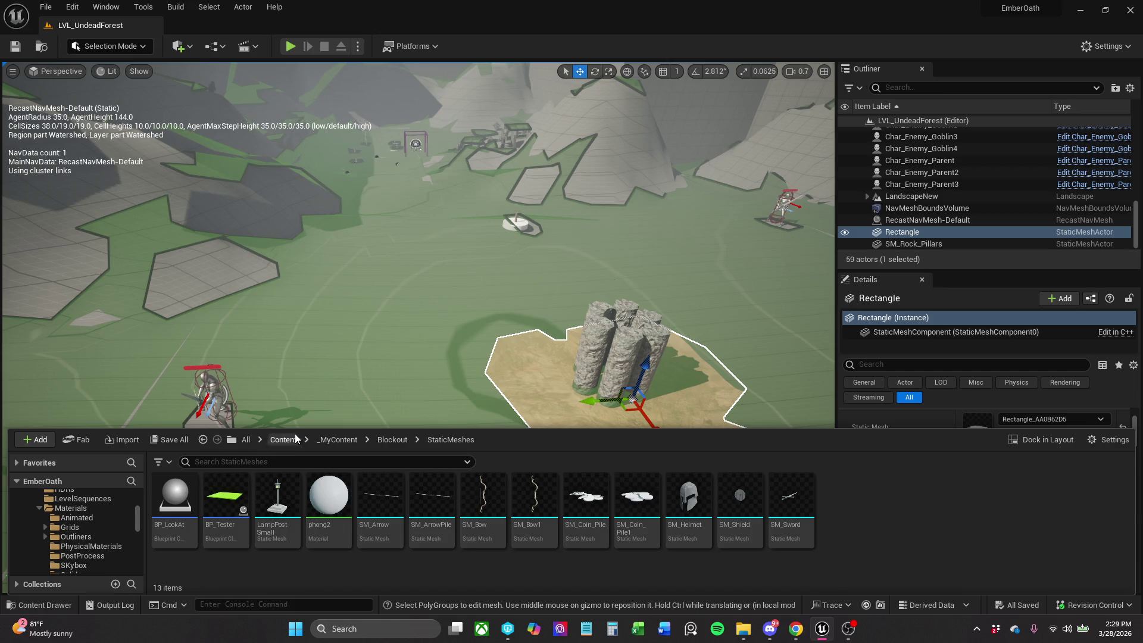
click(320, 441)
click(329, 465)
text(a)
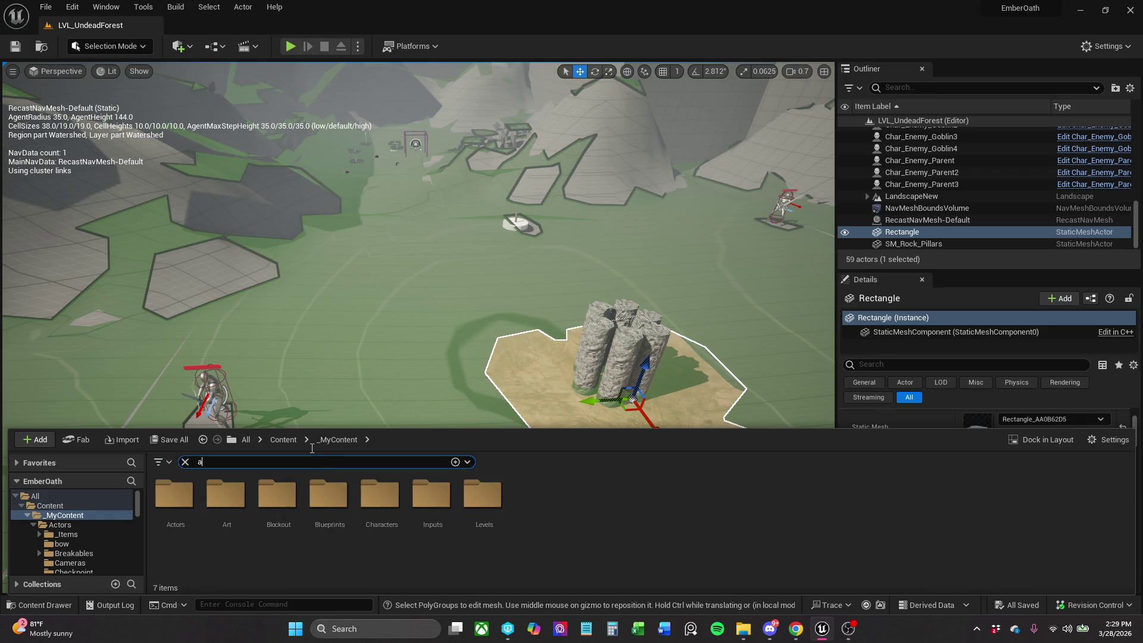
Search the content for 'axe' and open the A_Item_Axe Blueprint.
text(xe)
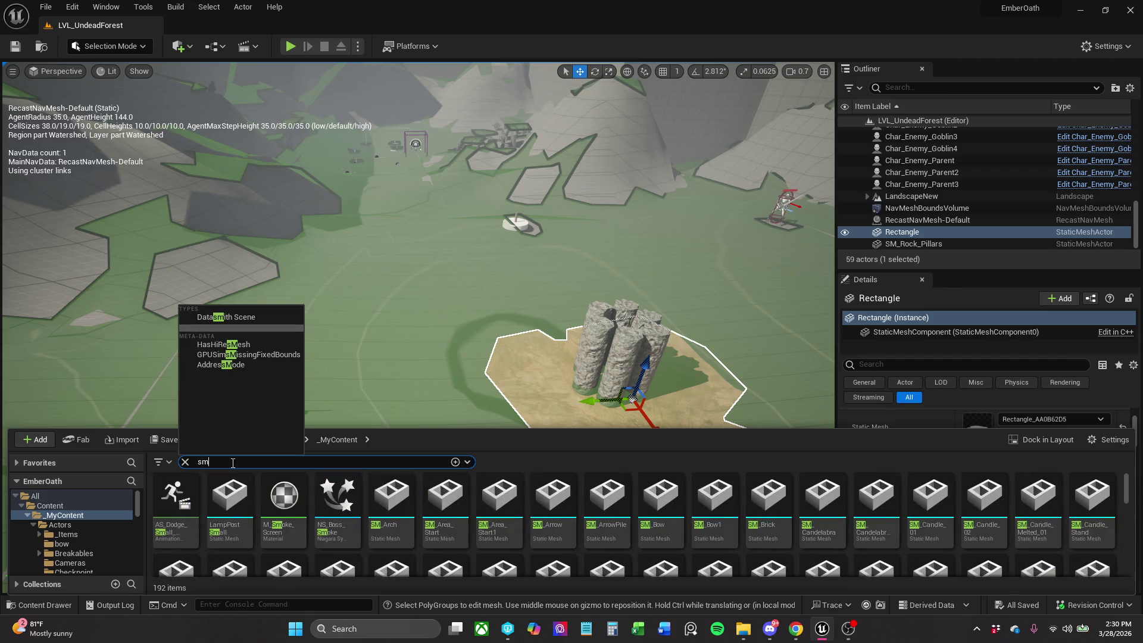
key(BackSpace)
key(BackSpace)
text(axe)
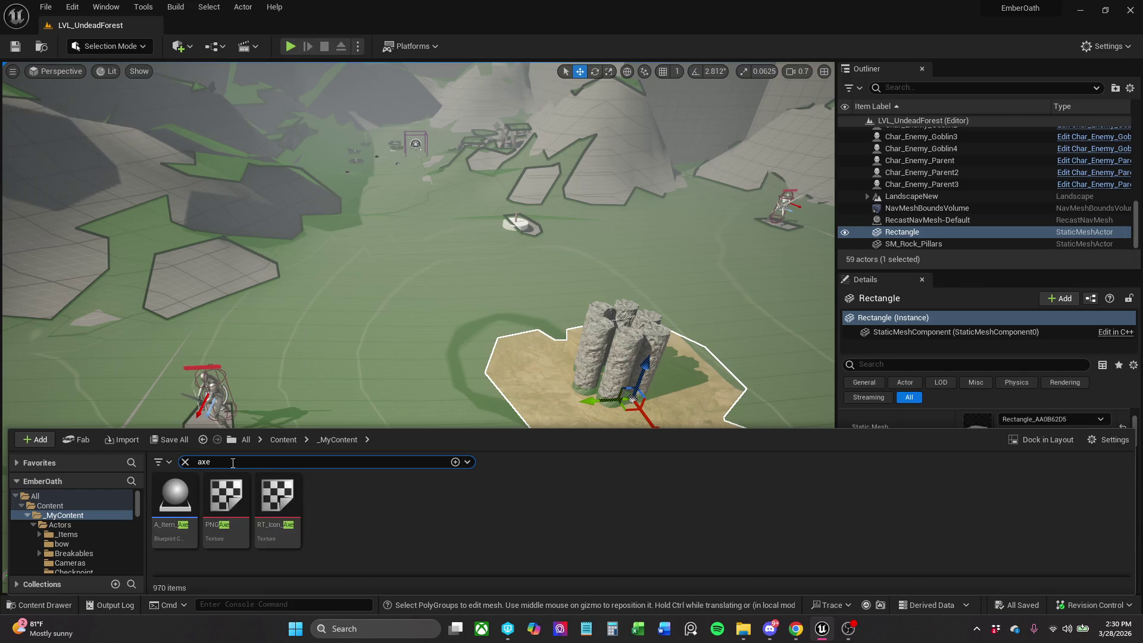
double_click(172, 532)
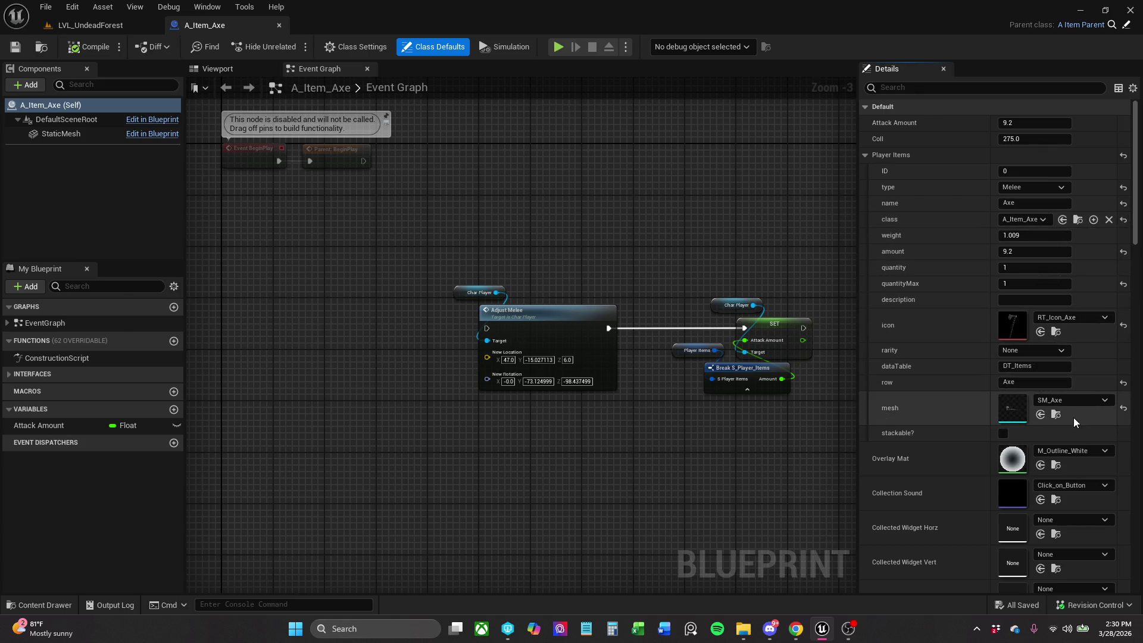
click(1056, 415)
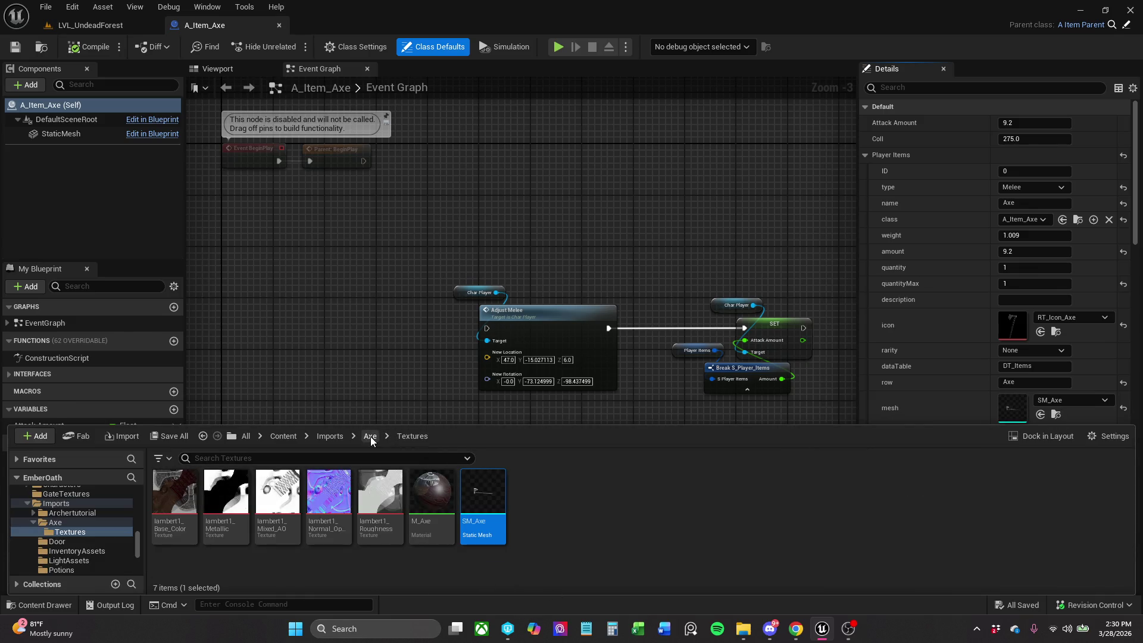
click(329, 436)
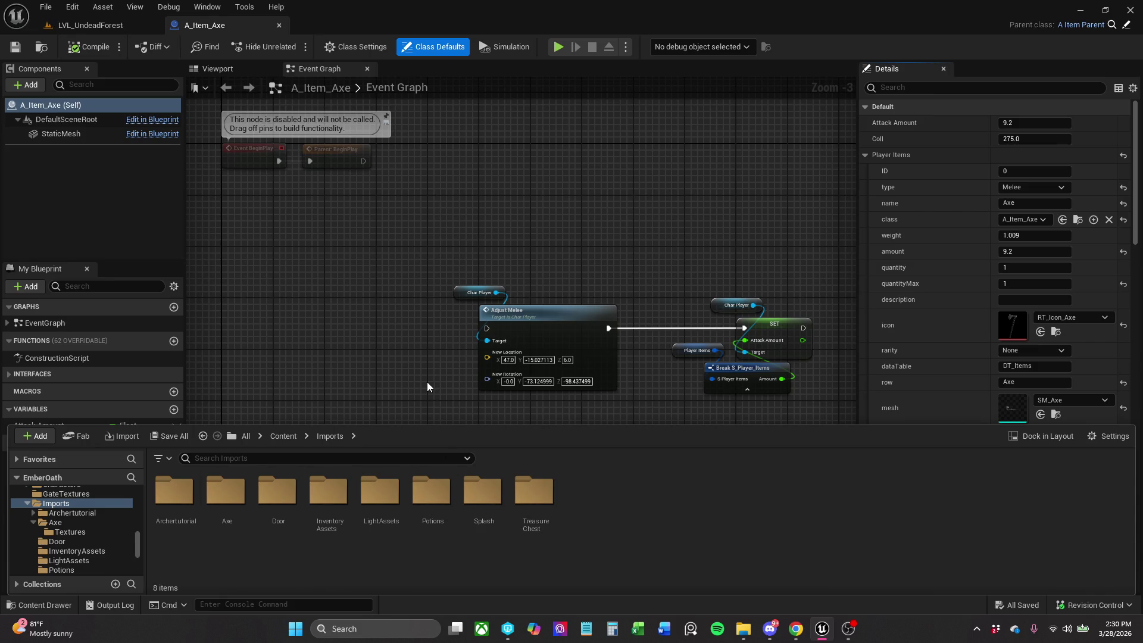
click(275, 439)
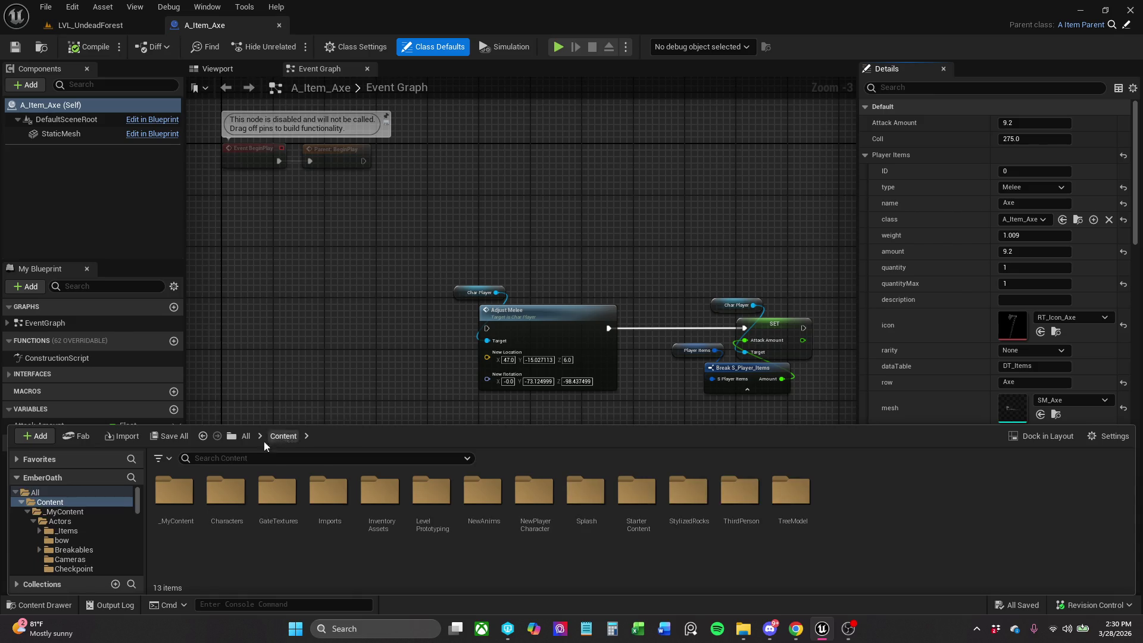
double_click(174, 491)
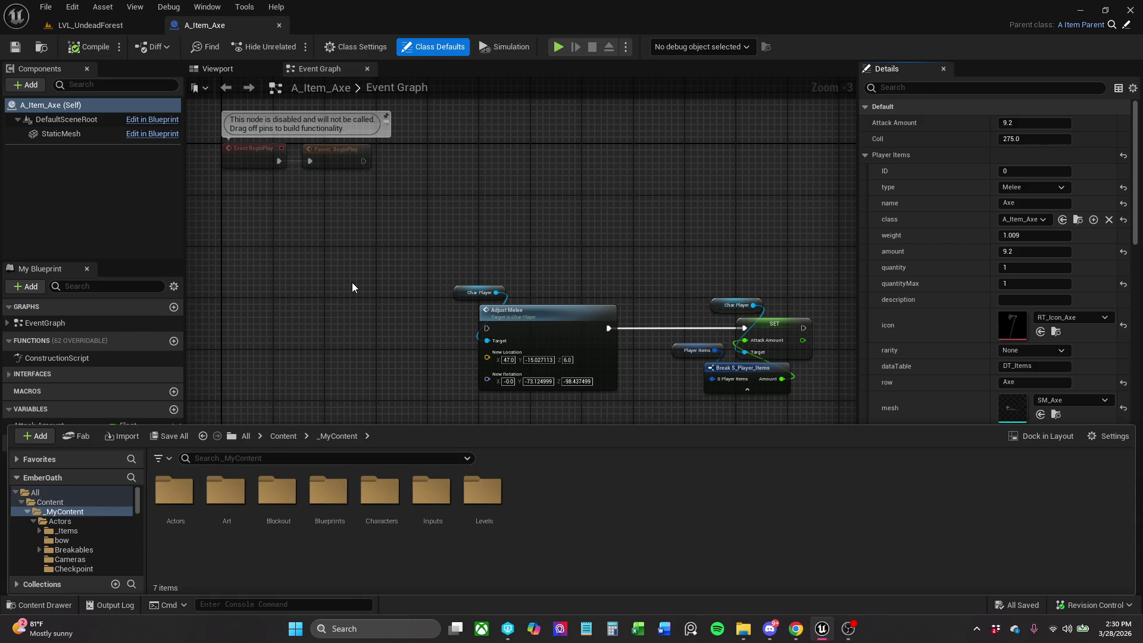
click(375, 289)
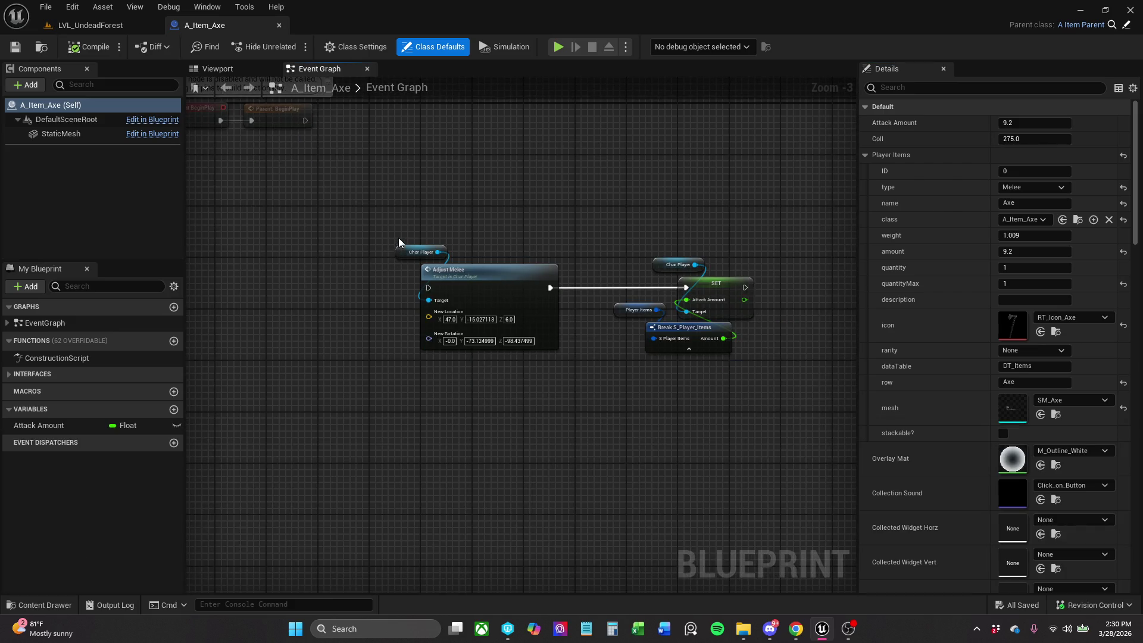
Delete the Char Player and Adjust Melee nodes and move the remaining SET and Break nodes under the begin-play events.
drag(398, 237, 794, 499)
scroll(702, 376, up, 1)
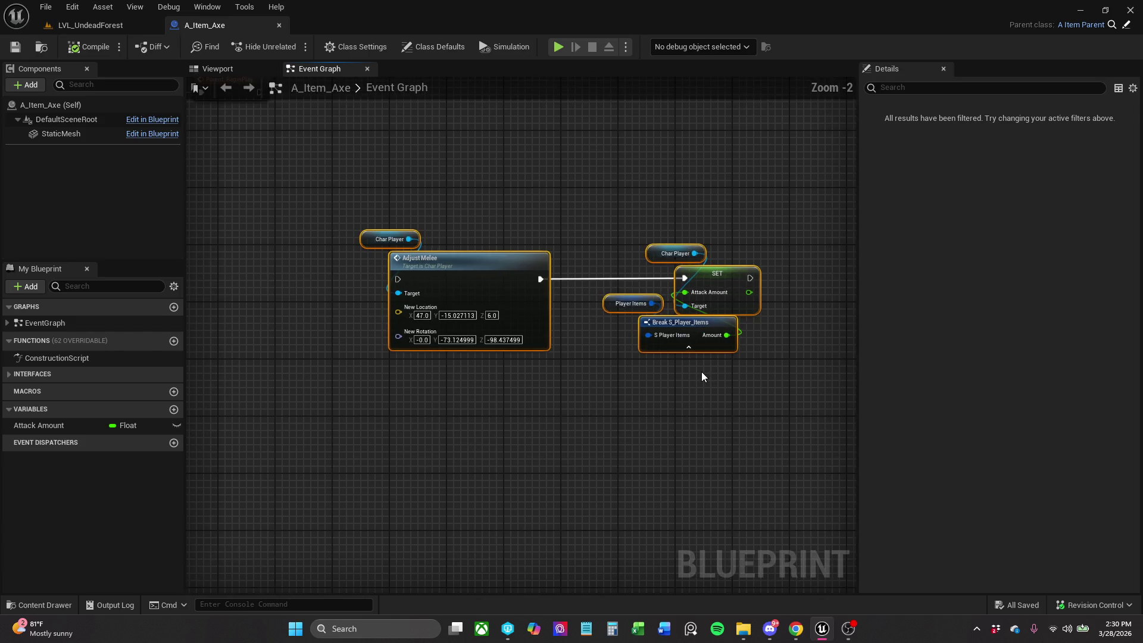
scroll(701, 371, up, 1)
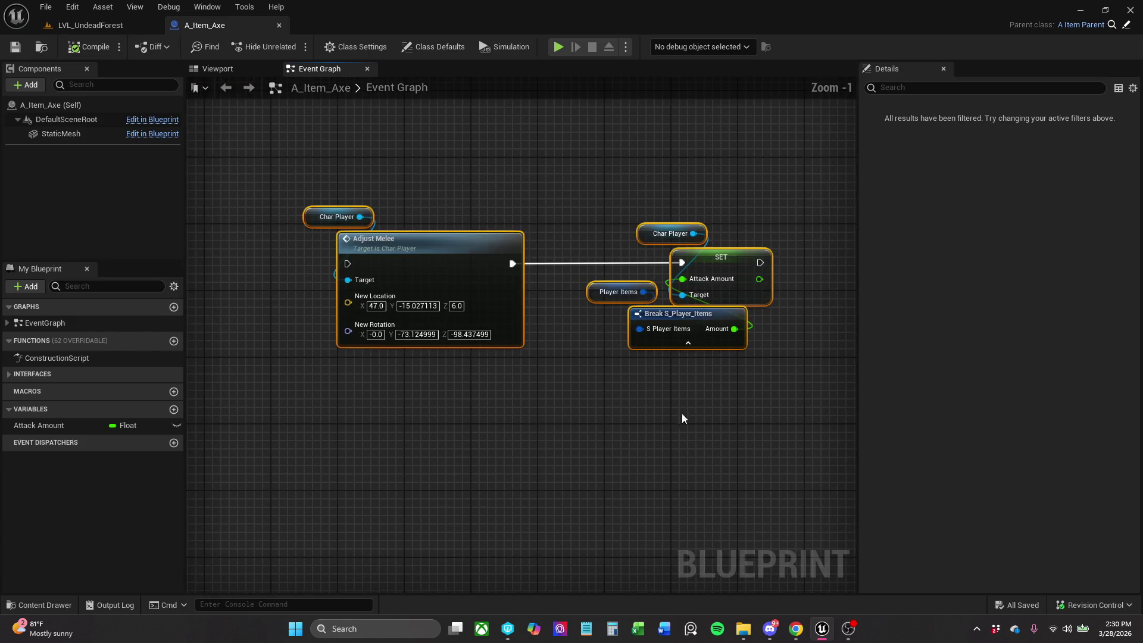
click(681, 413)
scroll(696, 462, down, 1)
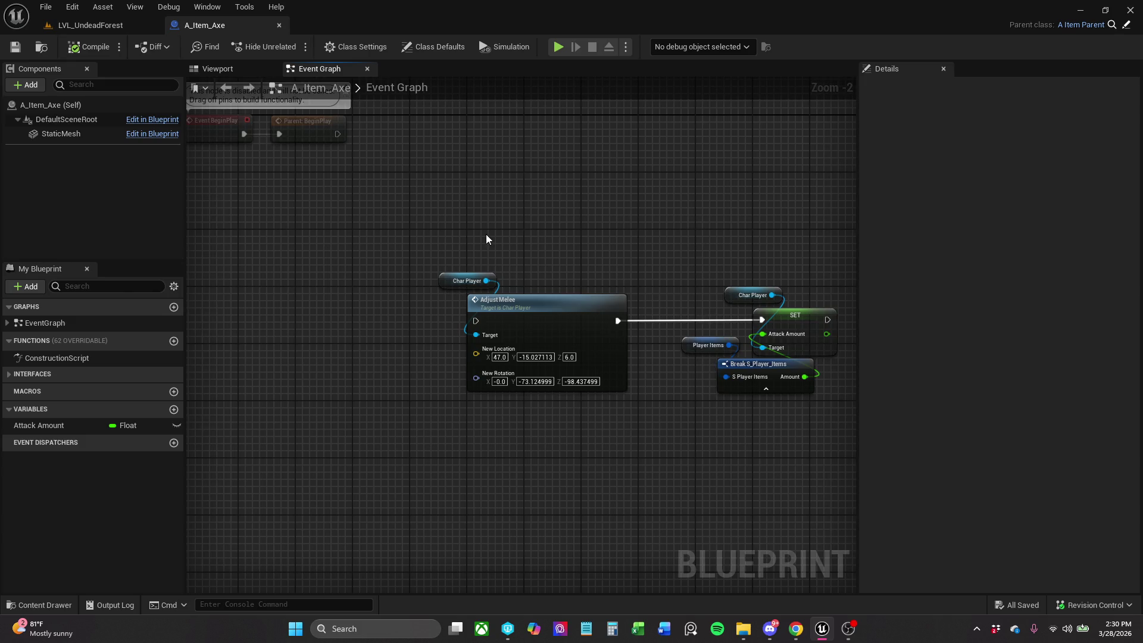
drag(491, 345, 560, 474)
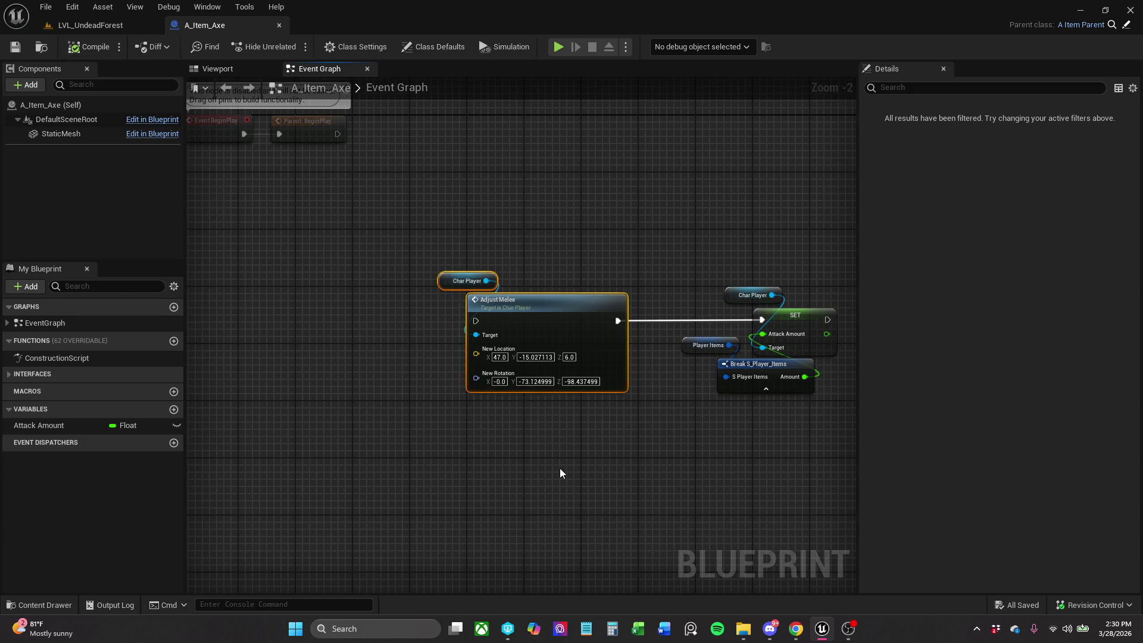
key(Delete)
drag(673, 228, 839, 399)
scroll(744, 310, down, 3)
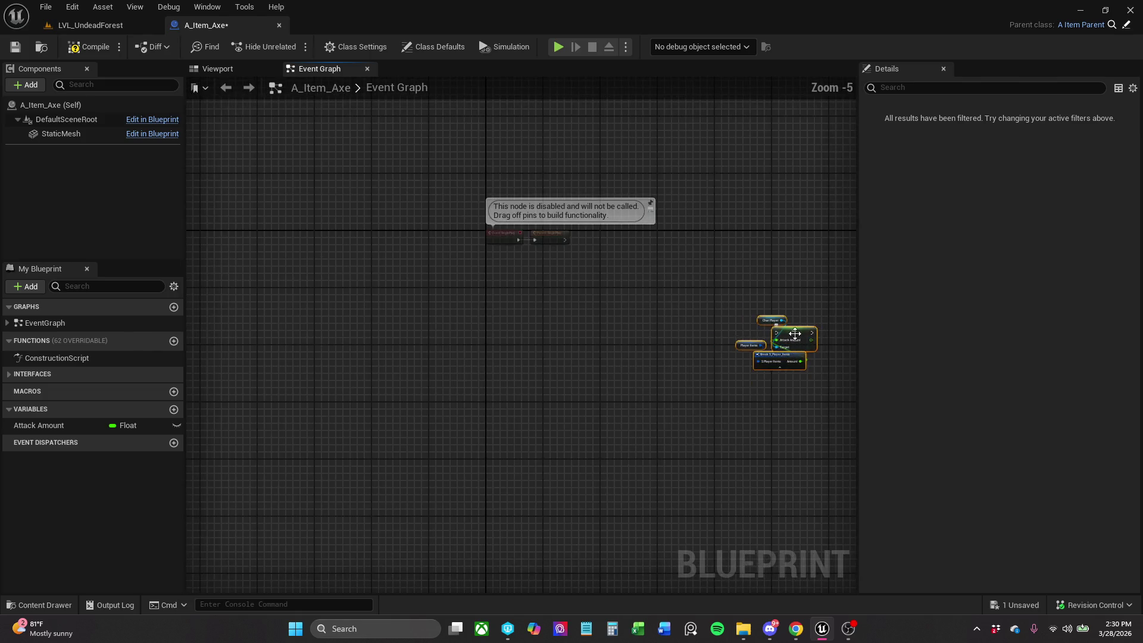
mouse_move(803, 336)
mouse_down()
mouse_move(552, 339)
mouse_move(560, 331)
mouse_up()
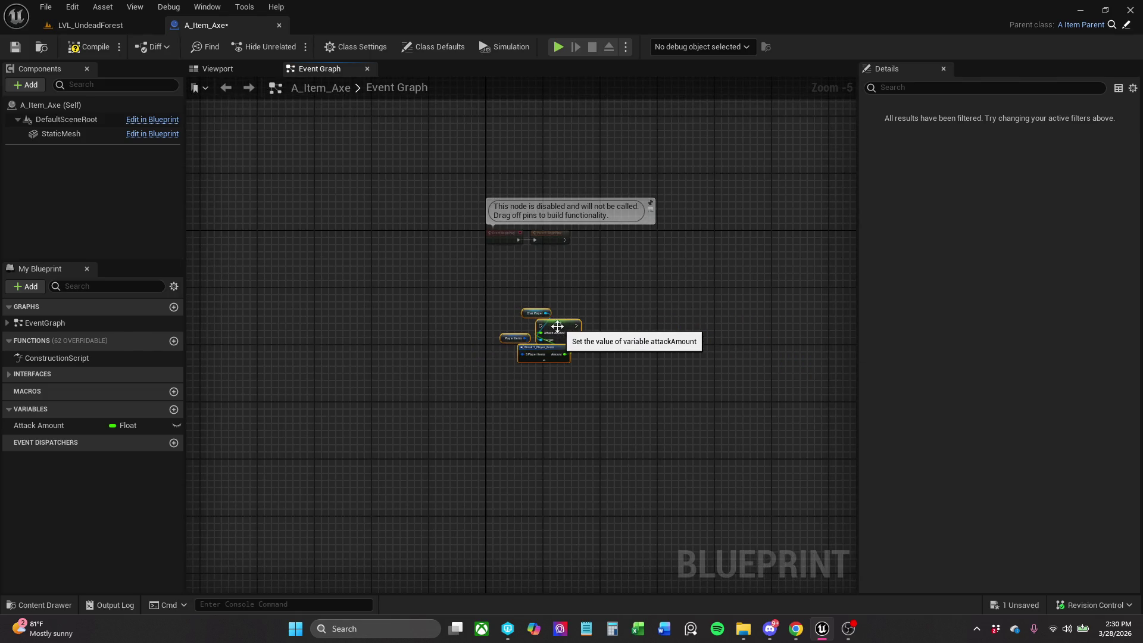
scroll(557, 326, up, 4)
click(257, 204)
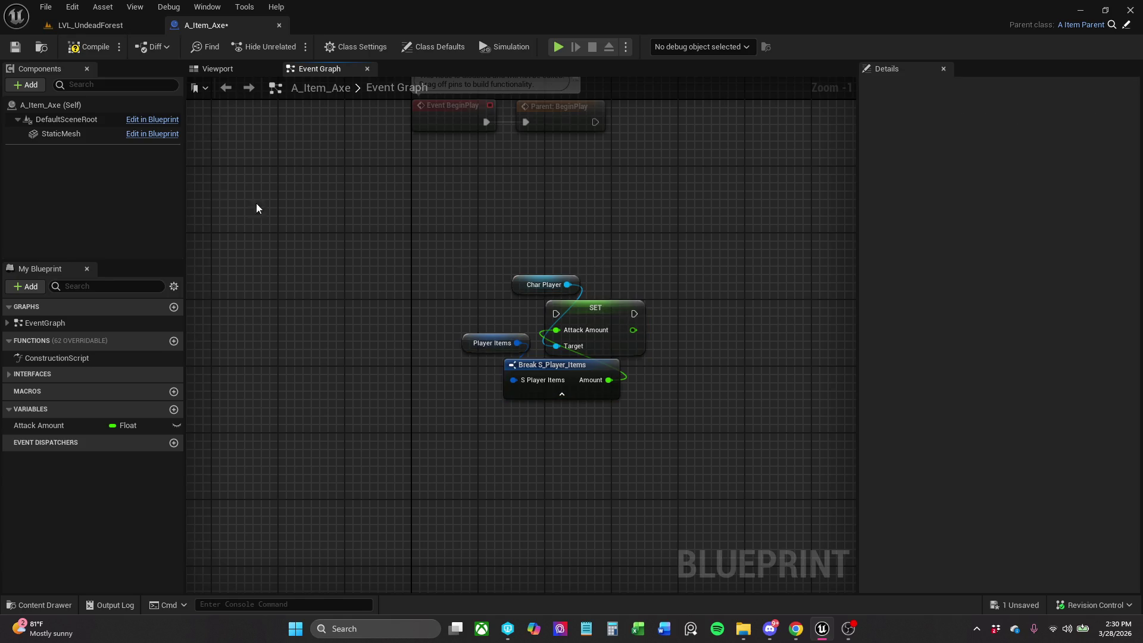
Compile and save A_Item_Axe, checking out the asset, then close its editor.
click(71, 47)
click(16, 48)
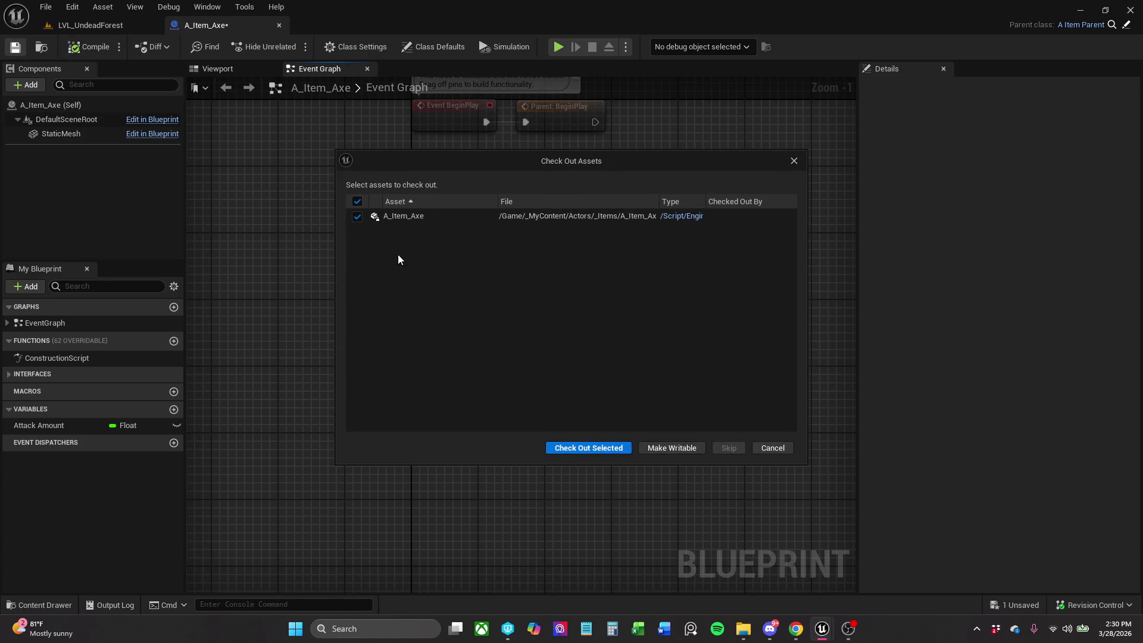
click(574, 444)
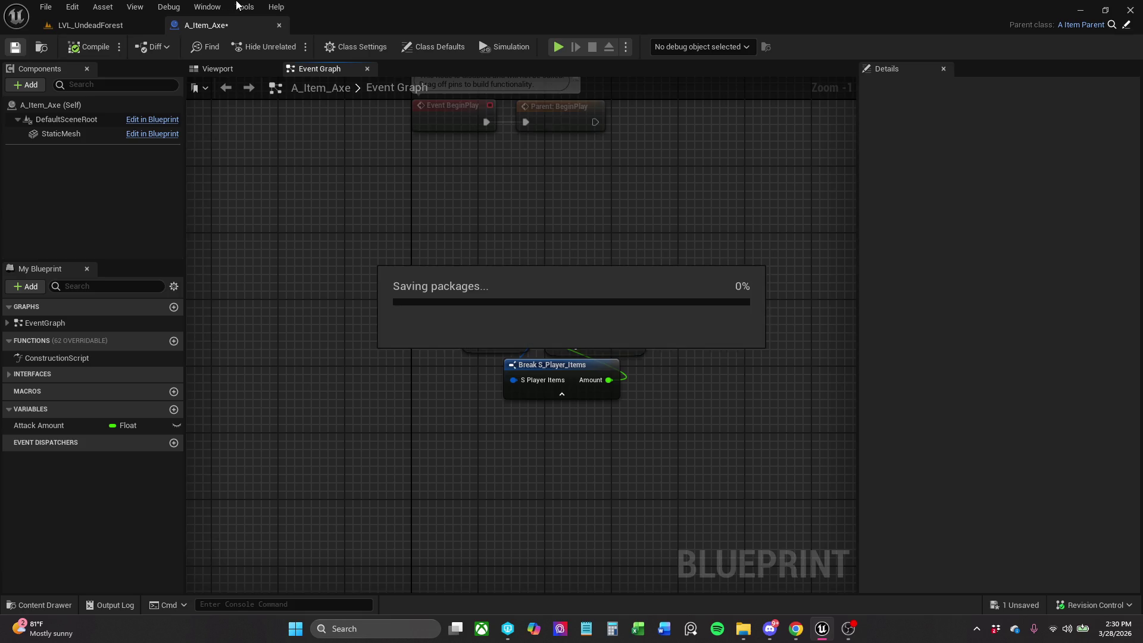
click(280, 26)
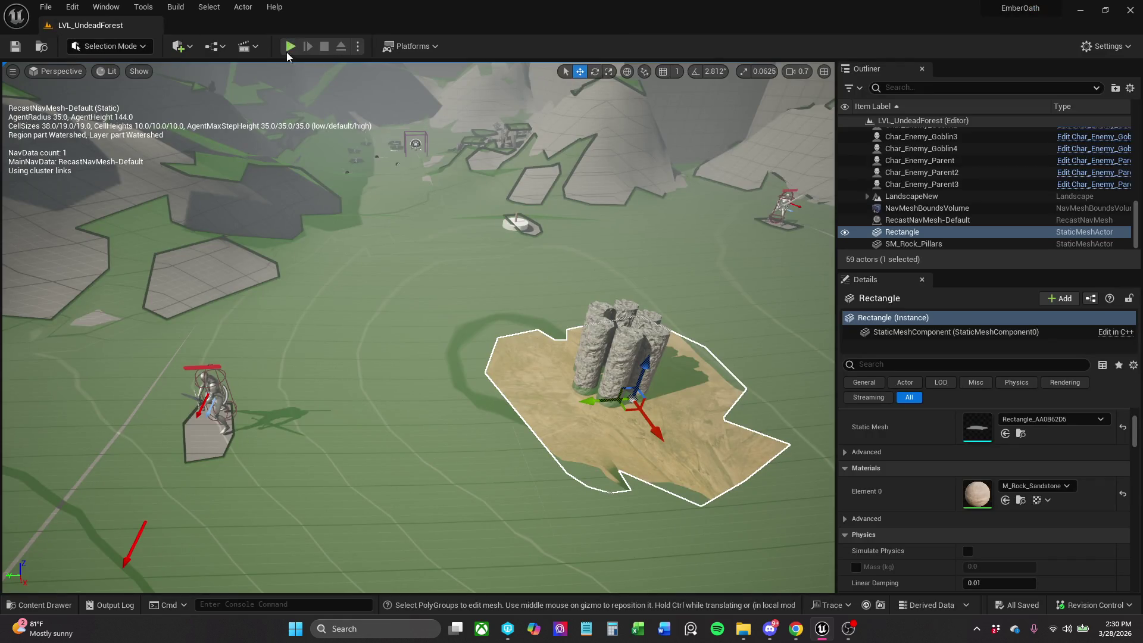
Fly the camera down to the wooden cabin and look around the room inside it.
mouse_move(370, 334)
mouse_down()
mouse_move(499, 446)
mouse_move(400, 351)
mouse_up()
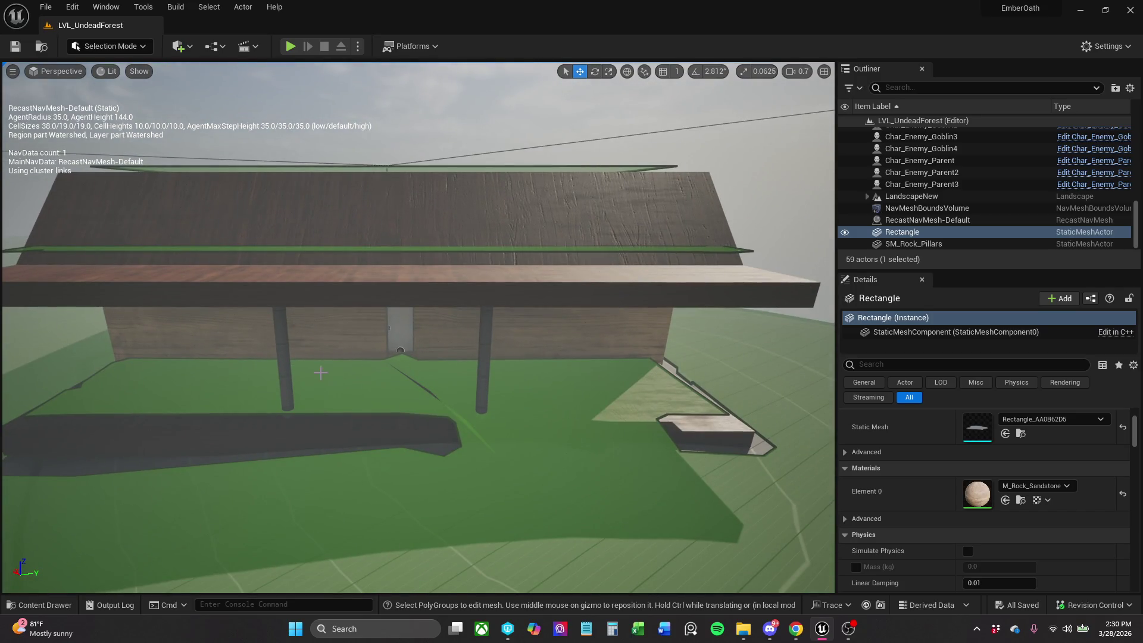
scroll(480, 316, up, 10)
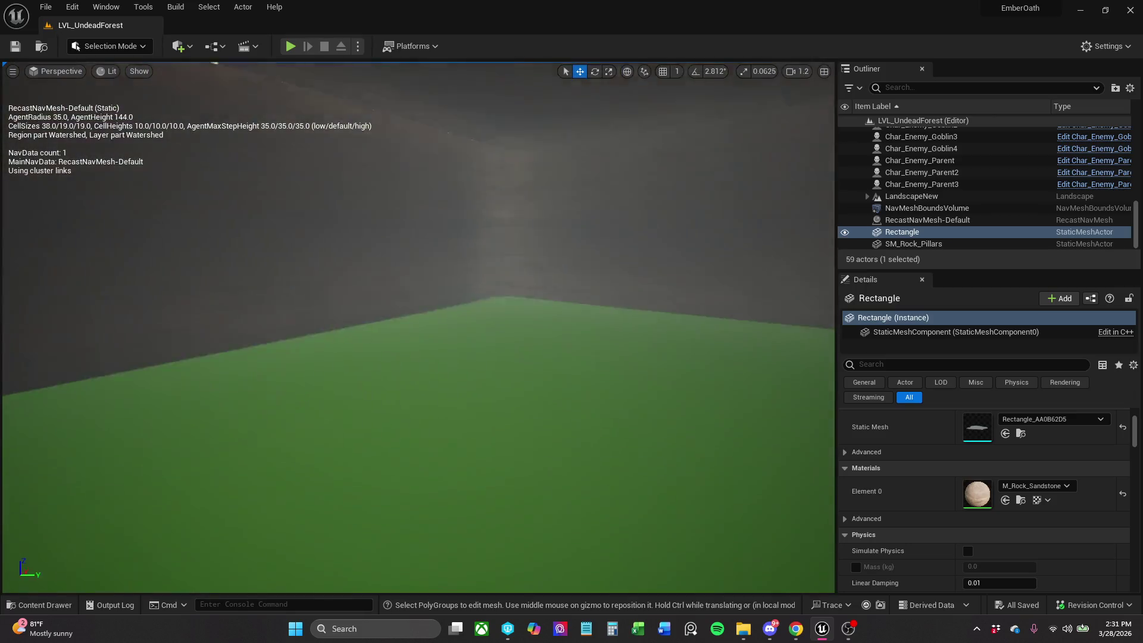
mouse_move(480, 316)
mouse_down()
mouse_move(428, 339)
mouse_move(429, 405)
mouse_move(410, 357)
mouse_up()
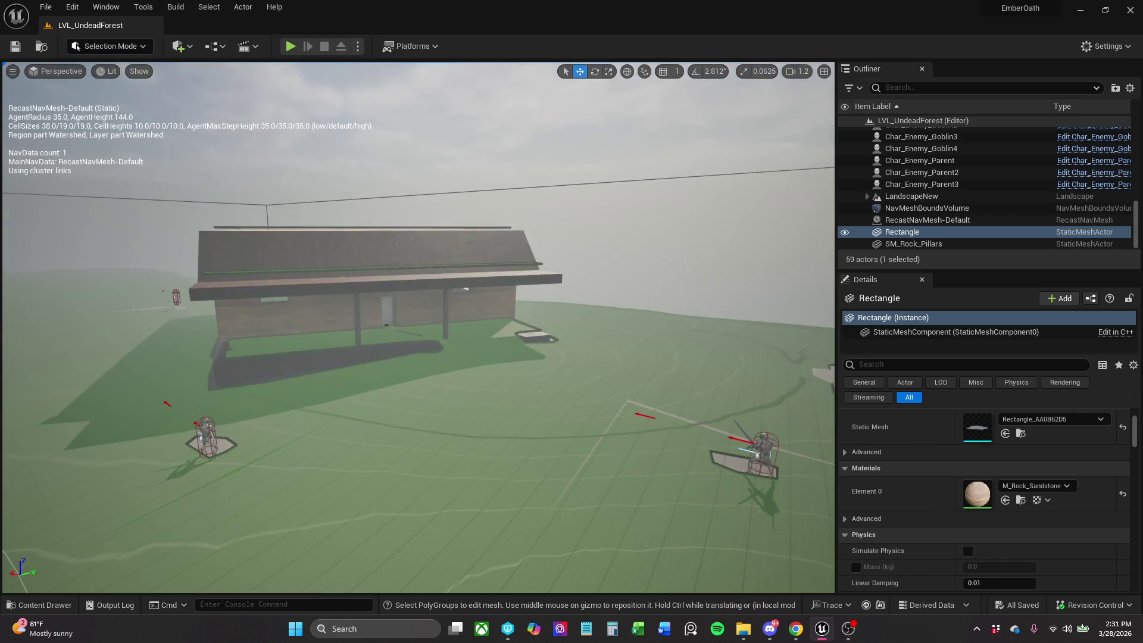
Rotate the cabin around its vertical axis and slide it along the X axis.
click(468, 313)
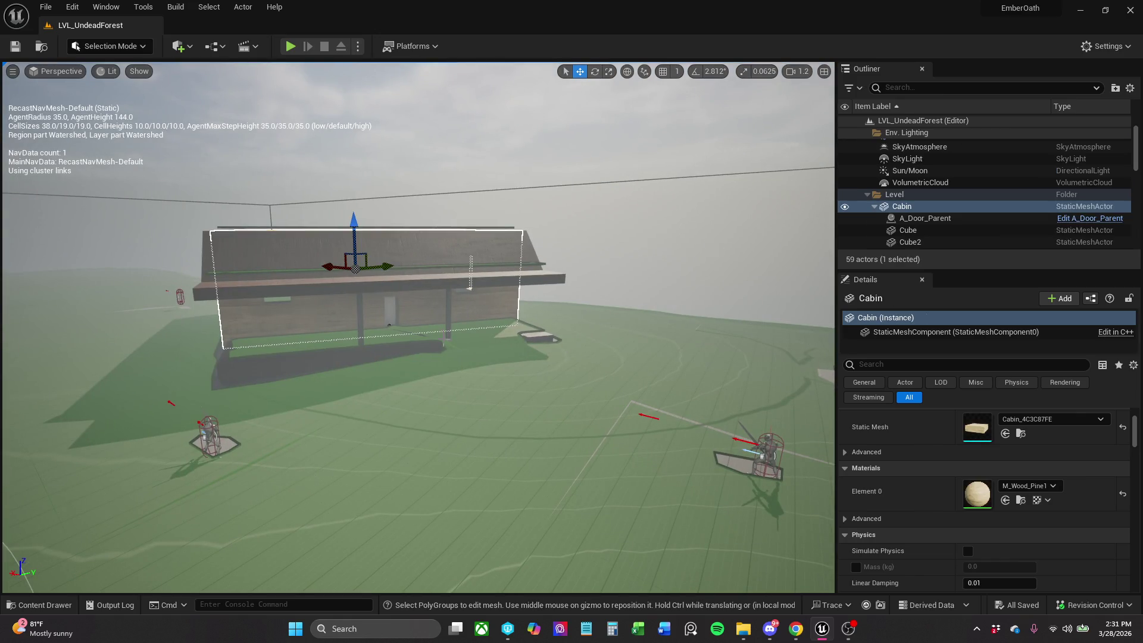
key(e)
mouse_move(376, 285)
mouse_down()
mouse_move(330, 290)
mouse_move(485, 257)
mouse_move(591, 298)
mouse_up()
key(r)
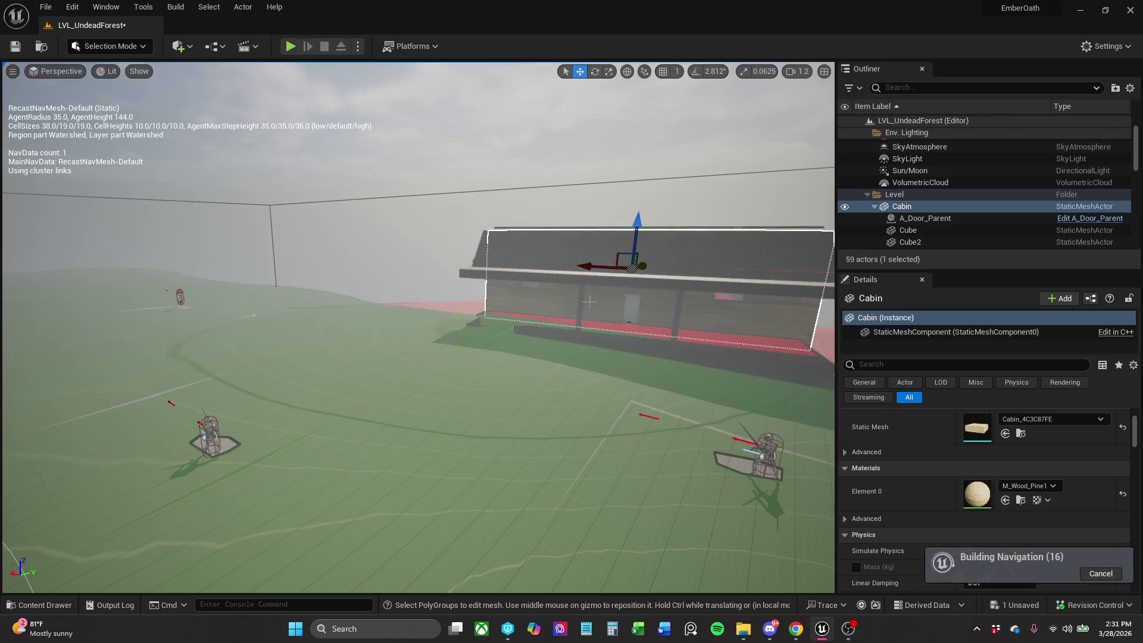
key(f)
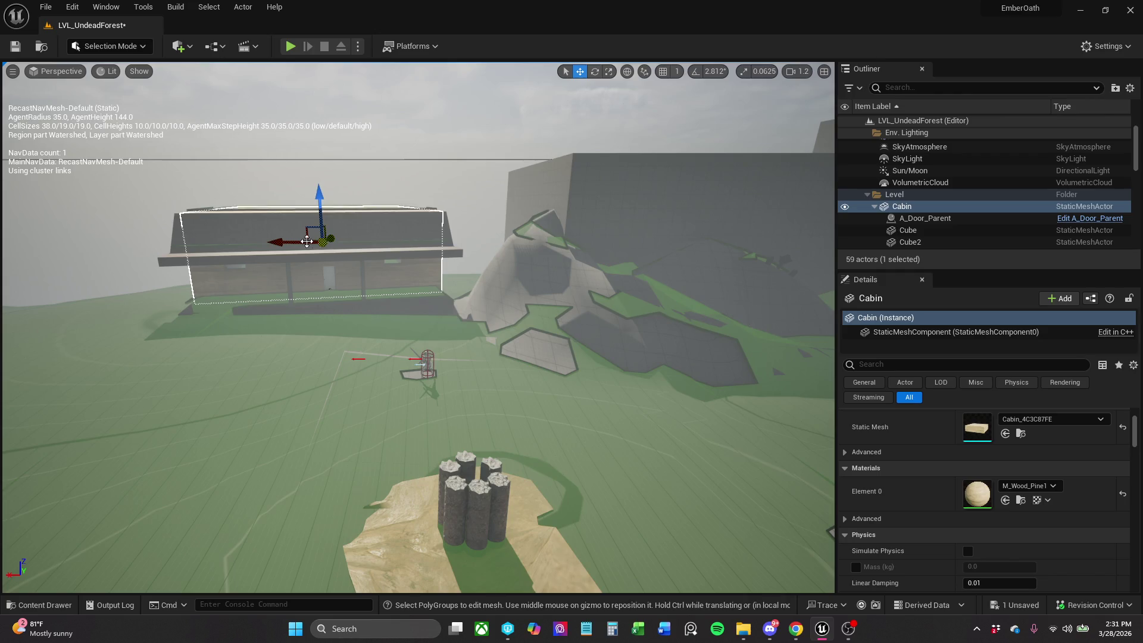
mouse_move(296, 241)
mouse_down()
mouse_move(322, 237)
mouse_move(277, 241)
mouse_move(343, 244)
mouse_up()
key(e)
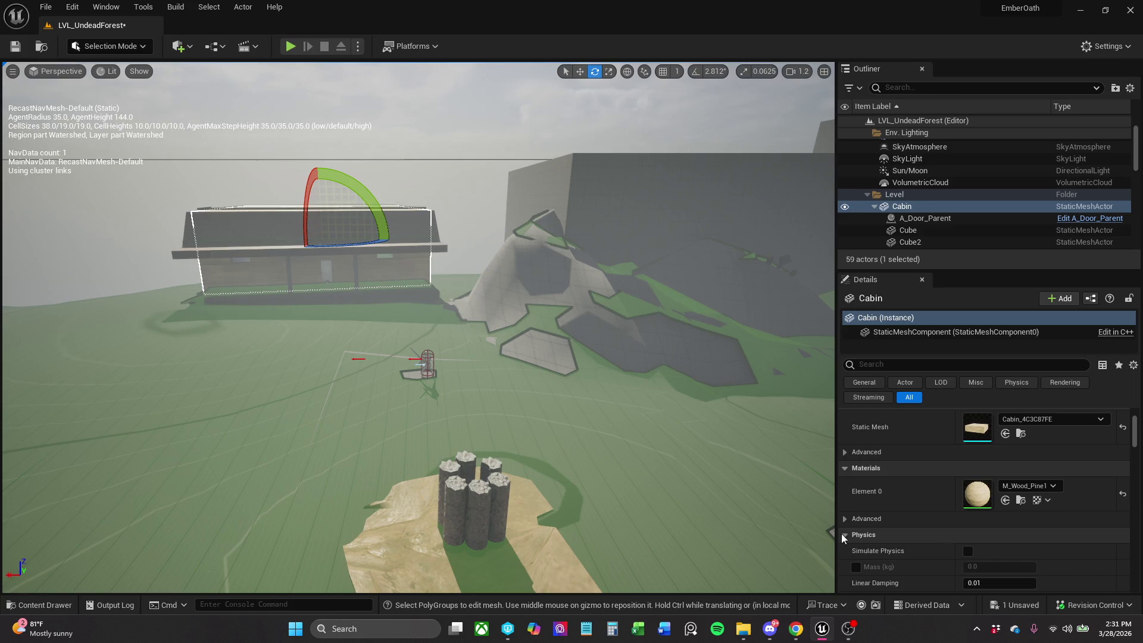
Fly the camera up over open ground and show the editor modes list.
key(w)
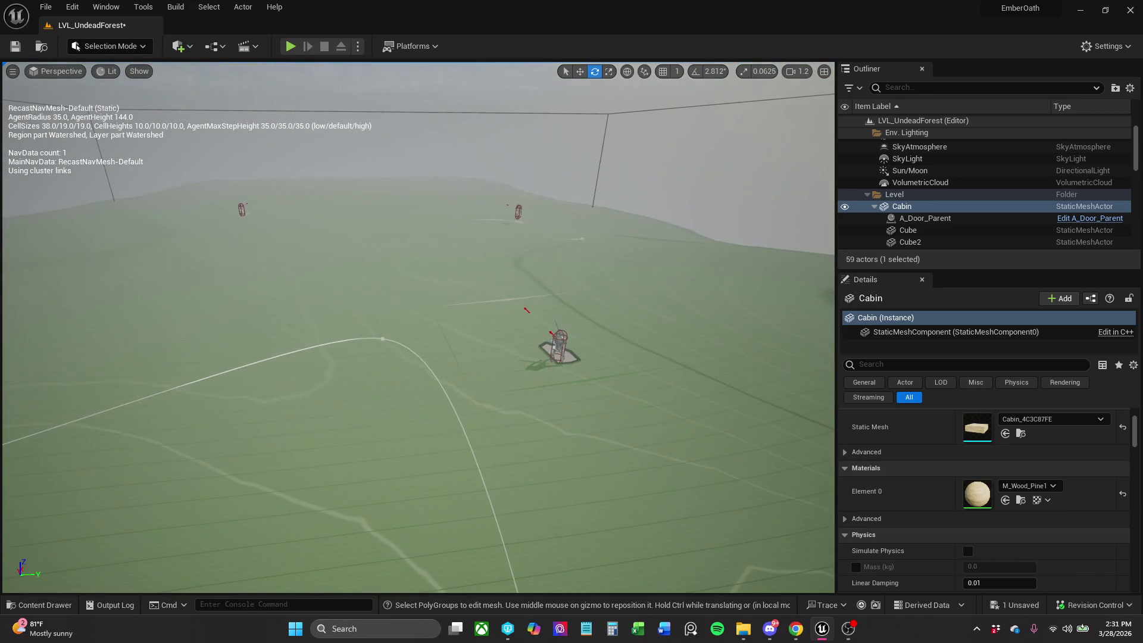
key(e)
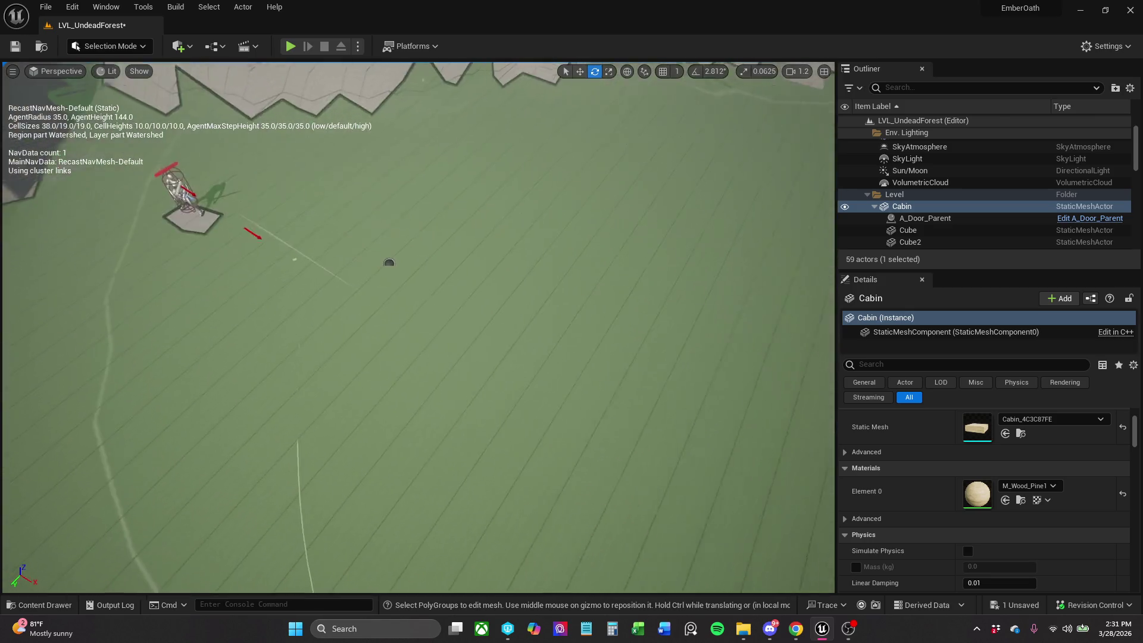
scroll(418, 328, up, 2)
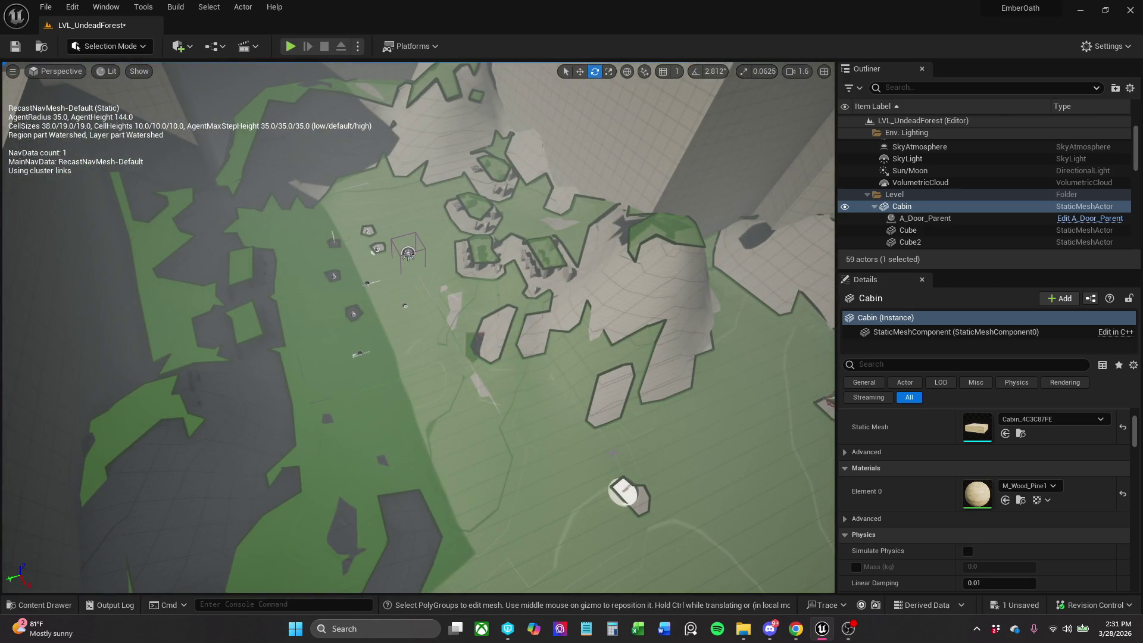
click(126, 48)
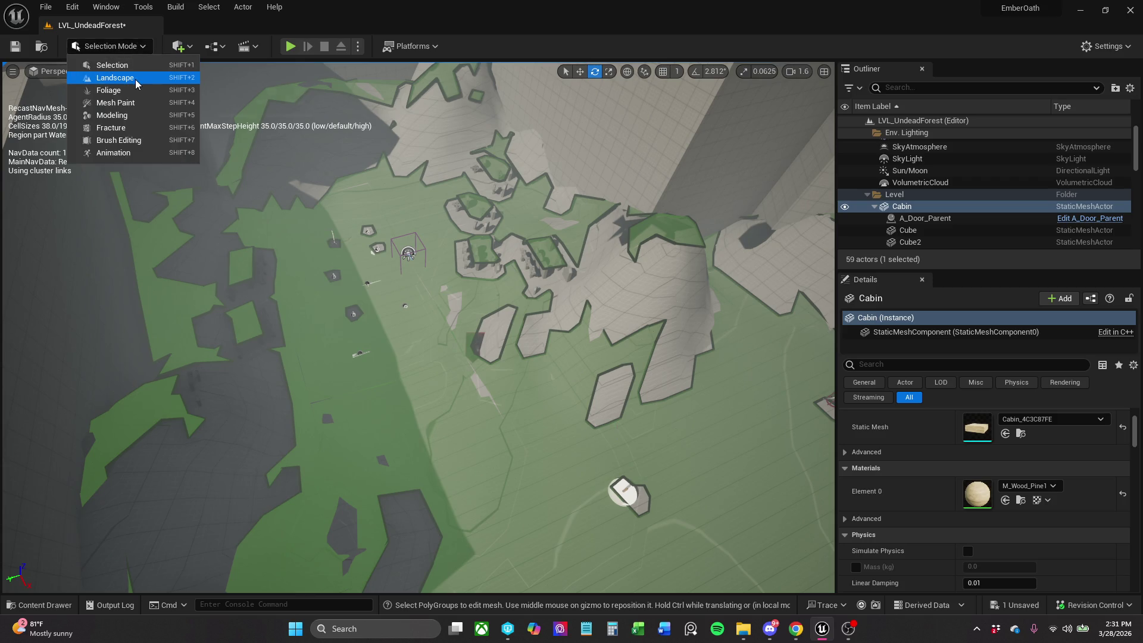
Switch to Landscape mode and display the viewport in Player Collision view.
click(138, 80)
key(a)
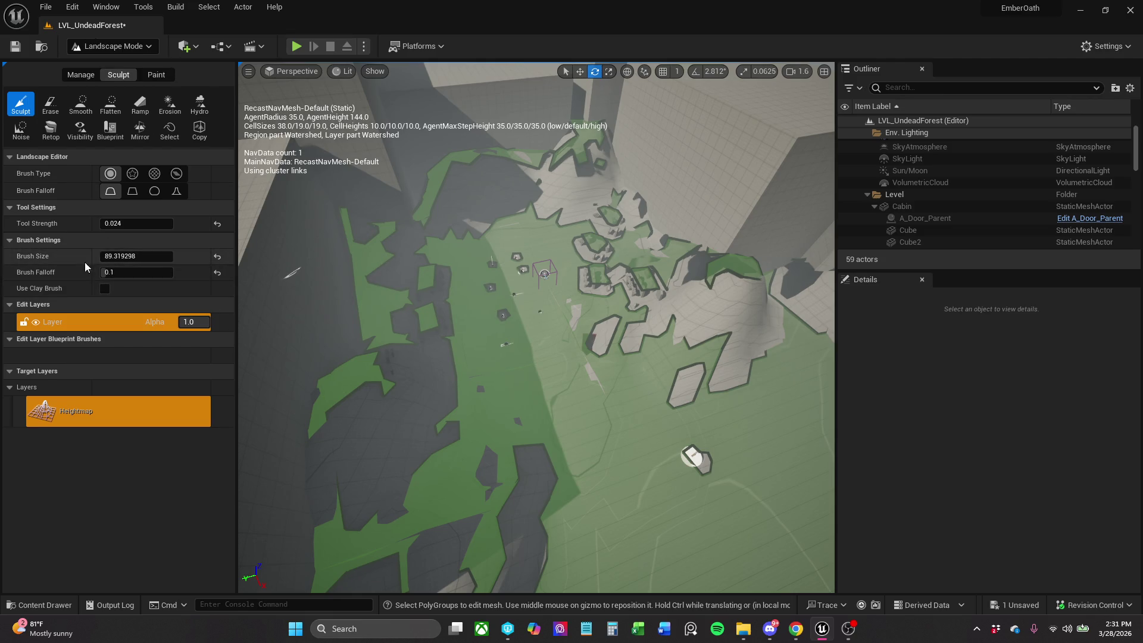
click(343, 71)
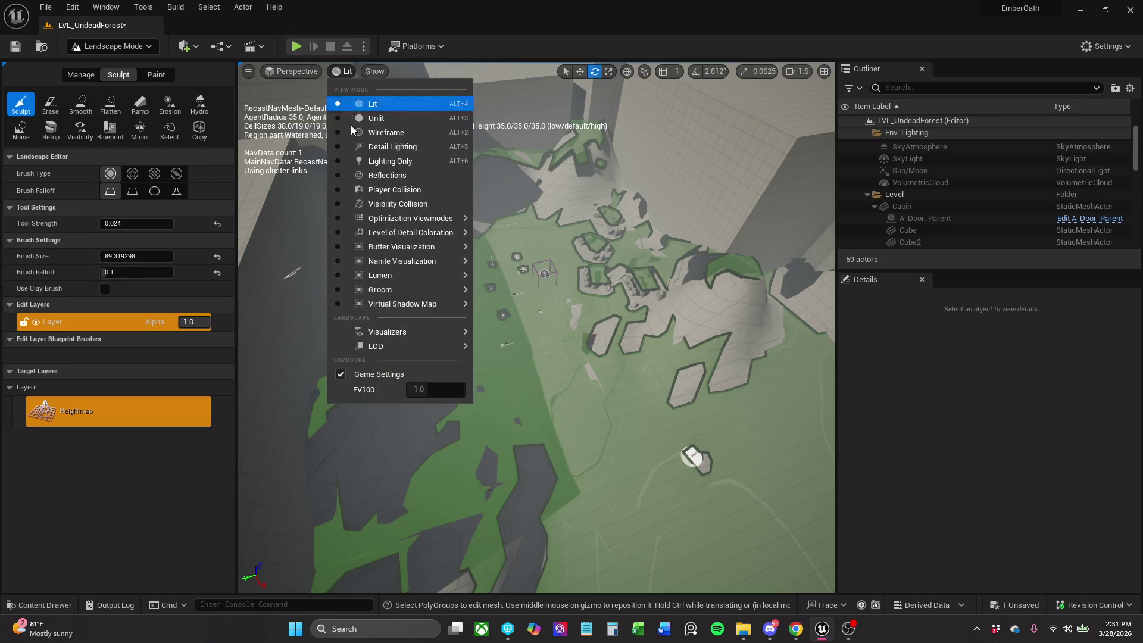
click(411, 191)
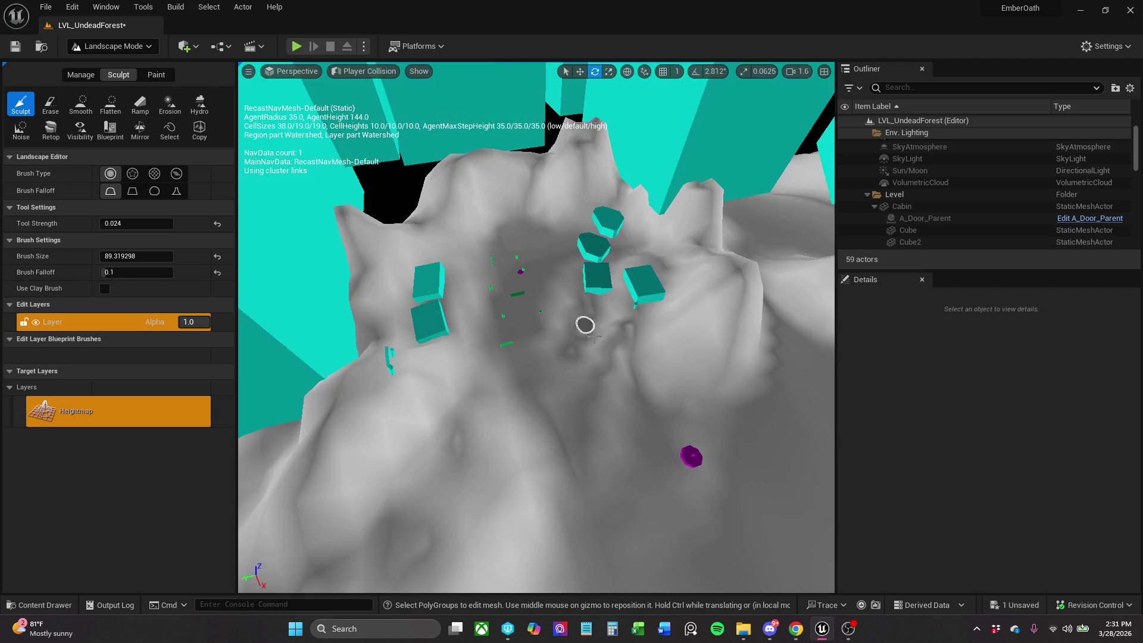
drag(600, 337, 607, 273)
Compare Visibility Collision view, return to Player Collision, and fly over the terrain.
click(353, 72)
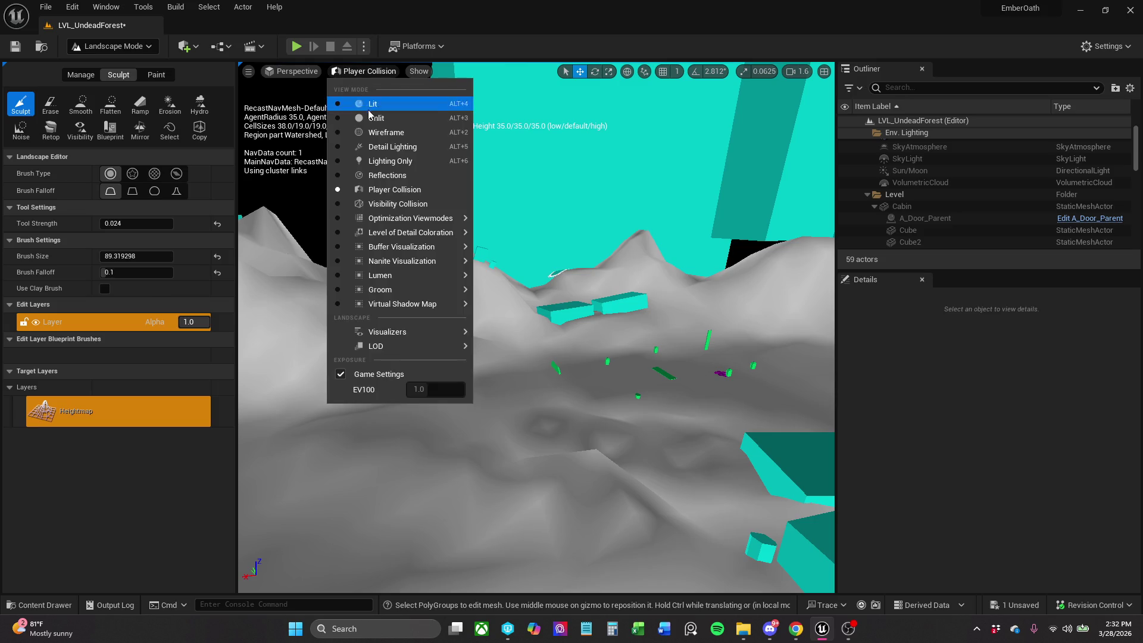
click(410, 204)
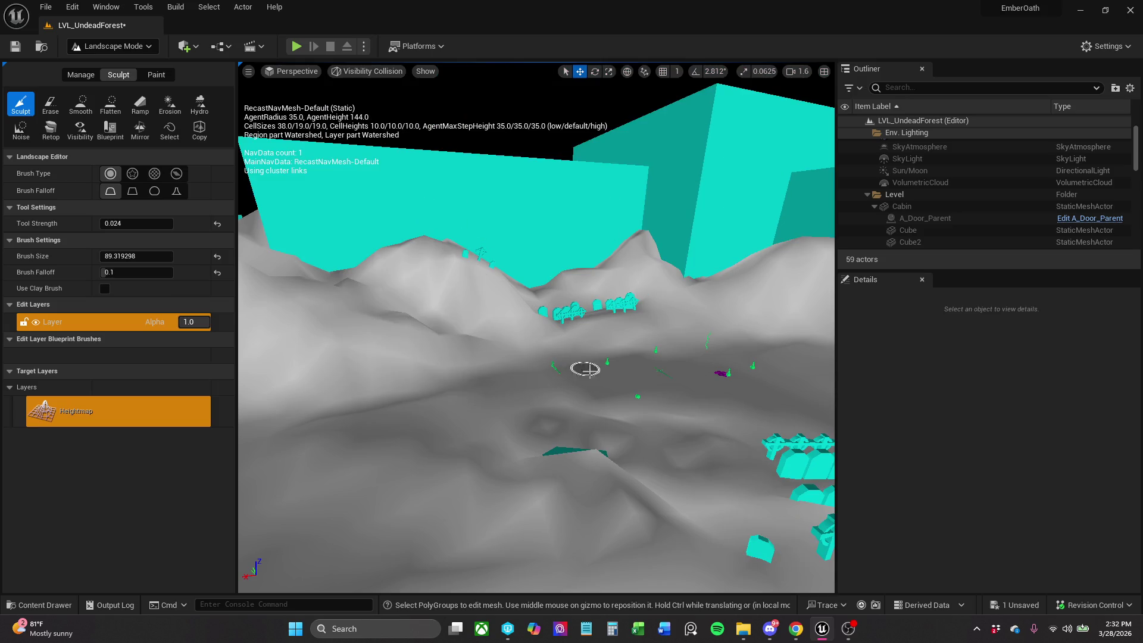
click(352, 71)
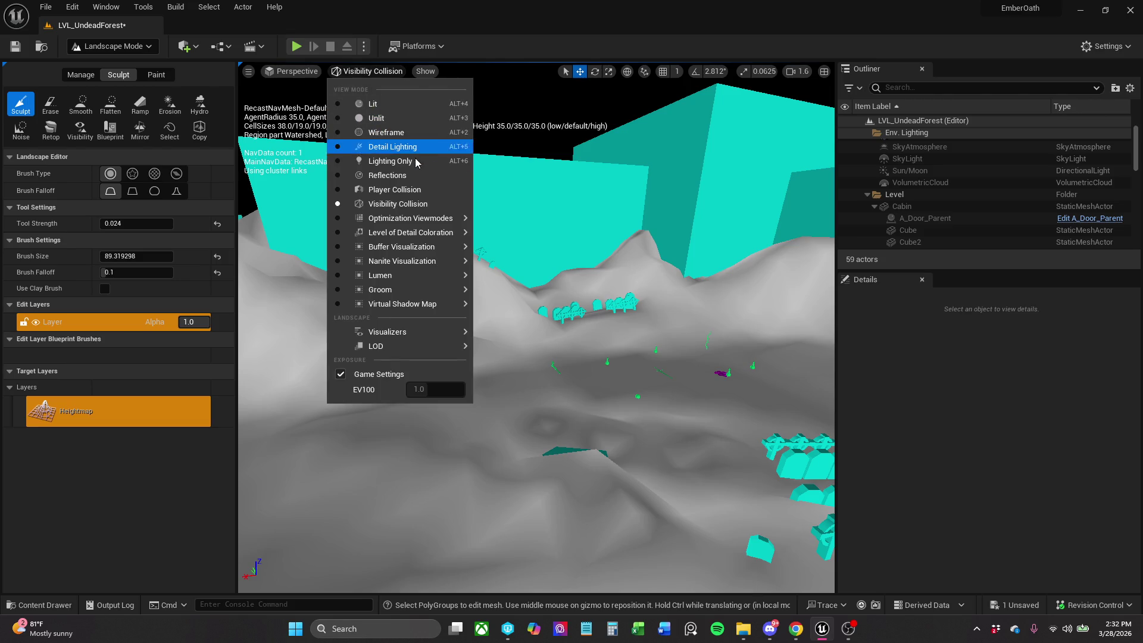
click(414, 191)
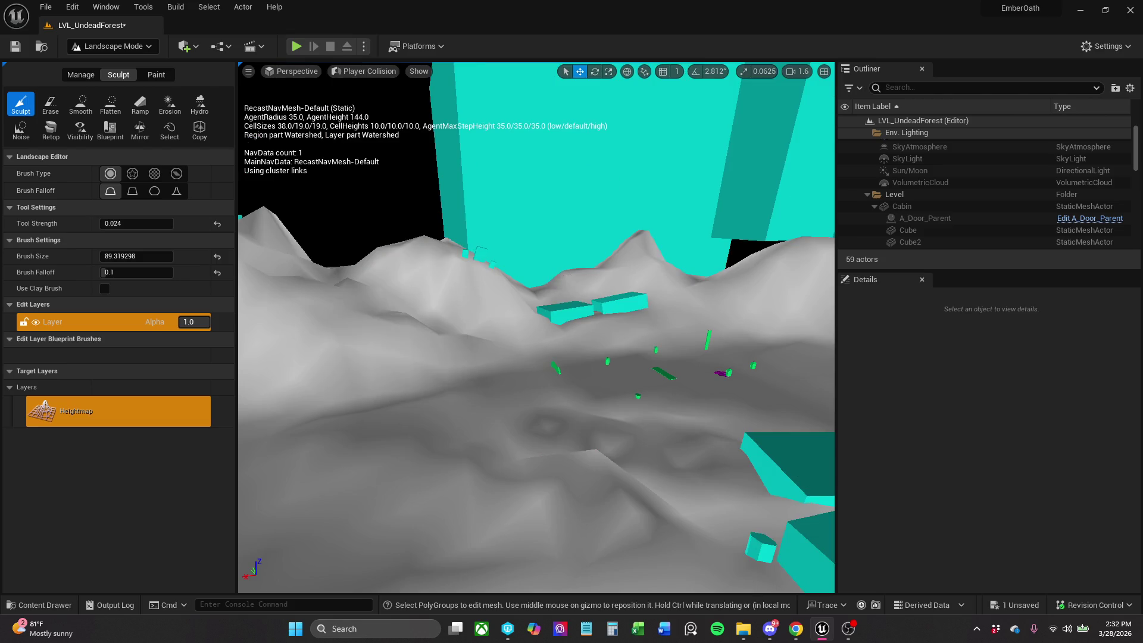
key(w)
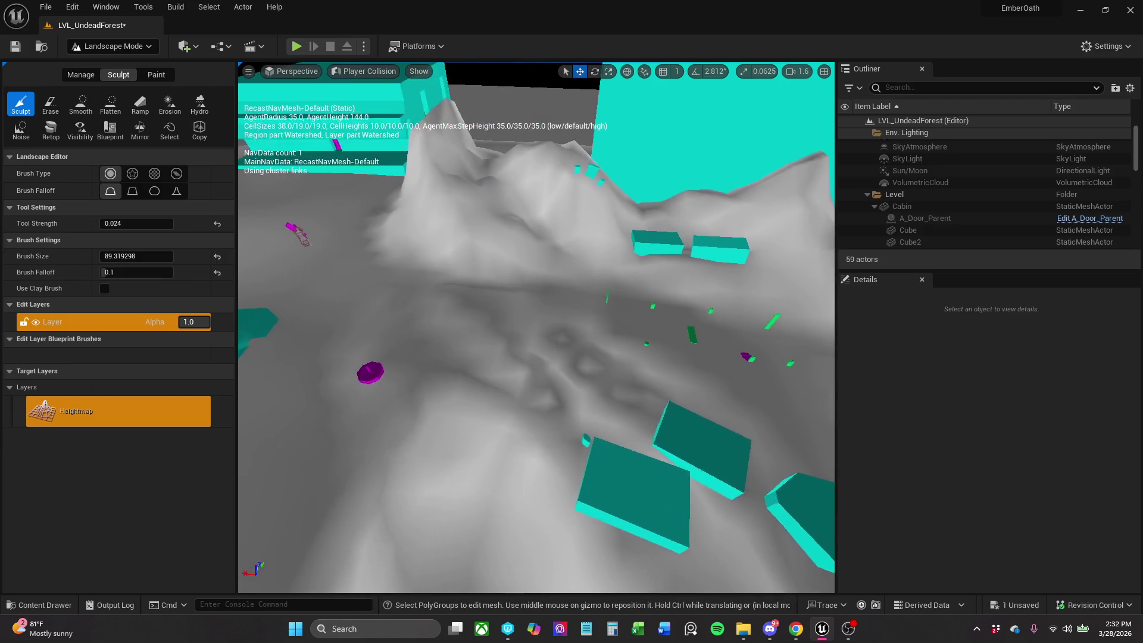
key(w)
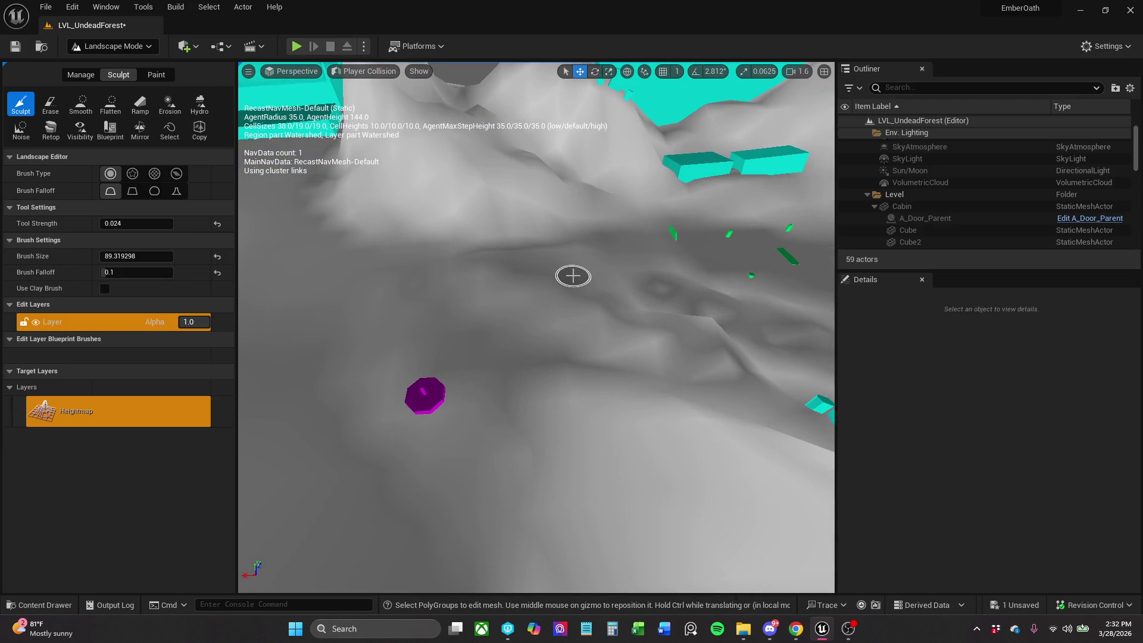
key(s)
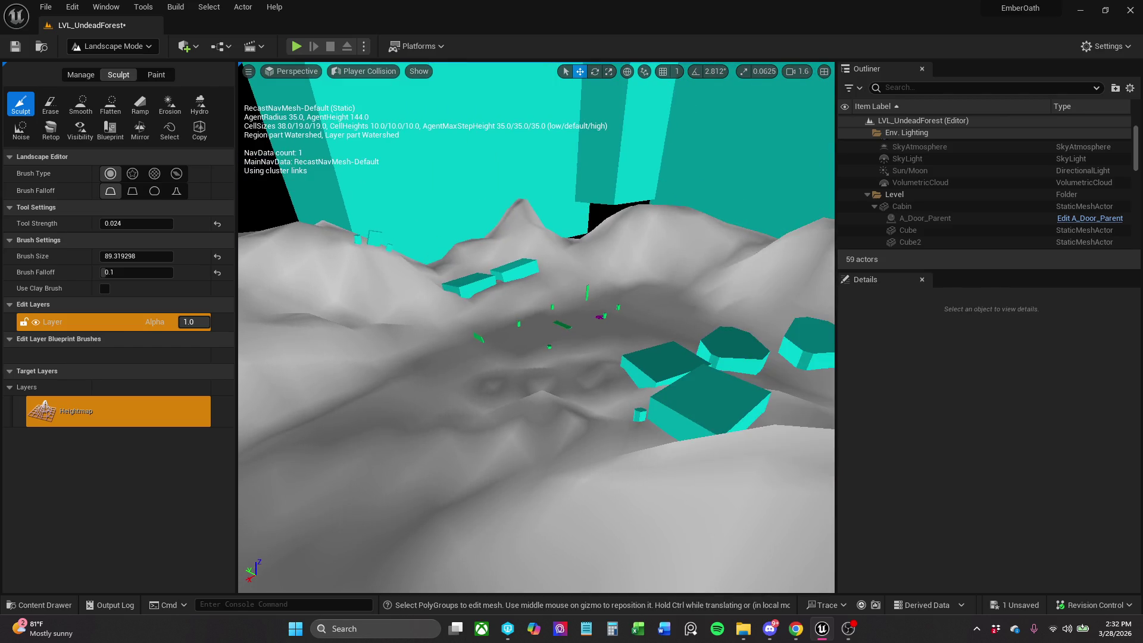
key(w)
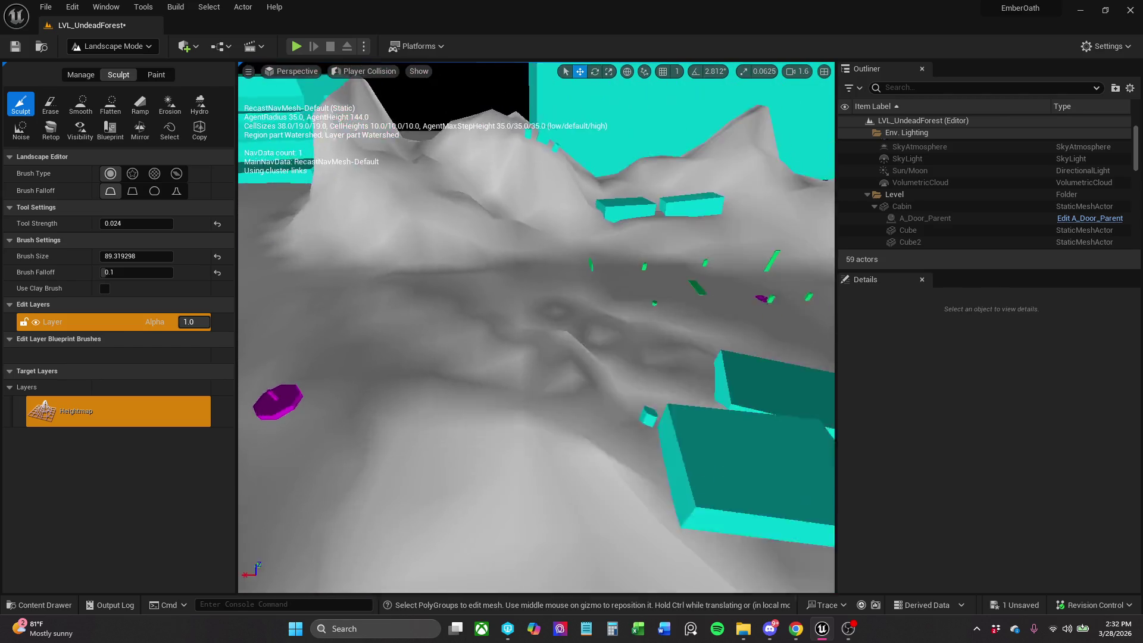
key(s)
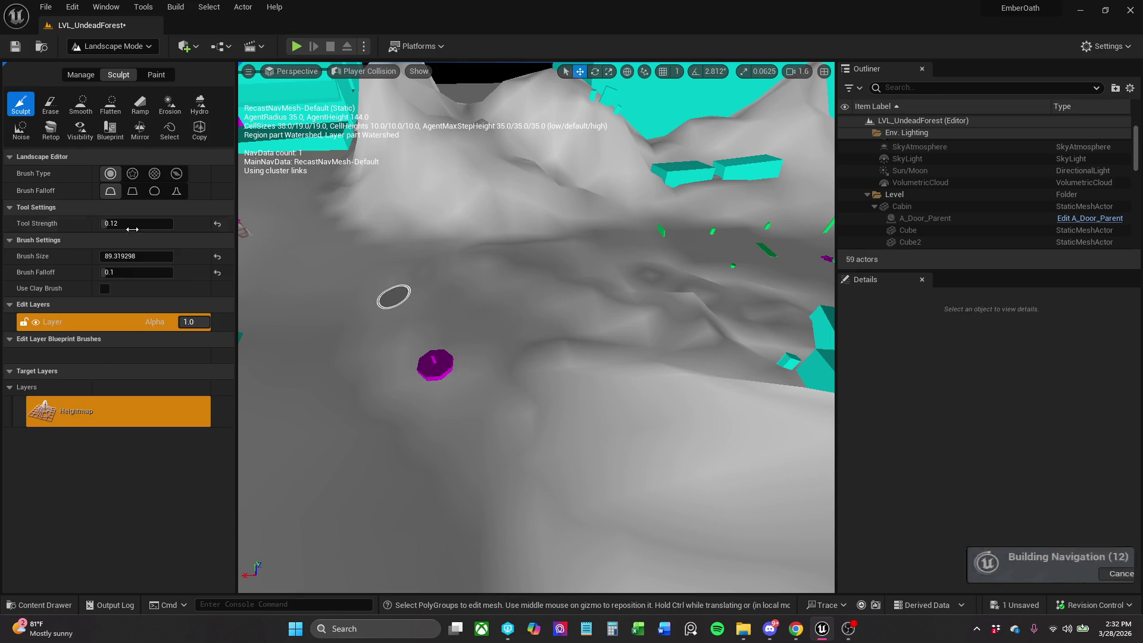
Enter 0.5 as the sculpt Tool Strength and switch the viewport back to Lit.
drag(396, 296, 372, 296)
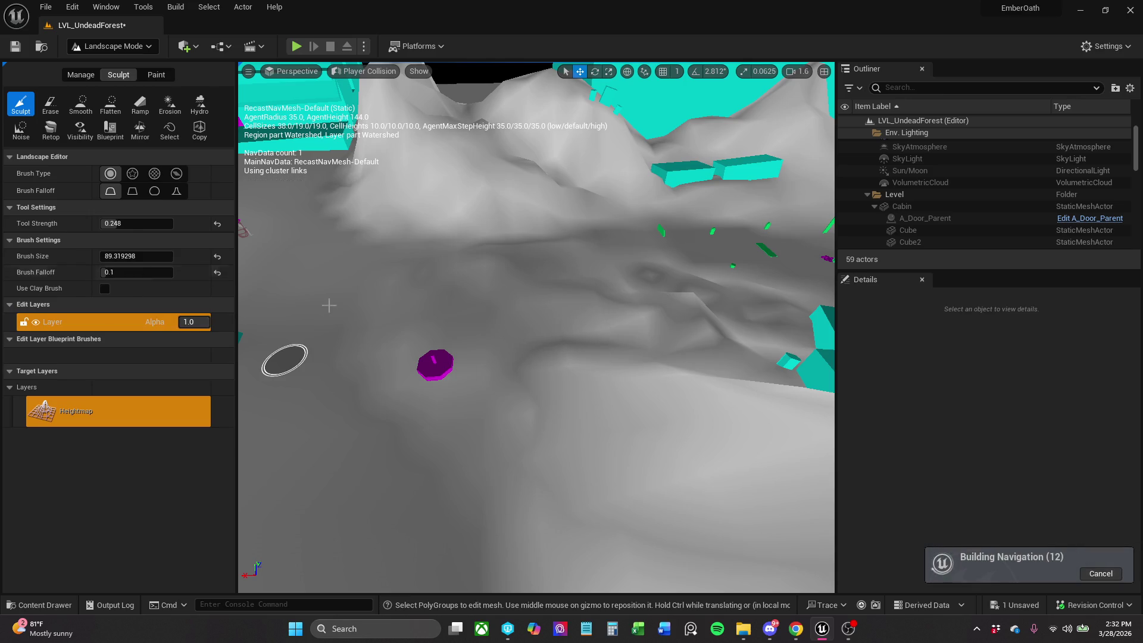
scroll(285, 359, down, 3)
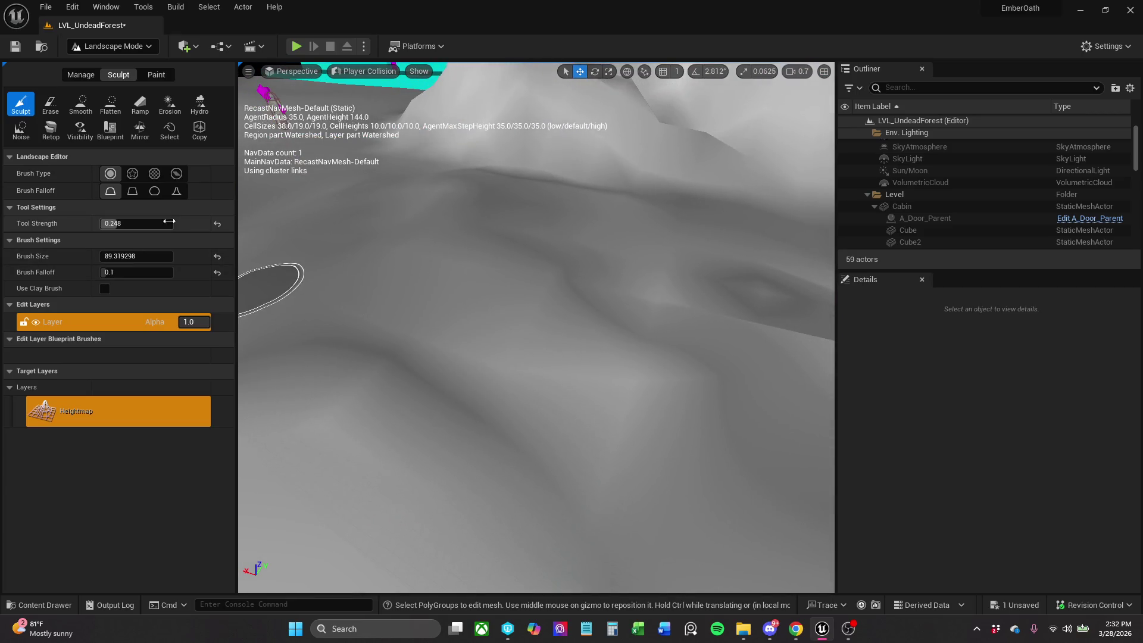
click(160, 223)
text(0.5)
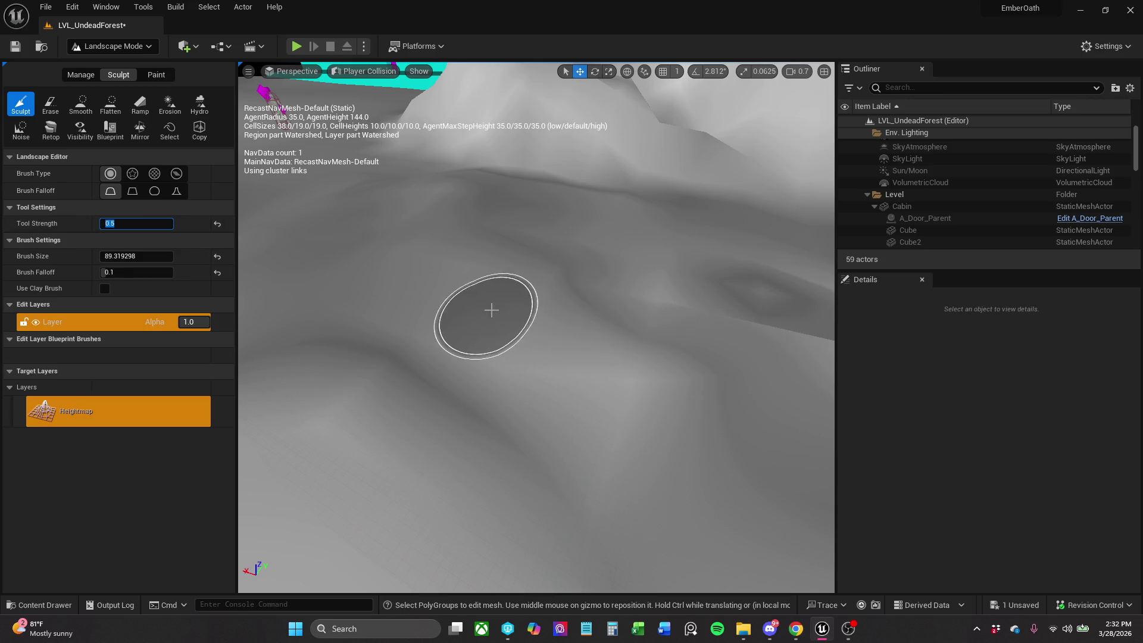
key(Return)
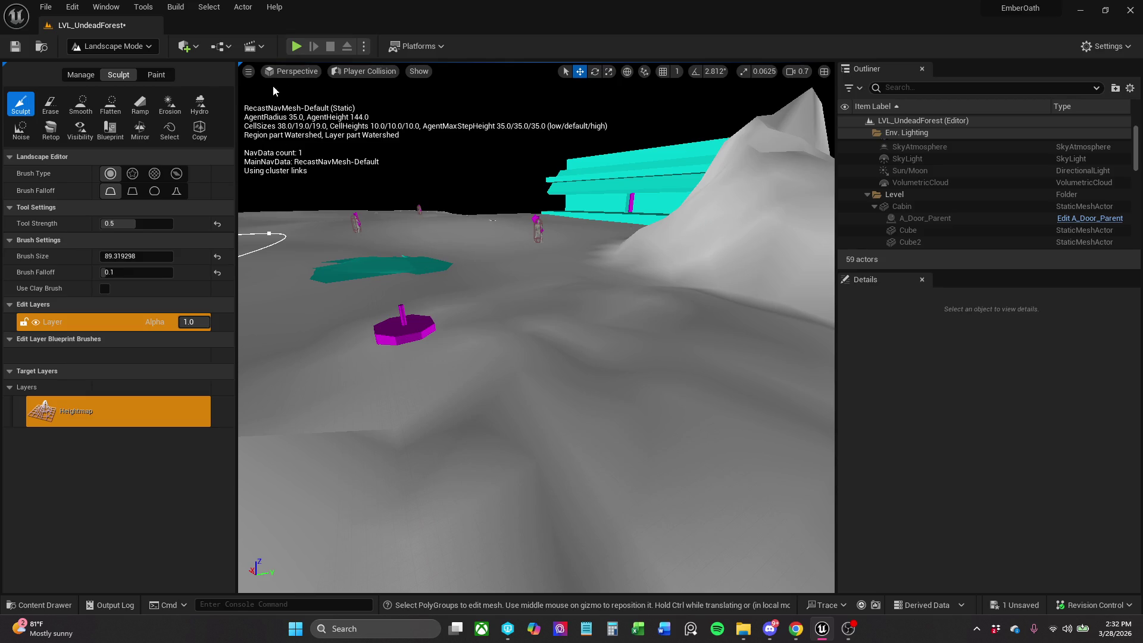
click(344, 77)
click(363, 107)
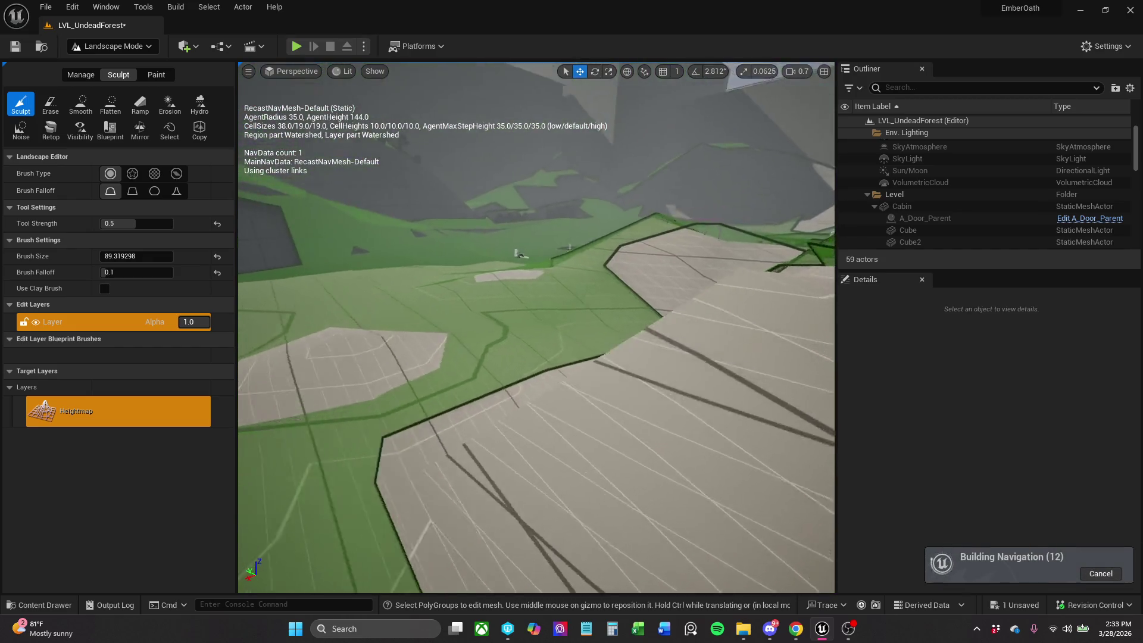
Try an Erase stroke on the terrain, undo it, and return to Selection Mode.
scroll(631, 345, down, 10)
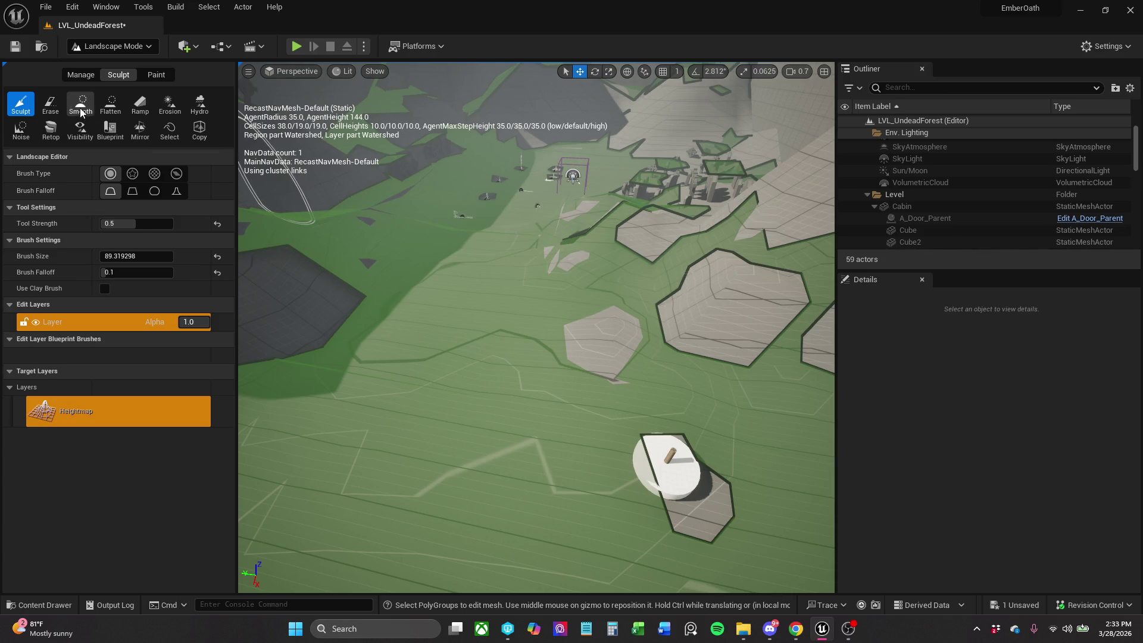
click(53, 110)
drag(607, 350, 592, 352)
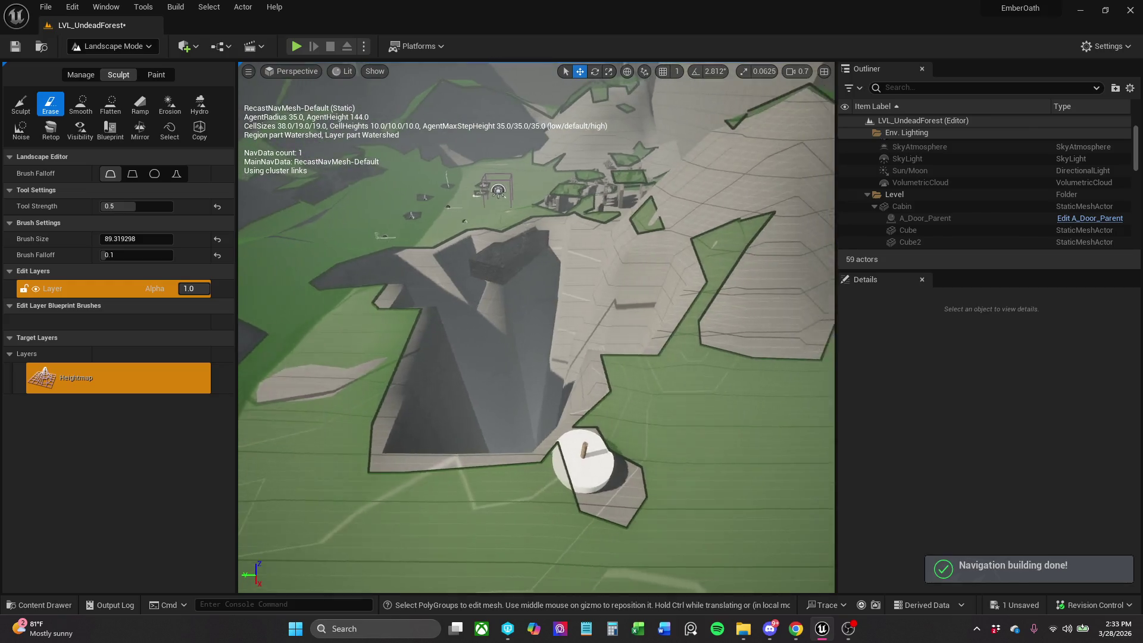
key(ctrl+z)
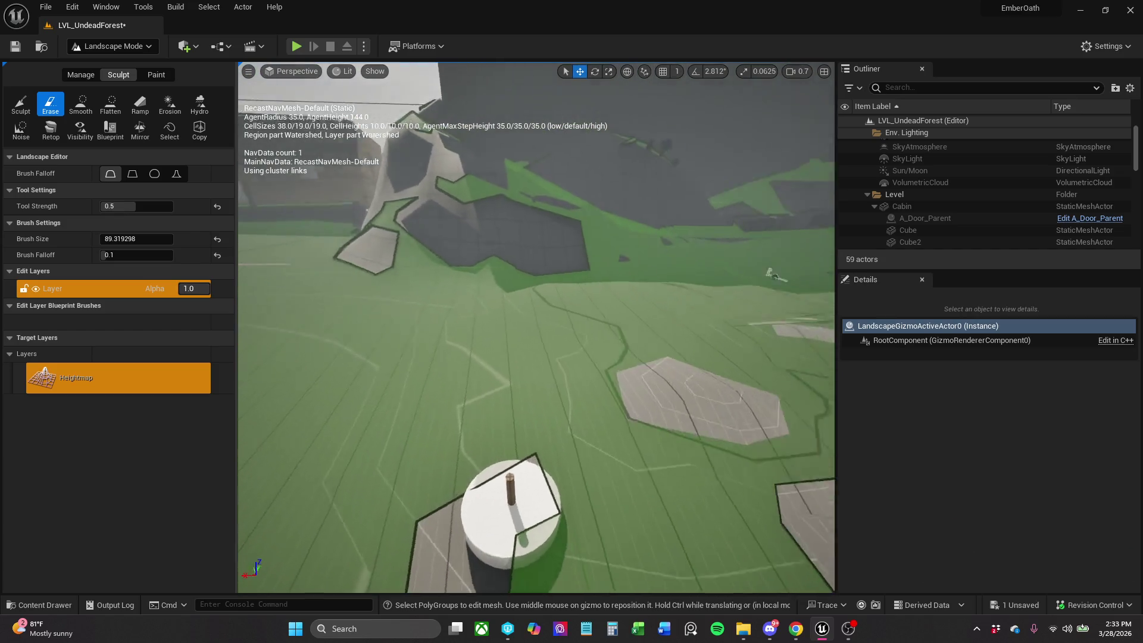
click(87, 76)
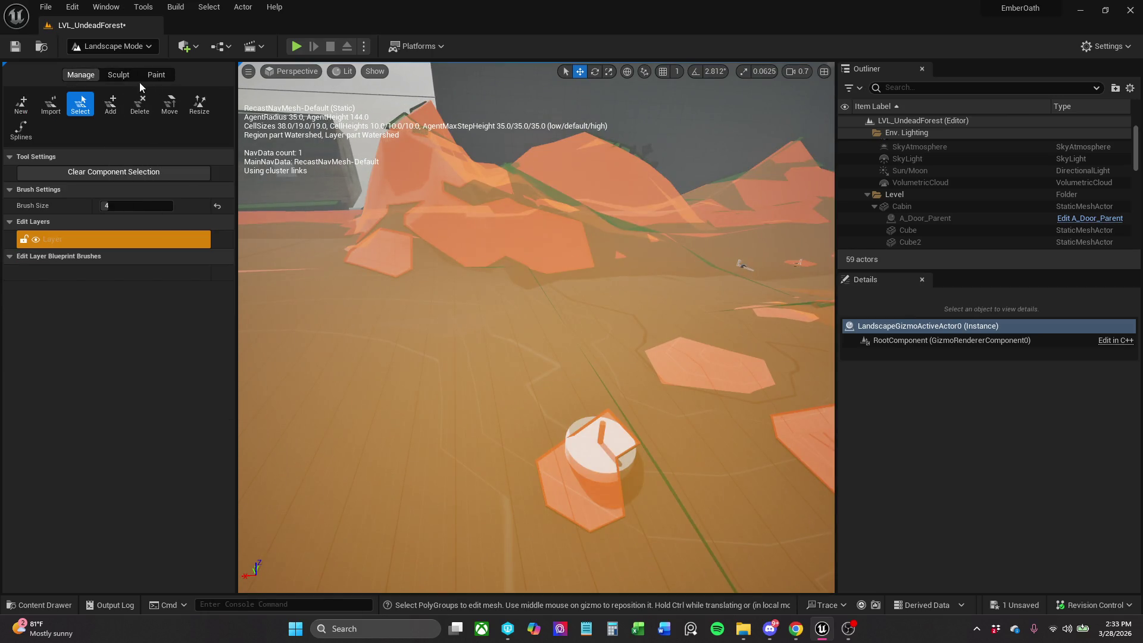
click(133, 75)
click(143, 46)
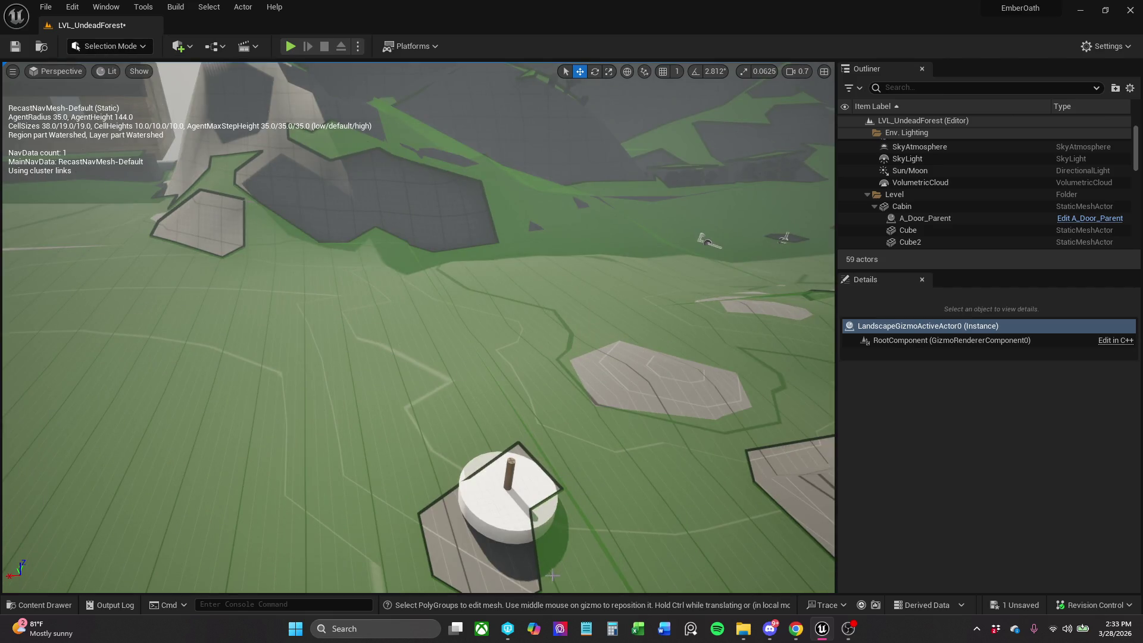
Move the checkpoint onto the left-centre stone slab and scale it to 0.22.
click(522, 521)
mouse_move(487, 490)
mouse_down()
mouse_move(360, 444)
mouse_move(353, 426)
mouse_up()
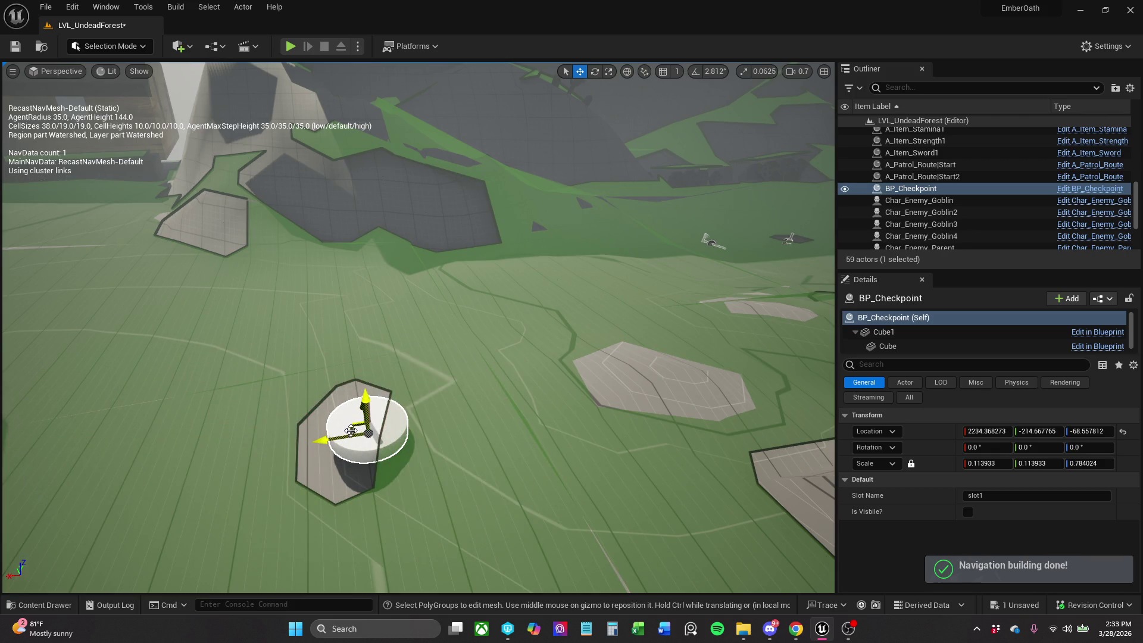
key(e)
key(r)
click(987, 463)
text(0.27)
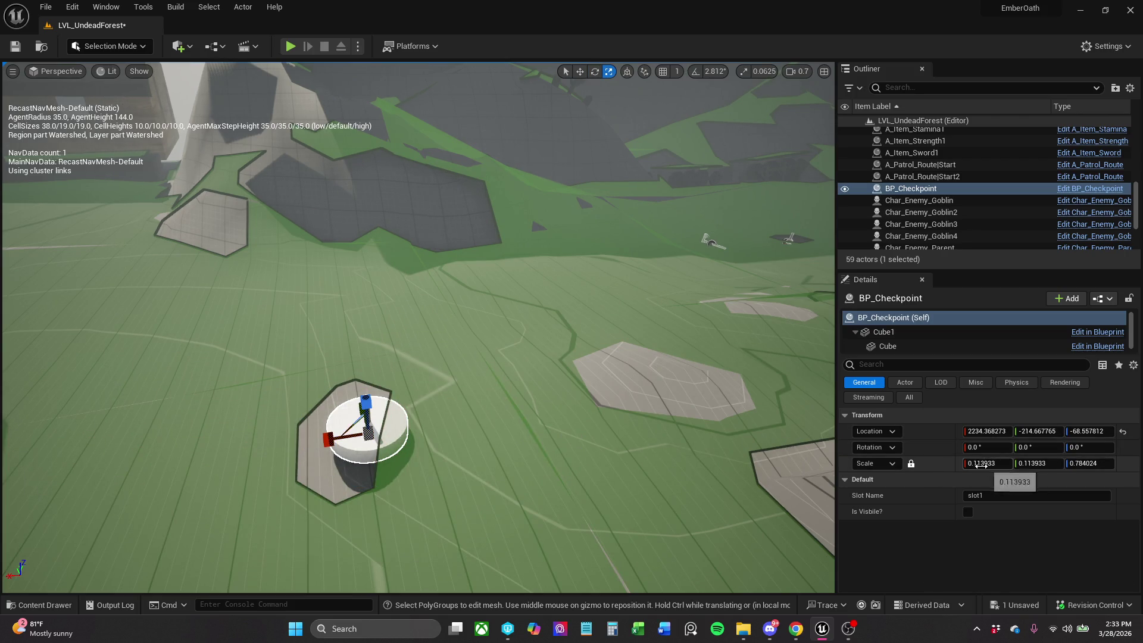
key(Return)
text(0.22)
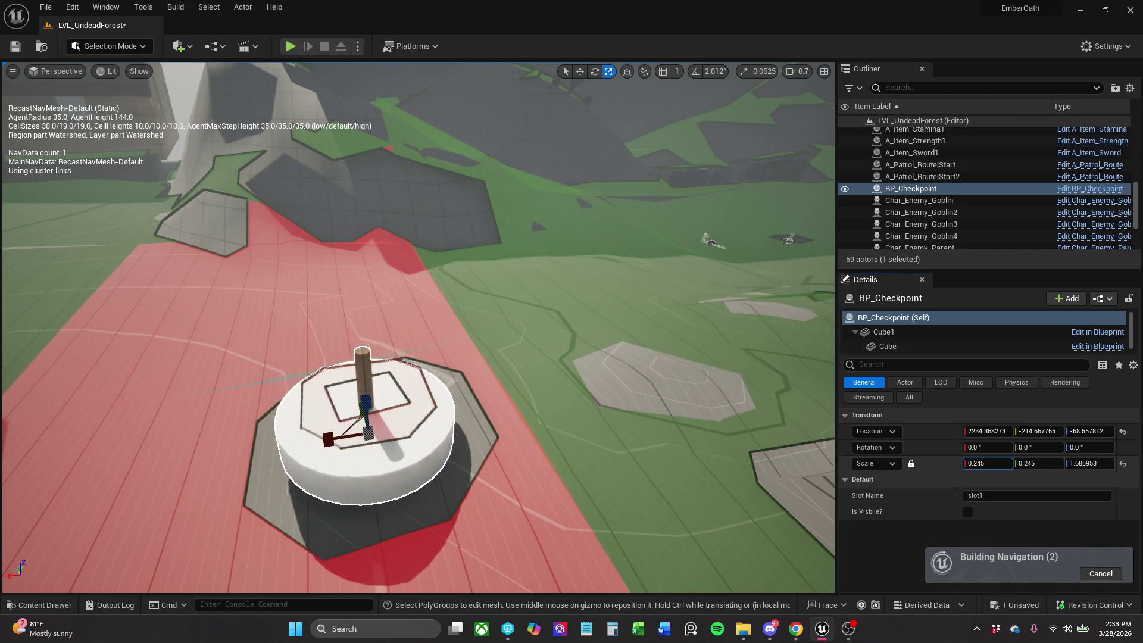
key(Return)
key(f)
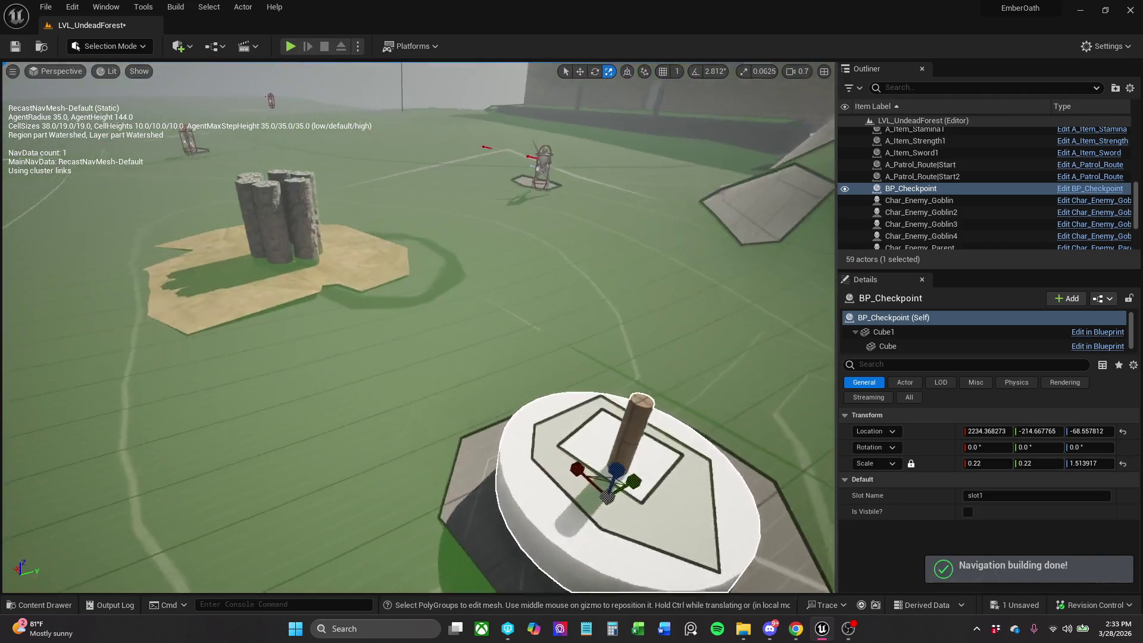
Nudge the checkpoint into place, save the level, and switch to Landscape mode.
click(416, 268)
scroll(417, 327, down, 10)
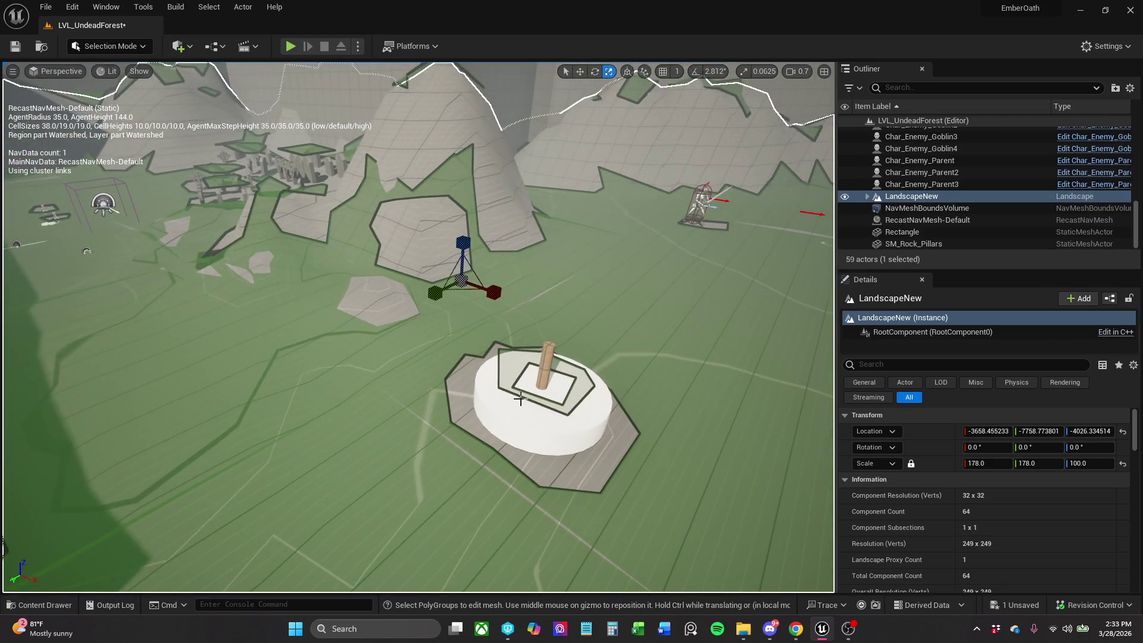
click(538, 387)
key(w)
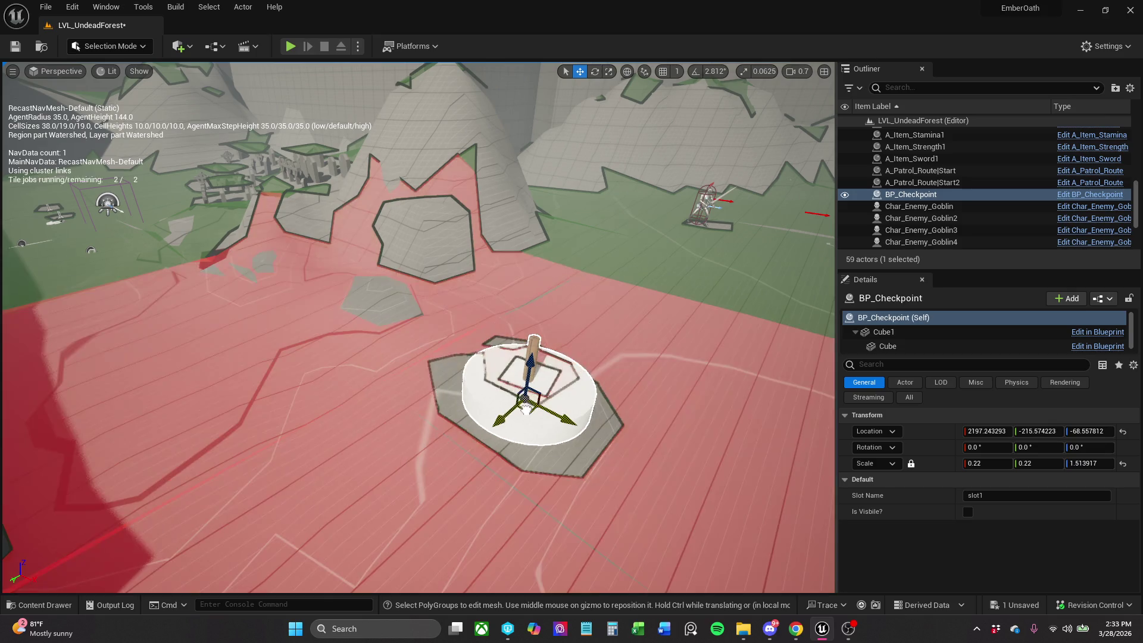
drag(526, 407, 523, 409)
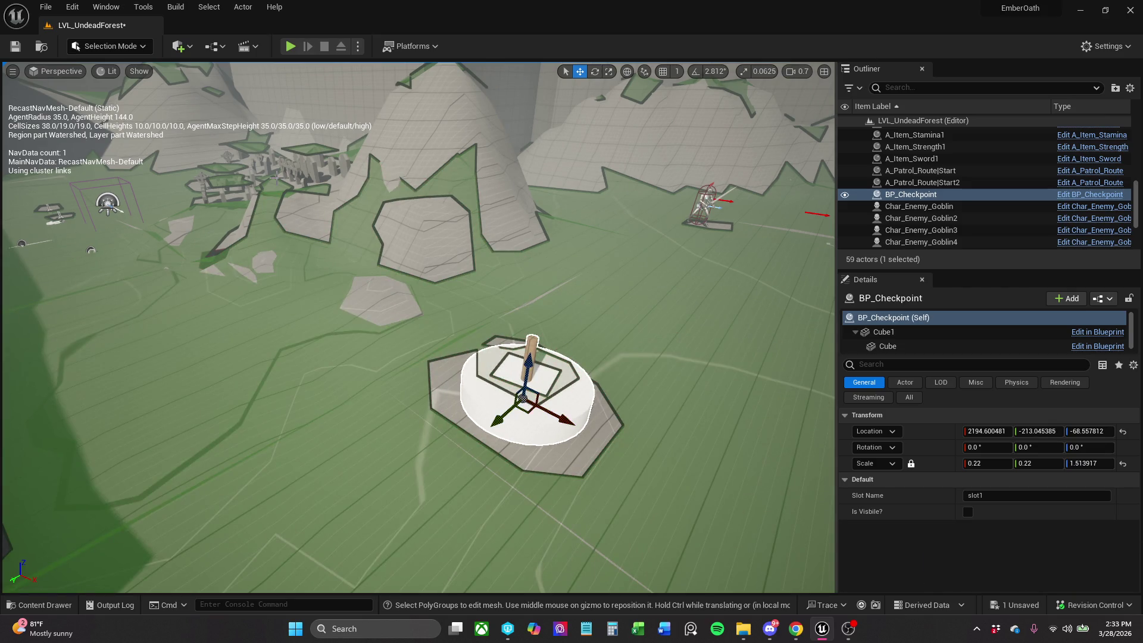
drag(526, 151, 446, 217)
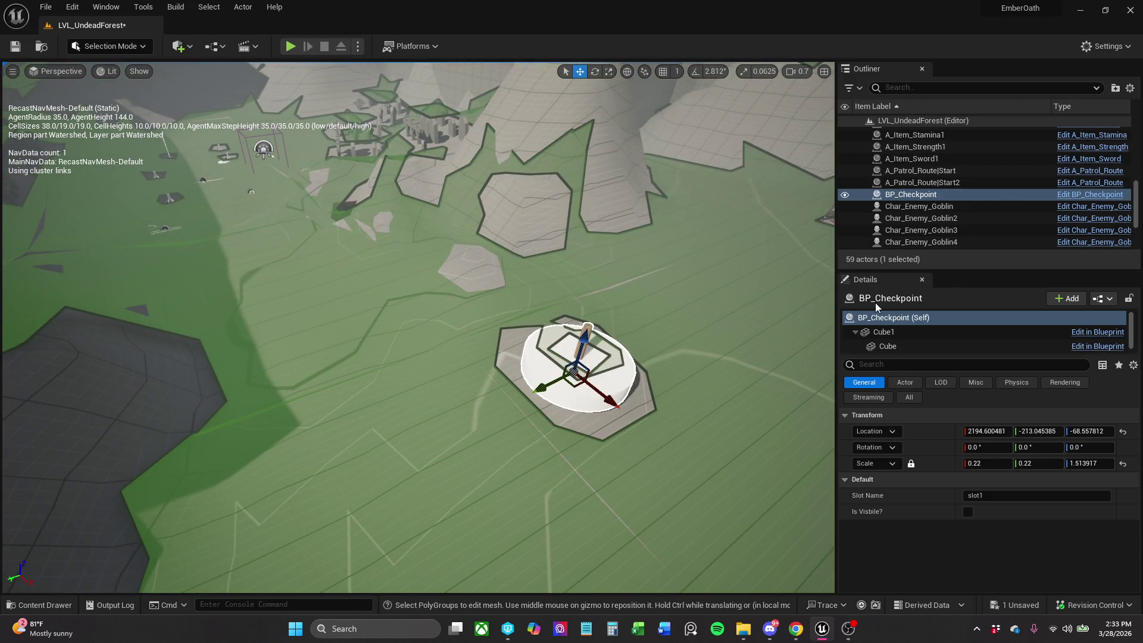
click(16, 47)
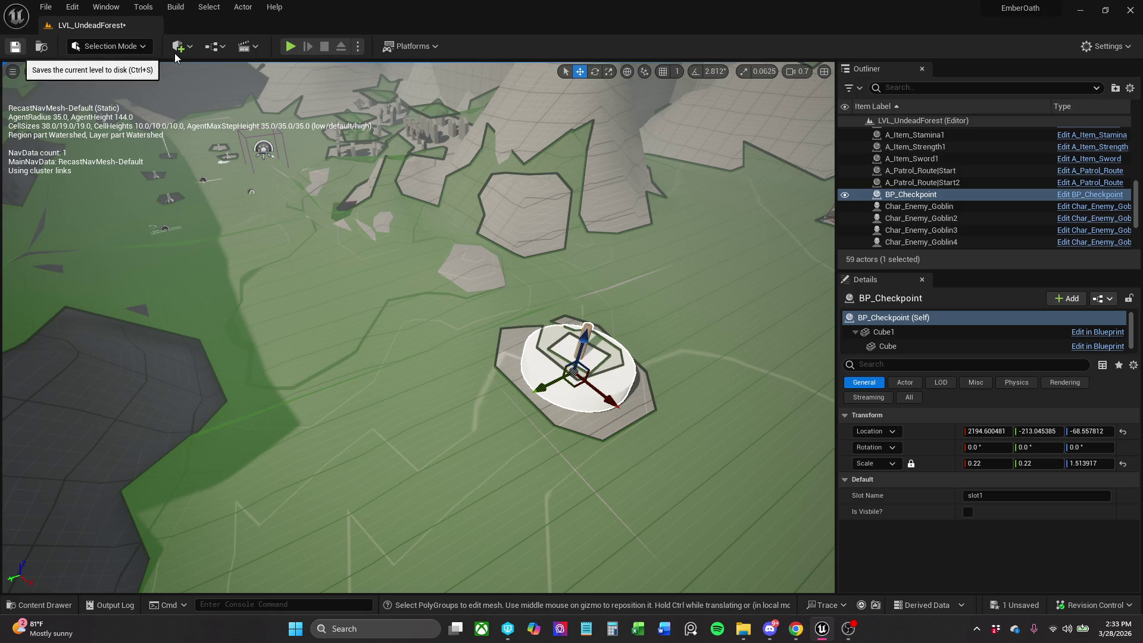
click(127, 47)
click(115, 77)
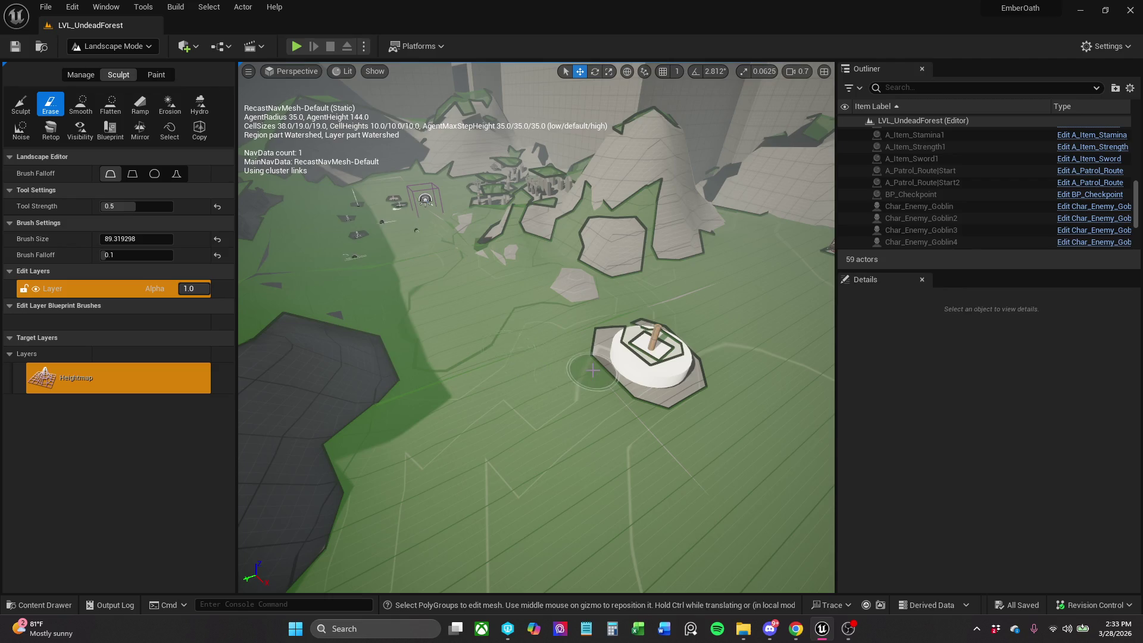
Inspect the level in Player Collision view, then return to Selection Mode.
scroll(518, 345, up, 5)
scroll(356, 191, up, 3)
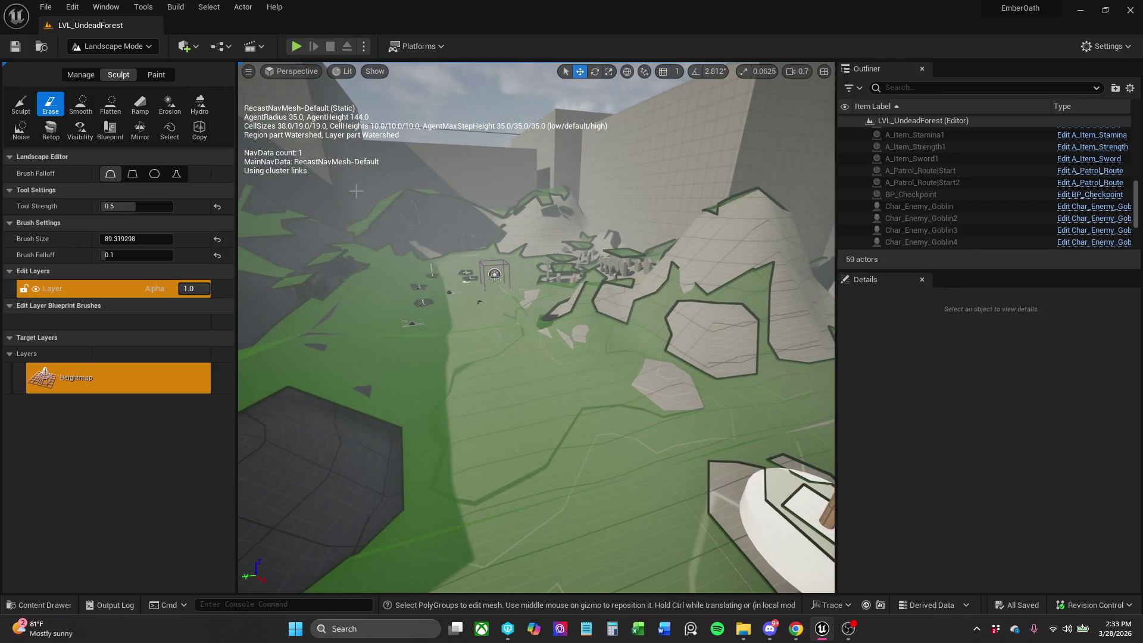
click(347, 71)
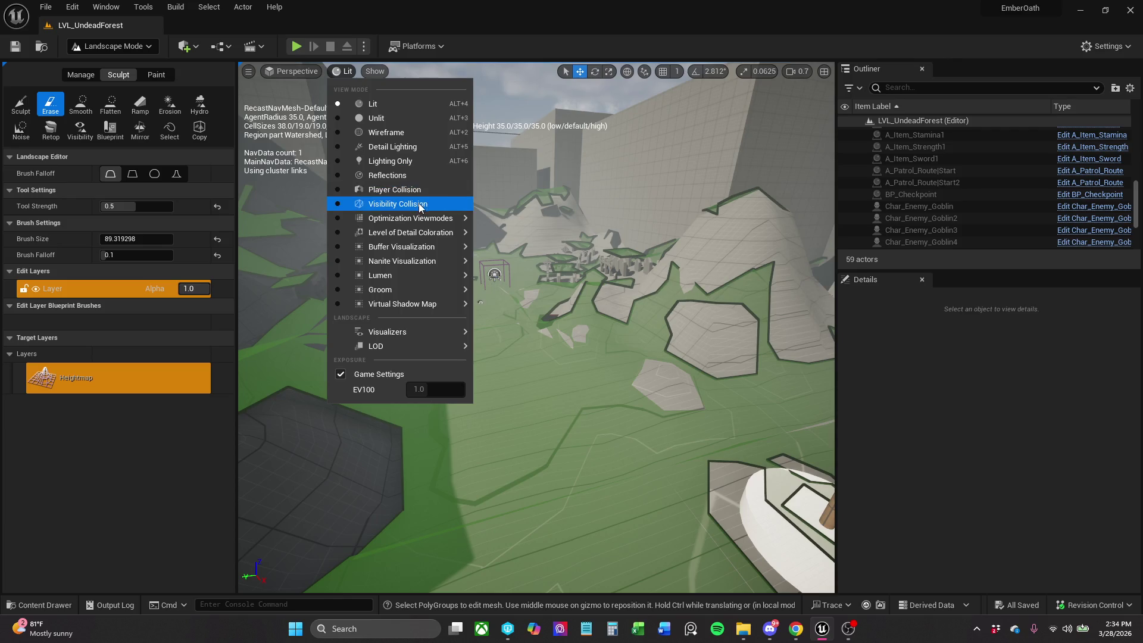
click(394, 189)
scroll(536, 328, up, 3)
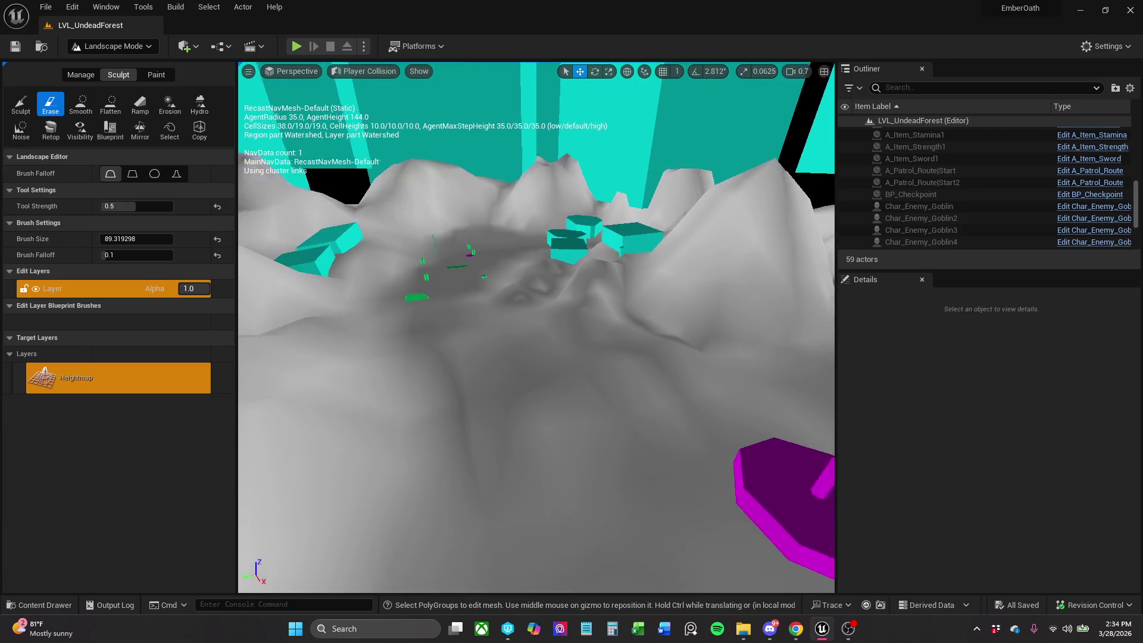
scroll(536, 328, up, 5)
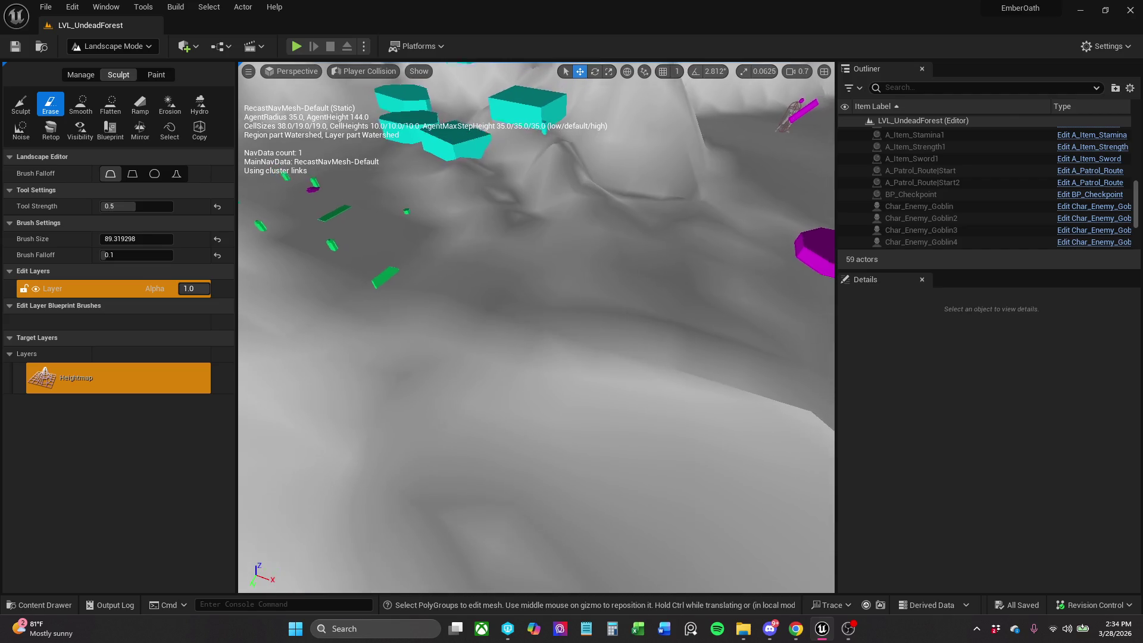
scroll(601, 385, up, 5)
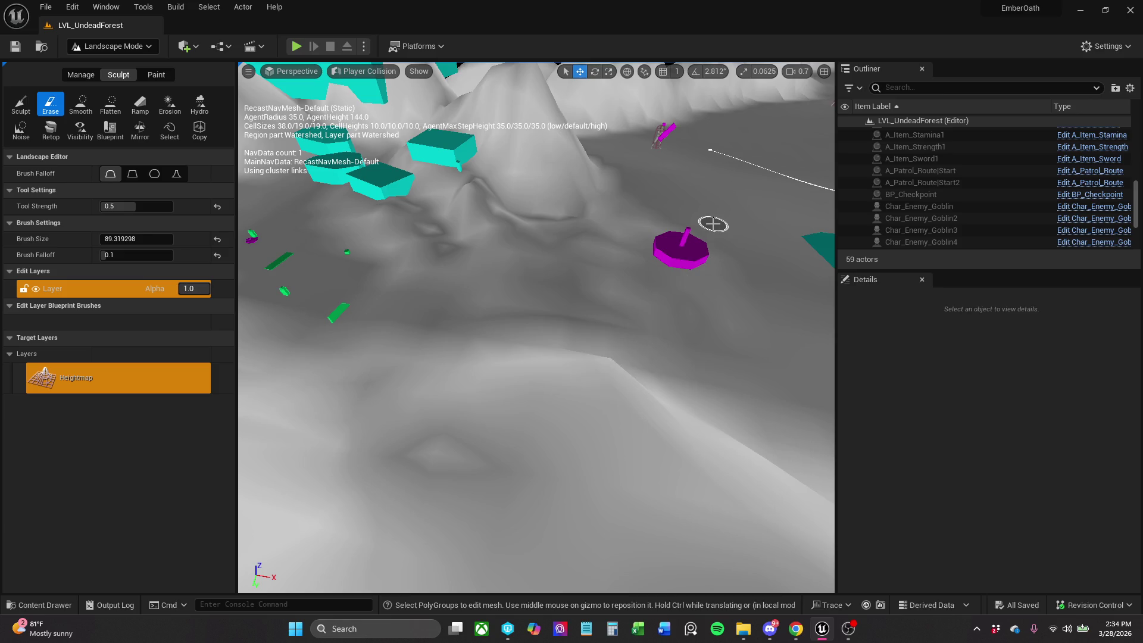
click(112, 48)
click(127, 67)
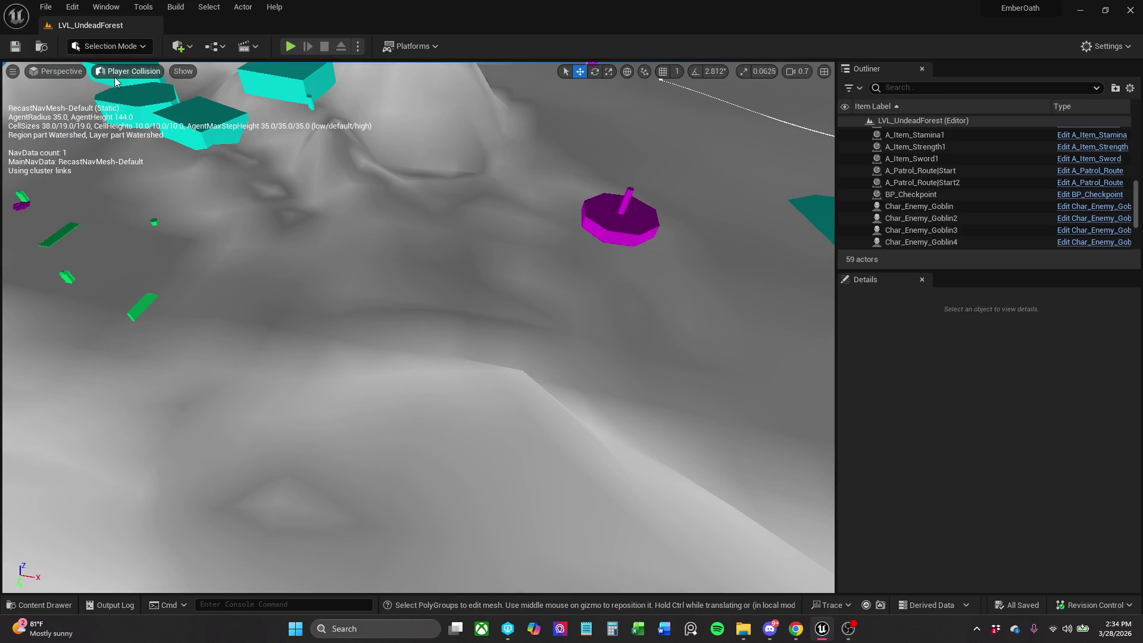
Restore Lit view and select SM_Rock_Pillars and the sandy Rectangle beneath it.
click(114, 77)
click(140, 104)
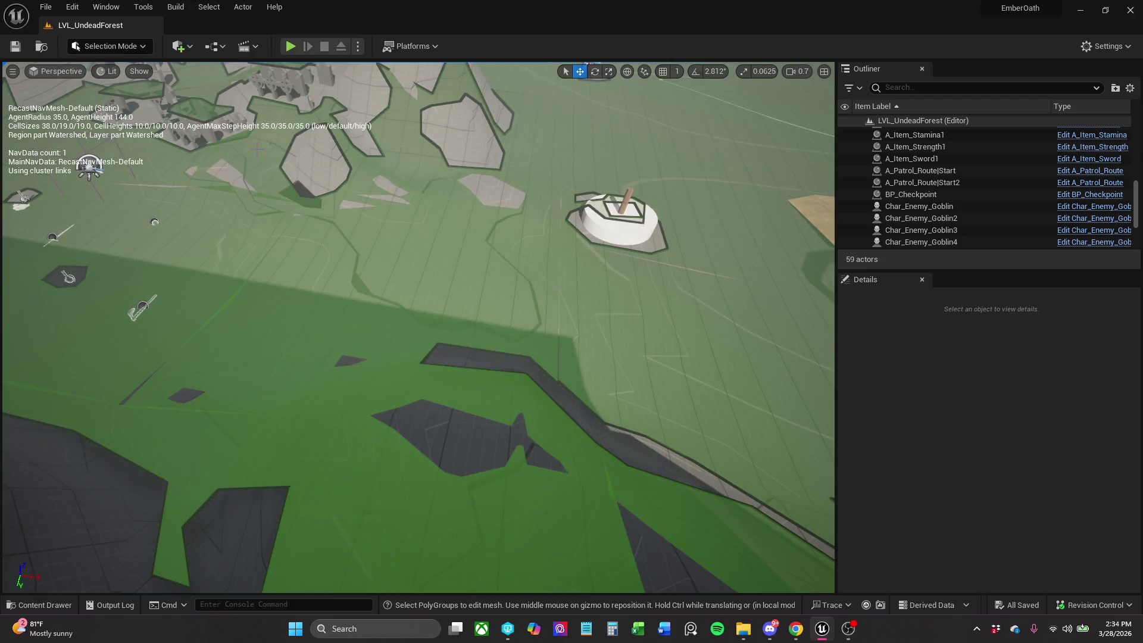
mouse_move(338, 154)
mouse_down()
mouse_move(333, 179)
mouse_move(350, 158)
mouse_move(408, 285)
mouse_up()
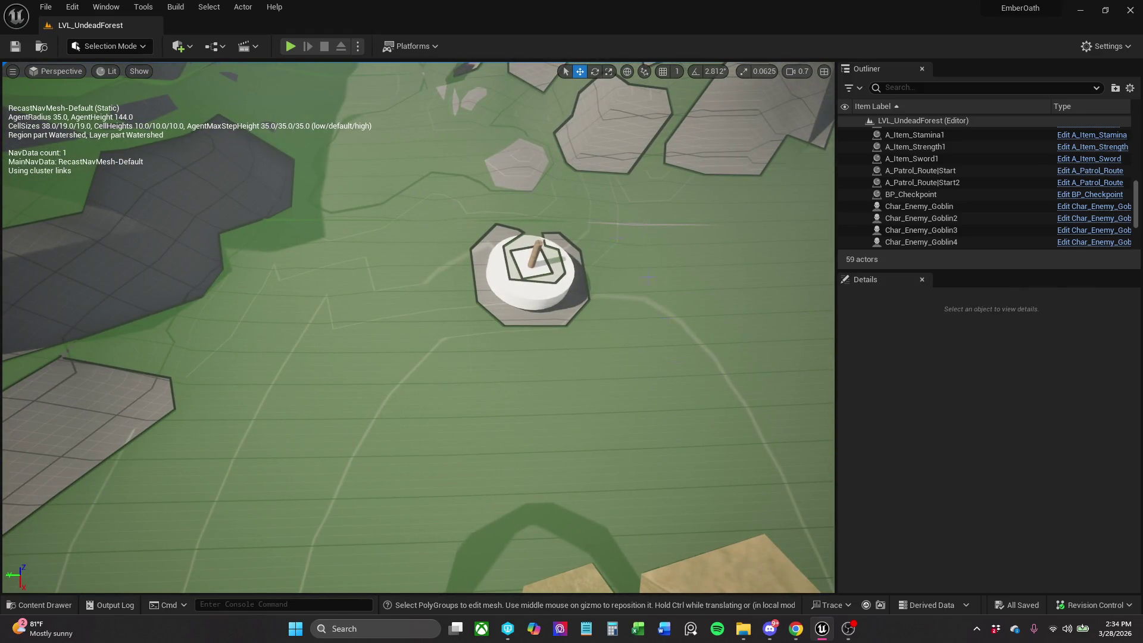
drag(697, 434, 547, 307)
click(624, 346)
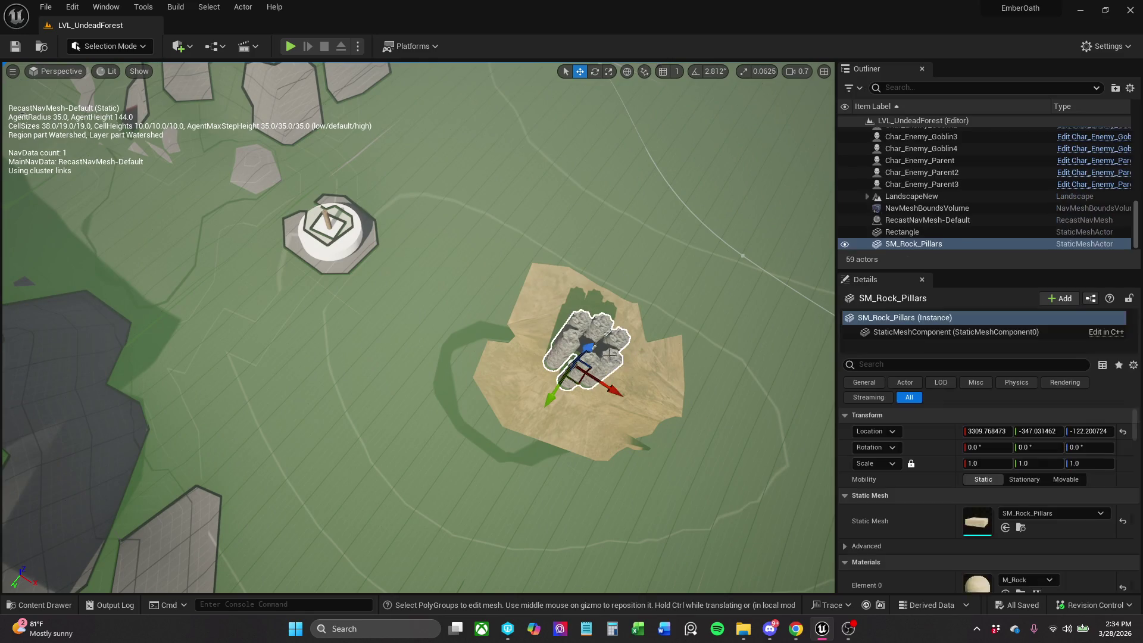
click(614, 372)
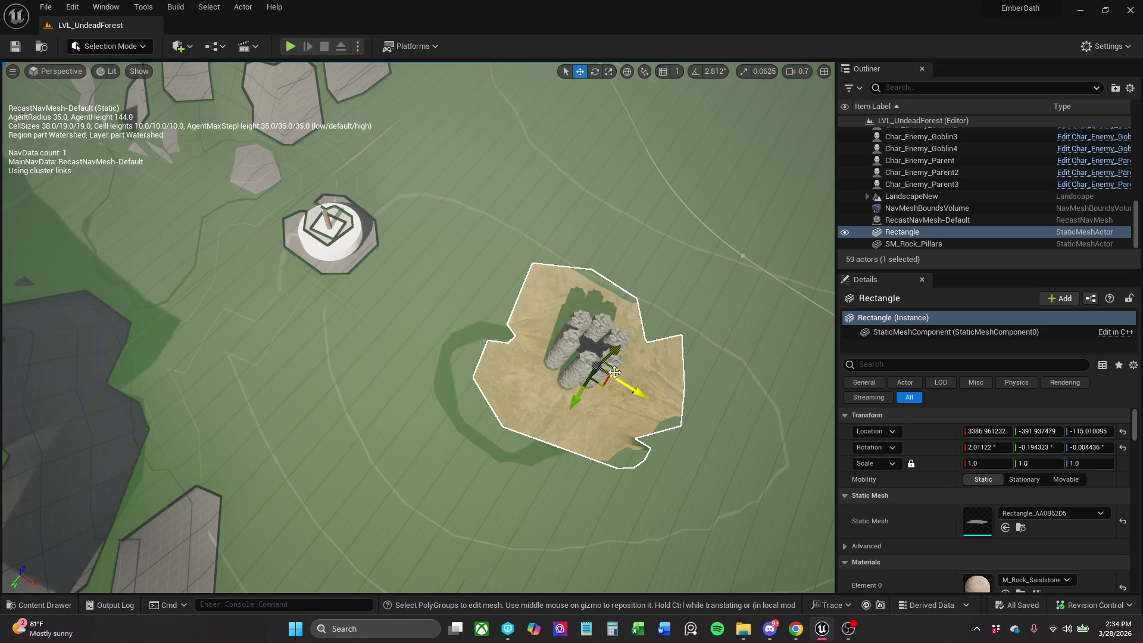
mouse_move(614, 372)
mouse_down()
mouse_move(610, 280)
mouse_move(587, 324)
mouse_up()
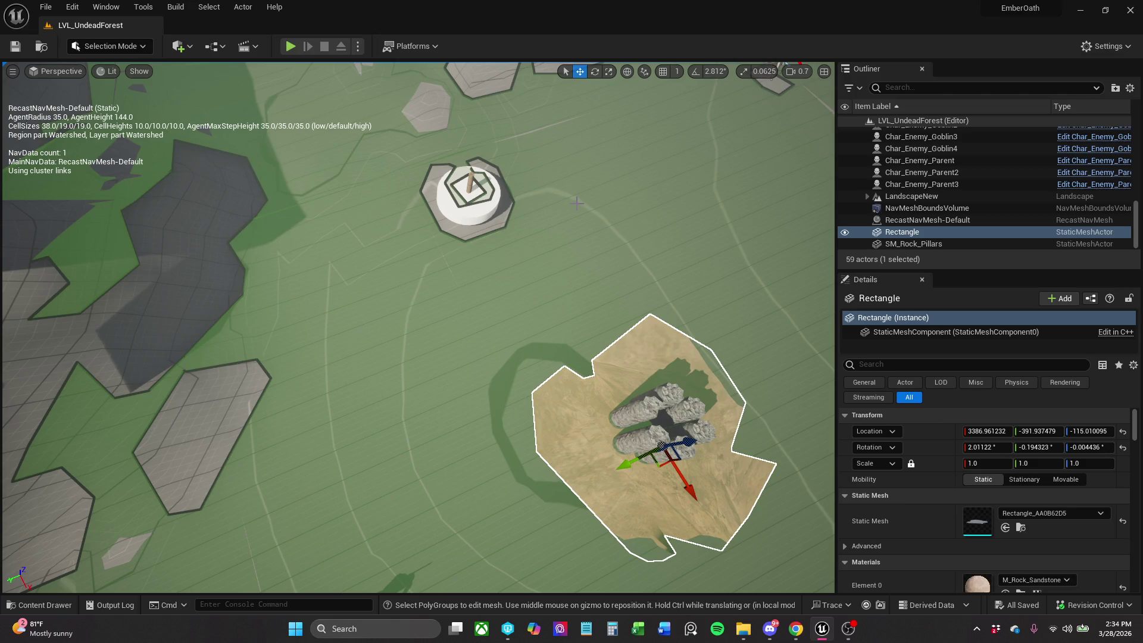
Search the content assets for walls and place Wall_Door_400x400 beside the checkpoint.
scroll(576, 203, up, 2)
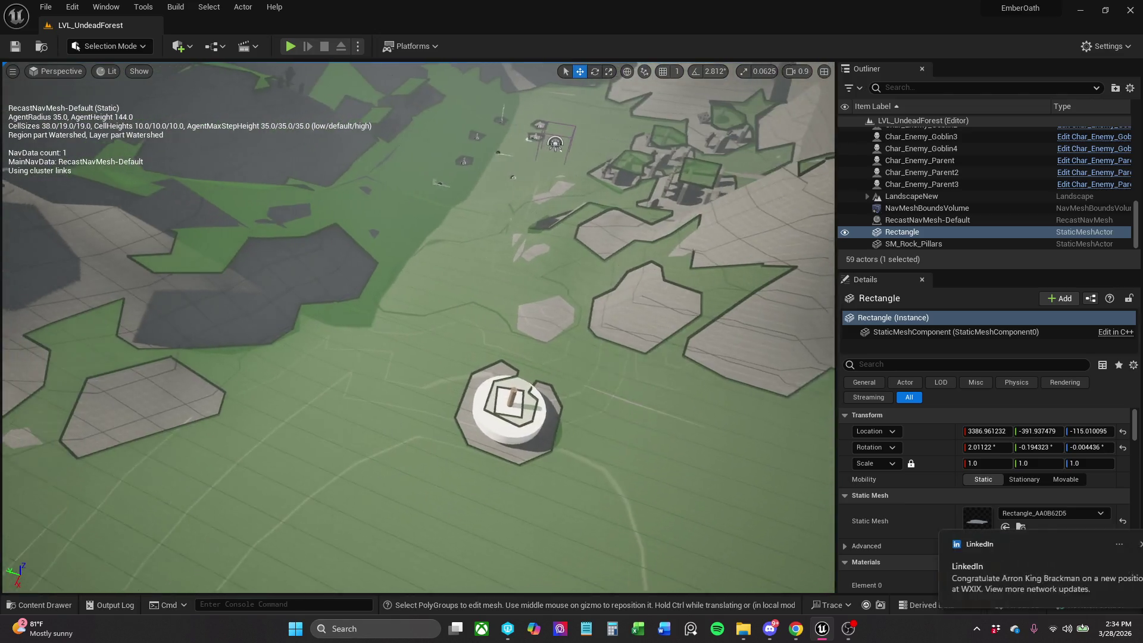
key(a)
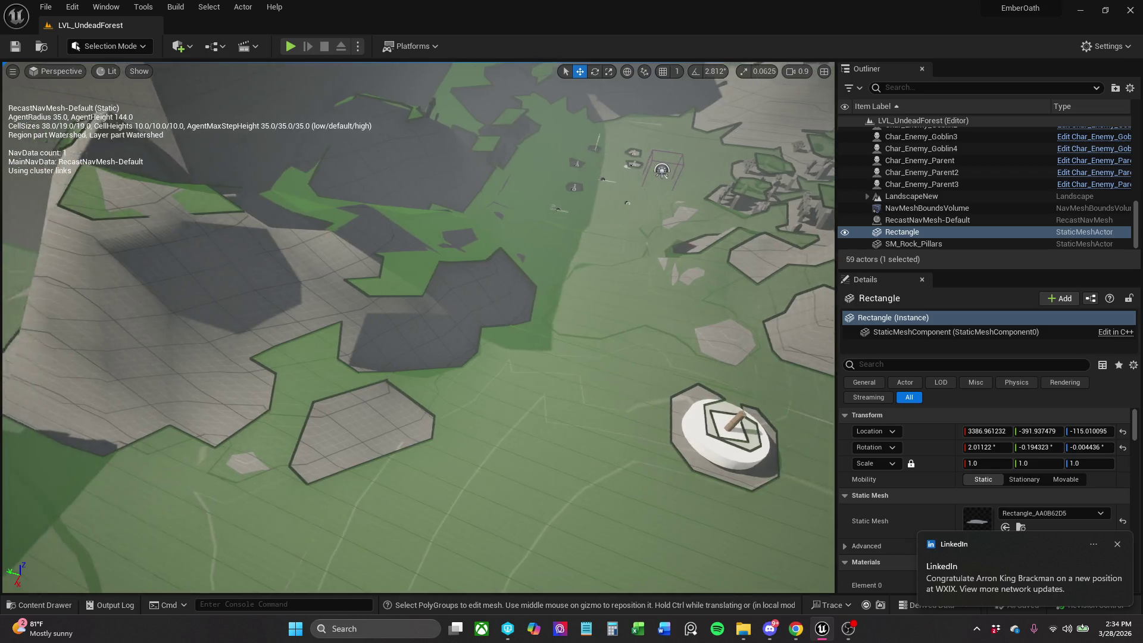
key(s)
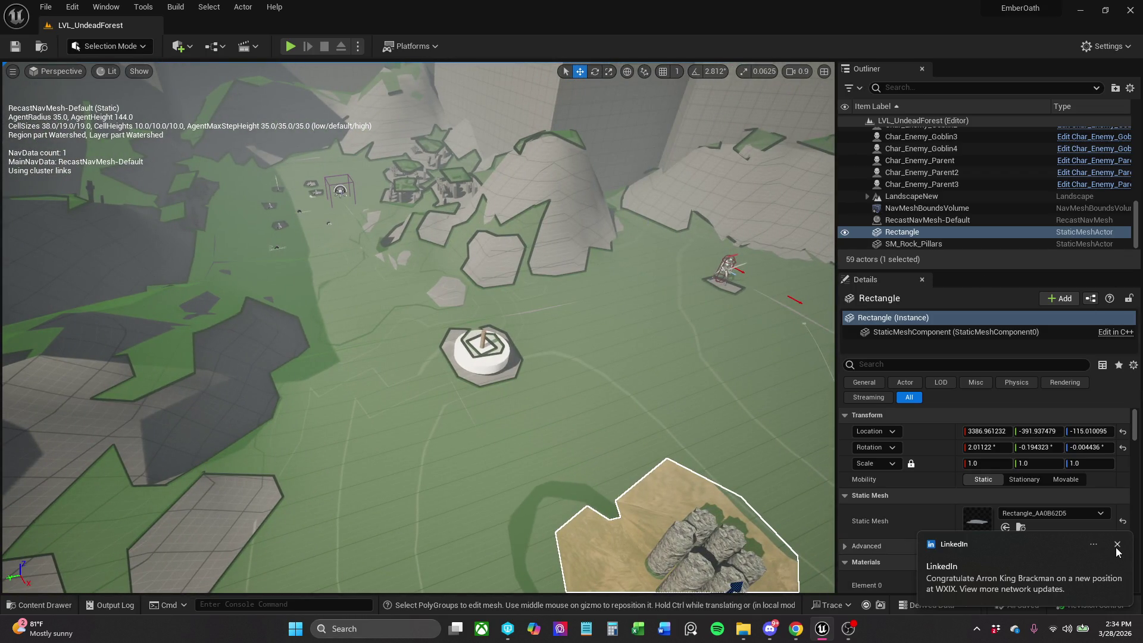
key(p)
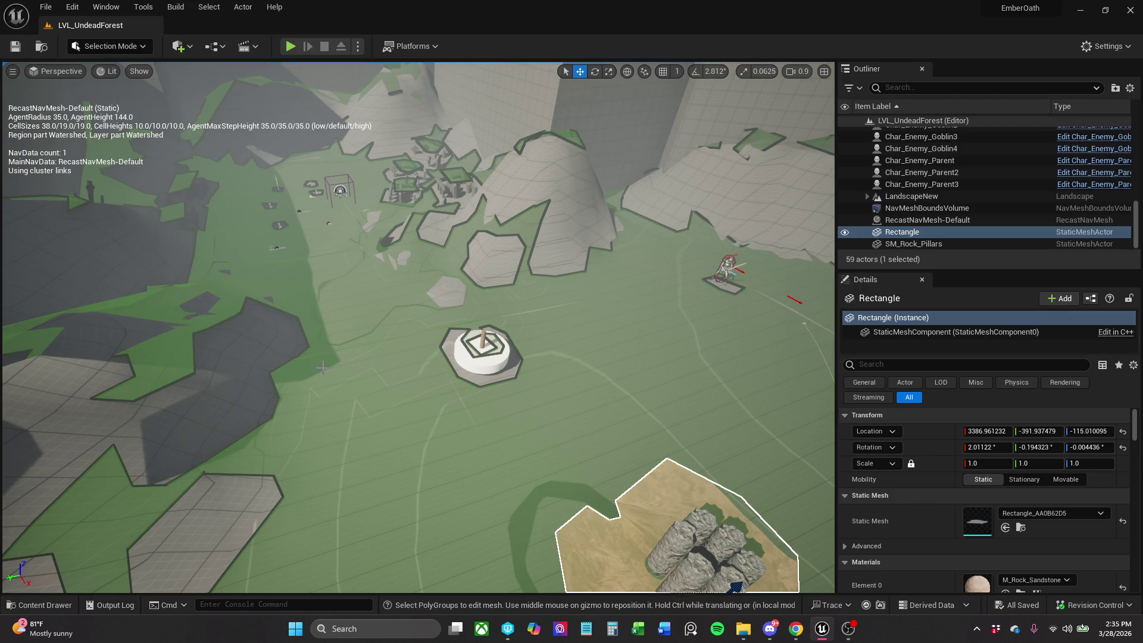
click(129, 52)
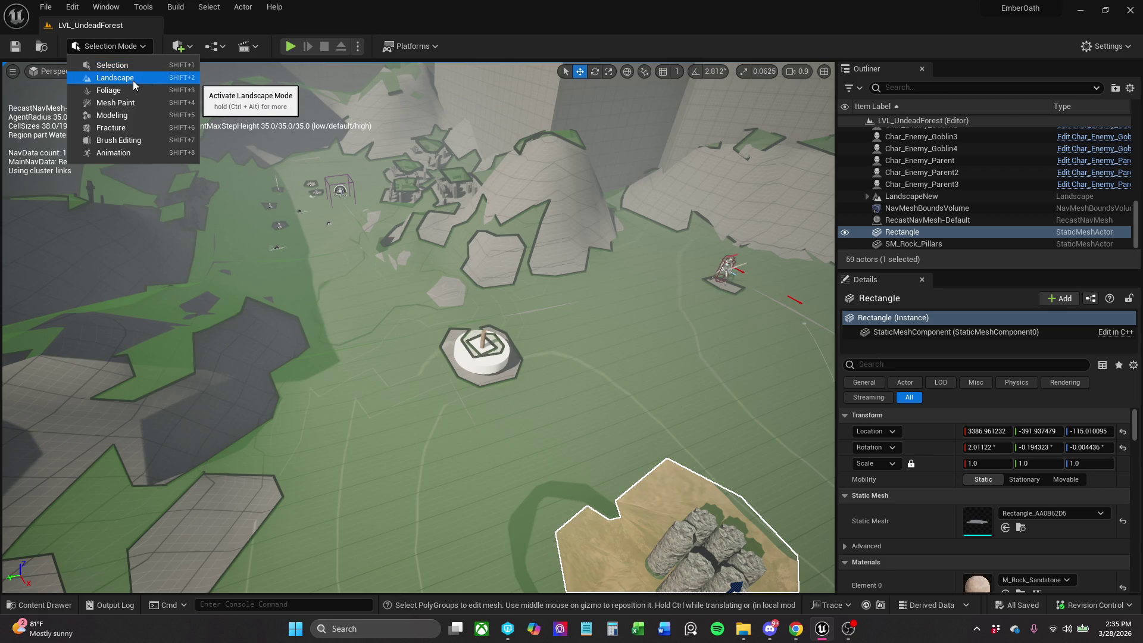
click(52, 604)
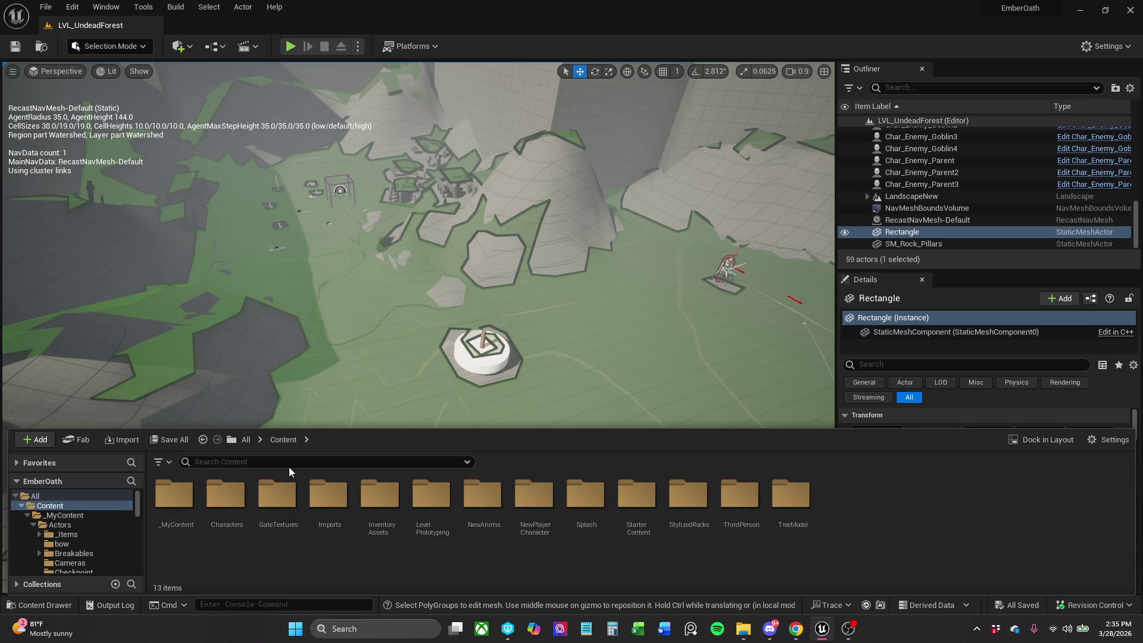
click(297, 463)
text(W)
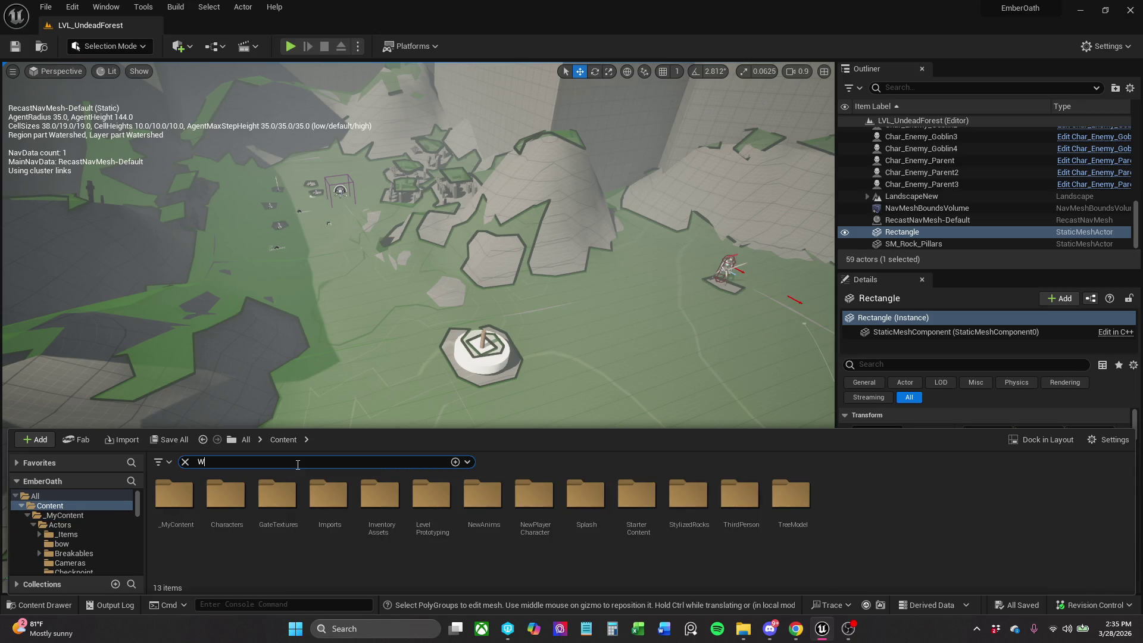
text(ALL)
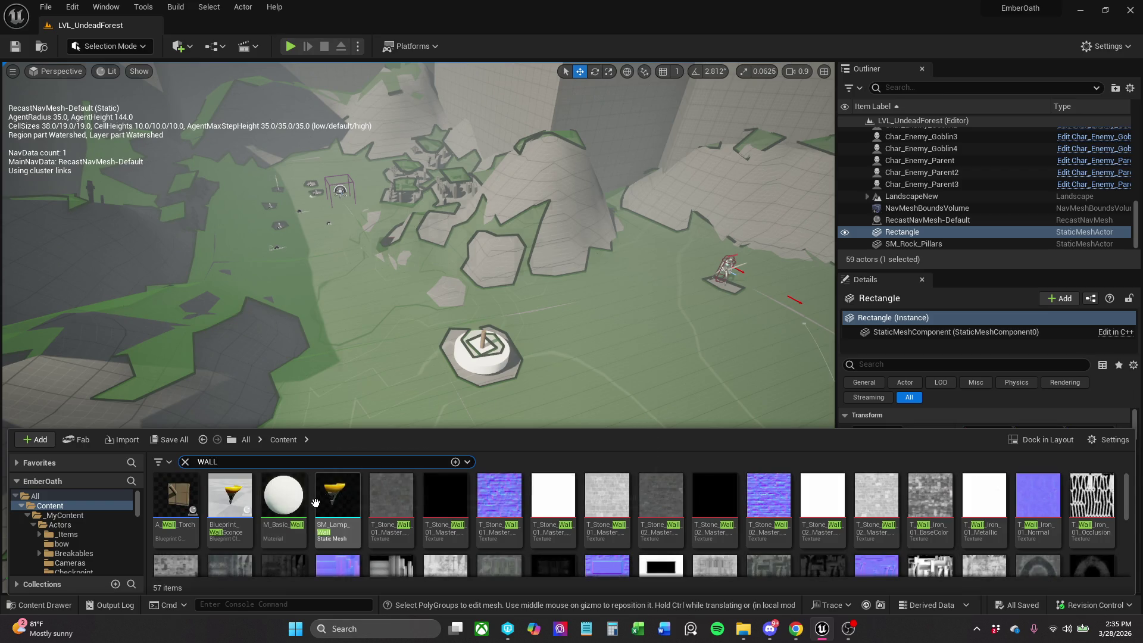
scroll(592, 500, down, 2)
scroll(592, 500, down, 3)
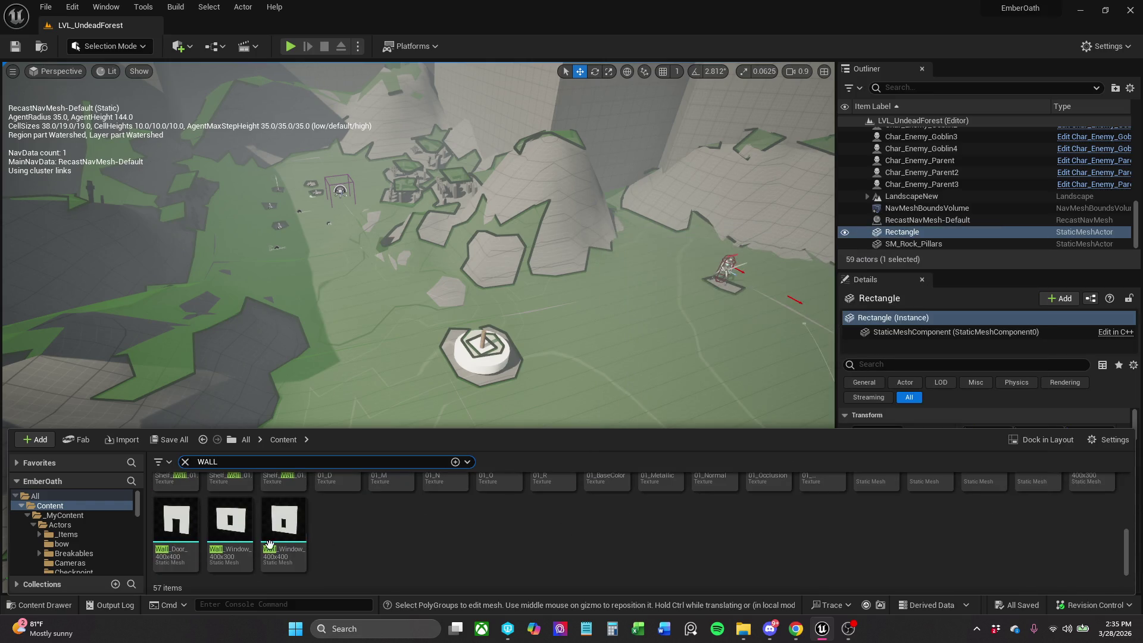
mouse_move(198, 539)
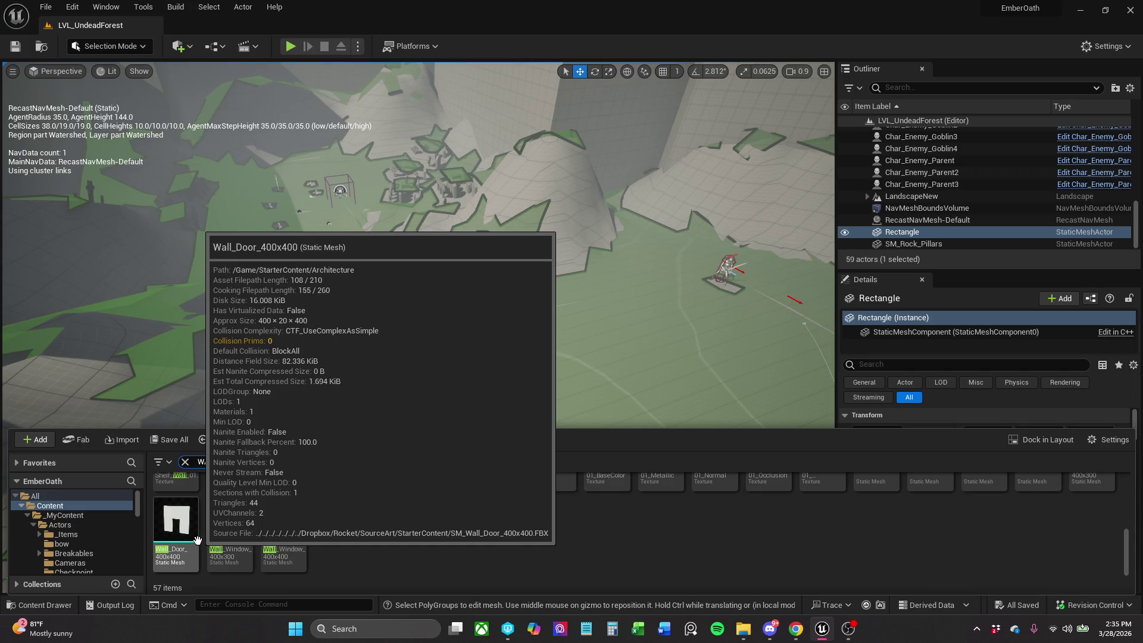
mouse_move(198, 540)
mouse_down()
mouse_move(467, 342)
mouse_move(432, 361)
mouse_move(432, 348)
mouse_up()
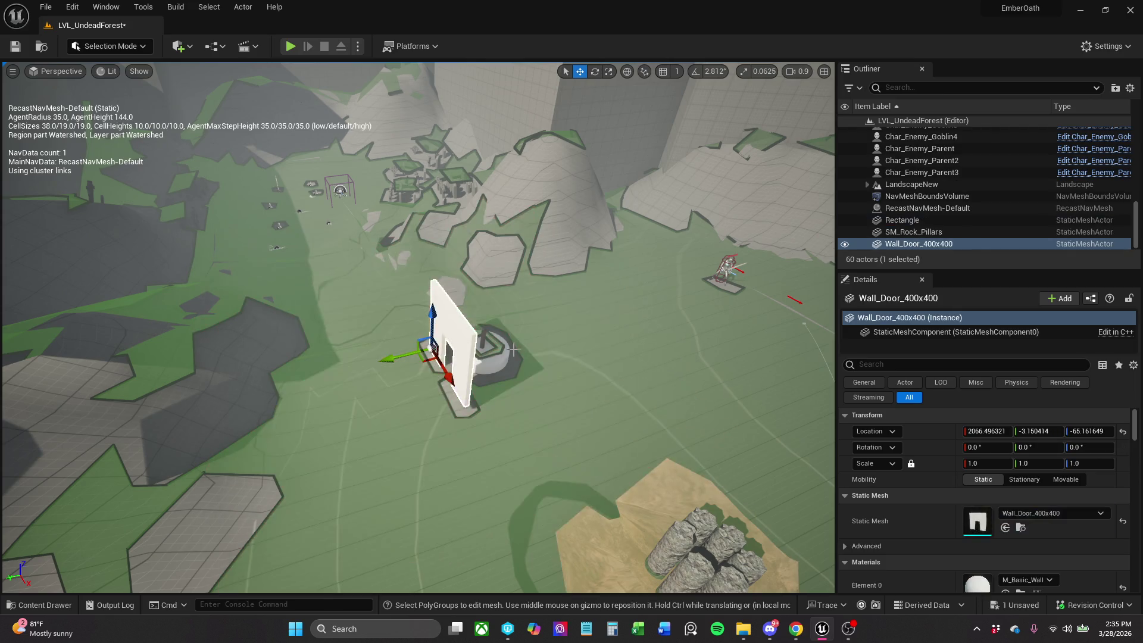
Undo an accidental delete and scale the door wall down to about 0.73 width and height.
ctrl+click(500, 360)
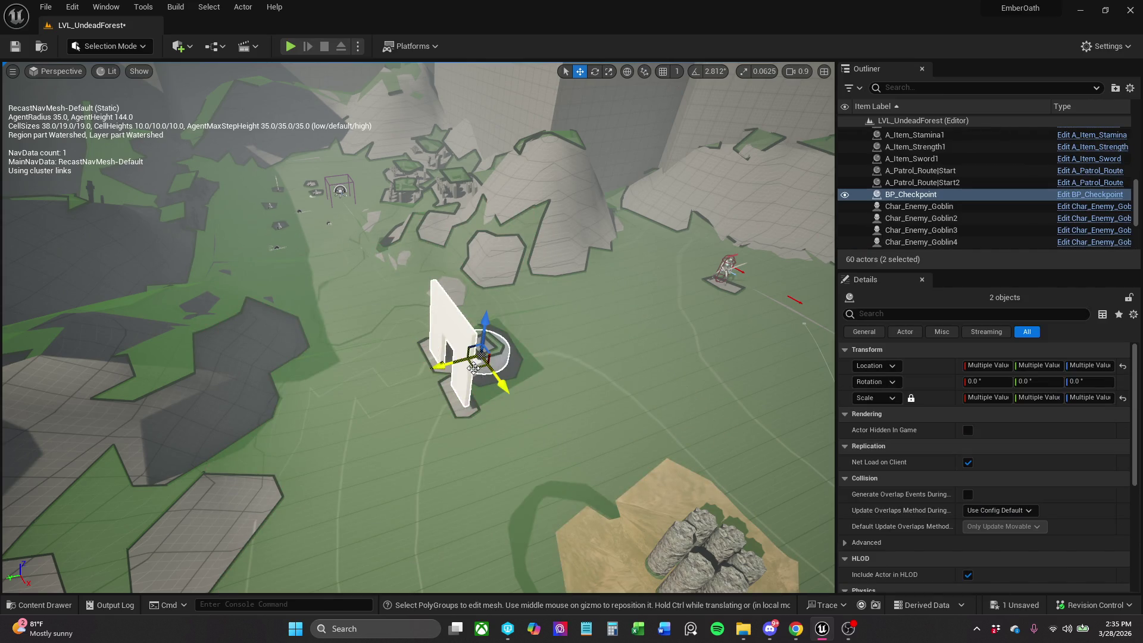
key(Delete)
click(545, 340)
key(ctrl+z)
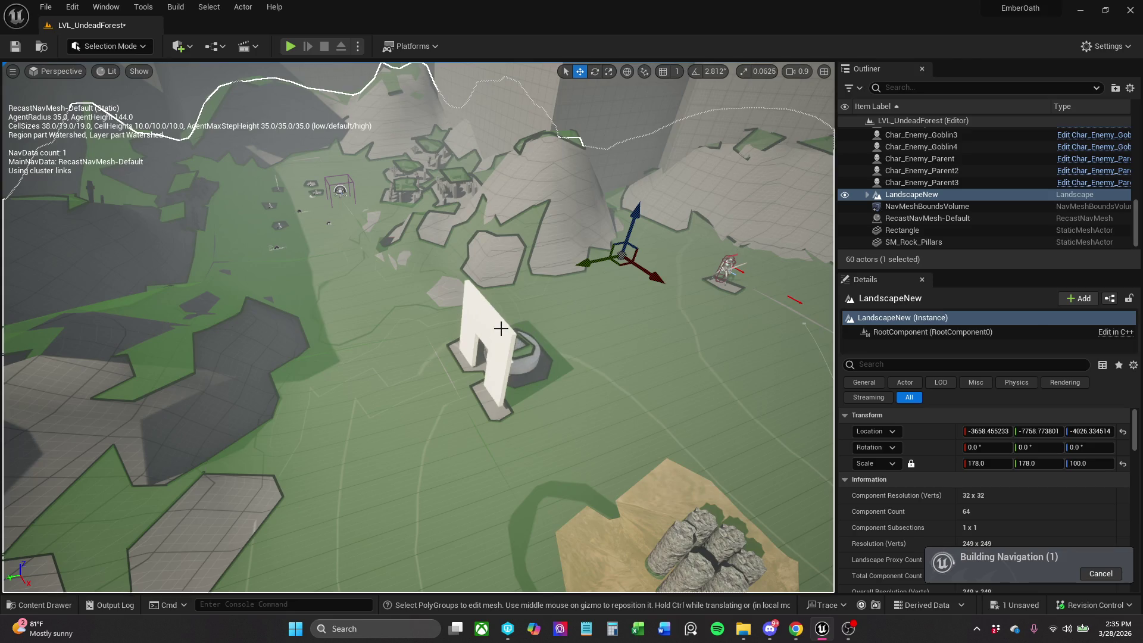
click(488, 345)
key(e)
key(r)
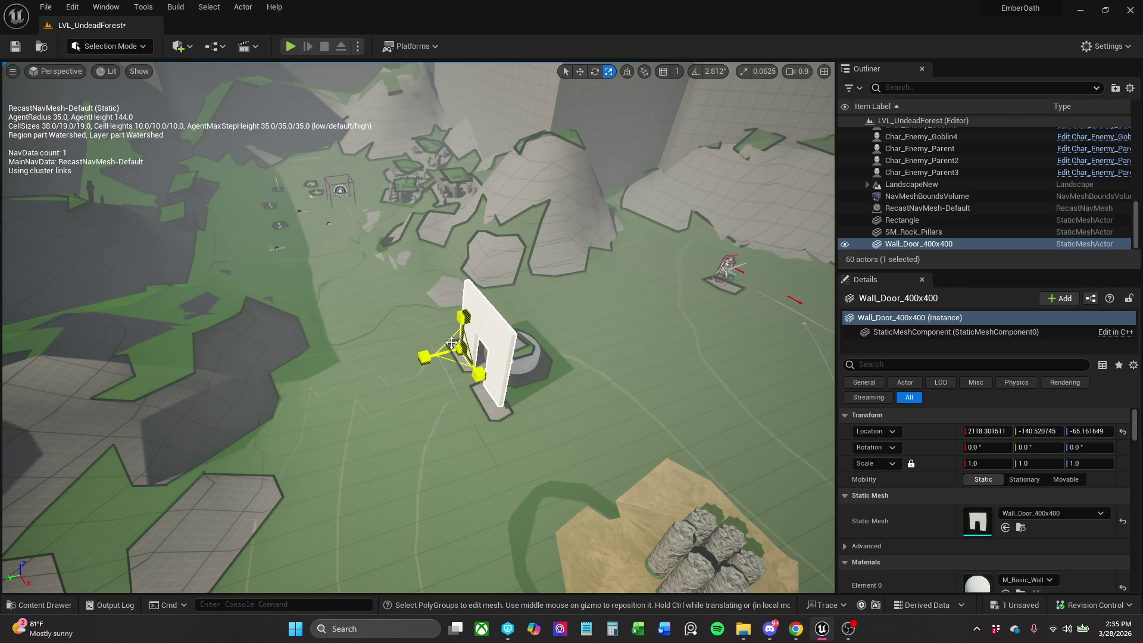
drag(471, 351, 480, 365)
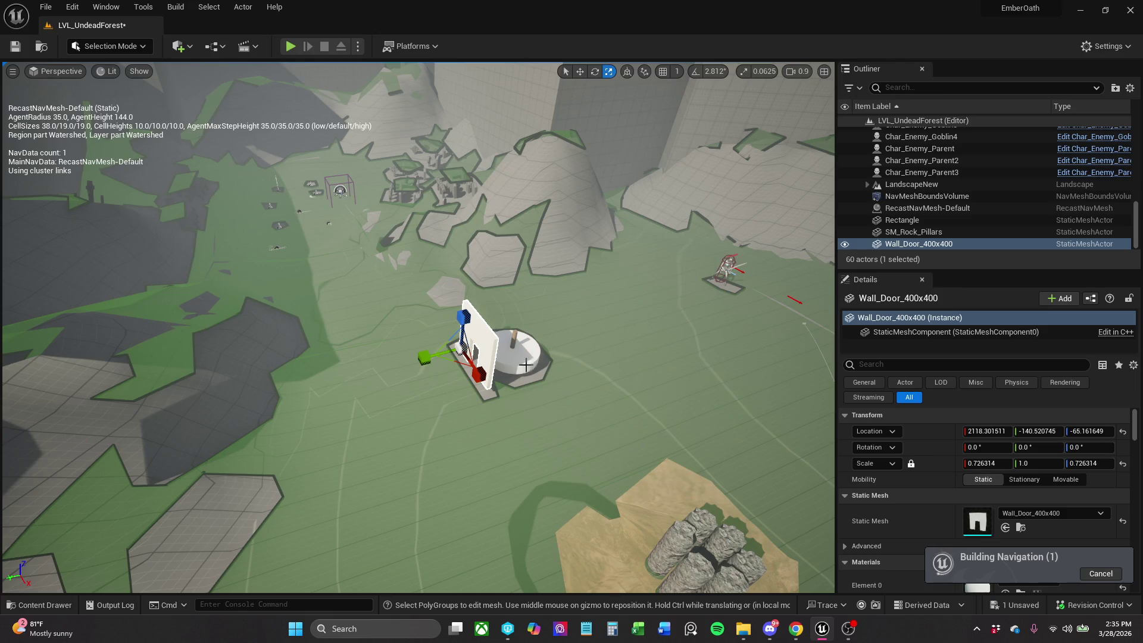
click(511, 354)
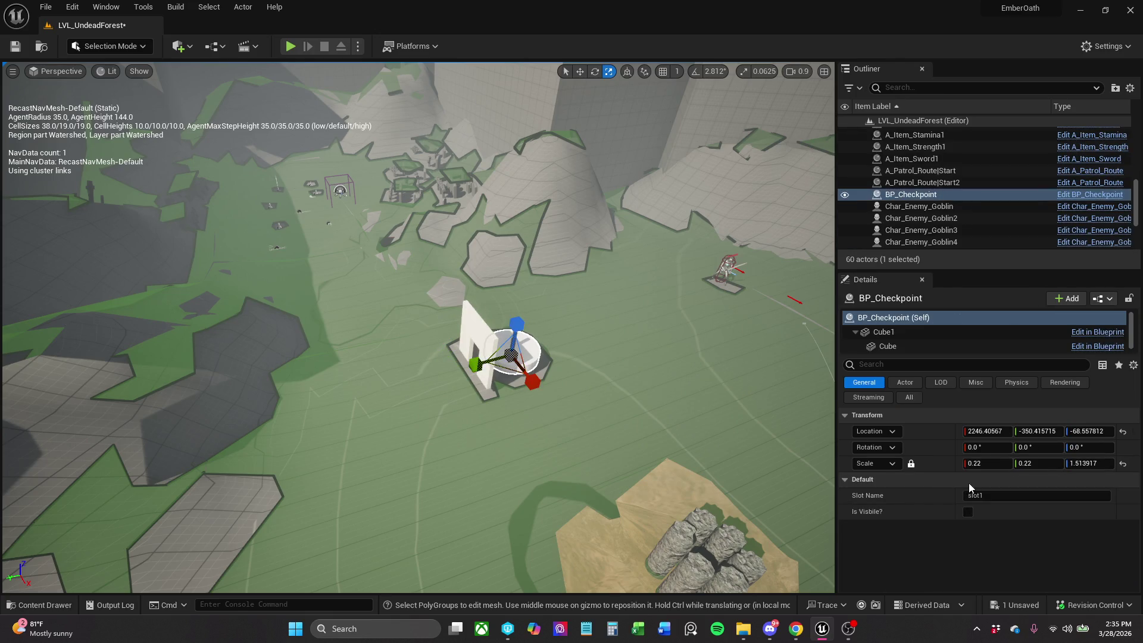
Unlock BP_Checkpoint's scale, set X and Z to 1, then shrink X/Y to about 0.2.
drag(988, 464, 989, 463)
click(990, 461)
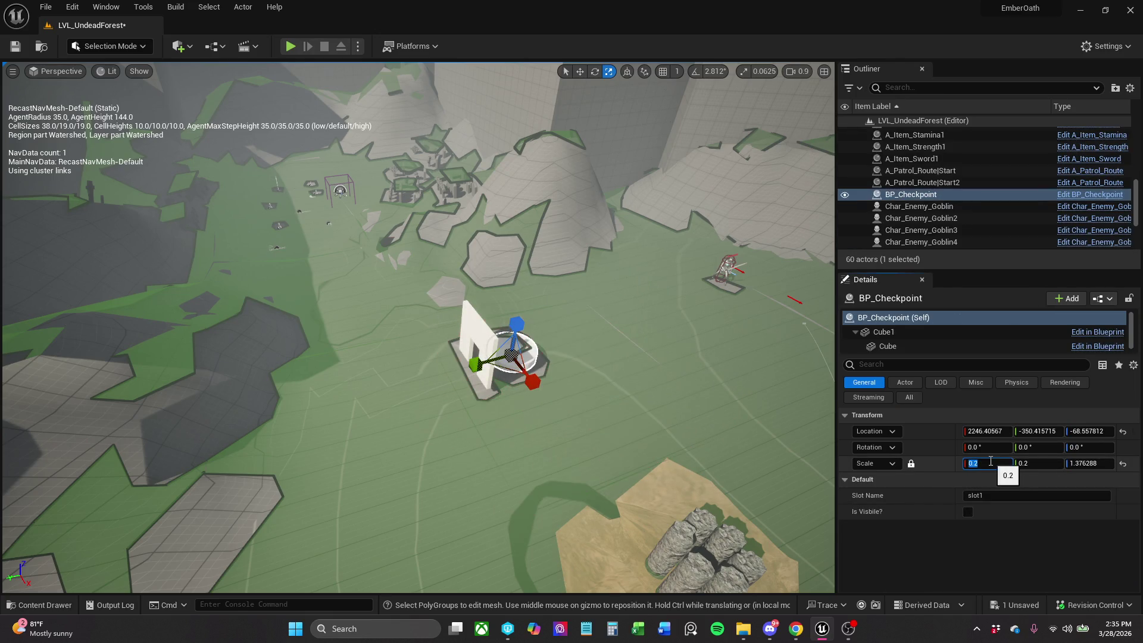
text(1)
key(Return)
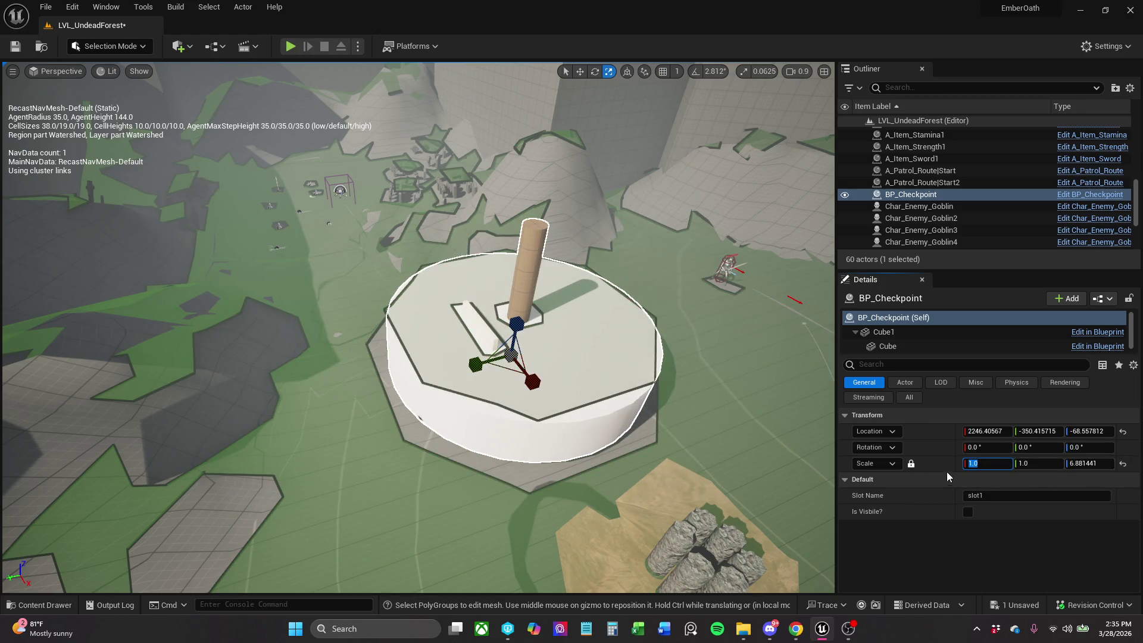
click(911, 463)
click(1087, 463)
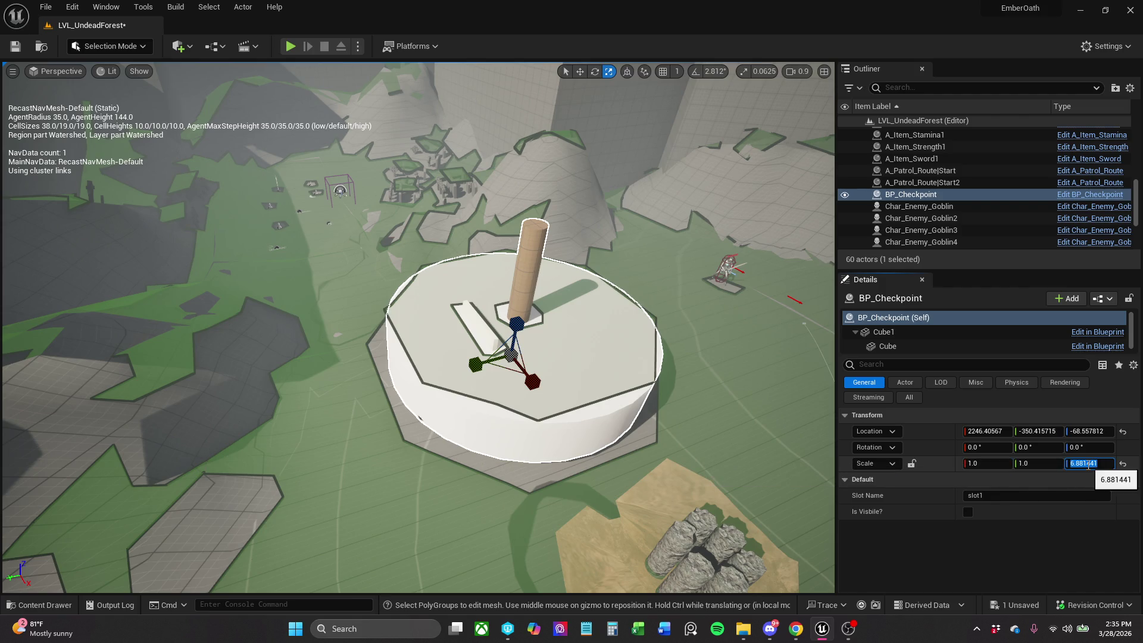
text(1)
key(Return)
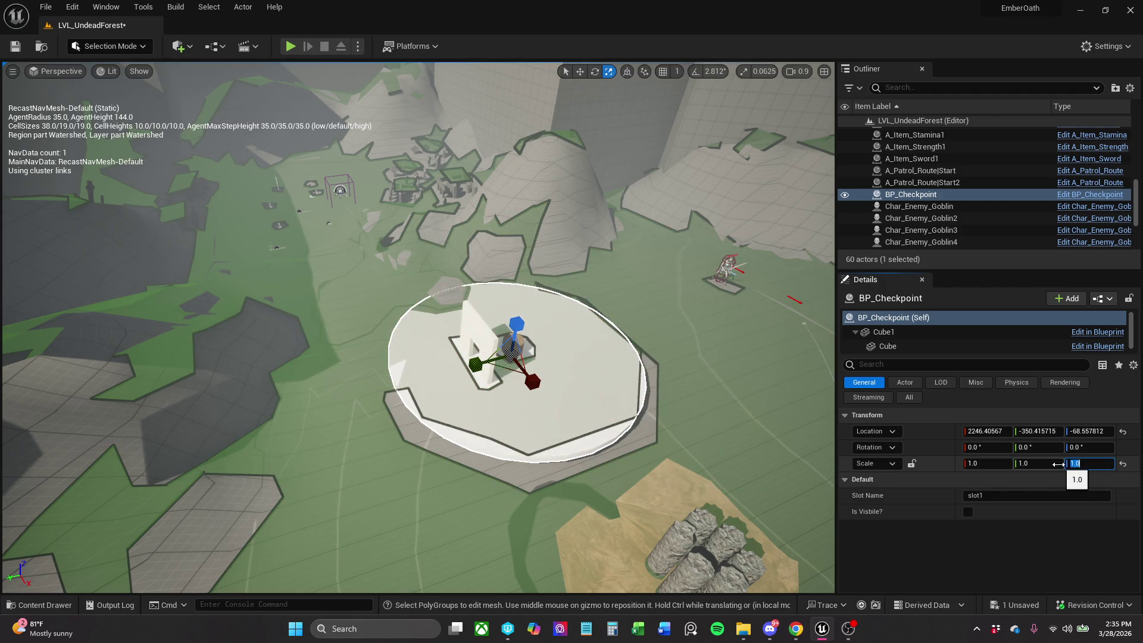
scroll(417, 328, up, 5)
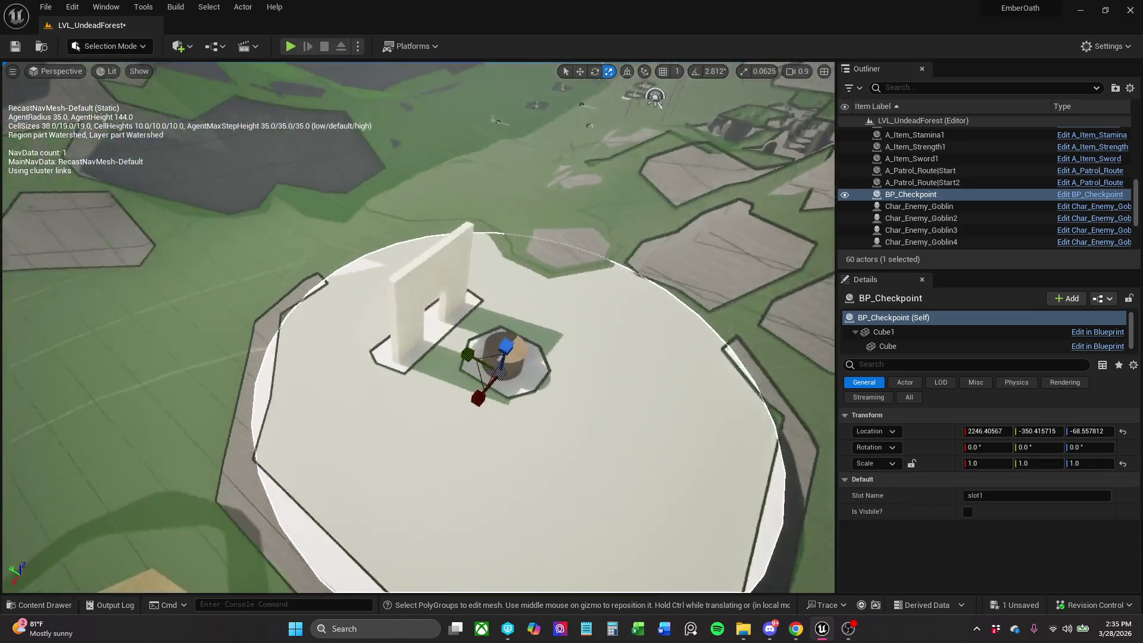
scroll(510, 359, up, 1)
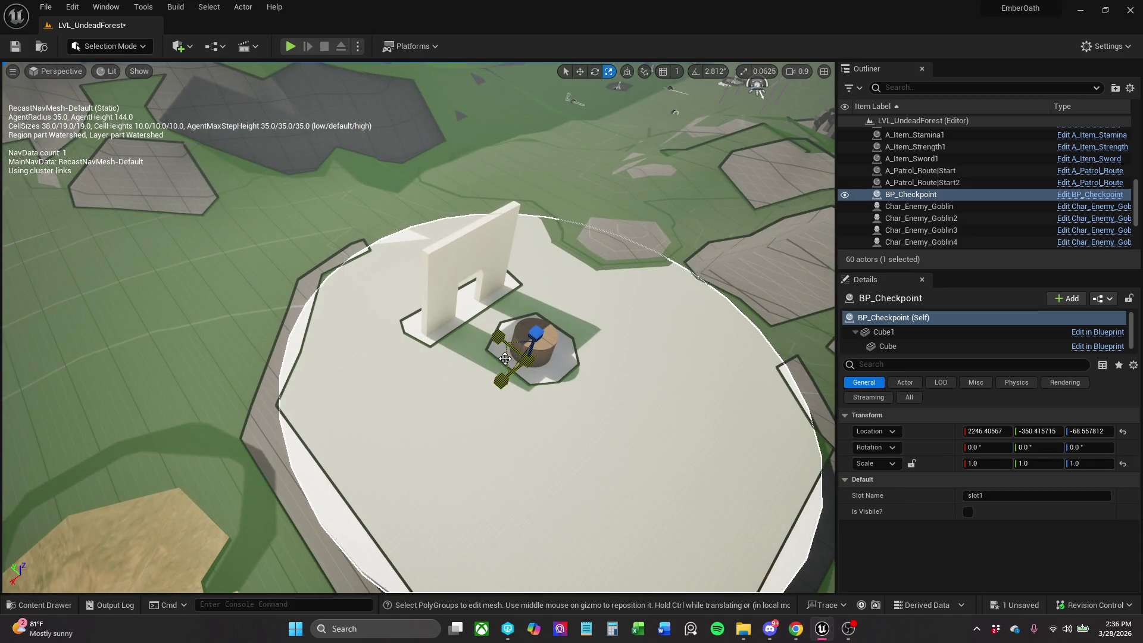
mouse_move(505, 358)
mouse_down()
mouse_move(481, 381)
mouse_move(510, 361)
mouse_move(511, 385)
mouse_up()
key(w)
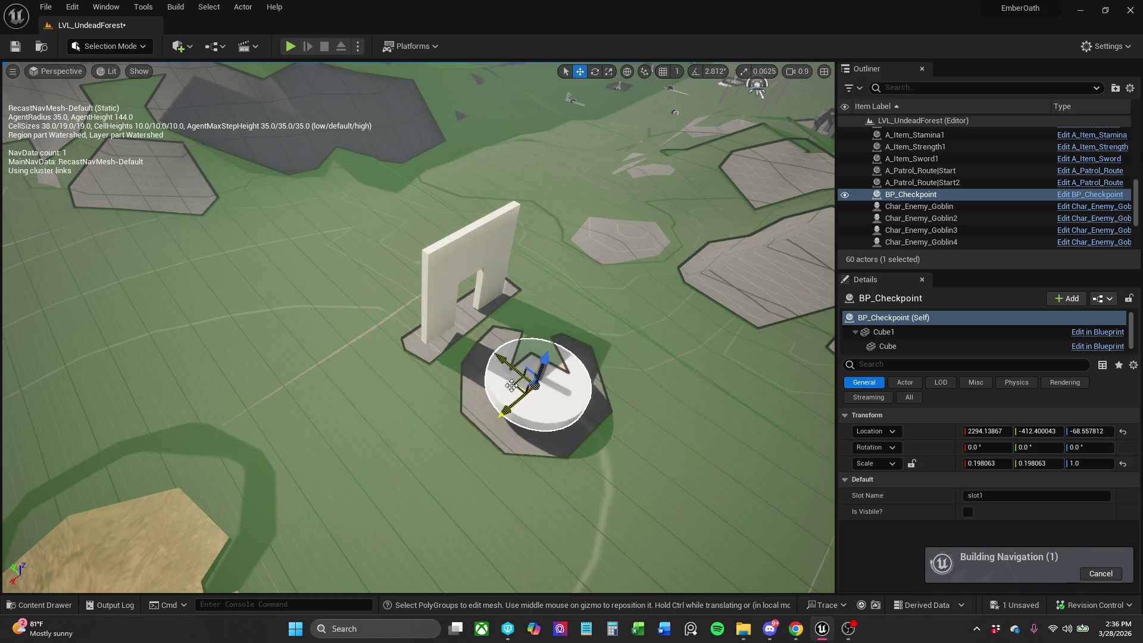
scroll(931, 340, down, 1)
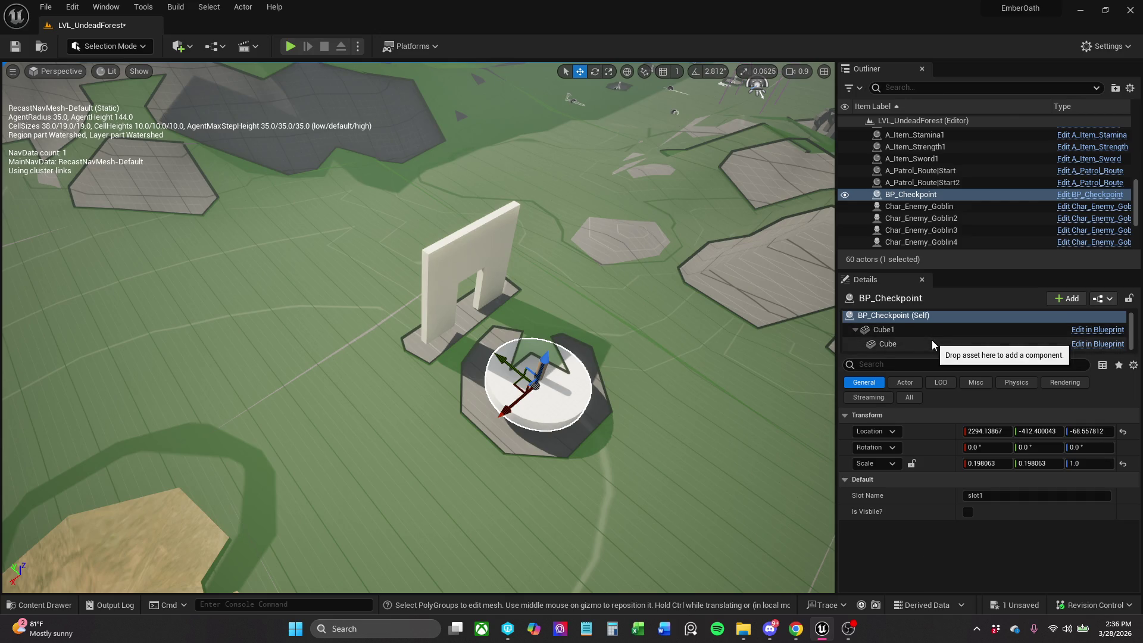
Open the disc's material list, then close it and reselect the checkpoint.
click(931, 342)
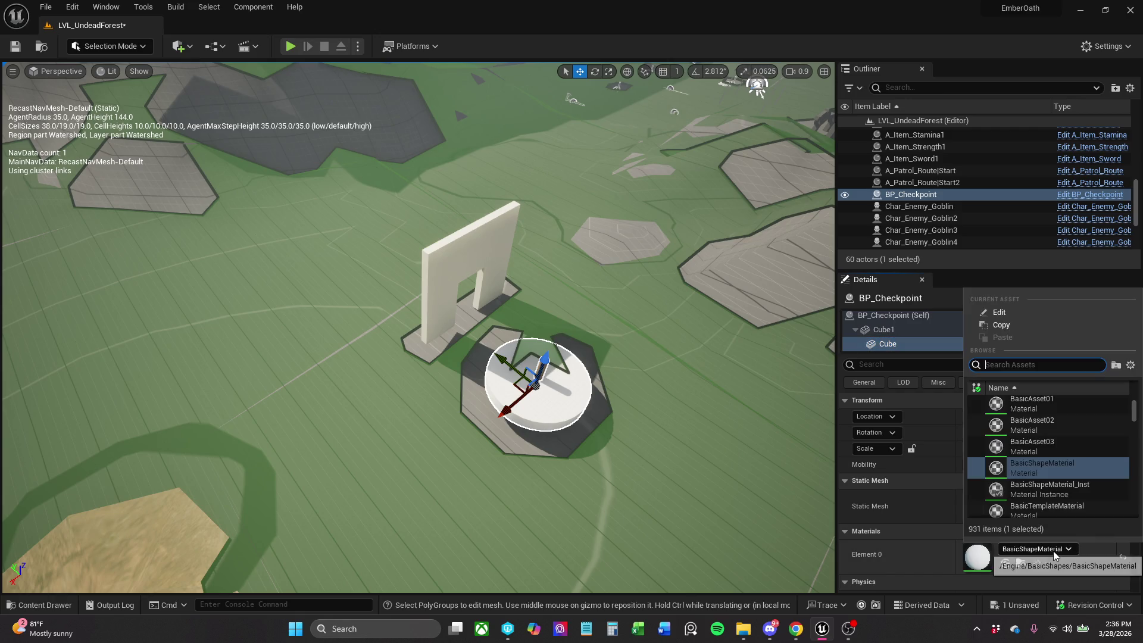
click(1036, 549)
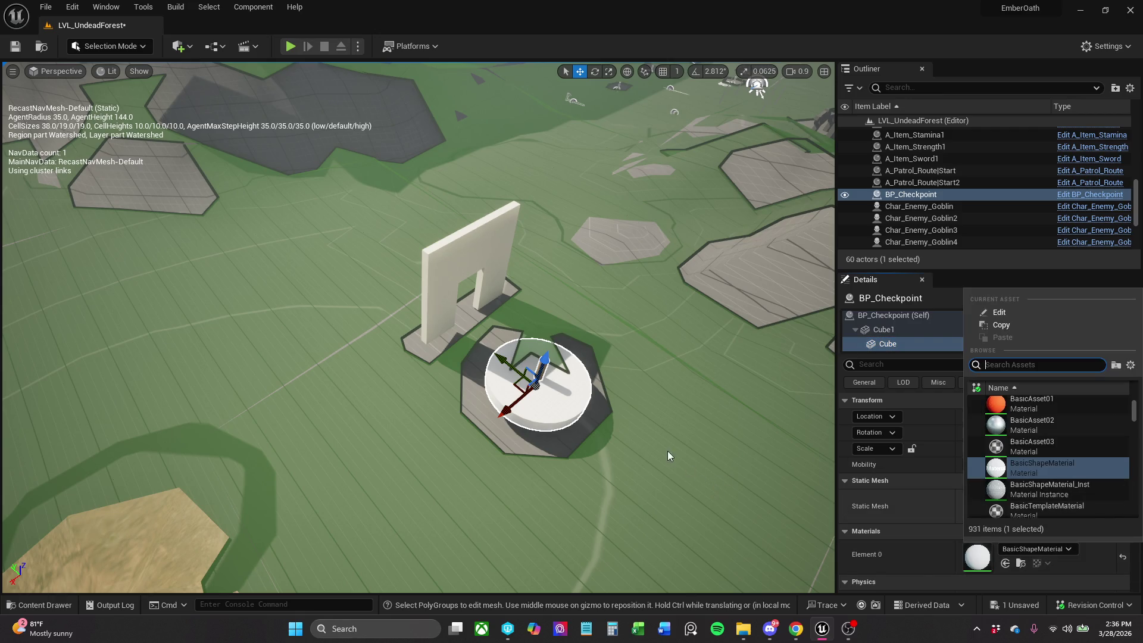
click(573, 415)
right_click(572, 412)
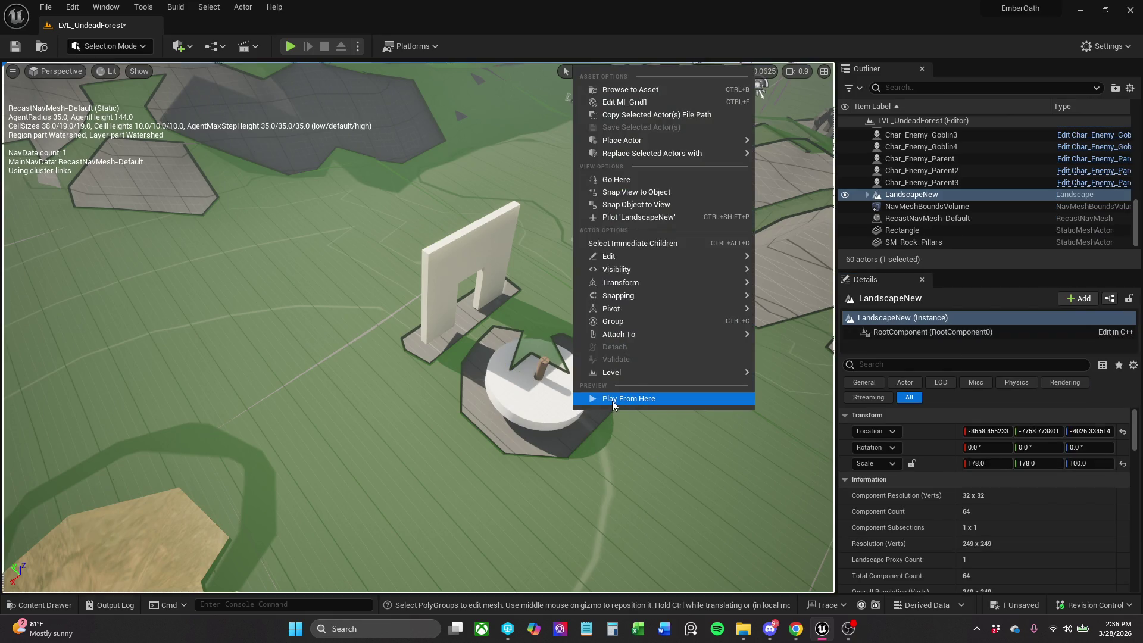
drag(624, 416, 660, 393)
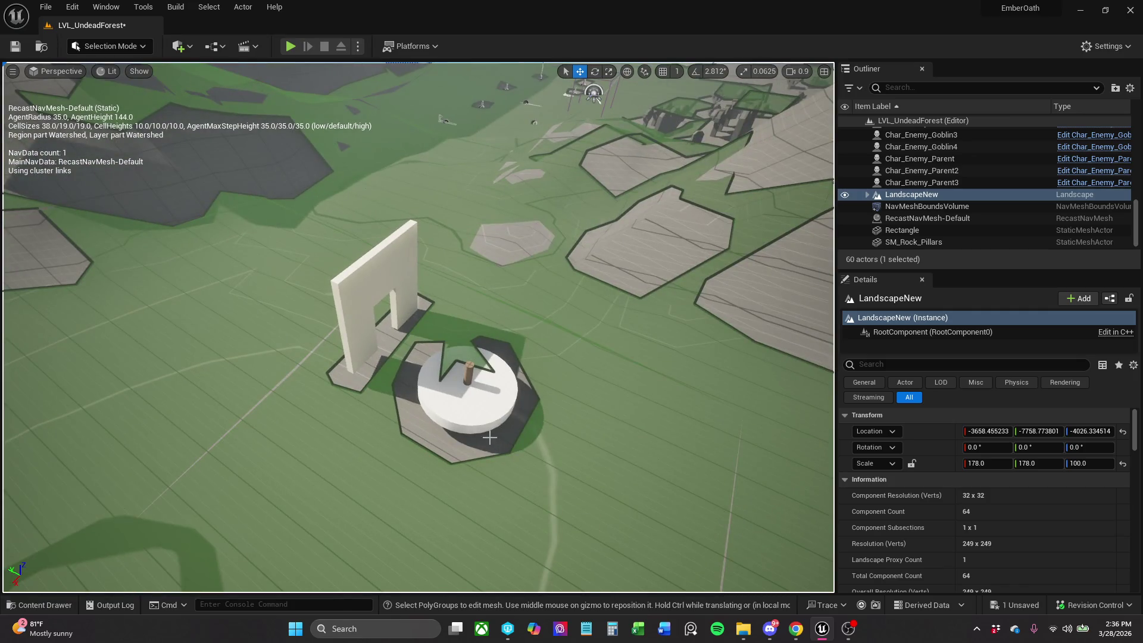
click(485, 411)
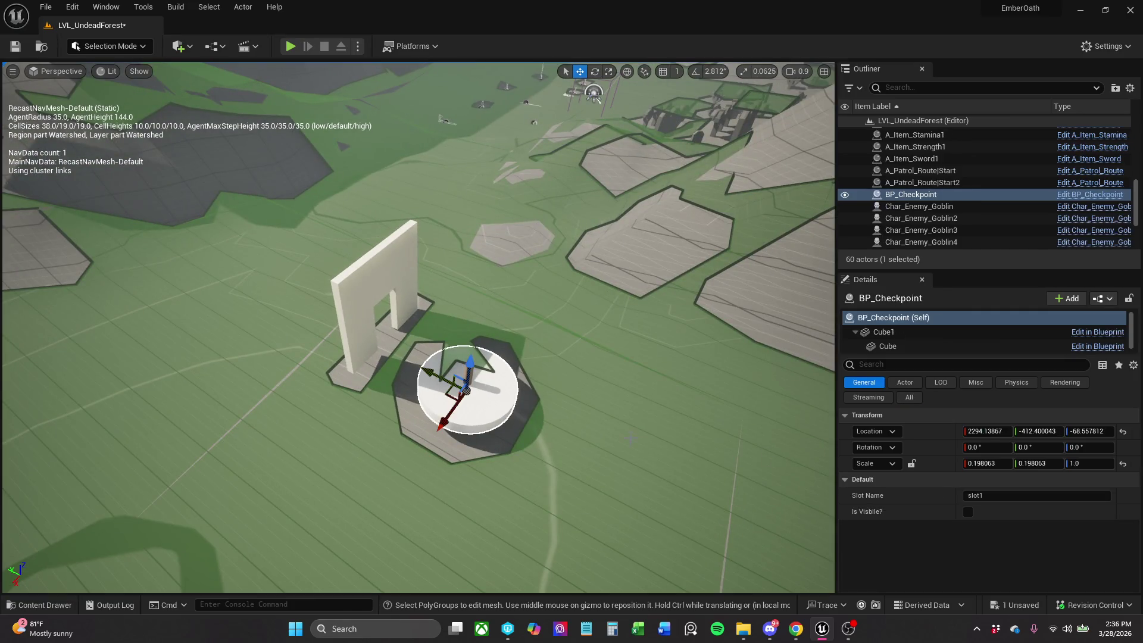
Assign M_Rock to the Cube disc's Element 0, after briefly trying M_Rock_Marble_Polished.
click(952, 344)
click(1058, 548)
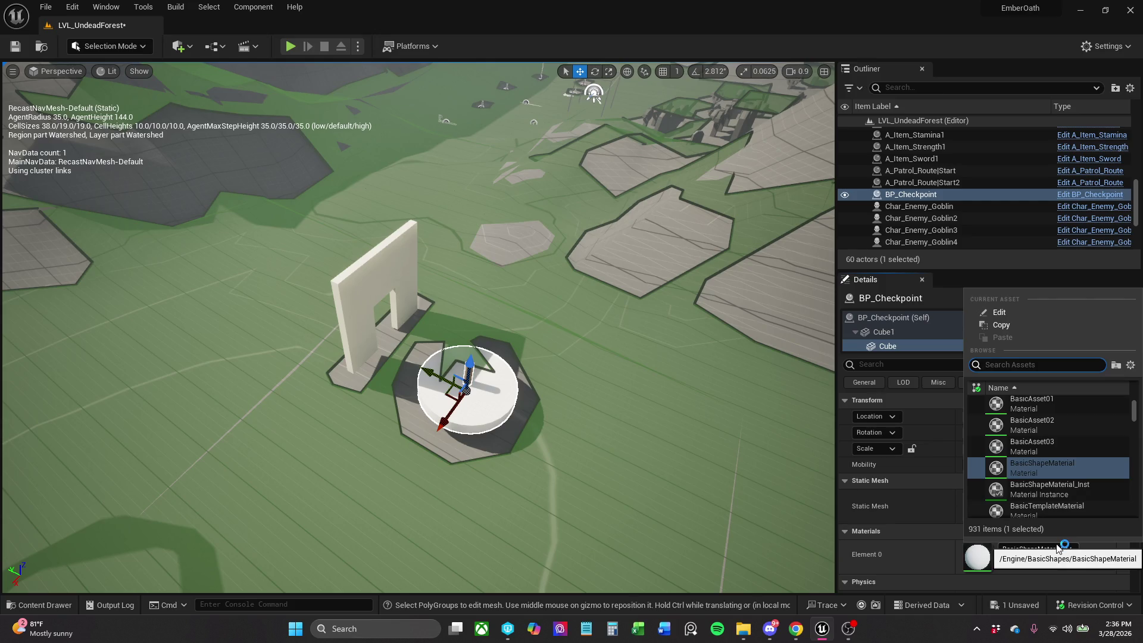
text(metal)
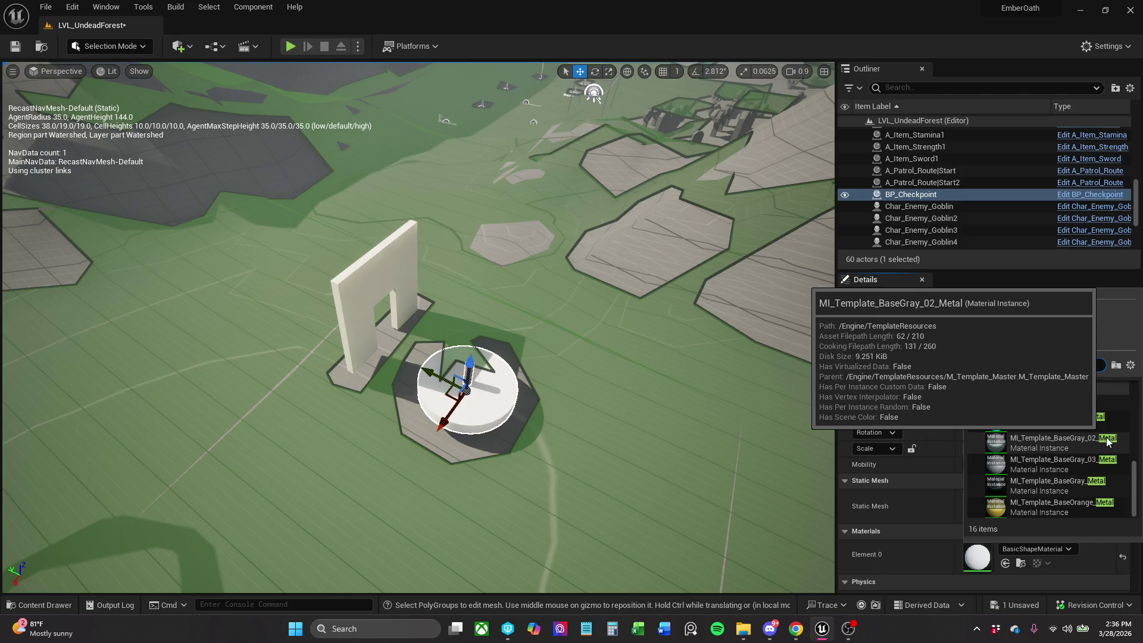
key(ctrl+a)
text(rock)
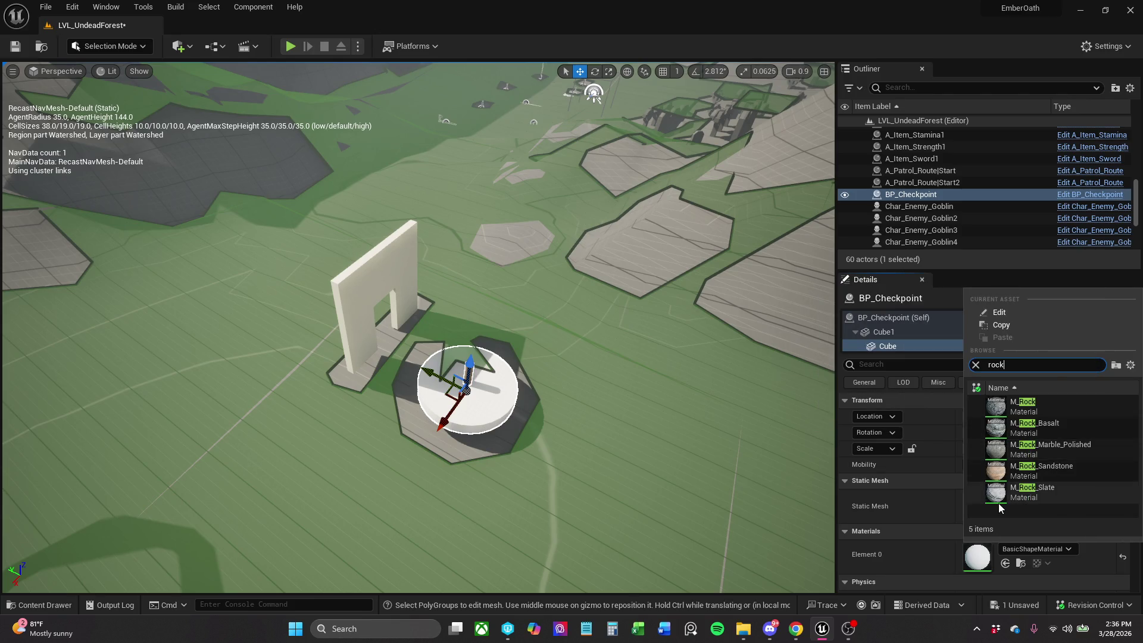
click(1088, 447)
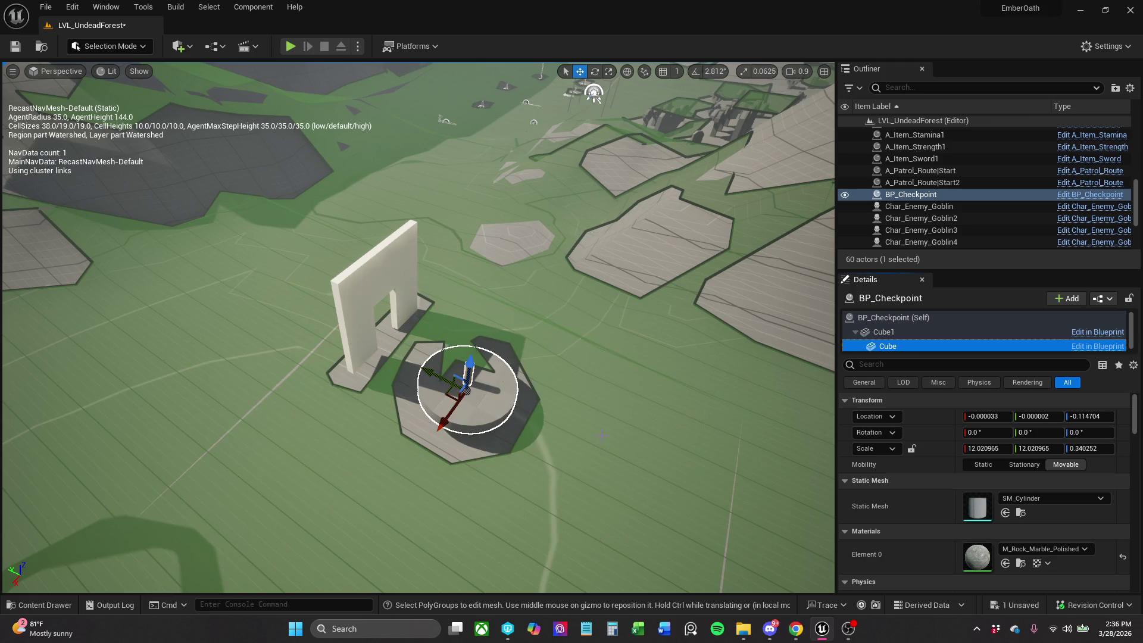
key(f)
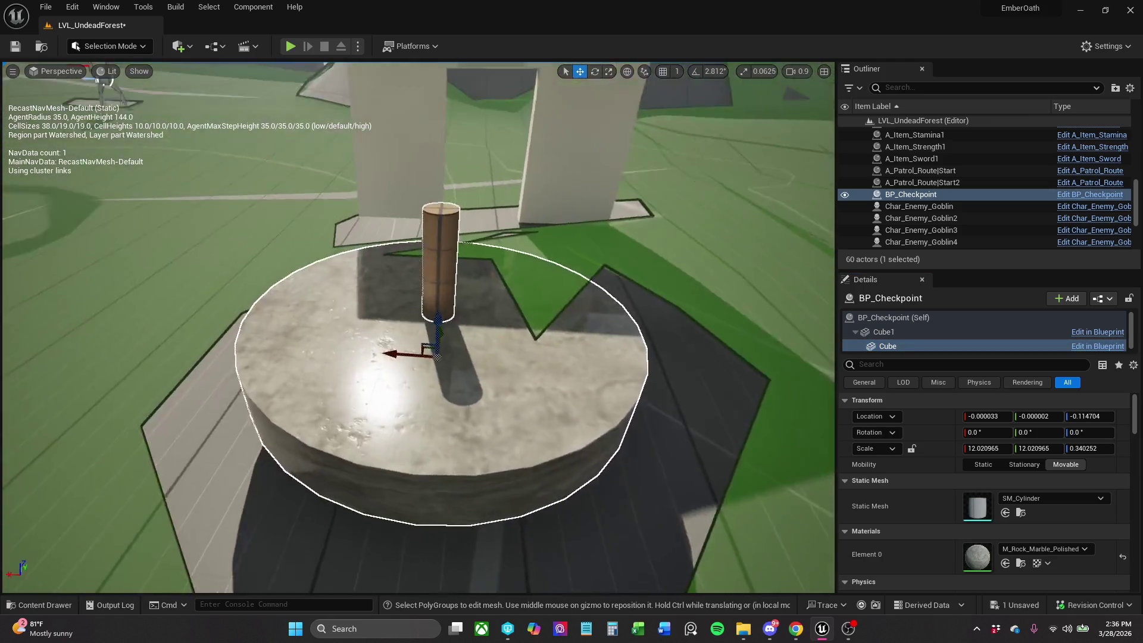
drag(566, 467, 566, 467)
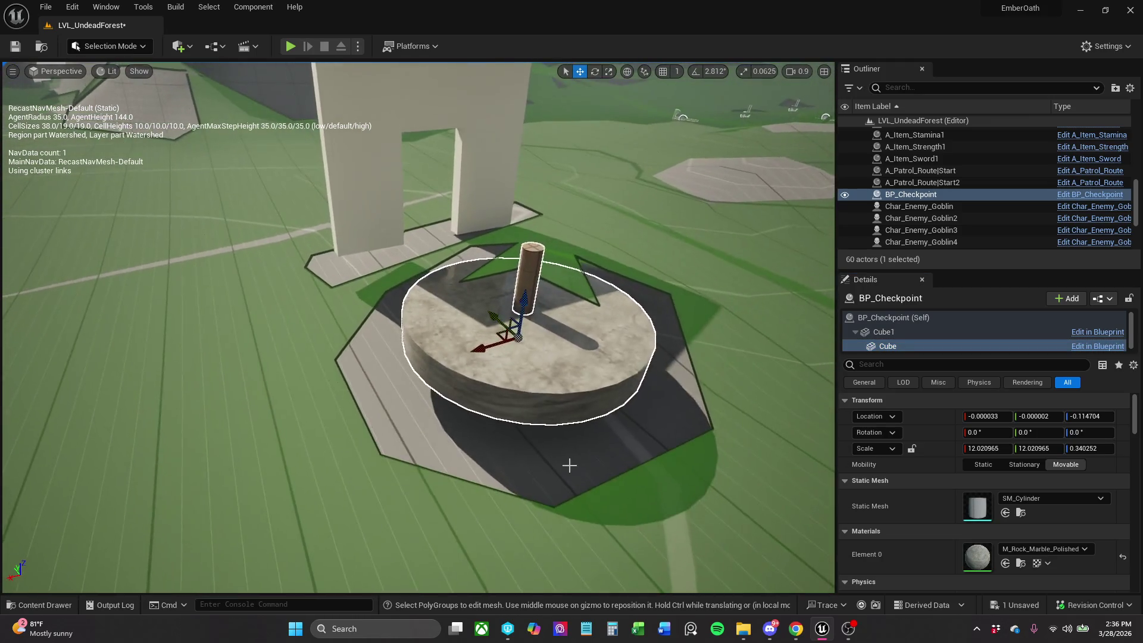
click(1059, 551)
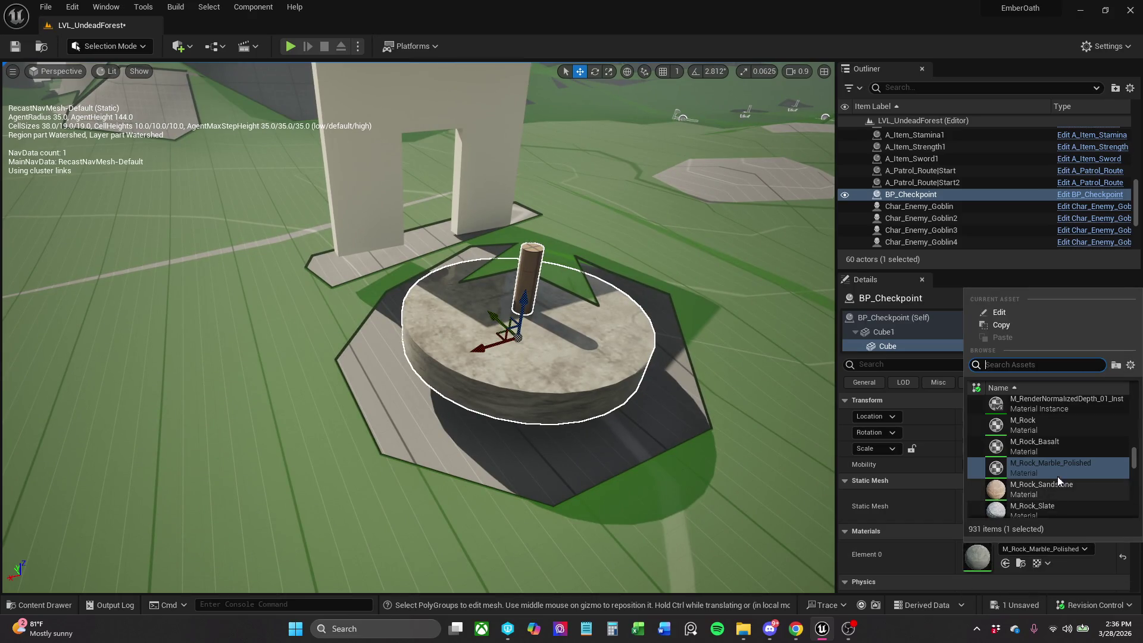
click(1040, 423)
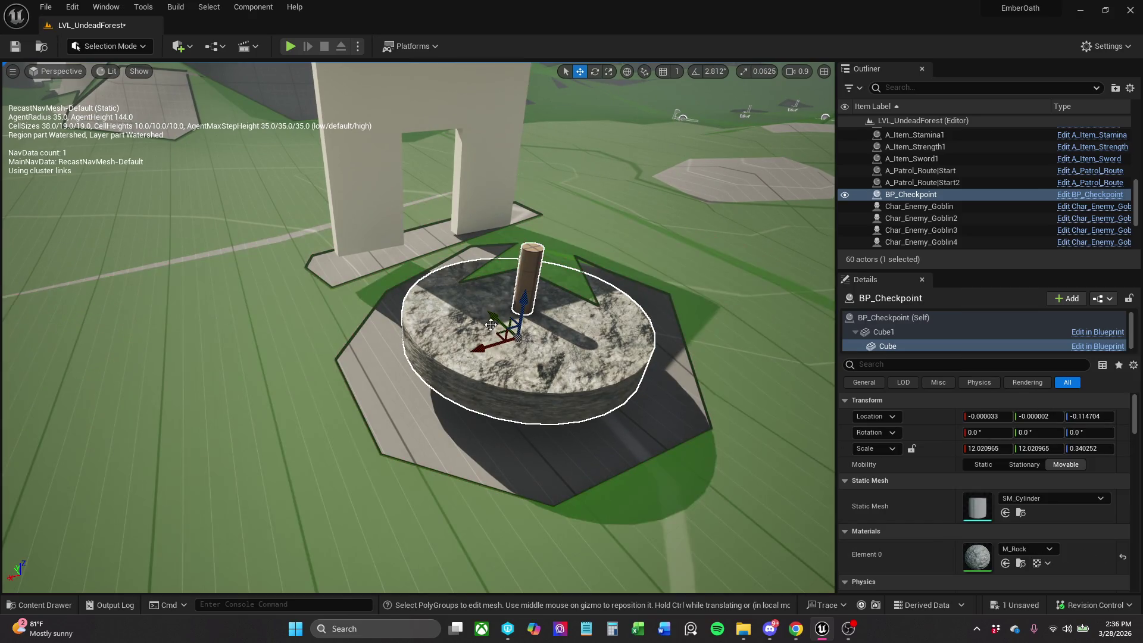
mouse_move(549, 325)
mouse_down()
mouse_move(516, 289)
mouse_move(506, 325)
mouse_up()
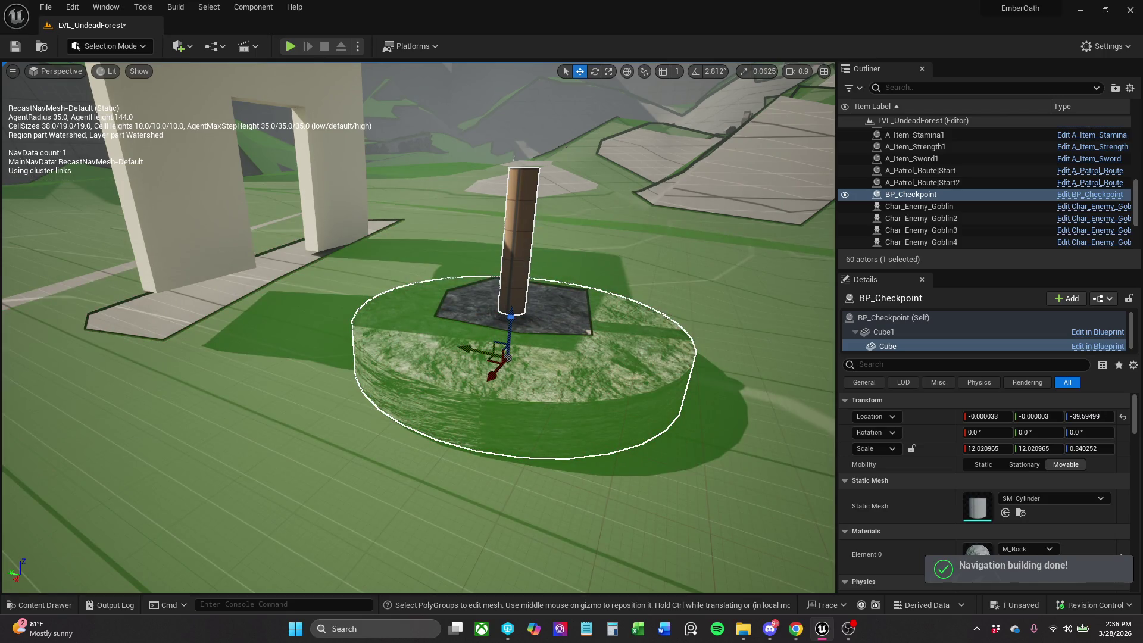
Try resetting the pole's and the checkpoint's locations to the origin, undoing both.
click(521, 294)
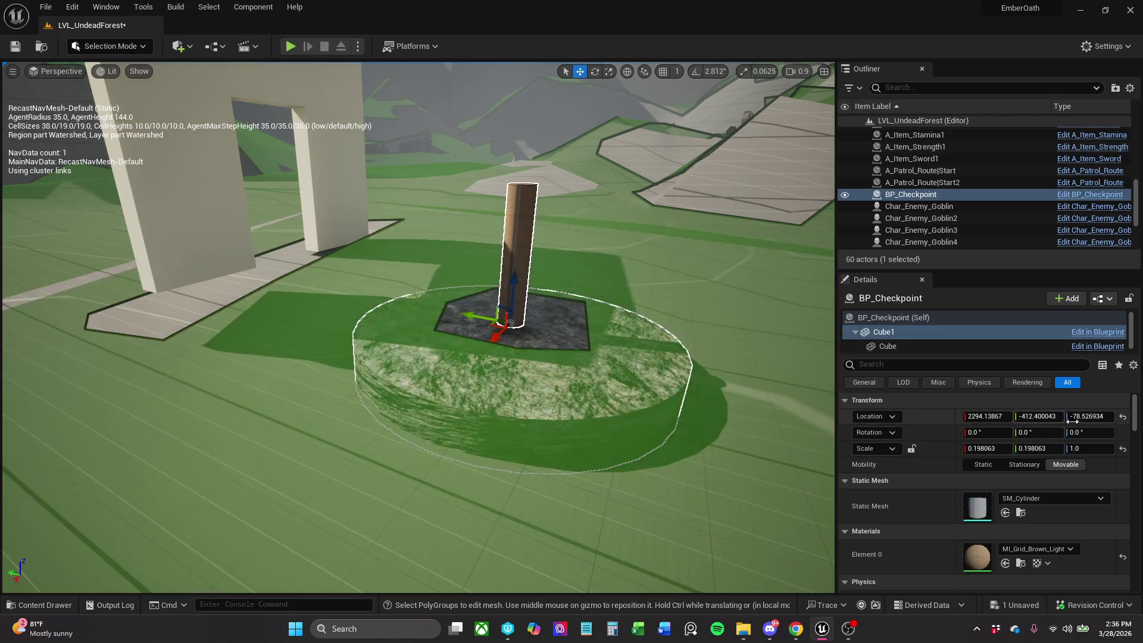
click(1122, 416)
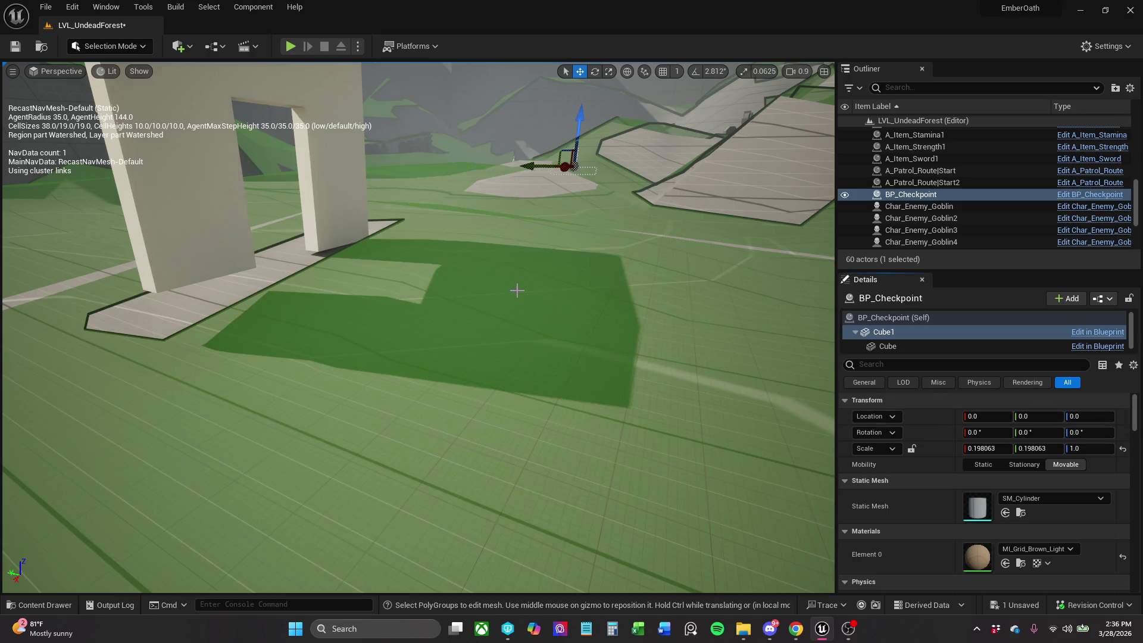
key(ctrl+z)
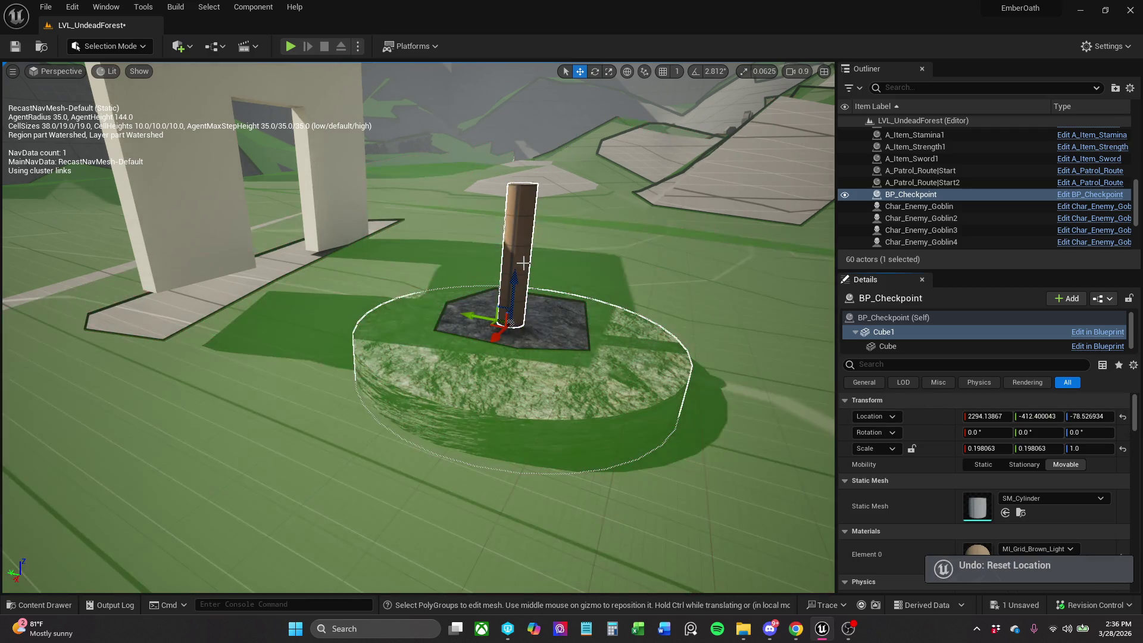
click(521, 254)
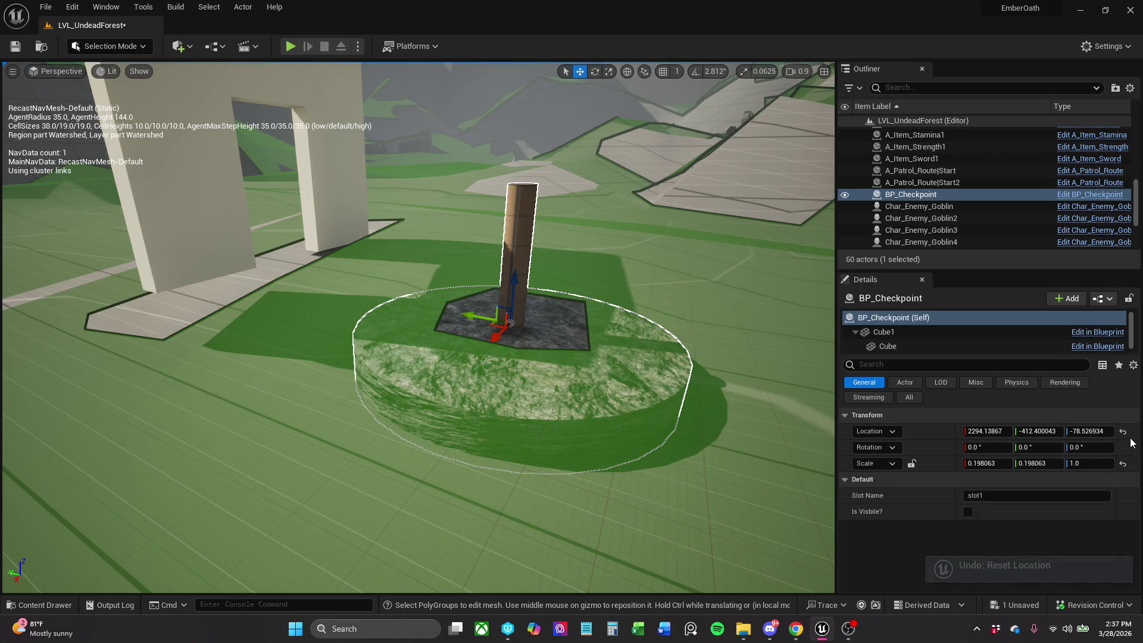
click(1122, 430)
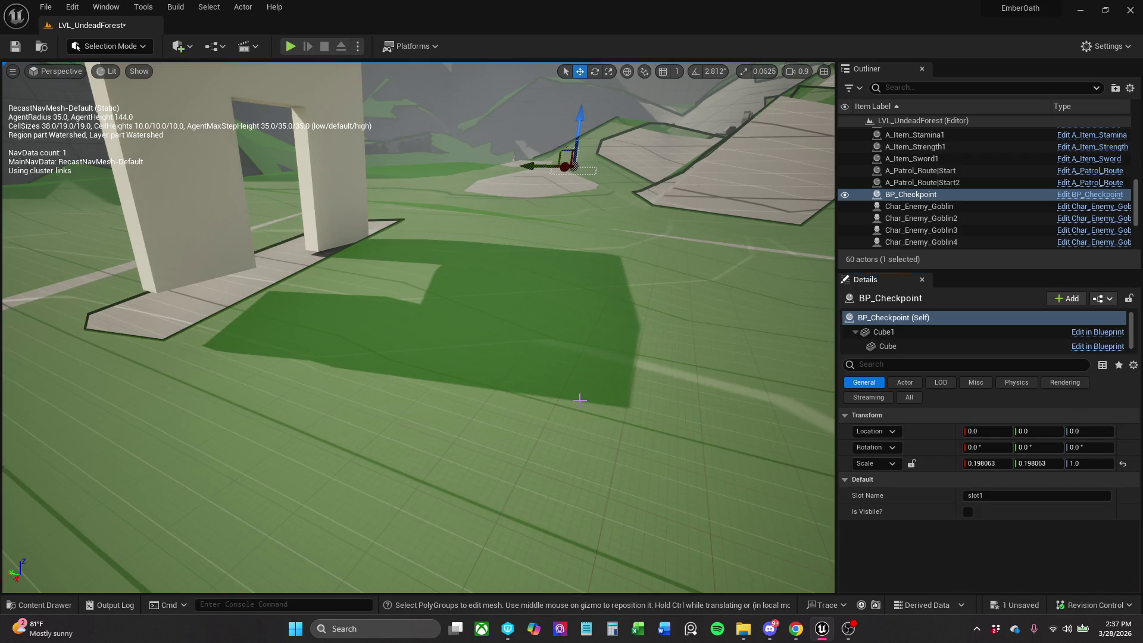
key(ctrl+z)
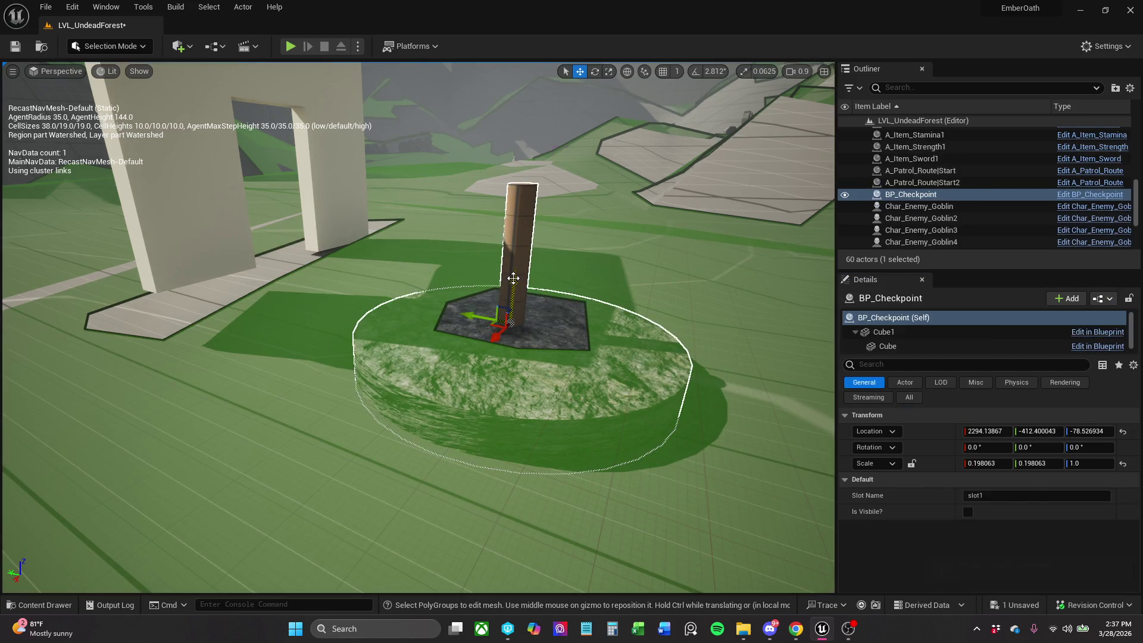
Try raising the whole checkpoint actor slightly, undoing each attempt.
click(515, 291)
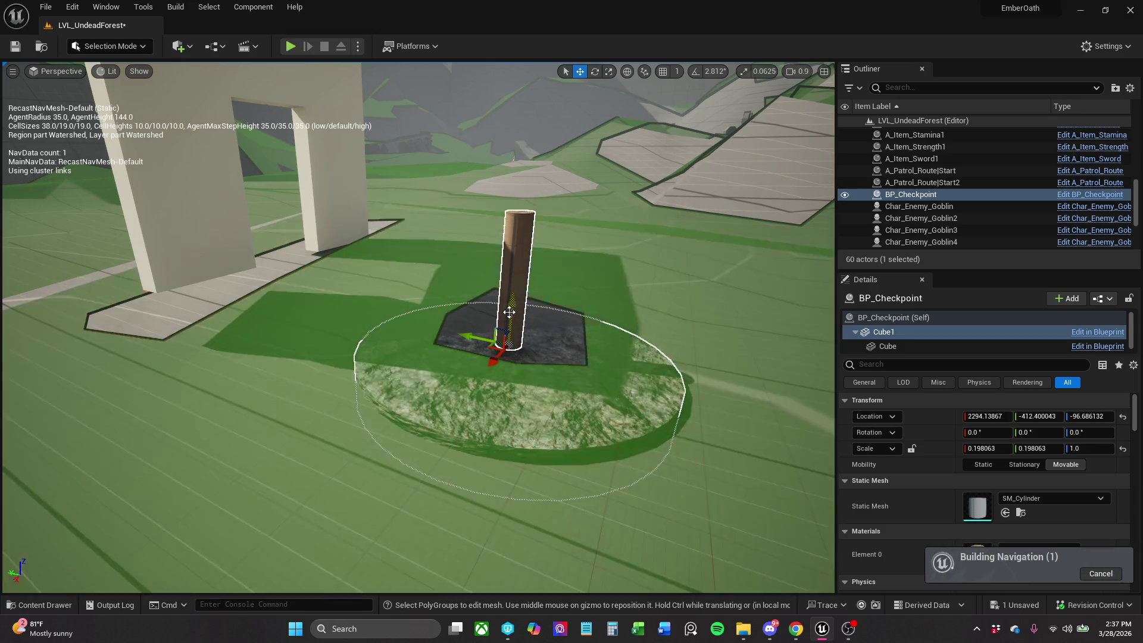
key(ctrl+z)
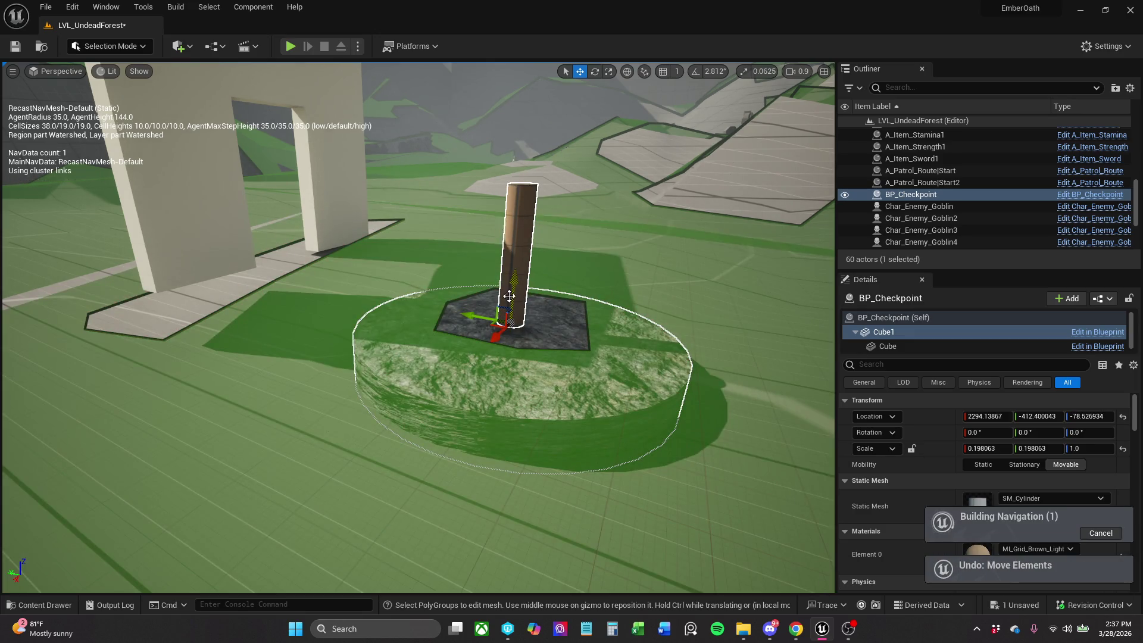
key(ctrl+z)
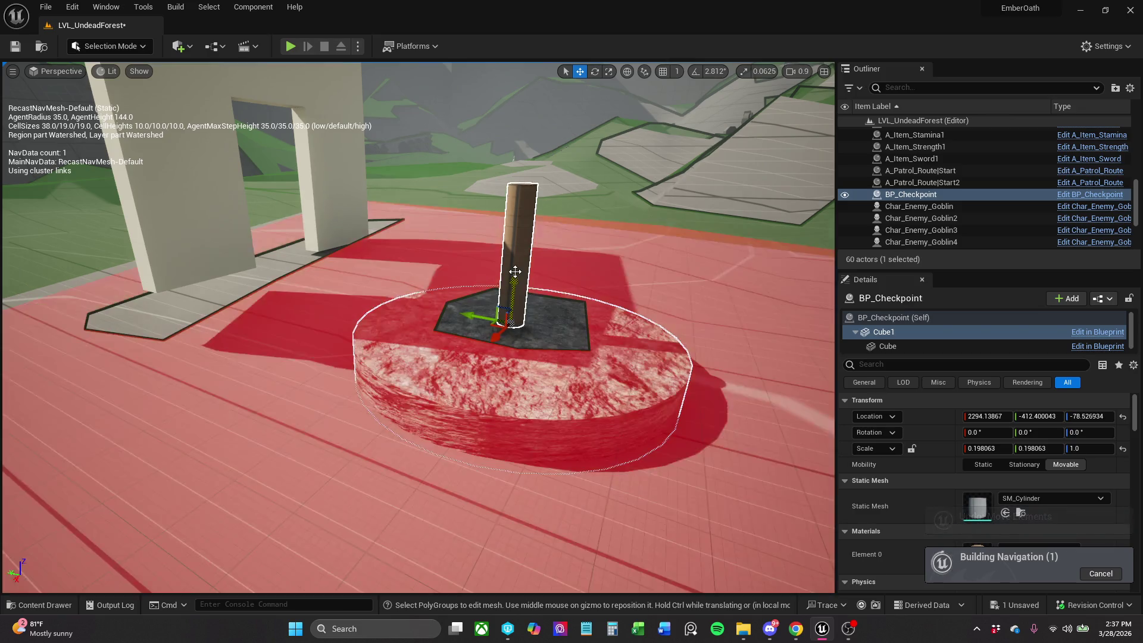
click(513, 262)
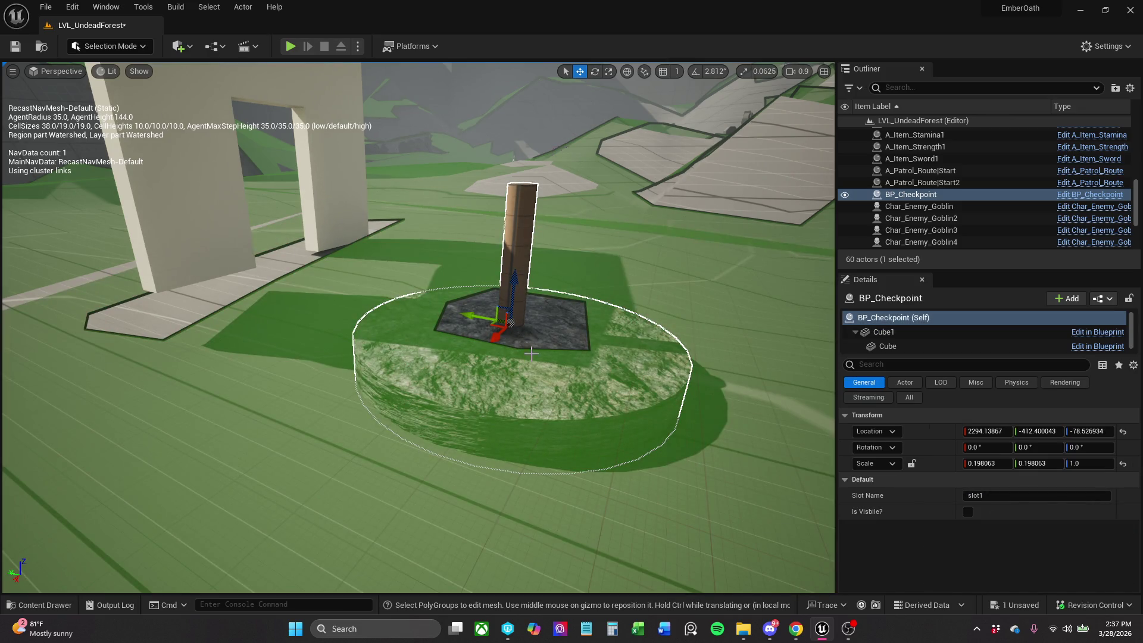
drag(518, 288, 517, 273)
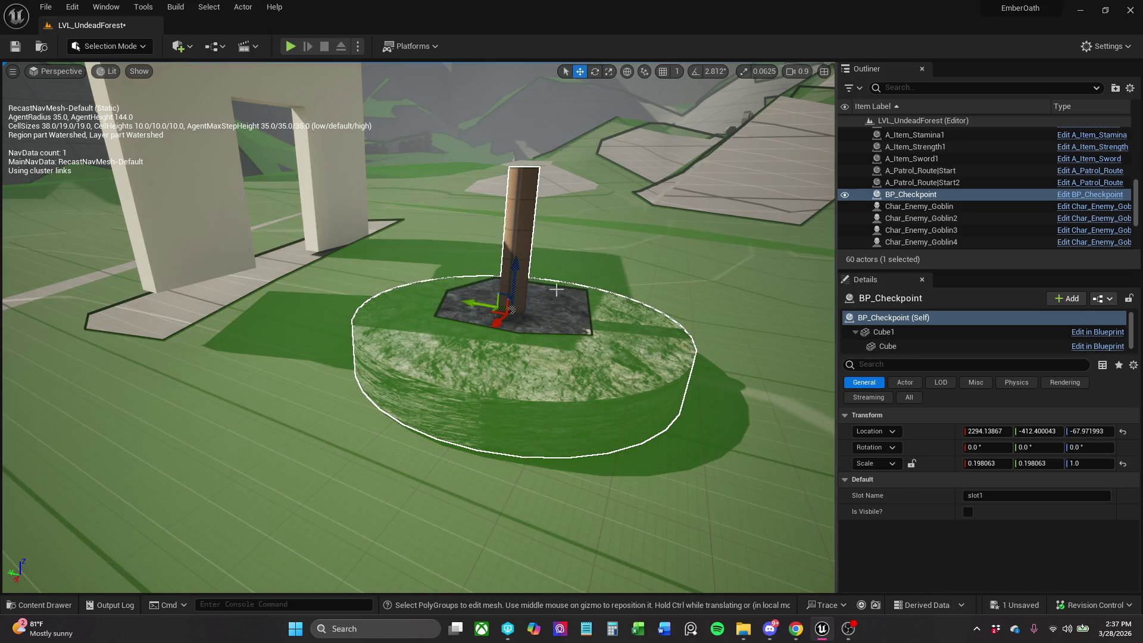
key(ctrl+z)
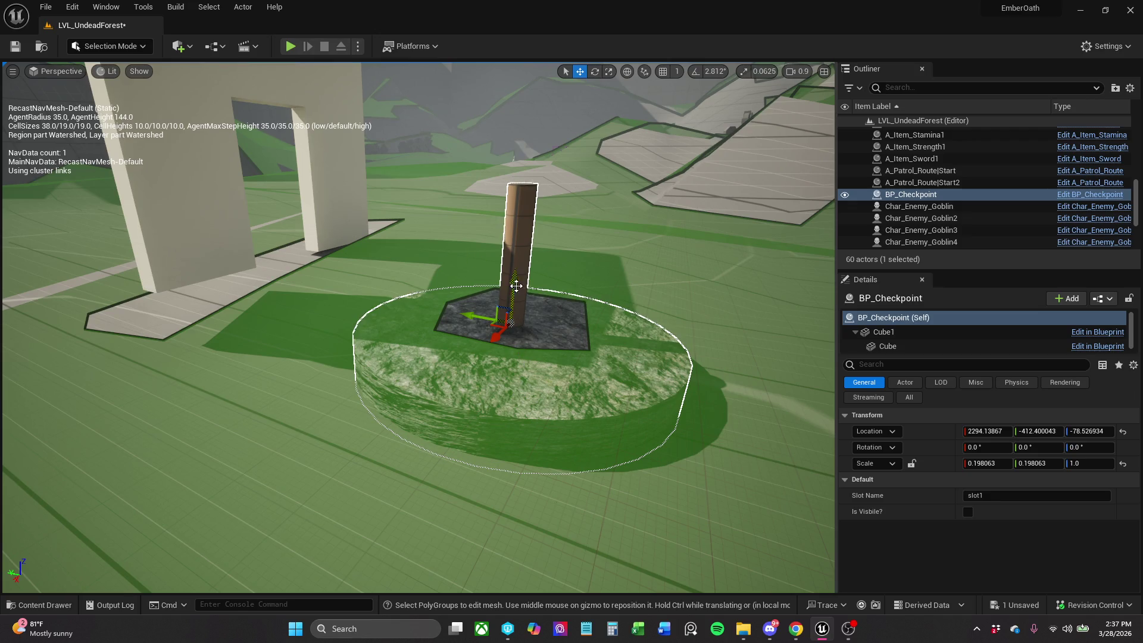
drag(516, 286, 512, 276)
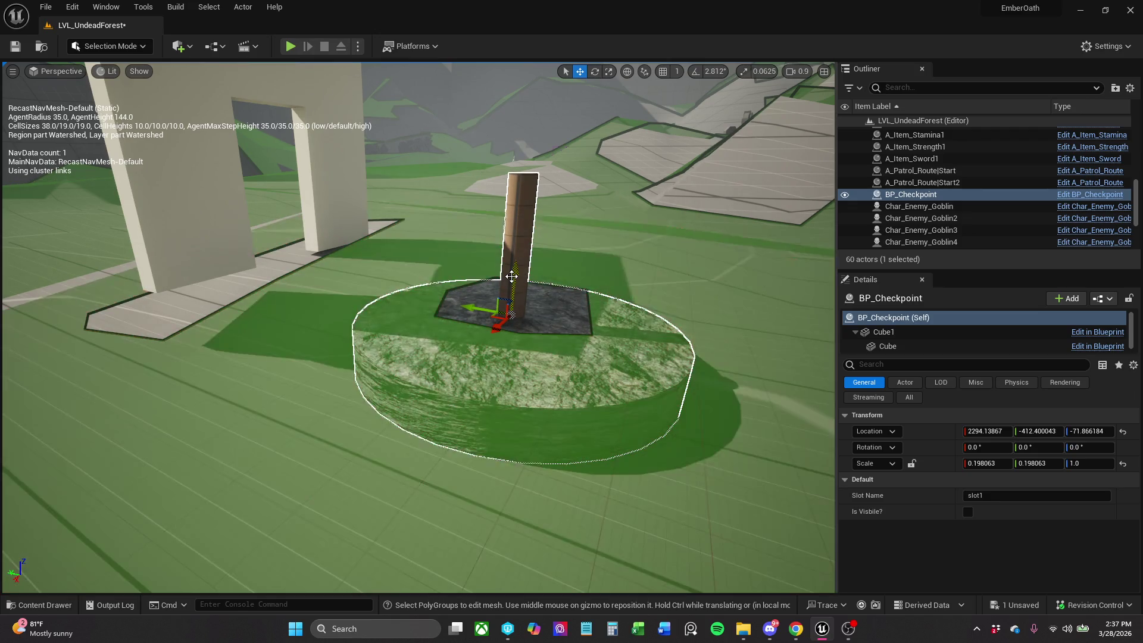
key(ctrl+z)
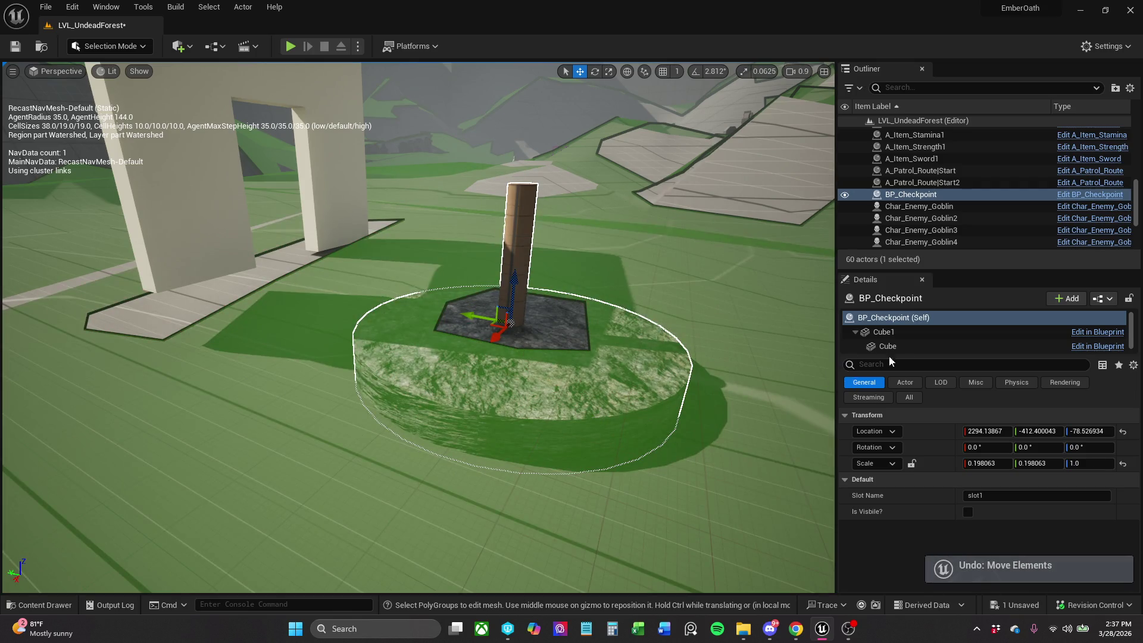
Raise the cube component, sink the cylinder base to about Z -88.76, and save the level.
click(917, 346)
drag(511, 338, 519, 269)
click(884, 331)
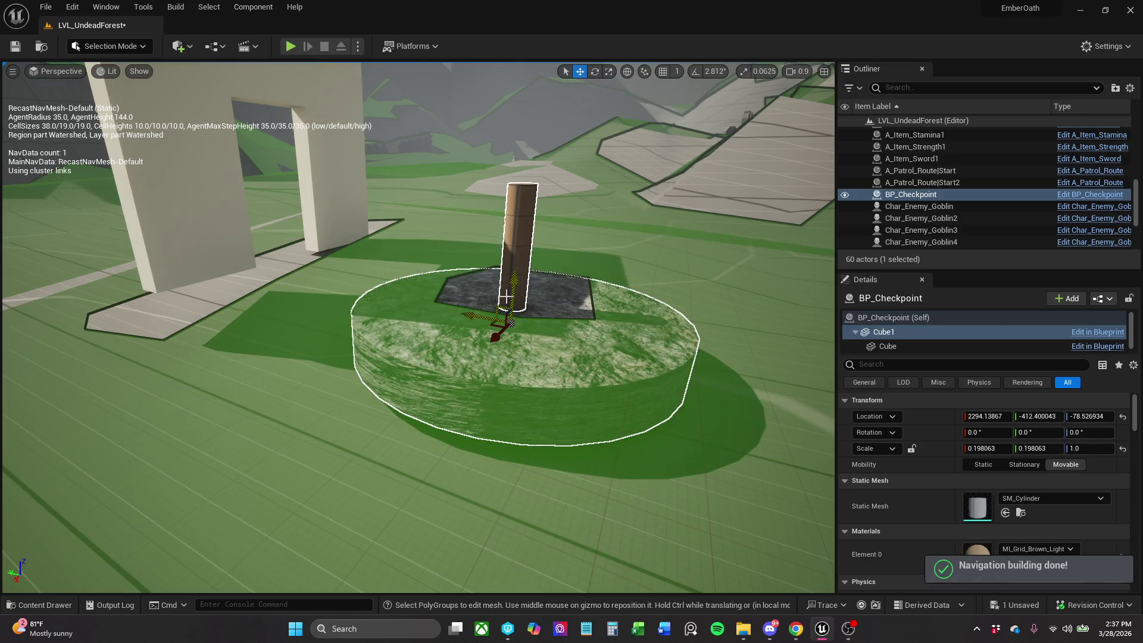
drag(511, 268, 512, 281)
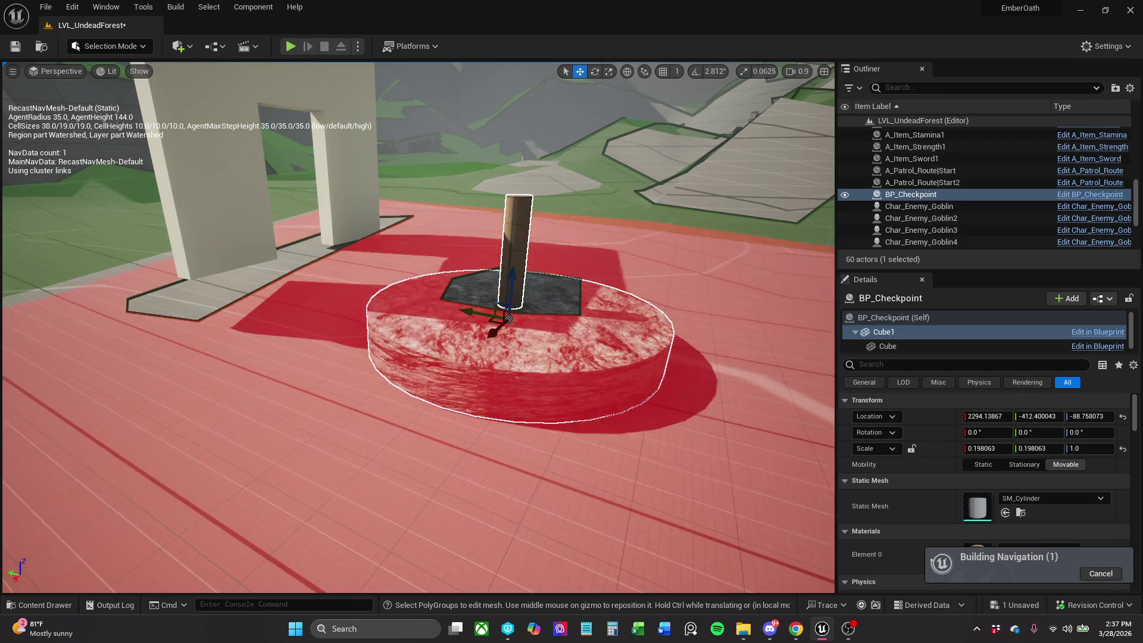
key(ctrl+s)
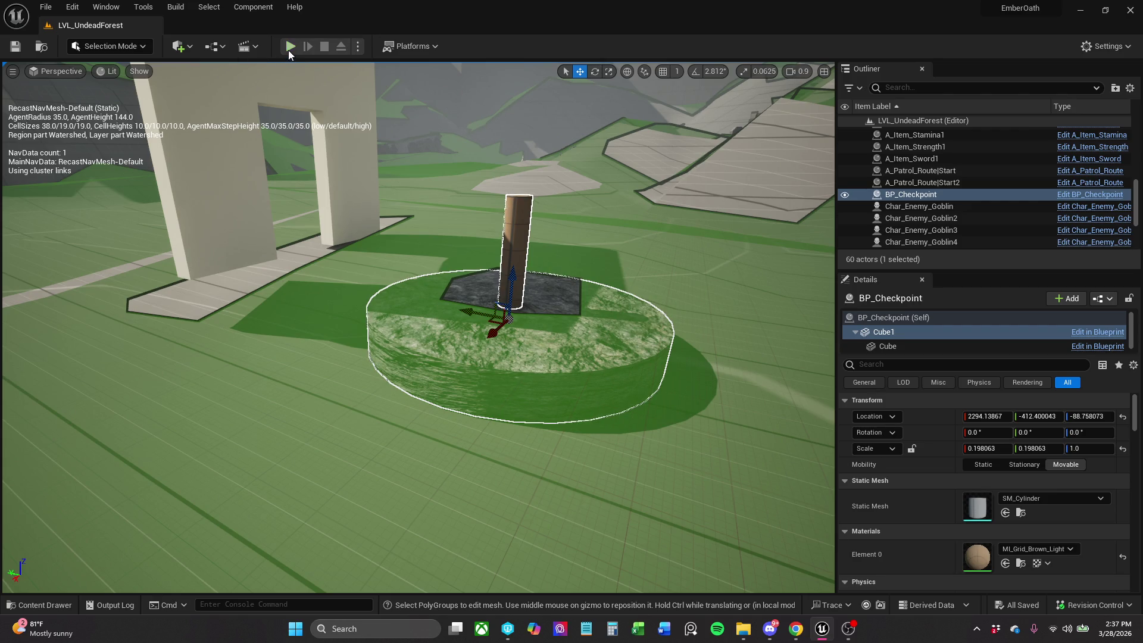
click(290, 47)
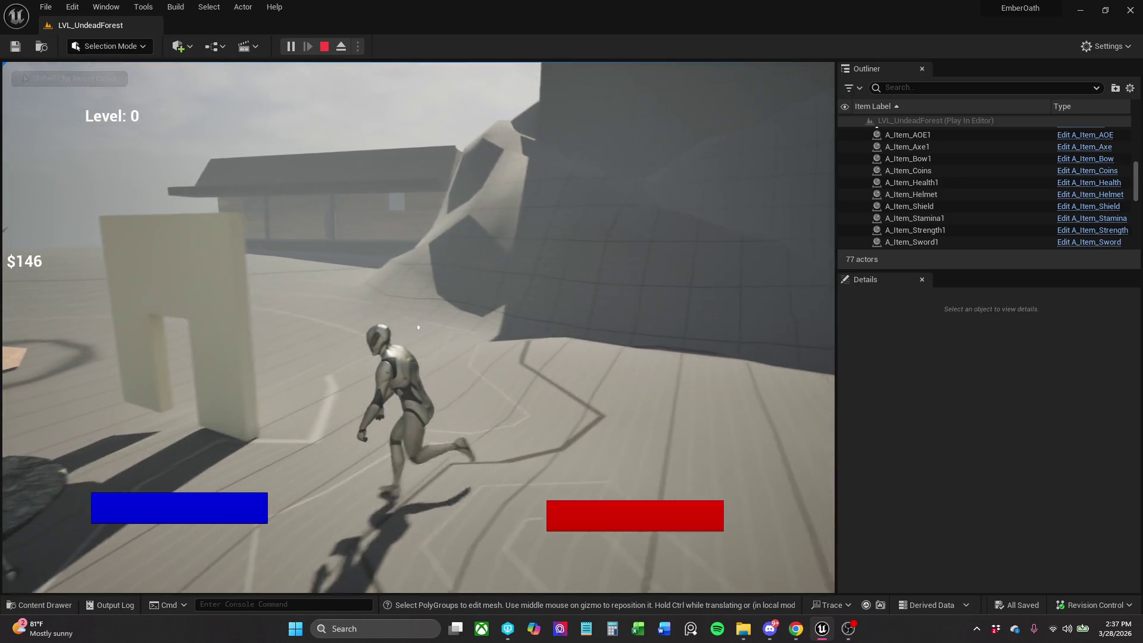
key(w)
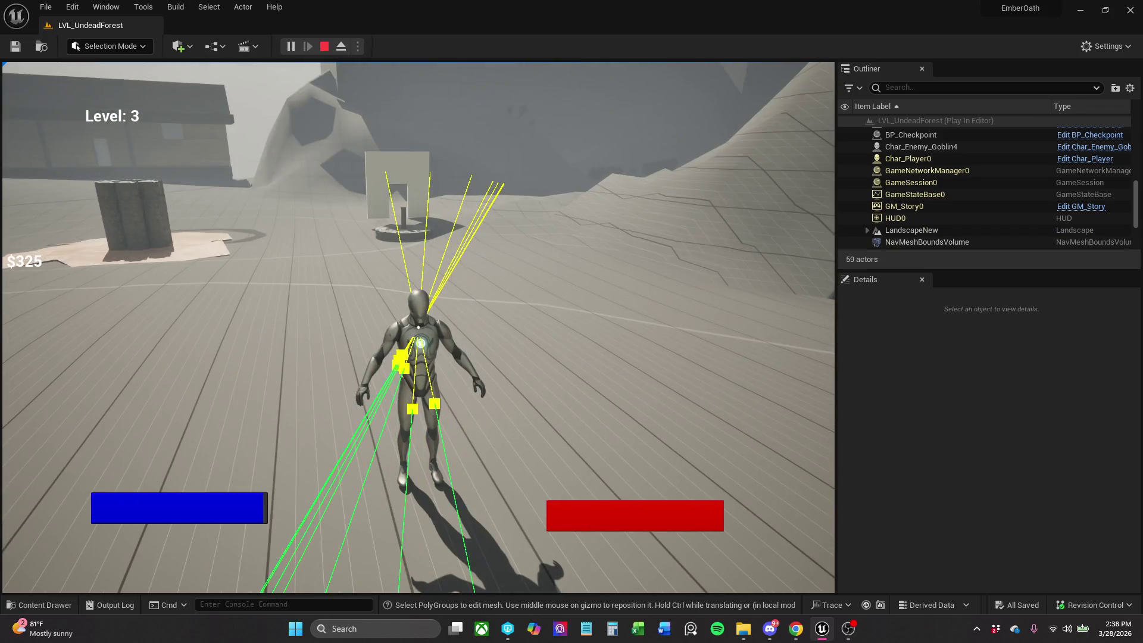
key(Escape)
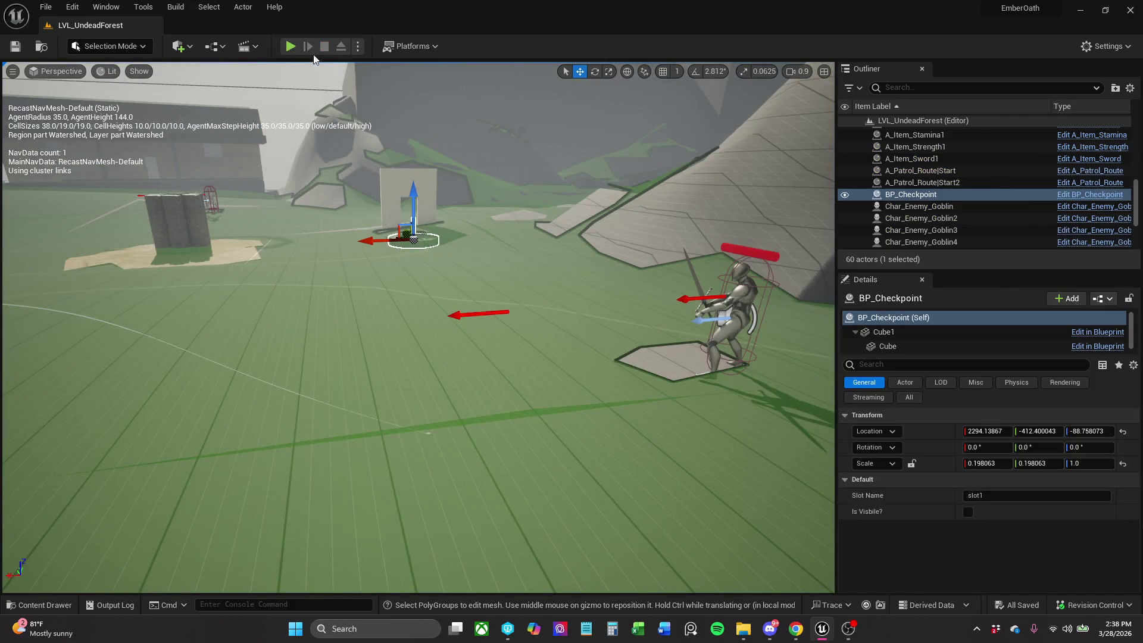
click(290, 53)
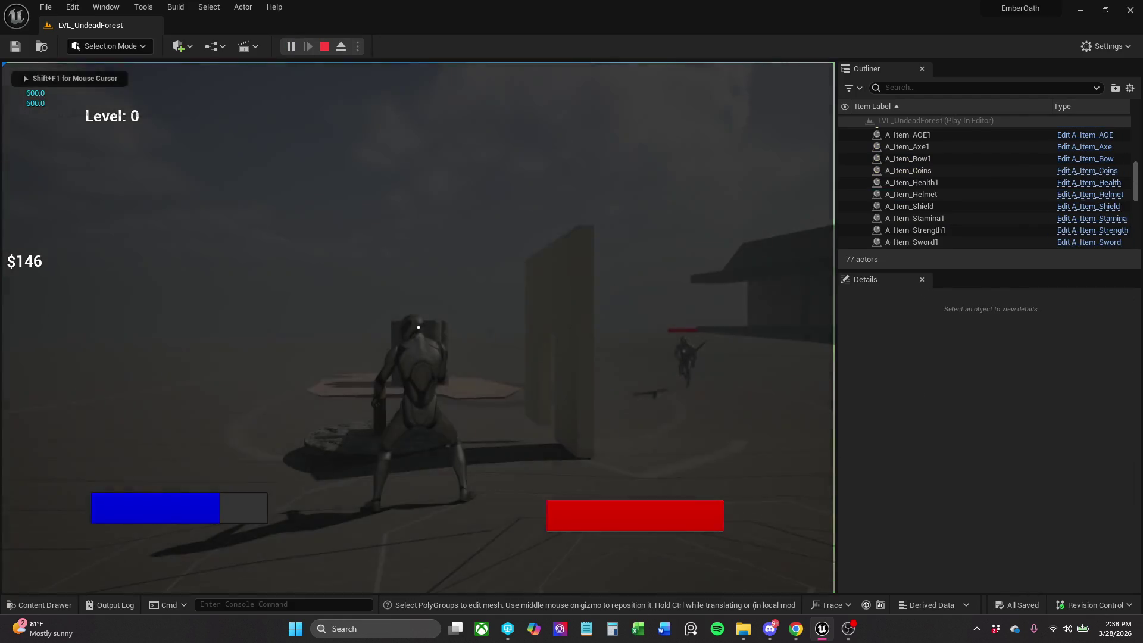
key(Escape)
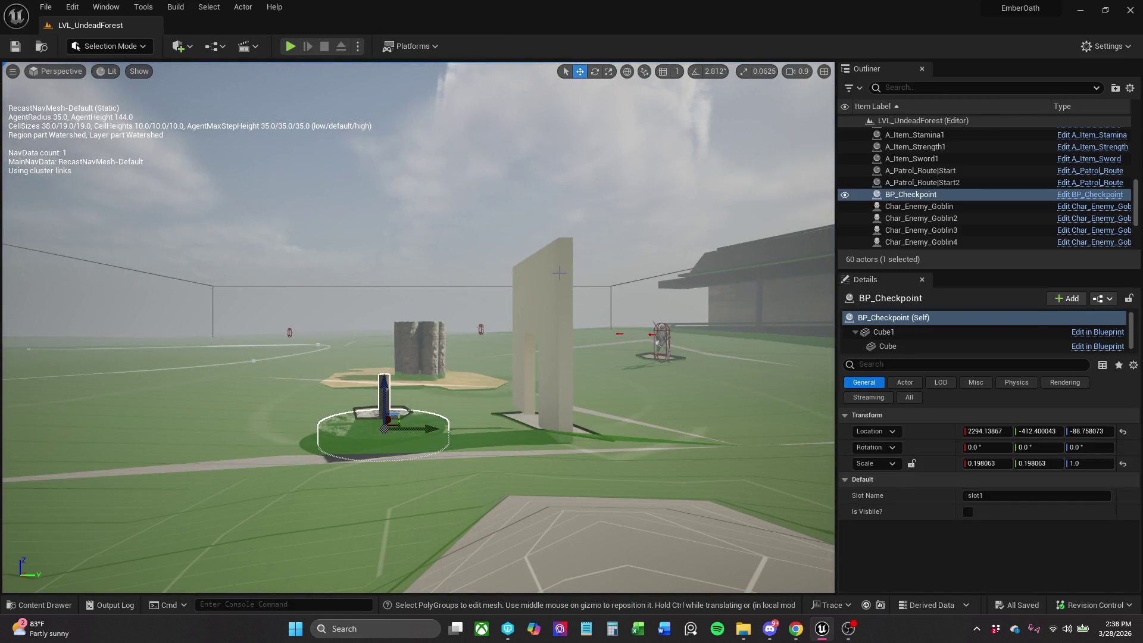
Duplicate Wall_Window_400x300 as Wall_Window1 and locate the Wall_Door_400x400 mesh asset.
click(537, 317)
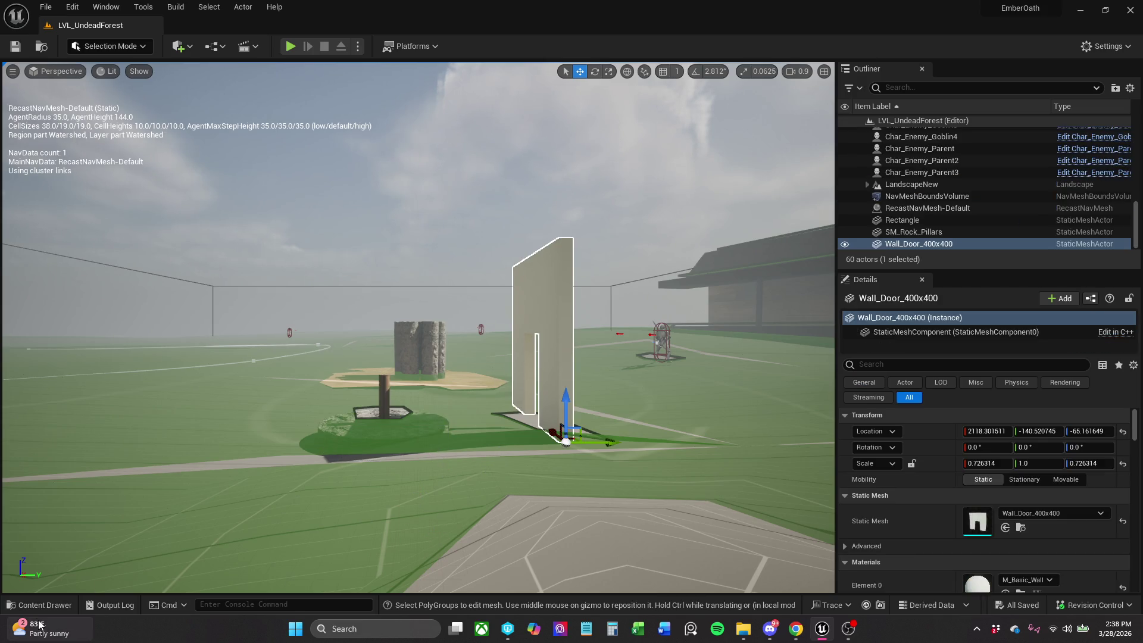
click(39, 605)
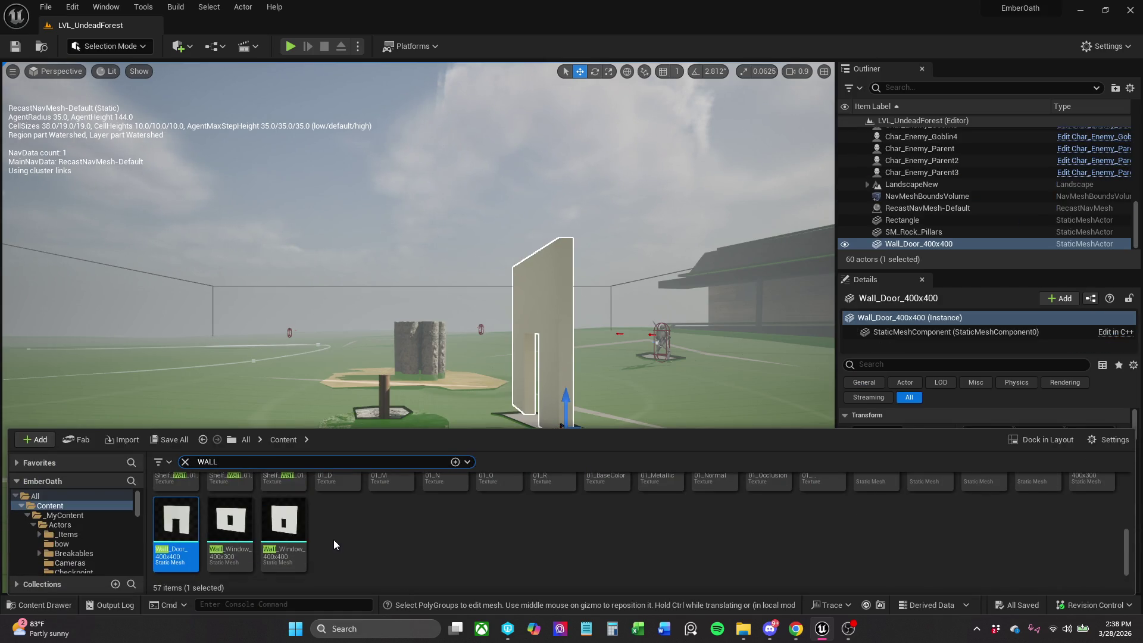
click(244, 537)
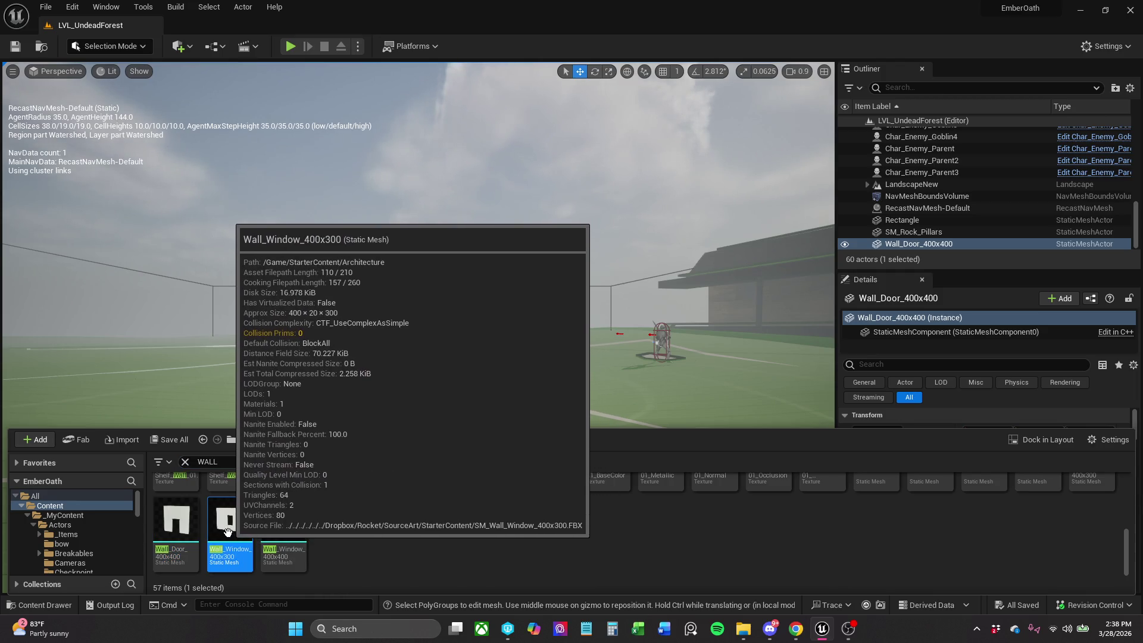
right_click(242, 531)
click(391, 558)
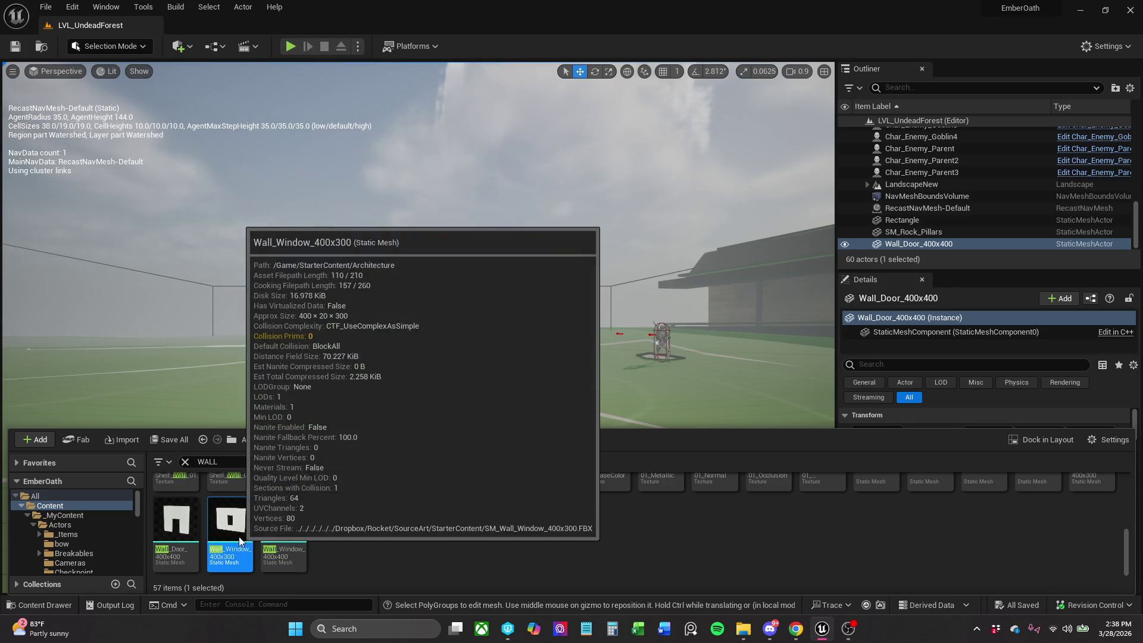
right_click(238, 537)
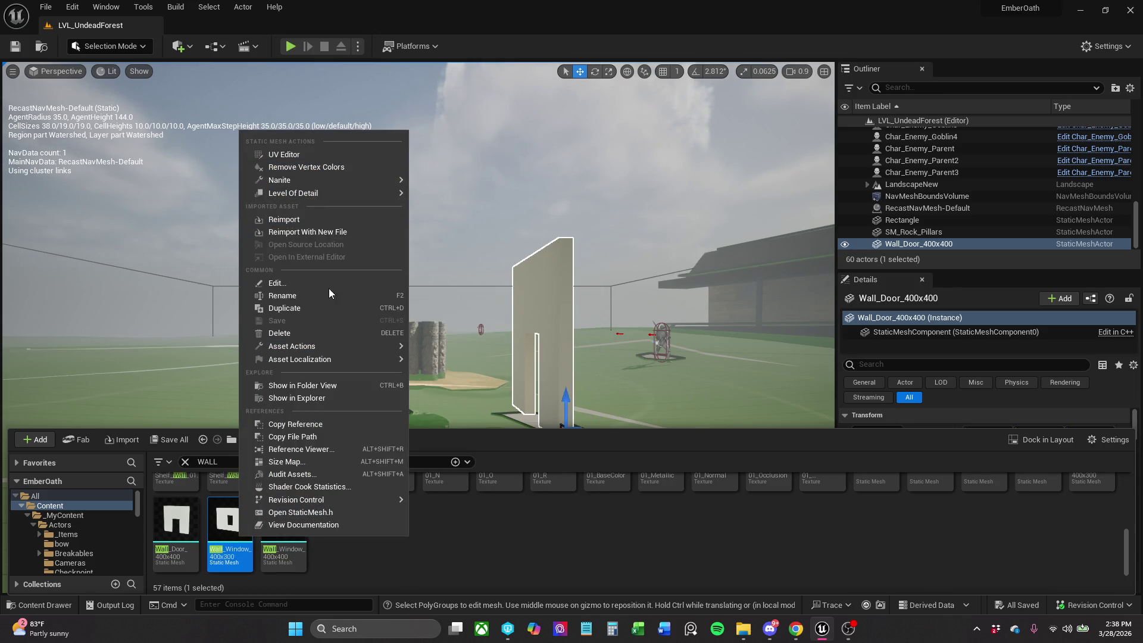
click(306, 308)
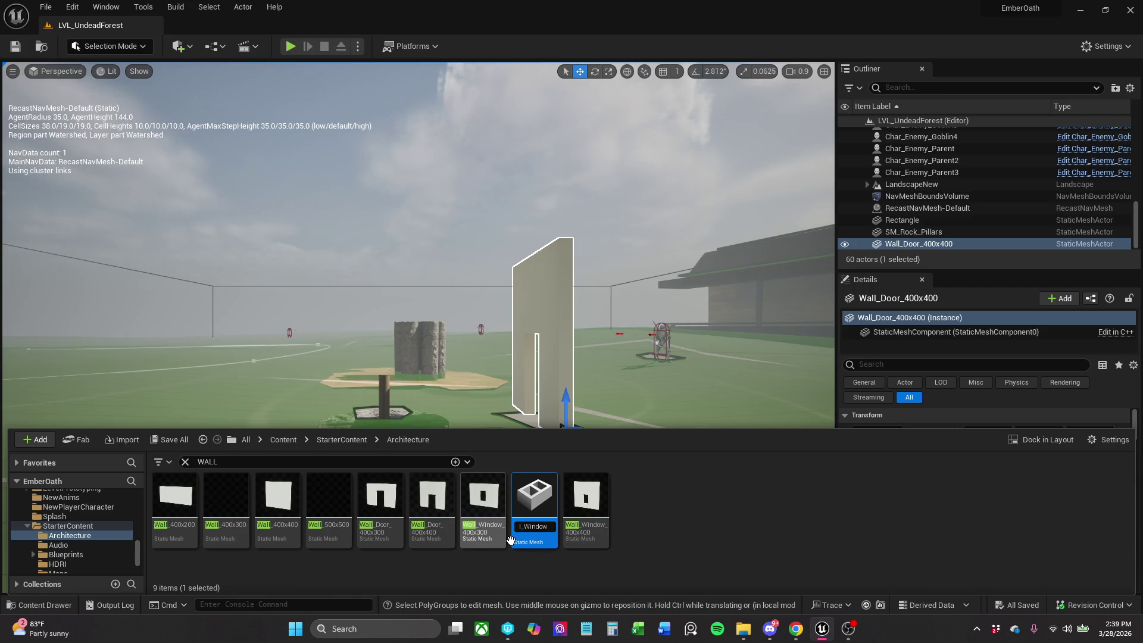
key(Return)
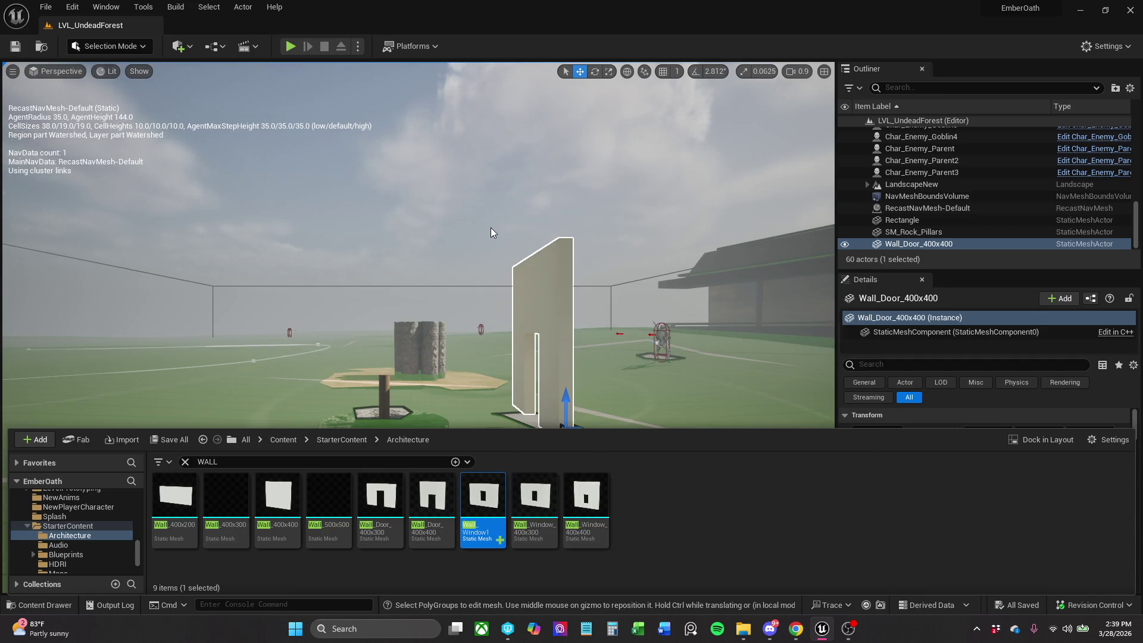
click(545, 323)
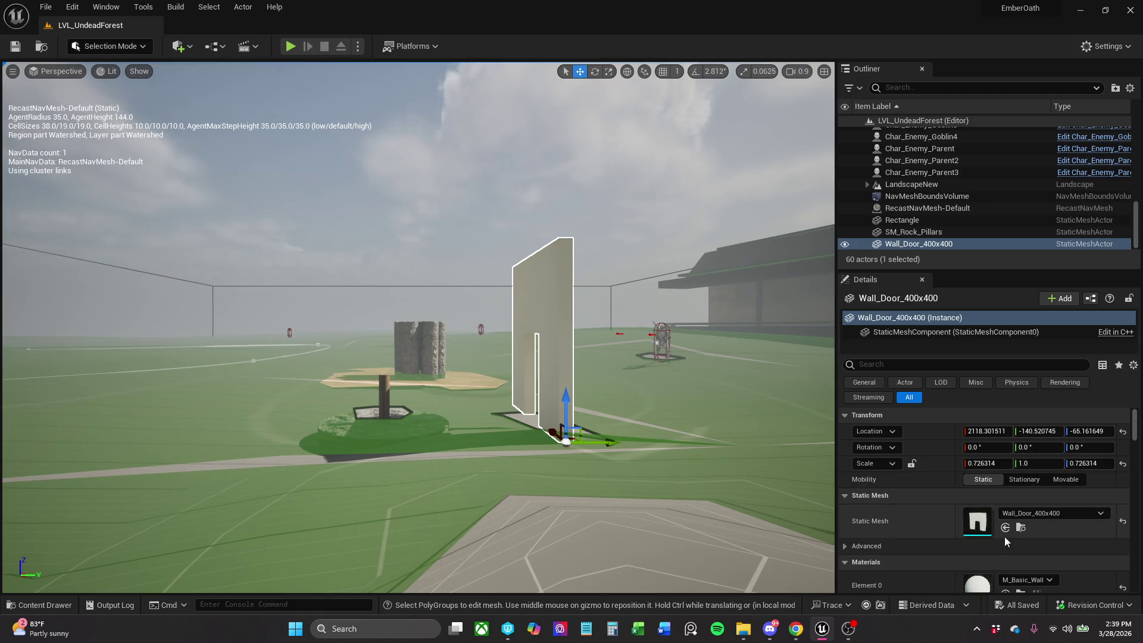
click(1020, 528)
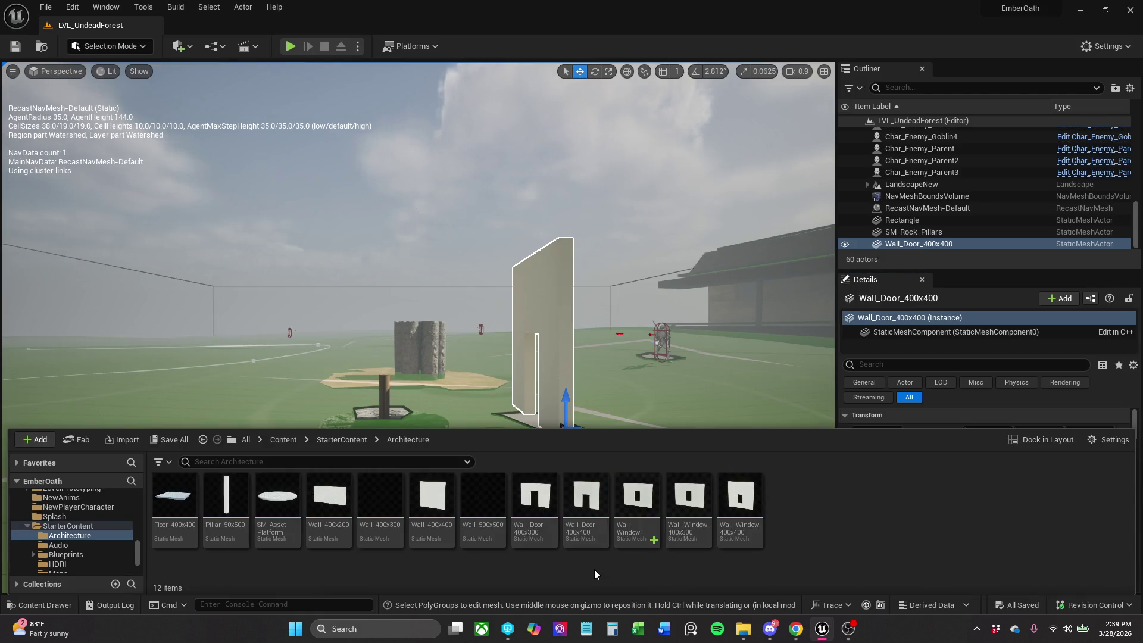
right_click(592, 541)
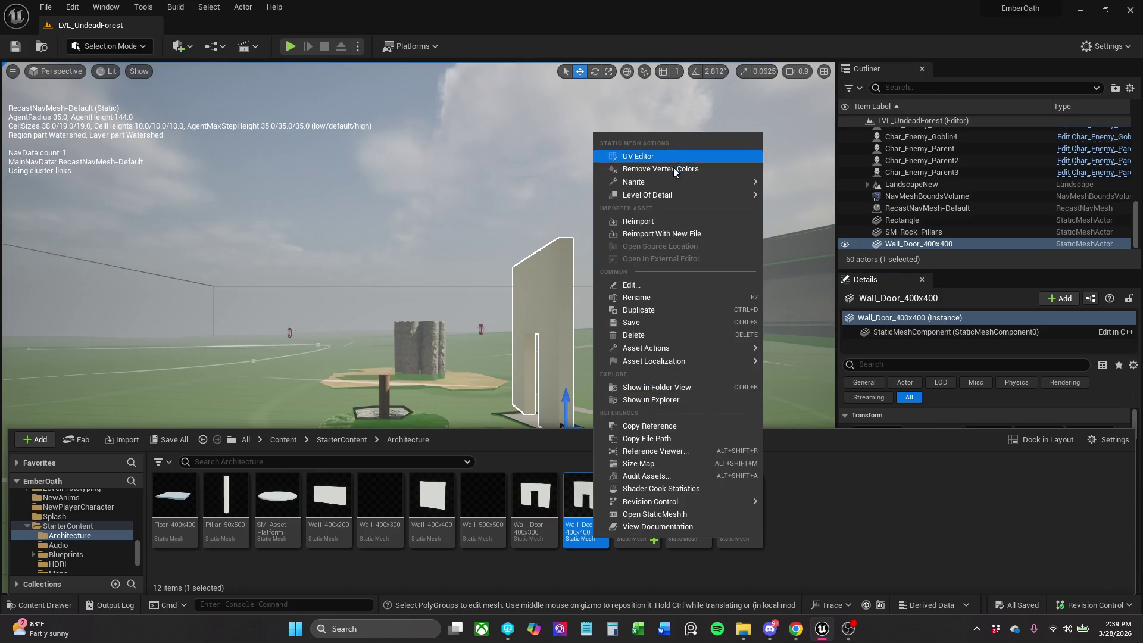
mouse_move(675, 182)
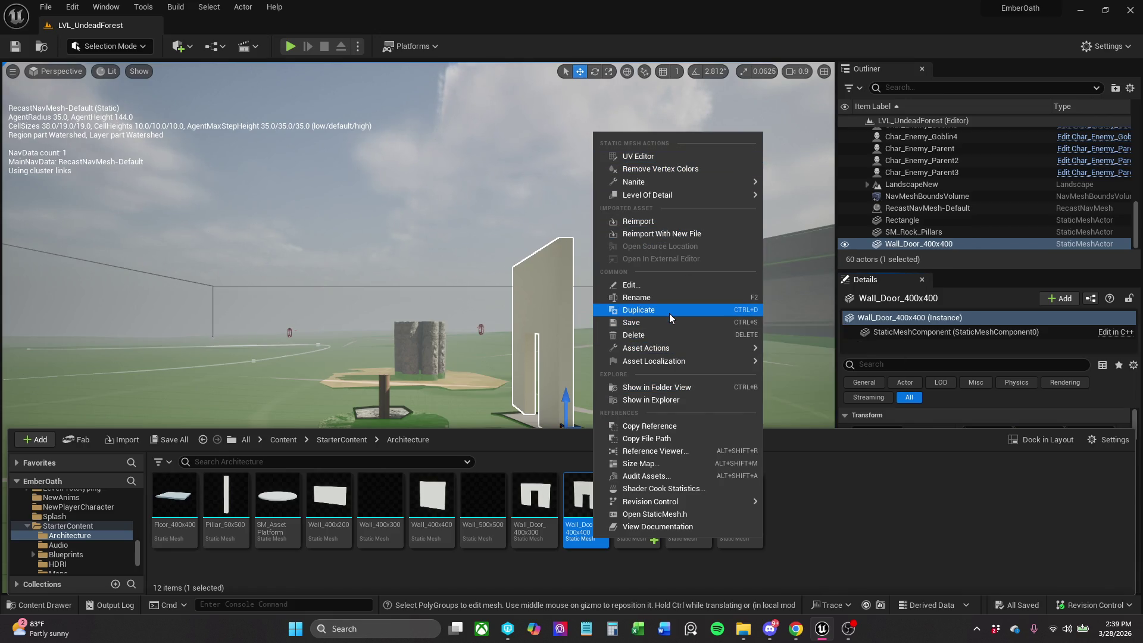
click(670, 309)
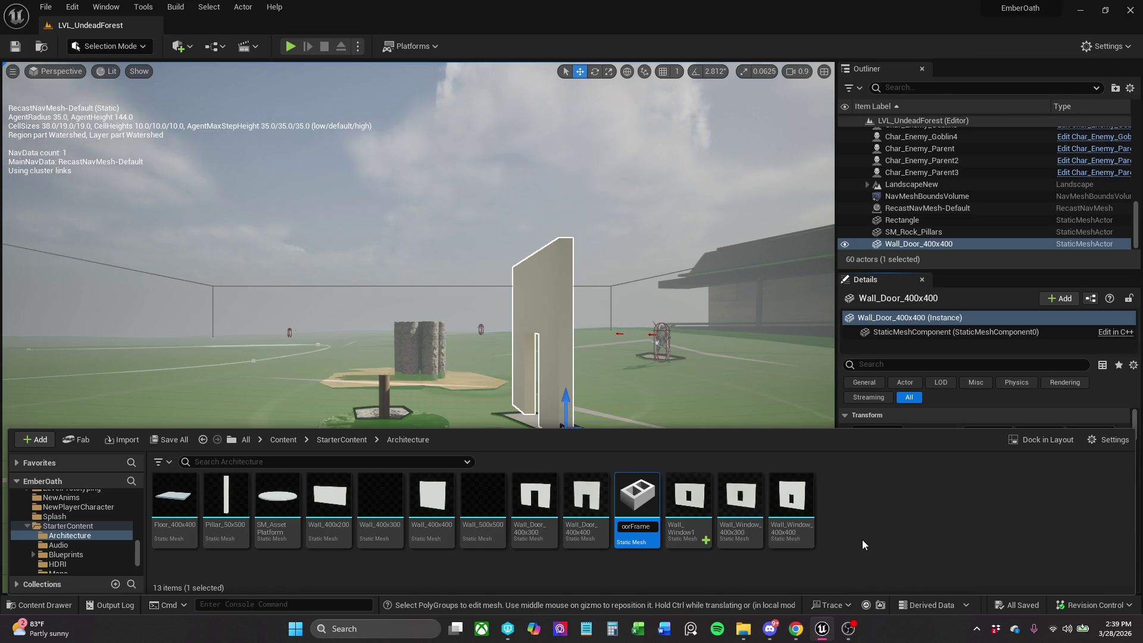
key(Return)
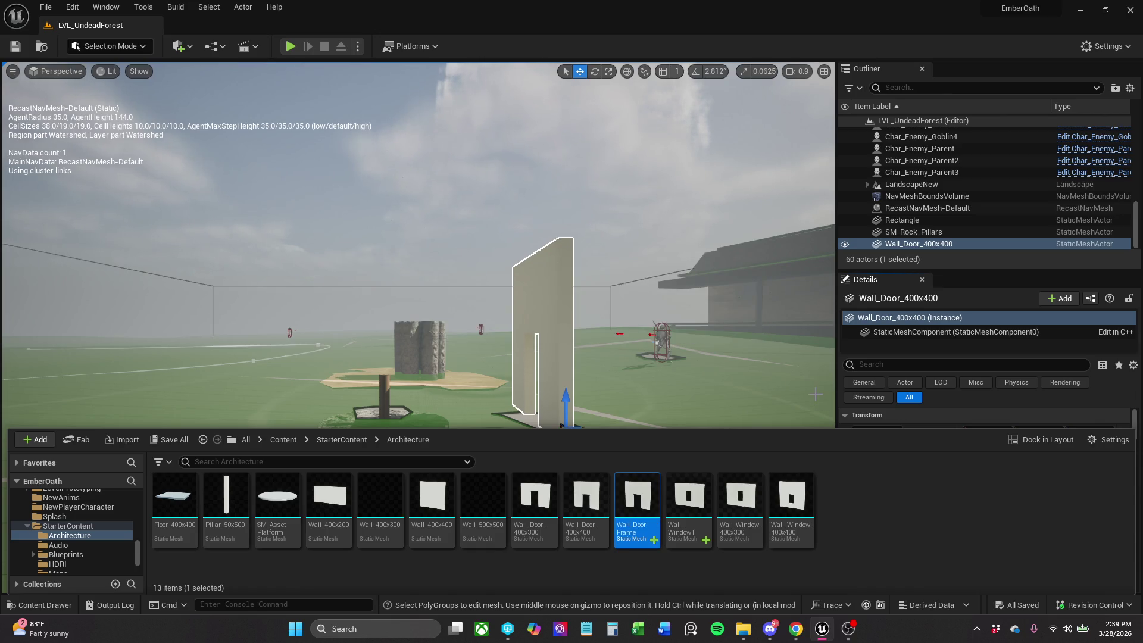
click(900, 541)
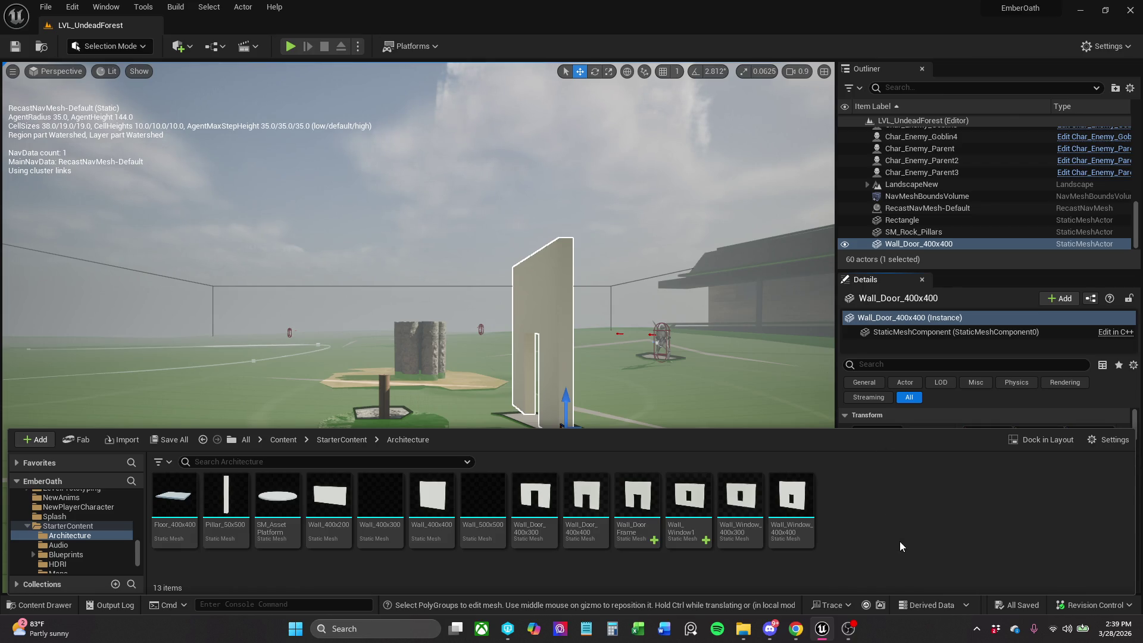
click(543, 302)
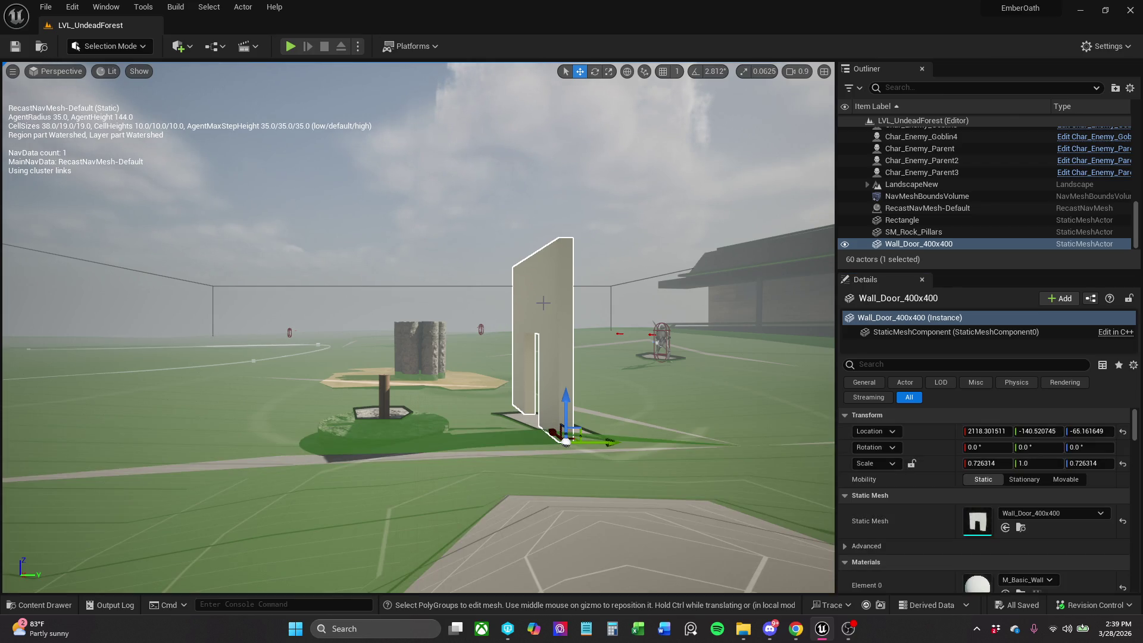
key(Delete)
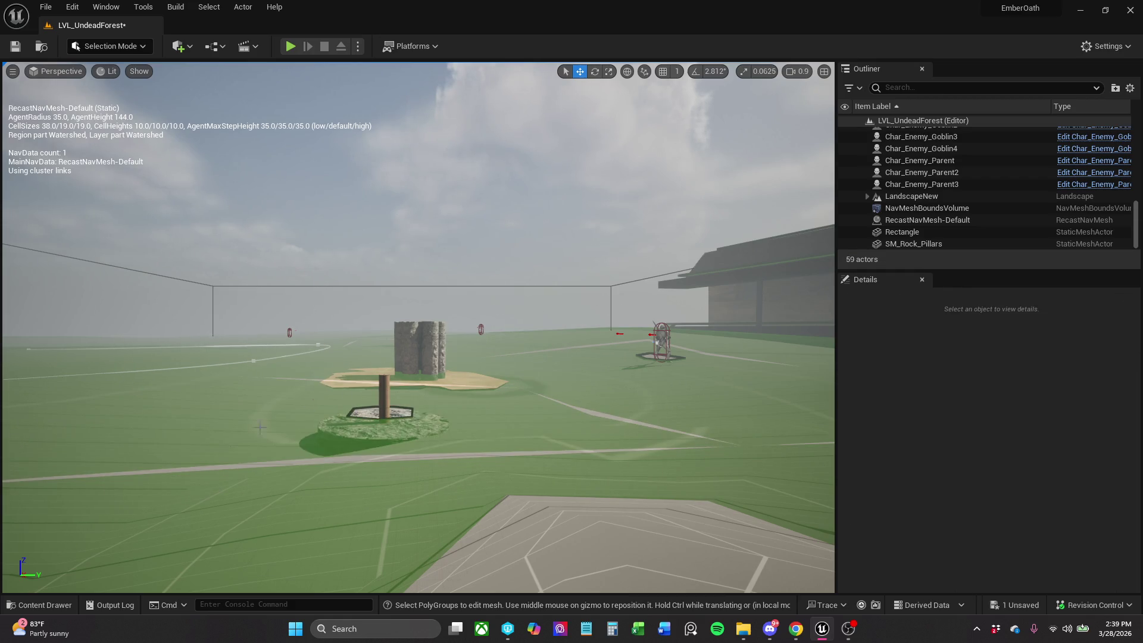
click(30, 606)
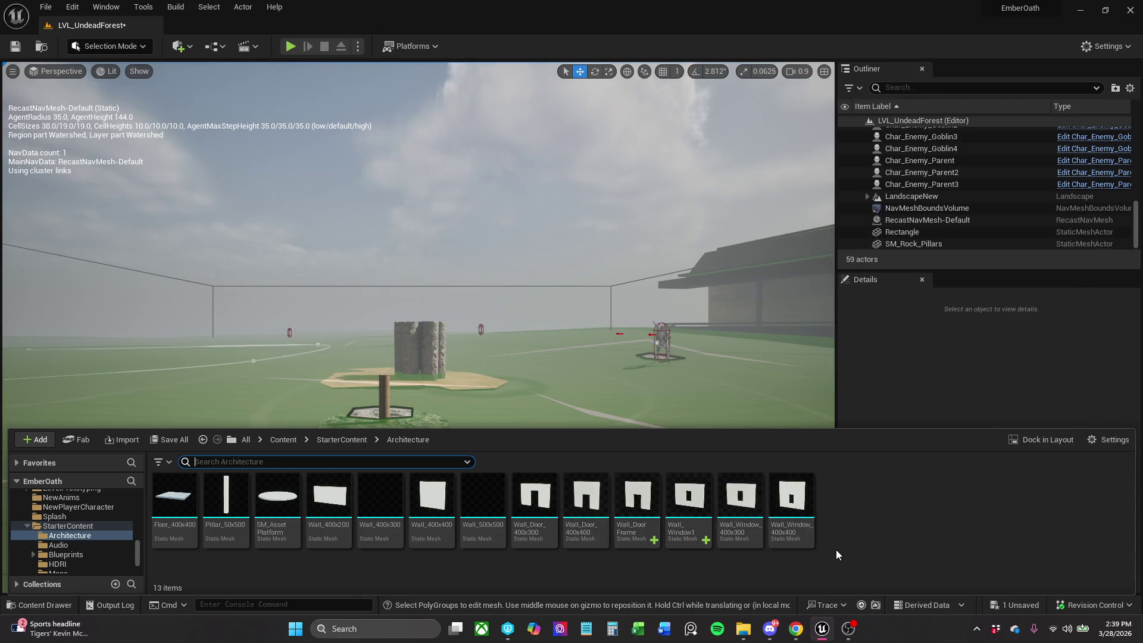
Place Wall_DoorFrame and two Wall_Window1 walls in the level near the rock pillars.
mouse_move(656, 538)
mouse_down()
mouse_move(658, 398)
mouse_move(634, 409)
mouse_up()
click(44, 605)
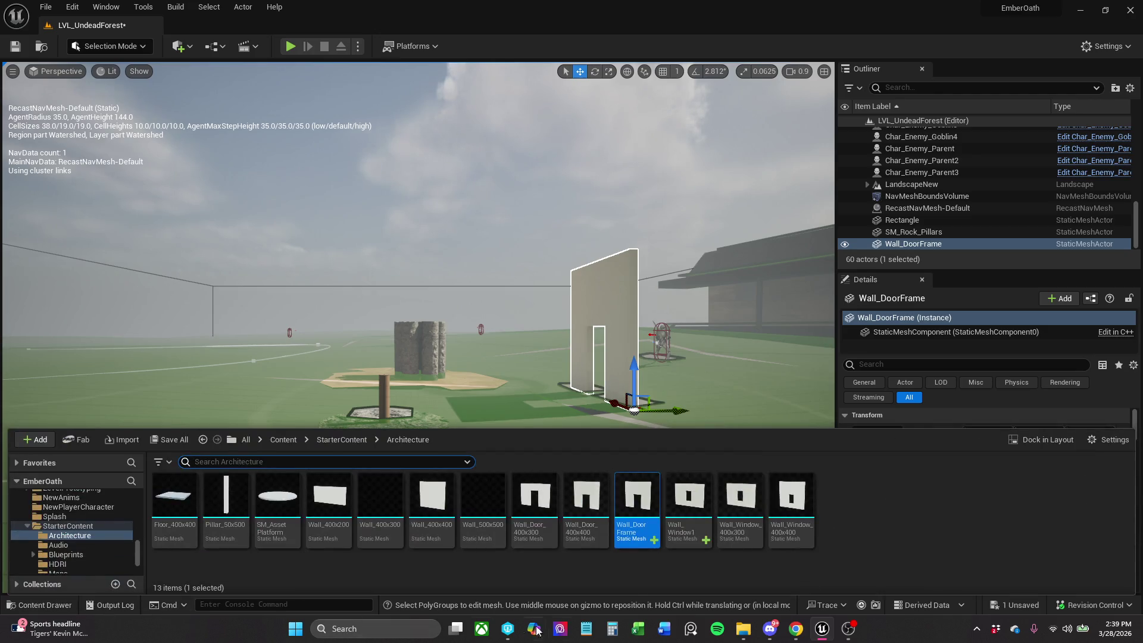
mouse_move(695, 544)
mouse_down()
mouse_move(661, 453)
mouse_move(661, 406)
mouse_up()
mouse_move(486, 370)
mouse_down()
mouse_move(446, 372)
mouse_move(473, 372)
mouse_up()
mouse_move(596, 417)
mouse_down()
mouse_move(607, 369)
mouse_move(619, 416)
mouse_move(628, 401)
mouse_up()
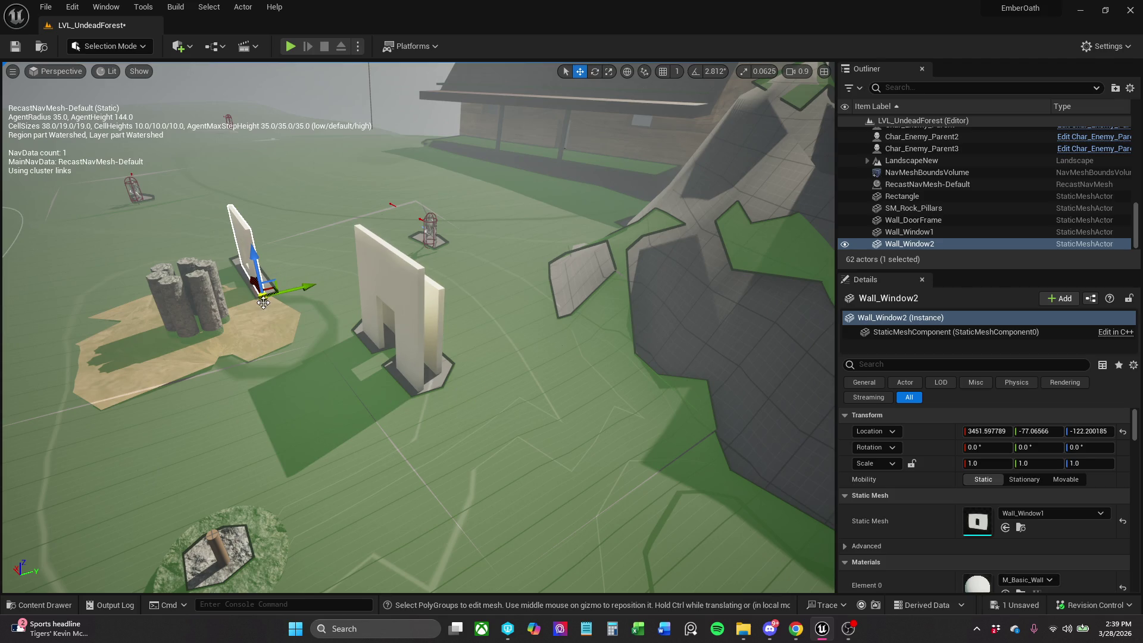
mouse_move(270, 290)
mouse_down()
mouse_move(77, 535)
mouse_move(44, 554)
mouse_up()
Slide the first window wall left and rotate it to roughly 92 degrees.
click(433, 309)
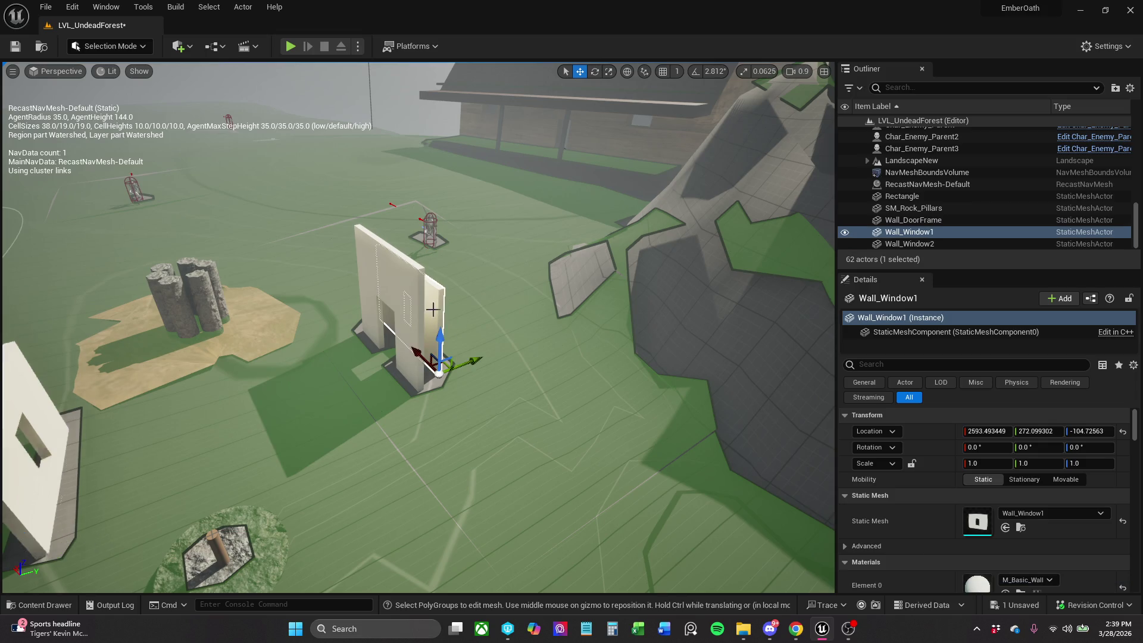
drag(435, 366, 330, 372)
key(e)
mouse_move(337, 443)
mouse_down()
mouse_move(366, 432)
mouse_move(393, 372)
mouse_up()
drag(390, 373, 397, 377)
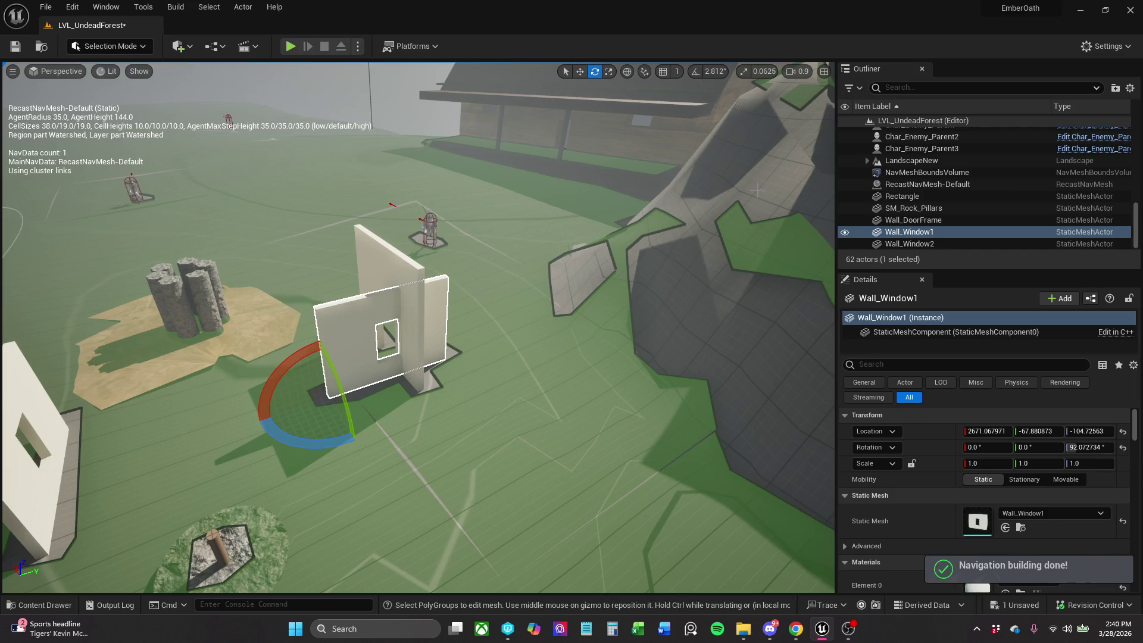
Redo the window wall's rotation at exactly 90° using angle snapping.
key(ctrl+z)
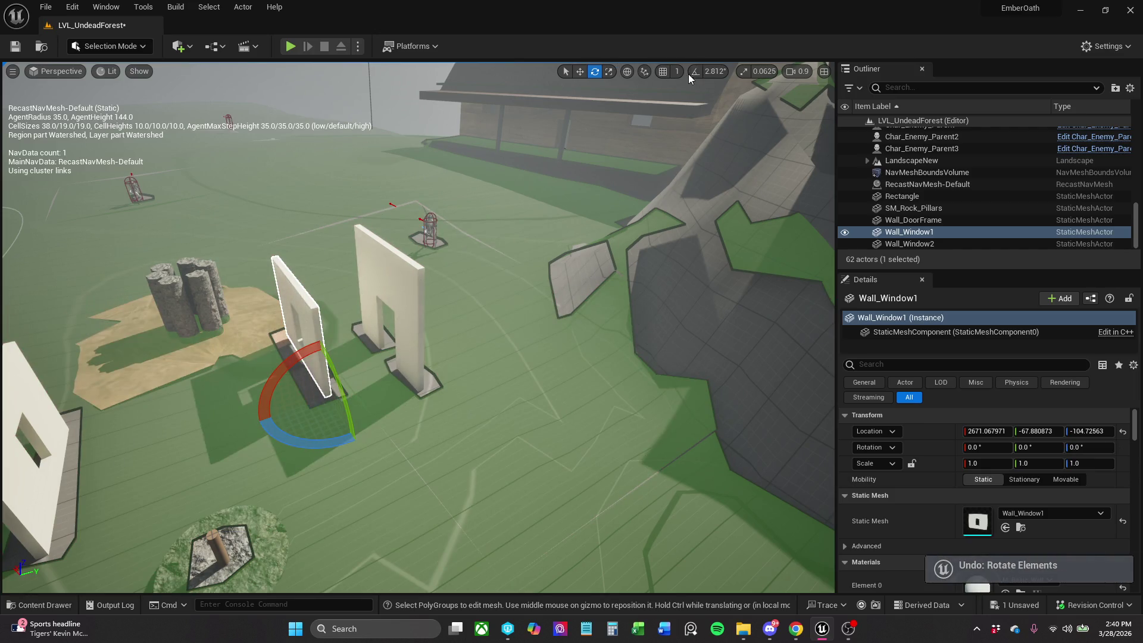
click(689, 72)
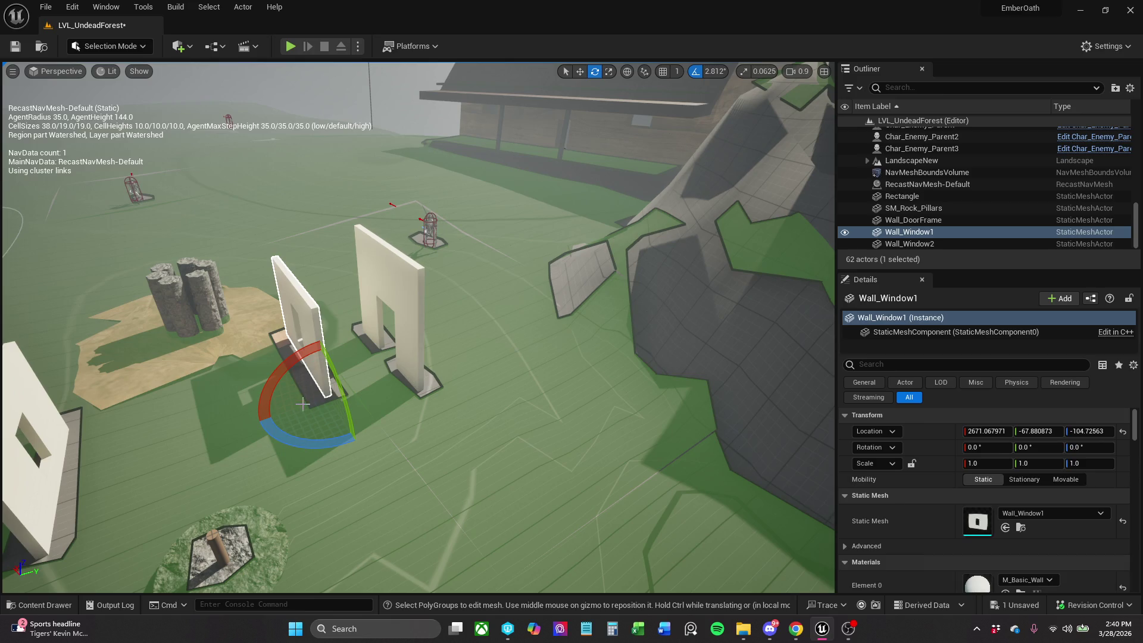
mouse_move(321, 434)
mouse_down()
mouse_move(363, 432)
mouse_move(391, 375)
mouse_up()
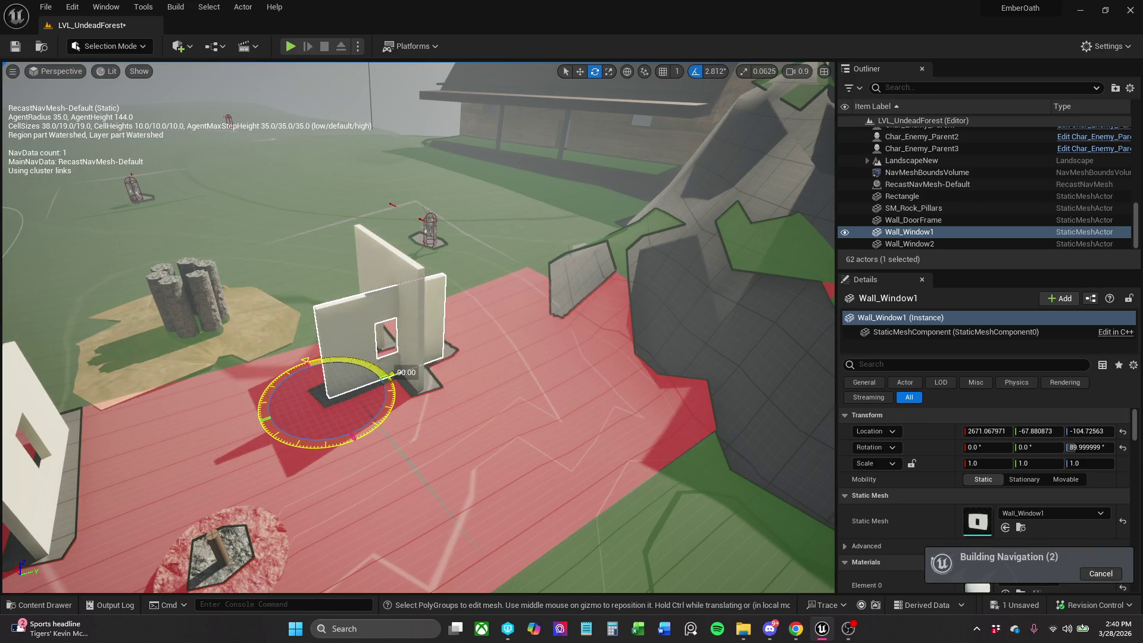
key(w)
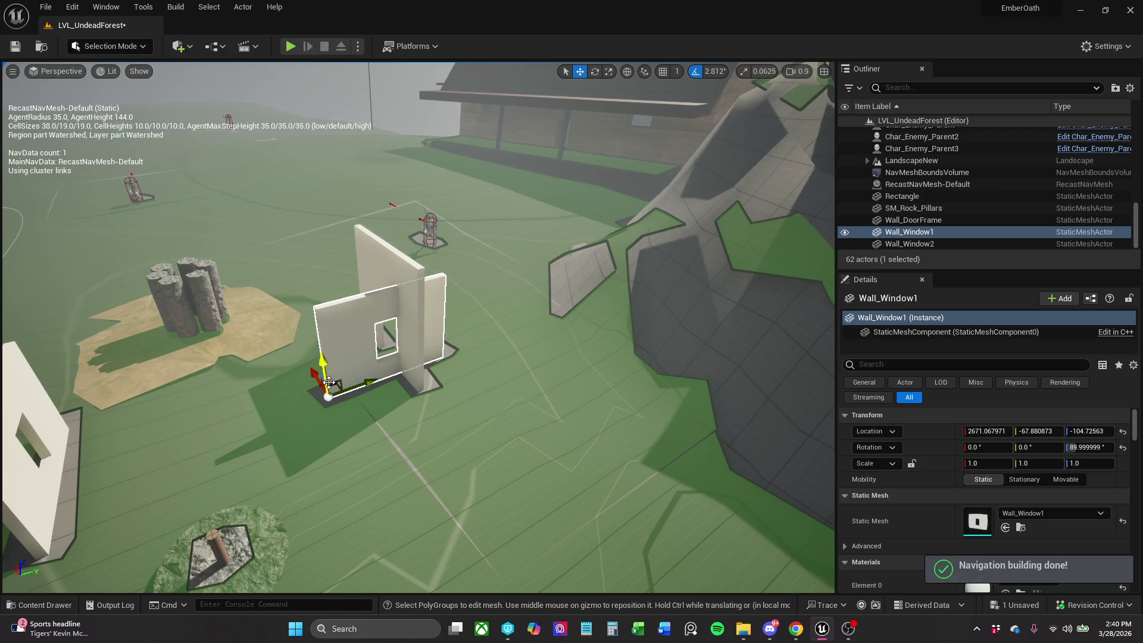
Move the window wall up against the door-frame wall to close the corner gap.
mouse_move(331, 388)
mouse_down()
mouse_move(283, 377)
mouse_move(242, 388)
mouse_up()
key(f)
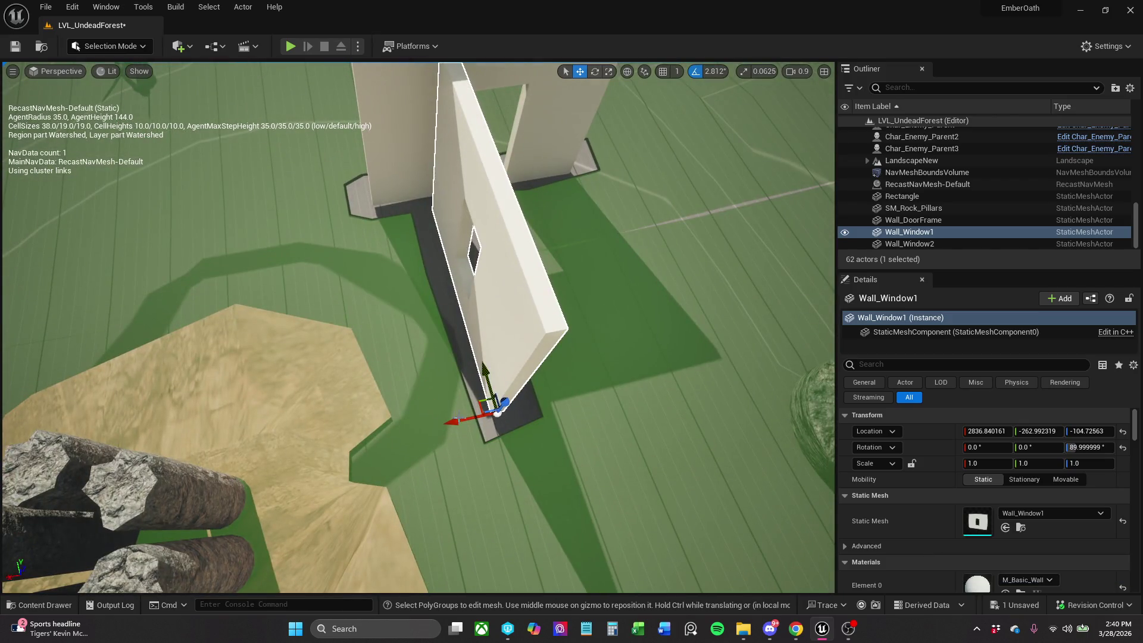
drag(461, 419, 387, 429)
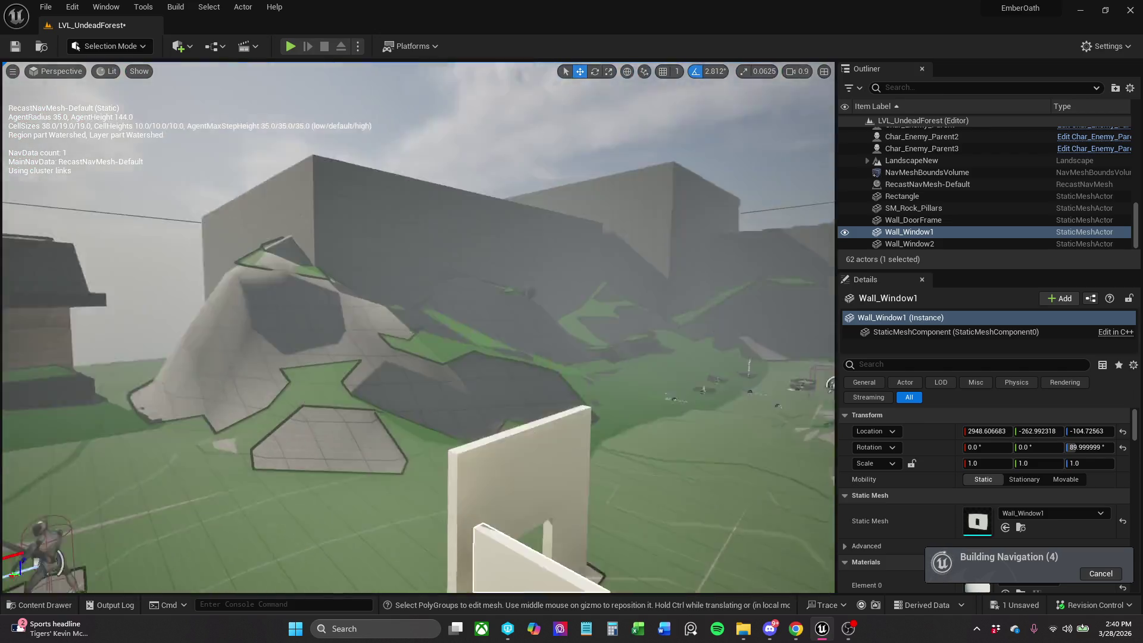
drag(376, 336, 376, 335)
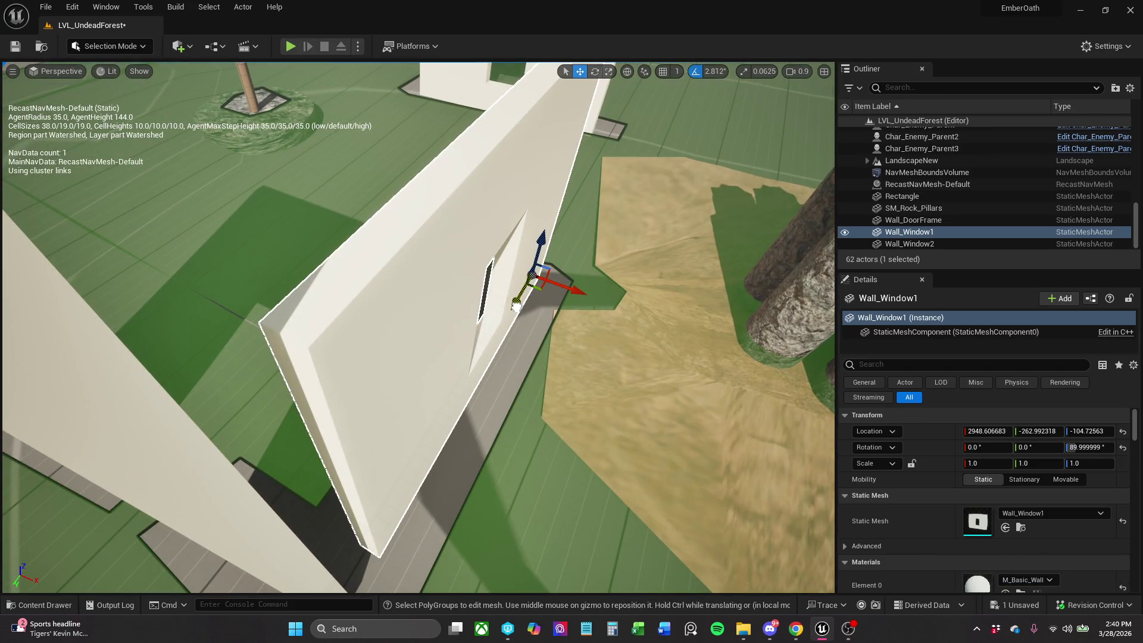
drag(516, 306, 506, 324)
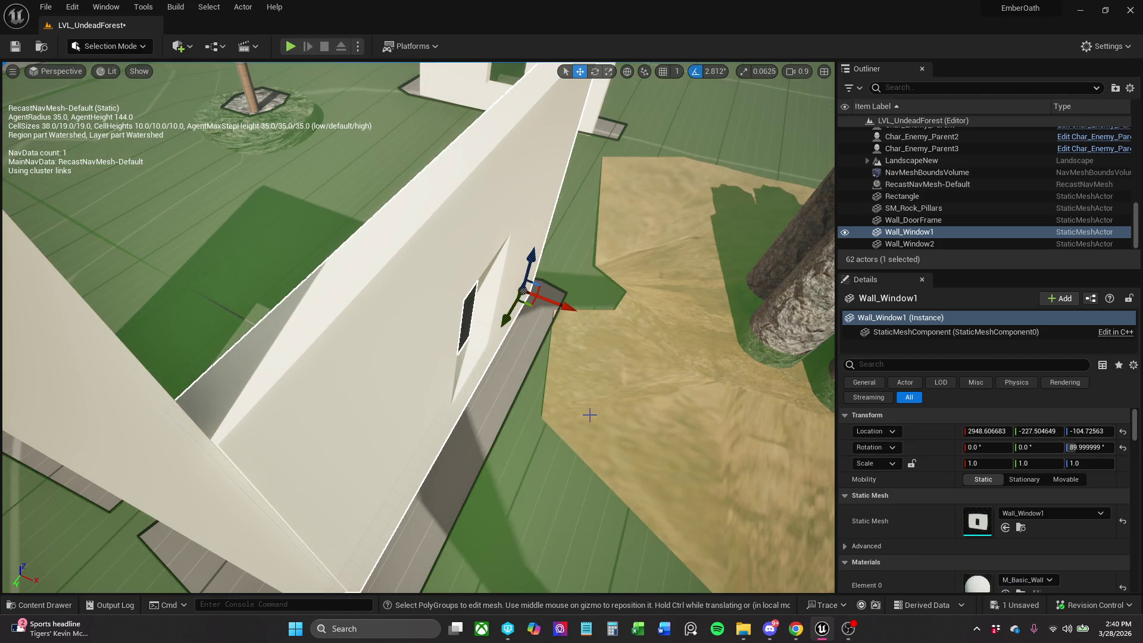
scroll(419, 327, down, 3)
drag(419, 327, 368, 317)
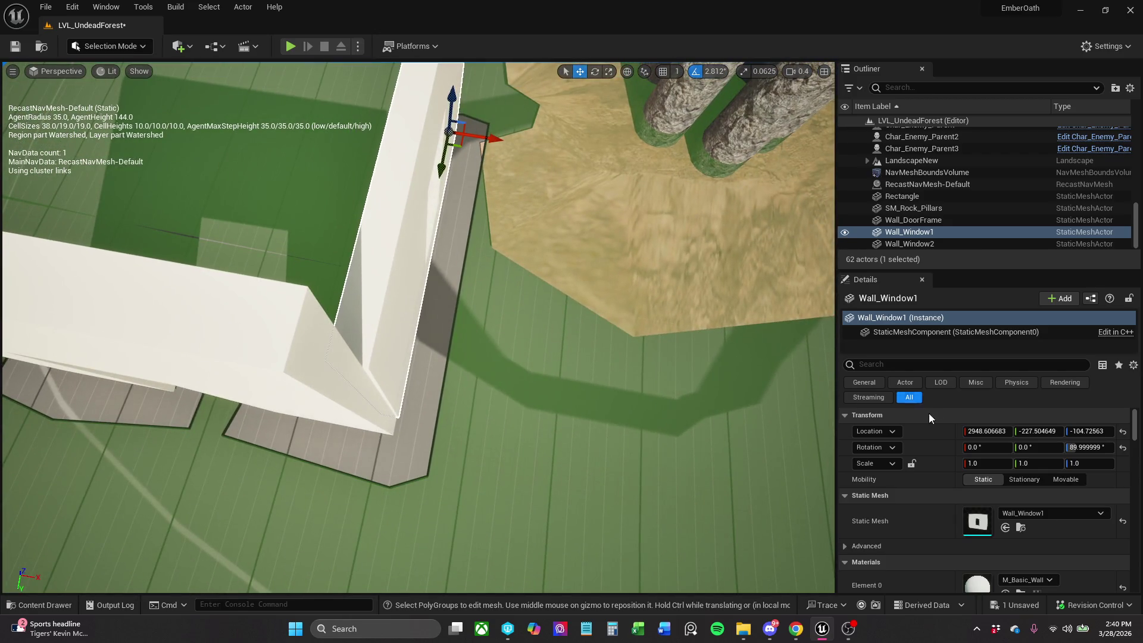
Set the window wall's Location X to 2947, discarding a trial Y of -224.
click(1039, 431)
text(-224)
key(Return)
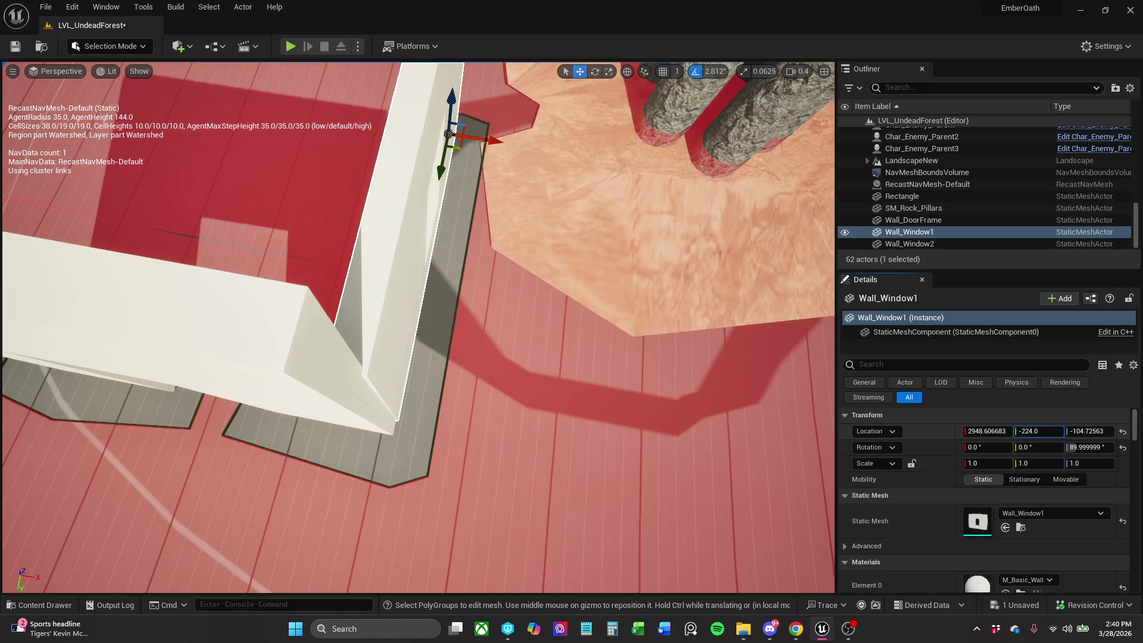
key(ctrl+z)
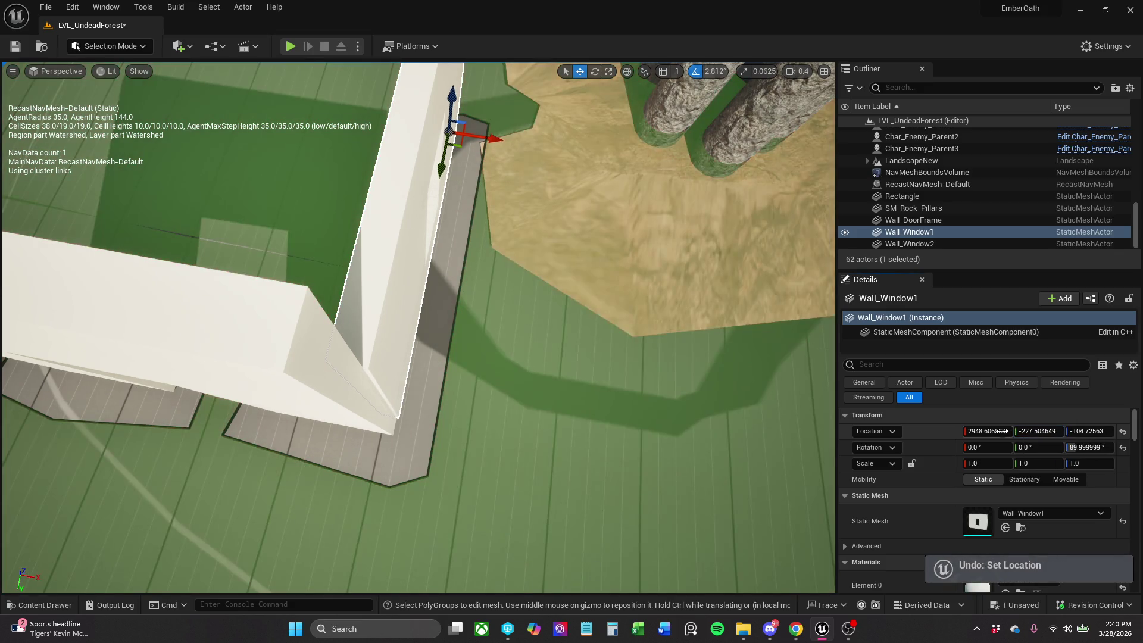
click(987, 431)
text(2949)
key(Return)
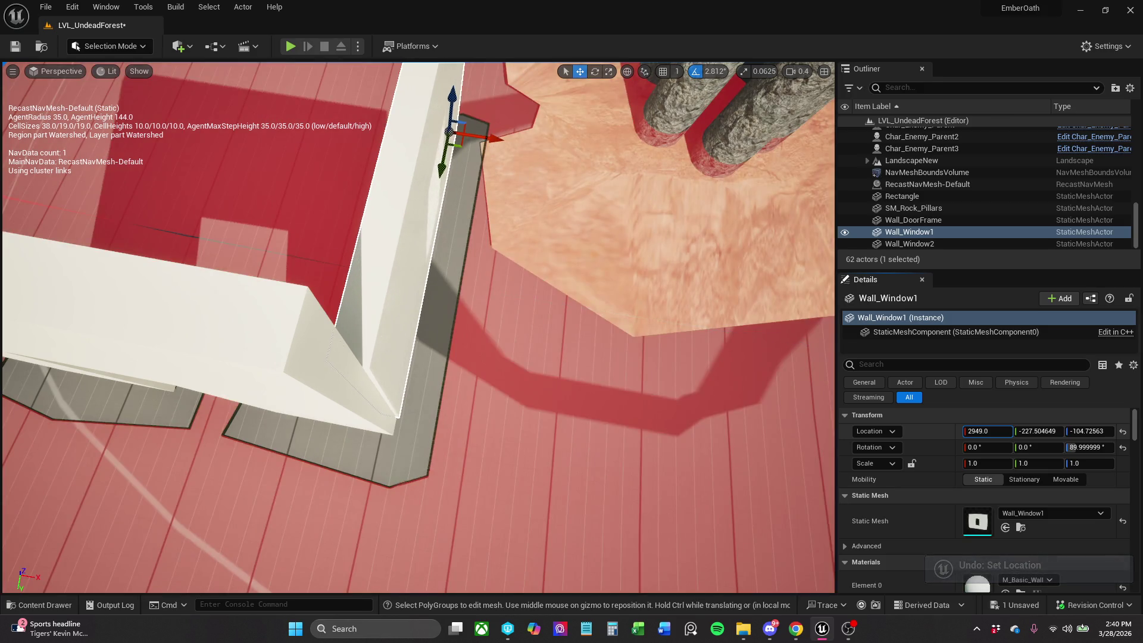
text(2945)
key(Return)
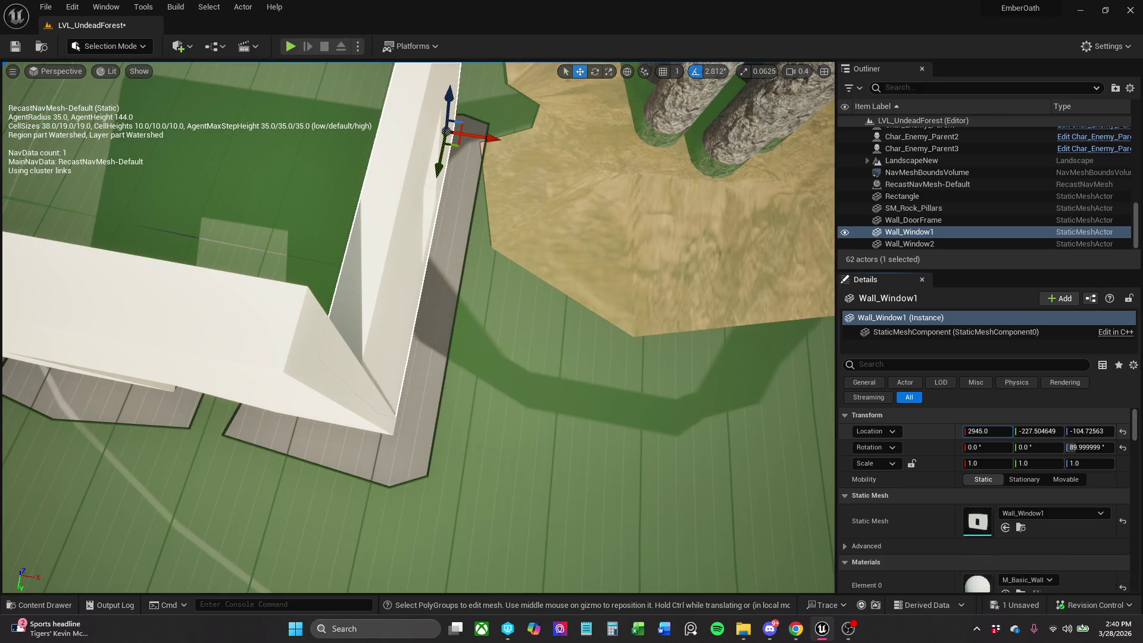
text(2947)
key(Return)
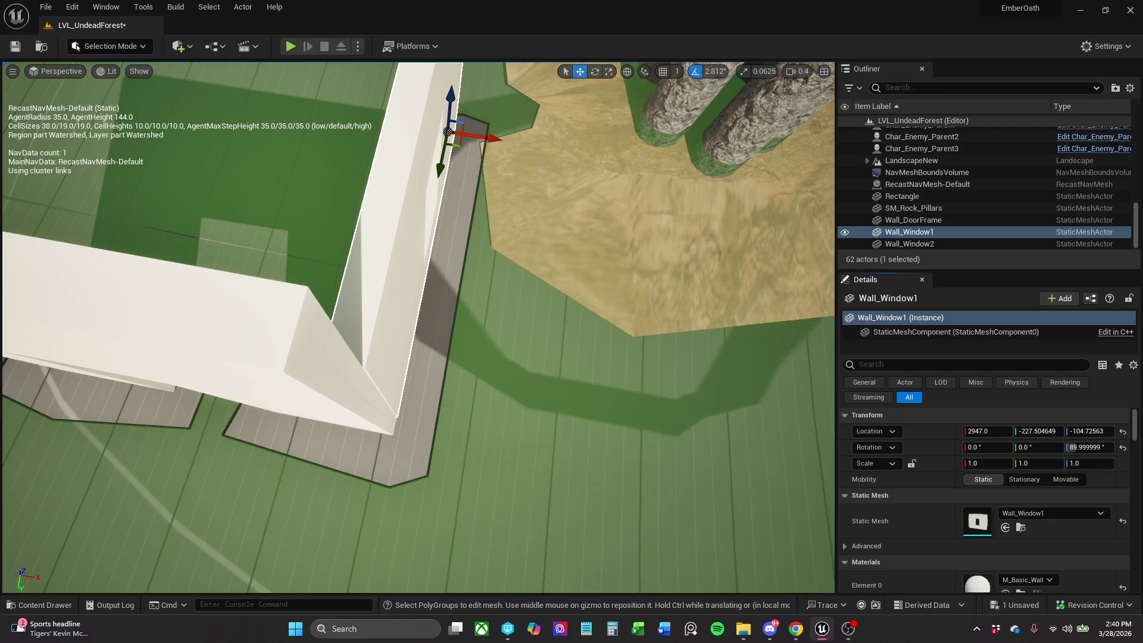
Select the second window wall and delete it.
scroll(417, 328, down, 5)
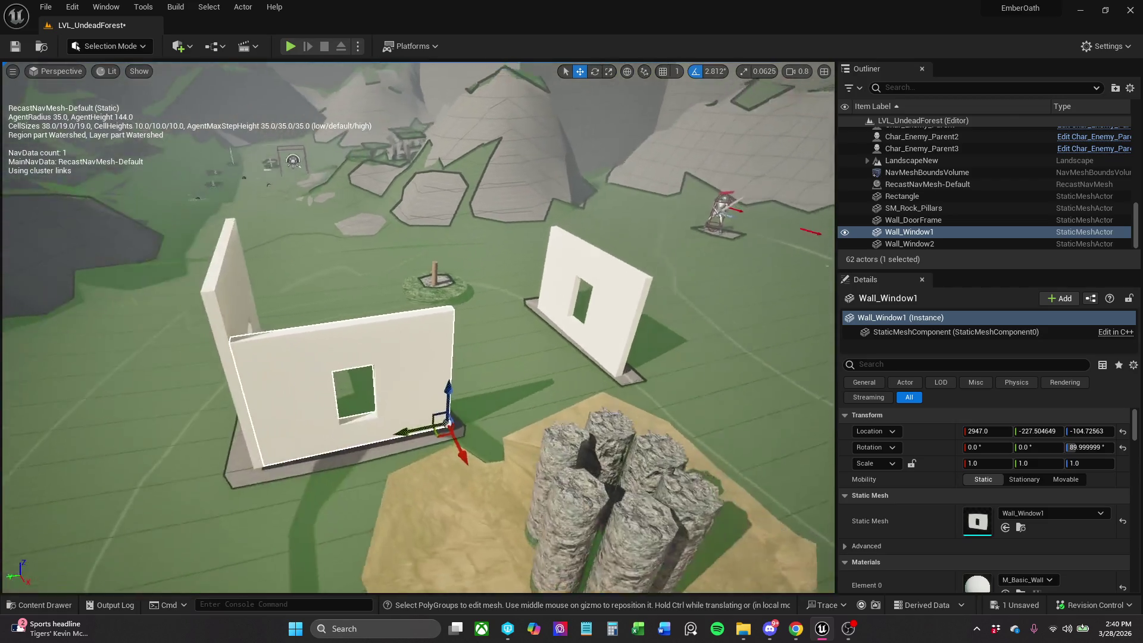
scroll(510, 368, down, 3)
click(597, 323)
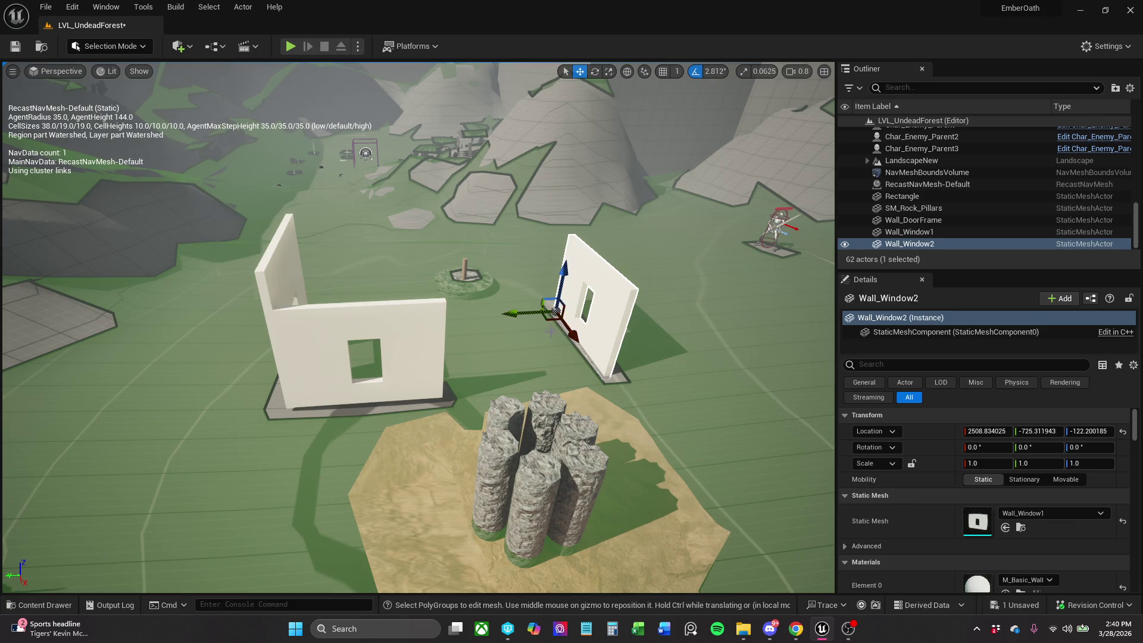
drag(549, 322, 418, 337)
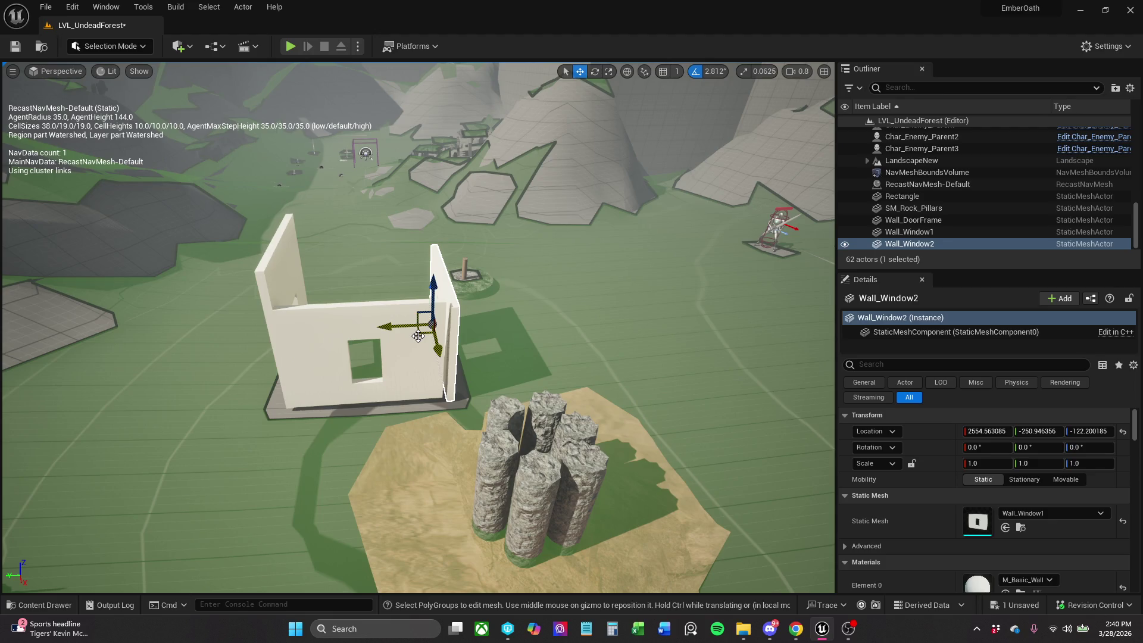
key(Delete)
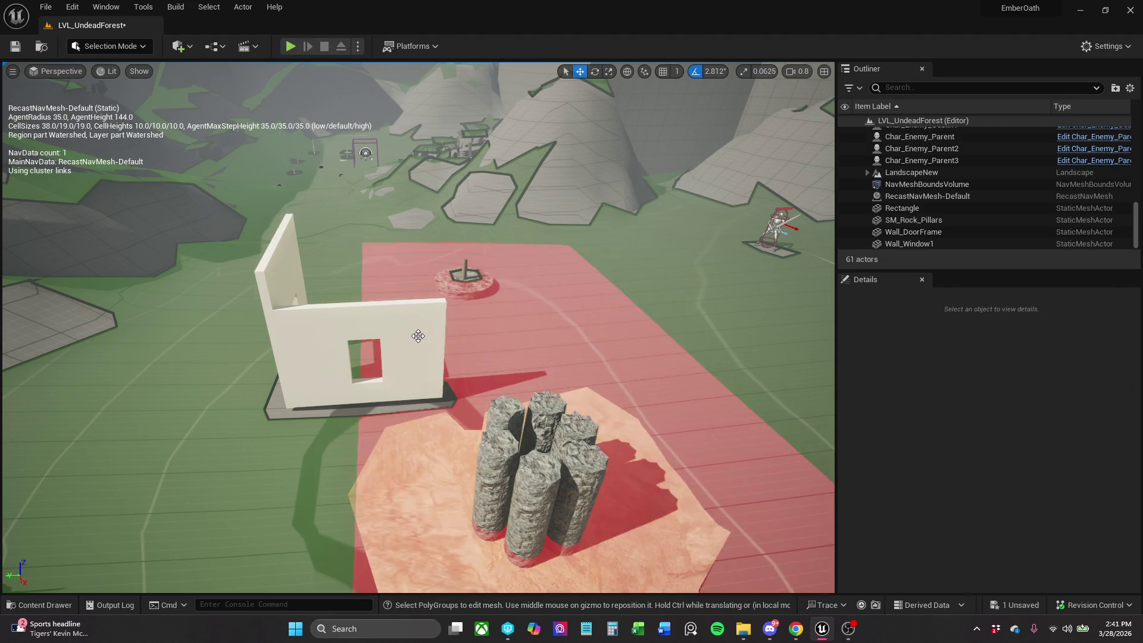
click(418, 335)
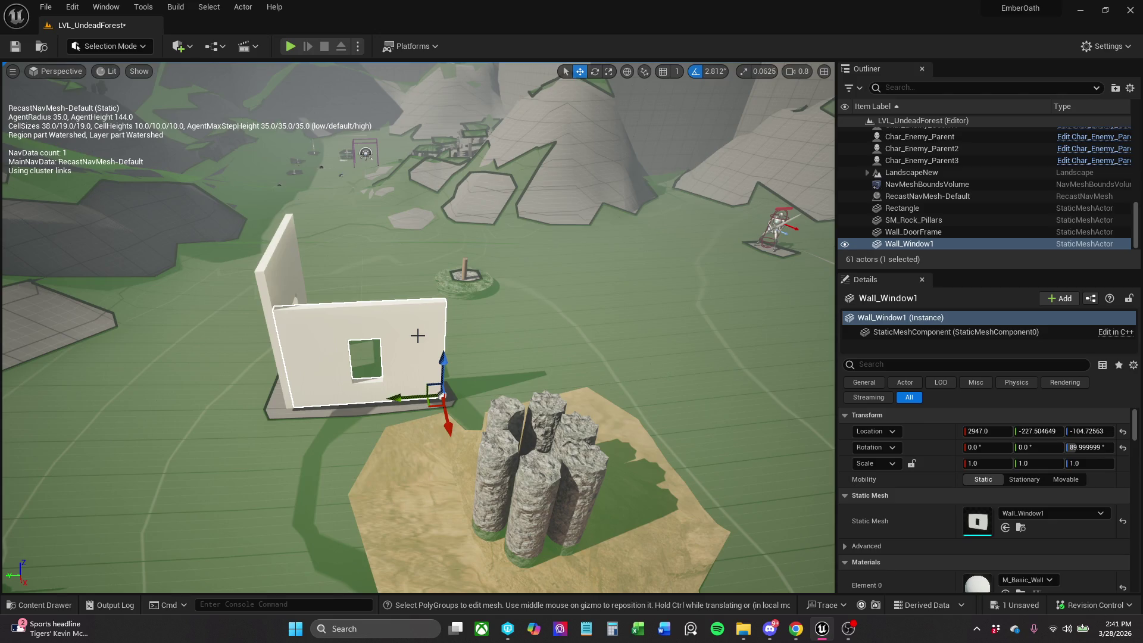
key(e)
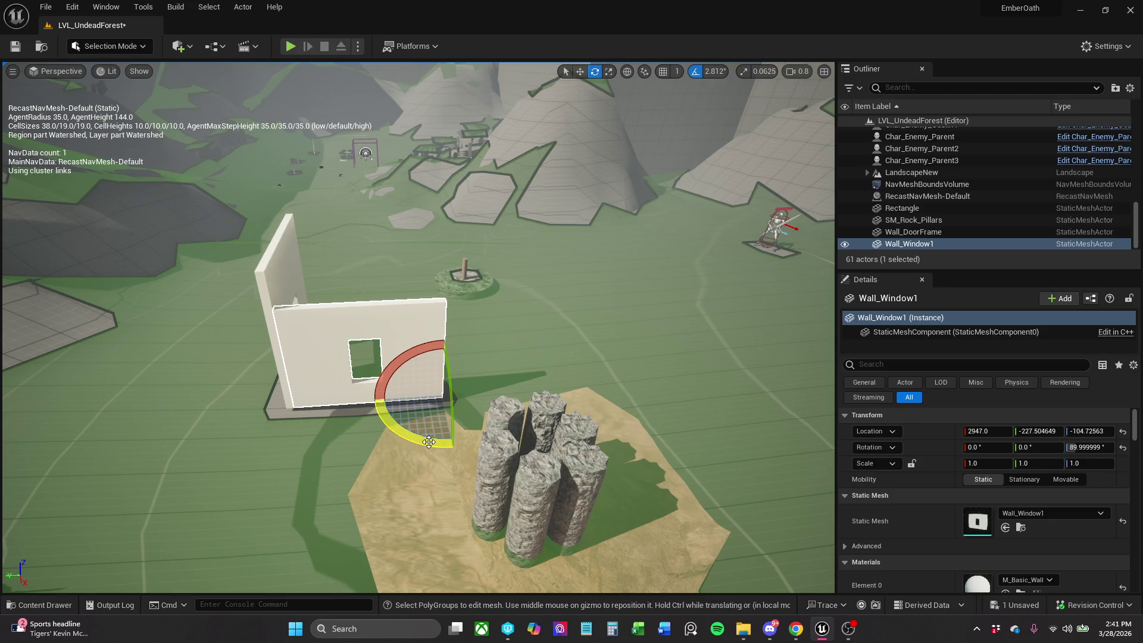
mouse_move(429, 442)
alt+mouse_down()
mouse_move(364, 438)
mouse_move(382, 441)
alt+mouse_up()
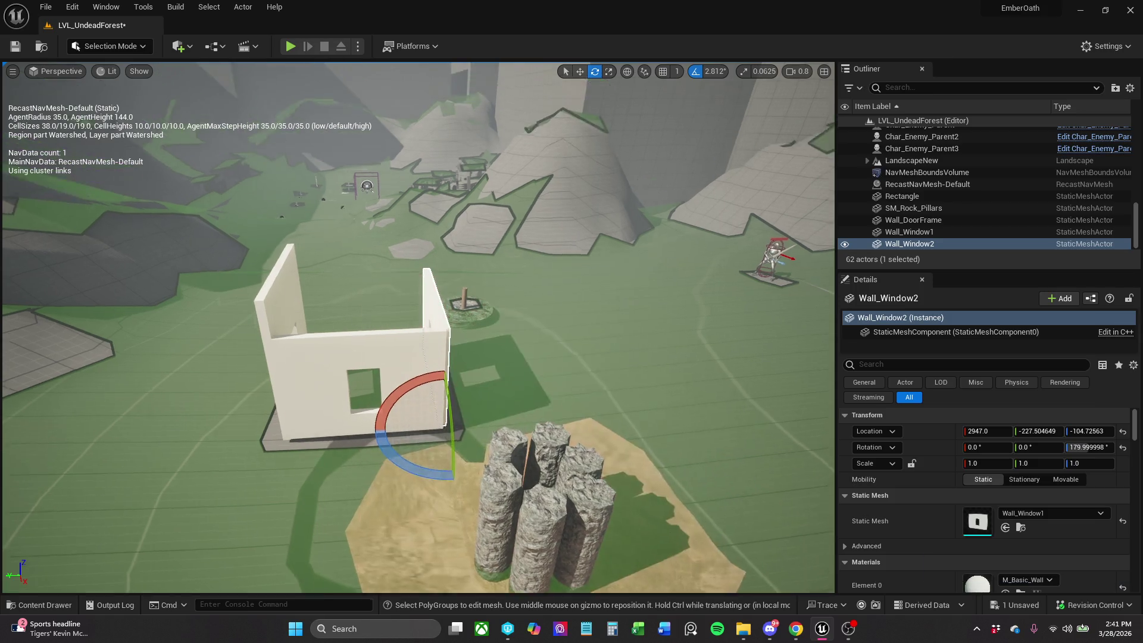
drag(489, 411, 489, 411)
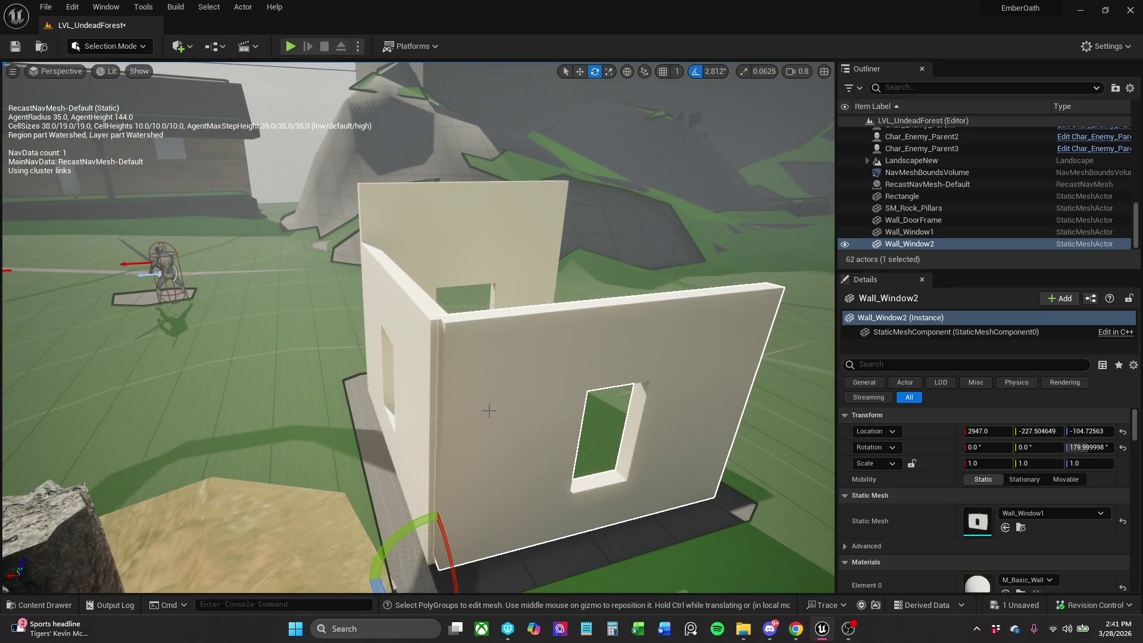
drag(496, 507, 458, 493)
key(w)
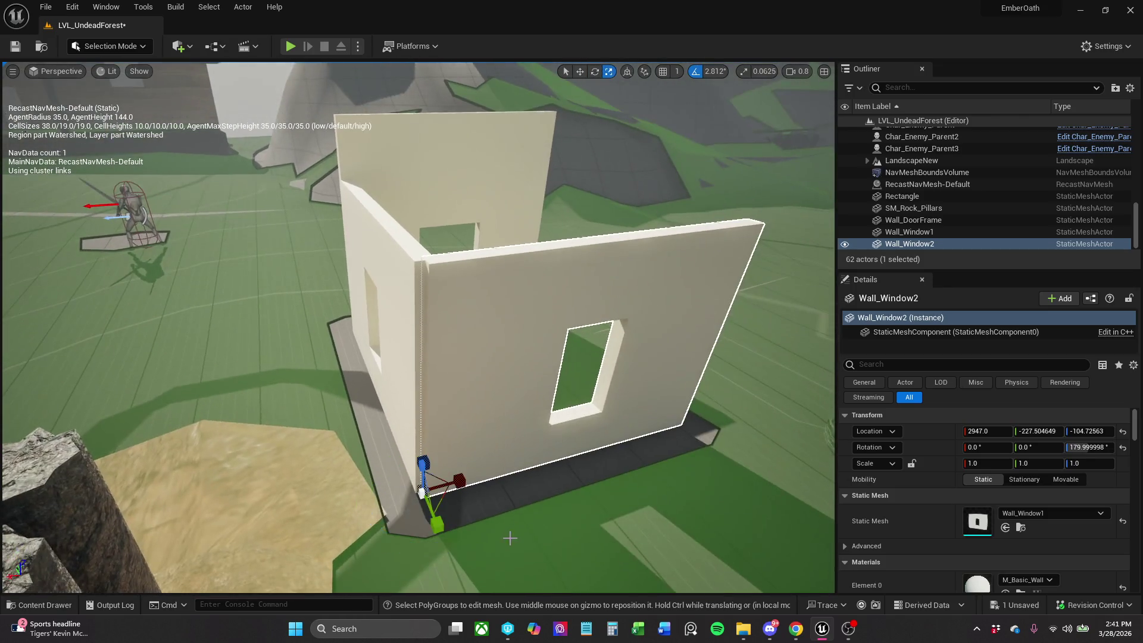
drag(380, 504, 371, 504)
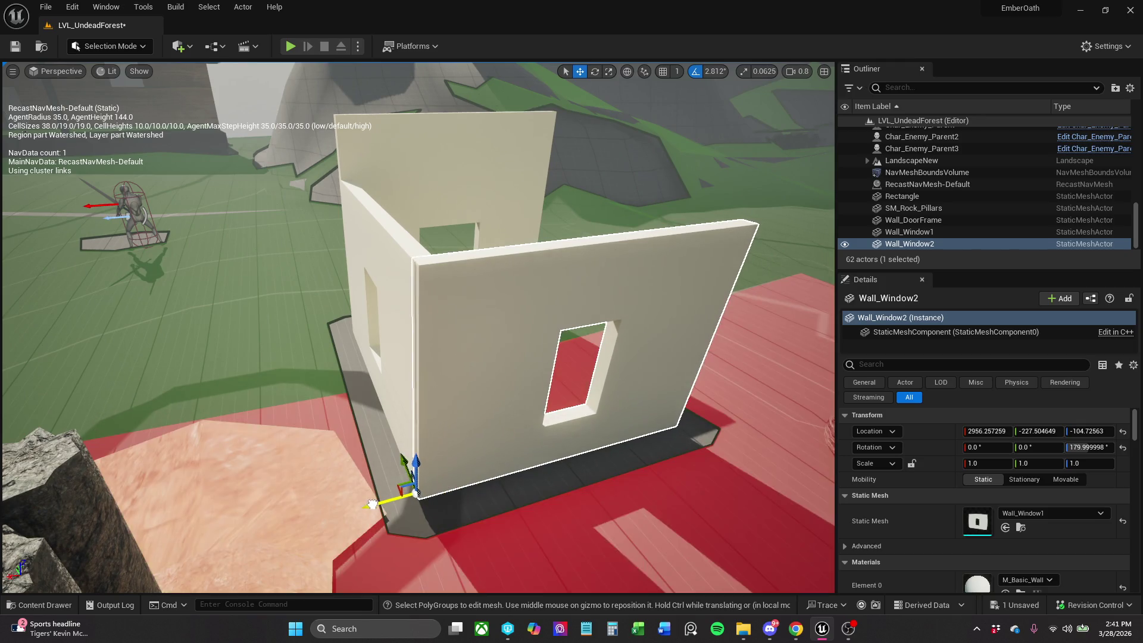
click(617, 195)
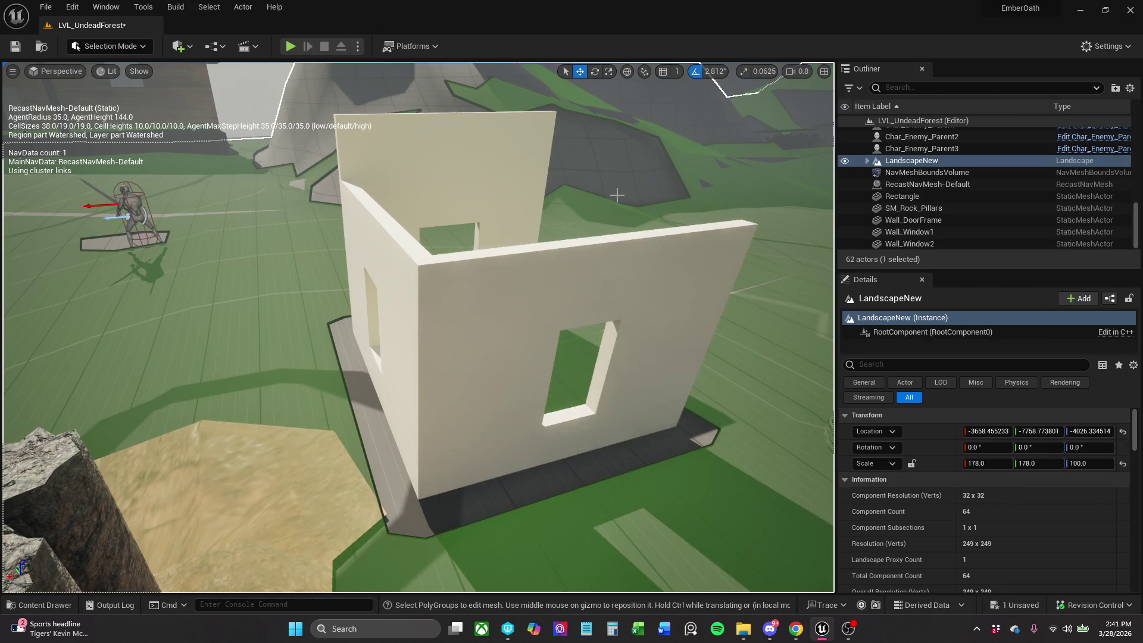
mouse_move(628, 219)
mouse_down()
mouse_move(630, 196)
mouse_move(745, 421)
mouse_move(714, 453)
mouse_move(685, 416)
mouse_move(596, 399)
mouse_up()
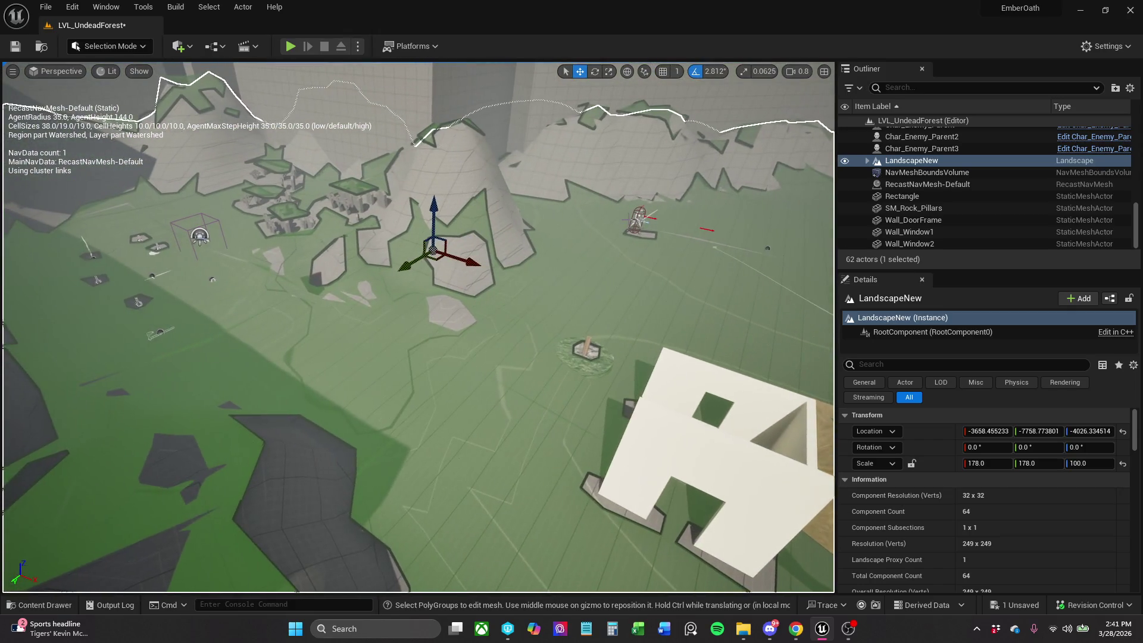
click(45, 605)
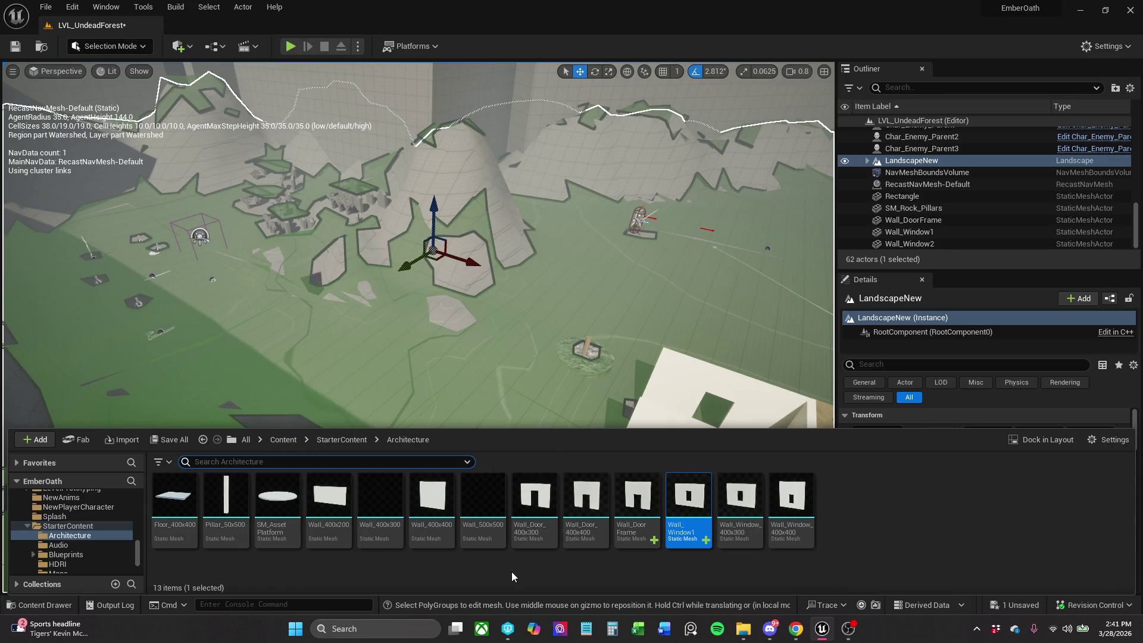
Place a Pillar_50x500 into the level among the rock pillars.
click(226, 500)
mouse_move(226, 500)
mouse_down()
mouse_move(345, 408)
mouse_move(438, 439)
mouse_move(472, 409)
mouse_move(449, 461)
mouse_move(375, 435)
mouse_up()
key(f)
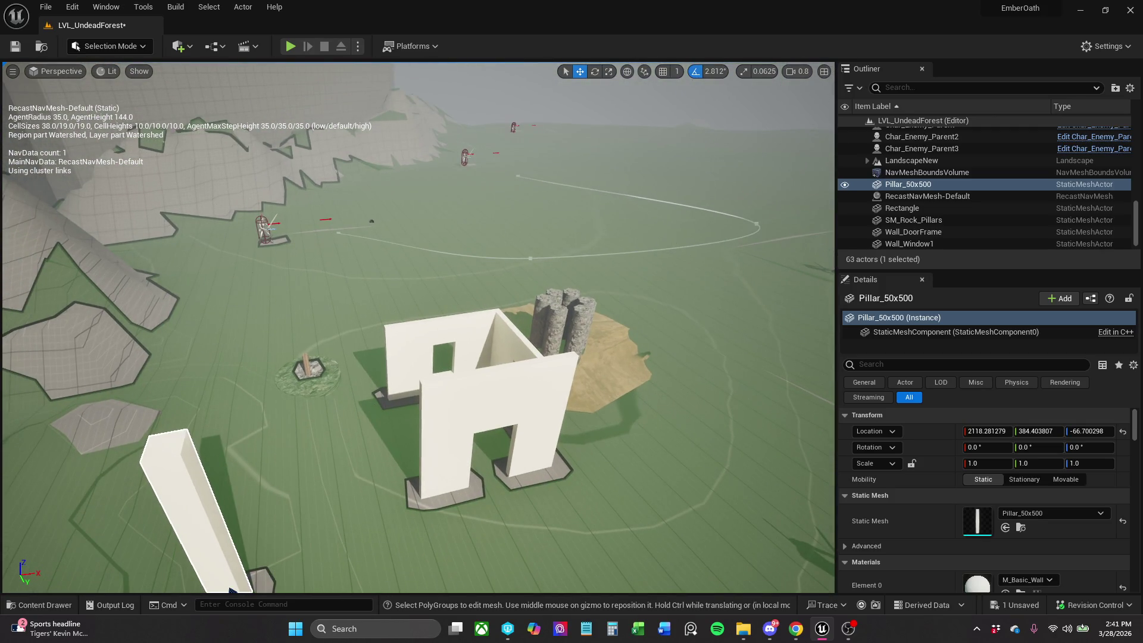
mouse_move(267, 476)
mouse_down()
mouse_move(266, 462)
mouse_move(524, 328)
mouse_move(657, 277)
mouse_move(640, 264)
mouse_move(637, 228)
mouse_move(601, 240)
mouse_up()
mouse_move(408, 379)
mouse_down()
mouse_move(424, 381)
mouse_move(452, 348)
mouse_move(428, 364)
mouse_up()
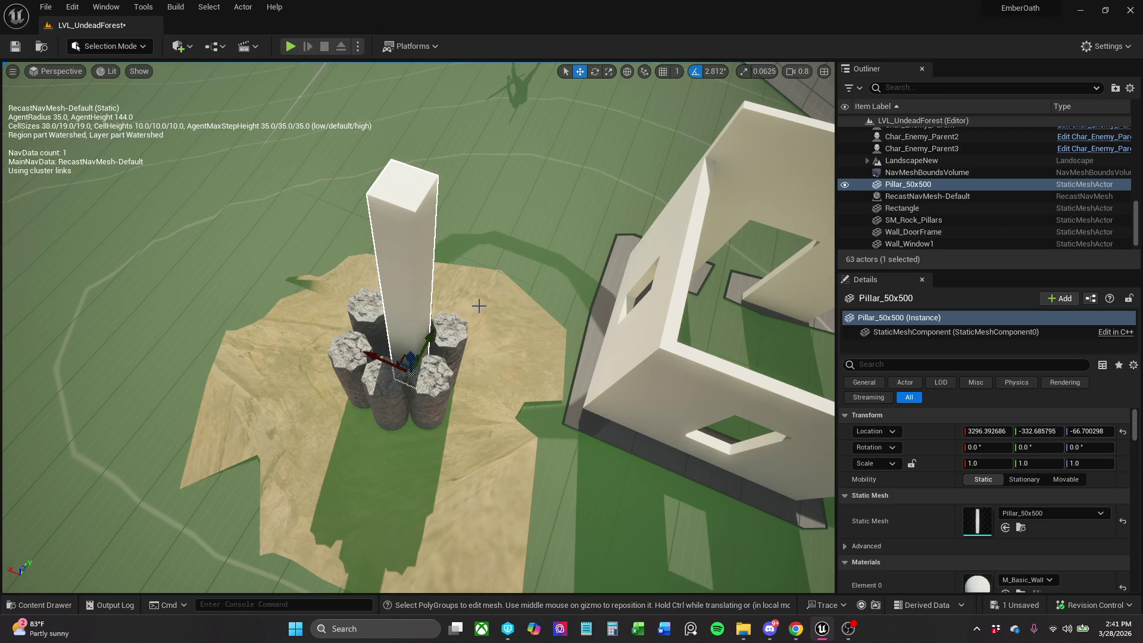
Delete the Pillar_50x500 and select the door-frame wall.
click(452, 348)
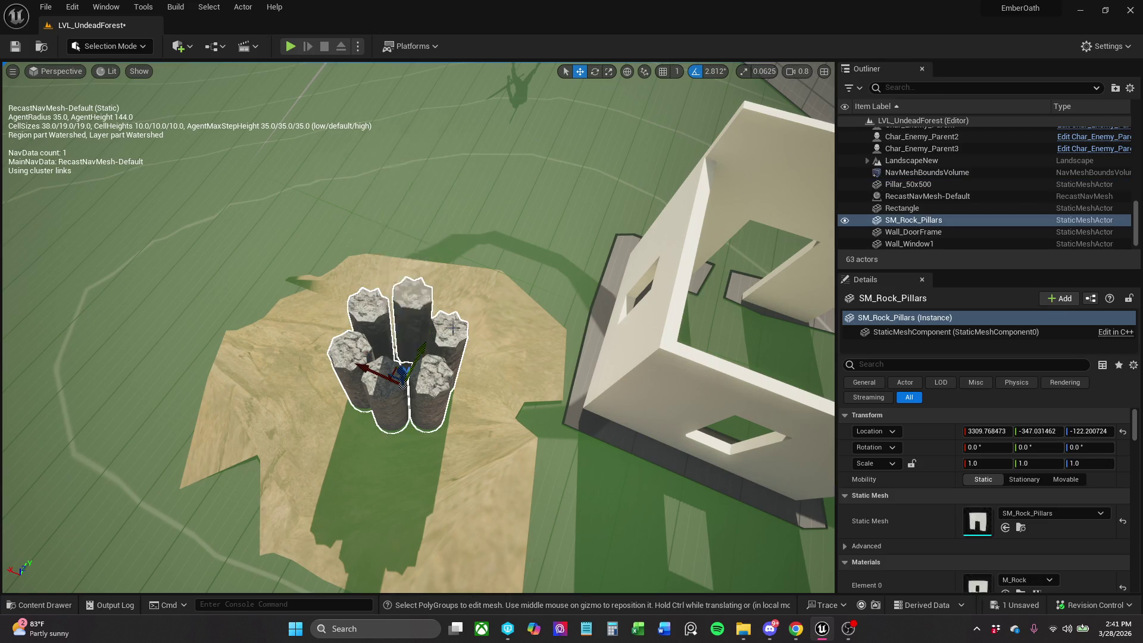
click(432, 364)
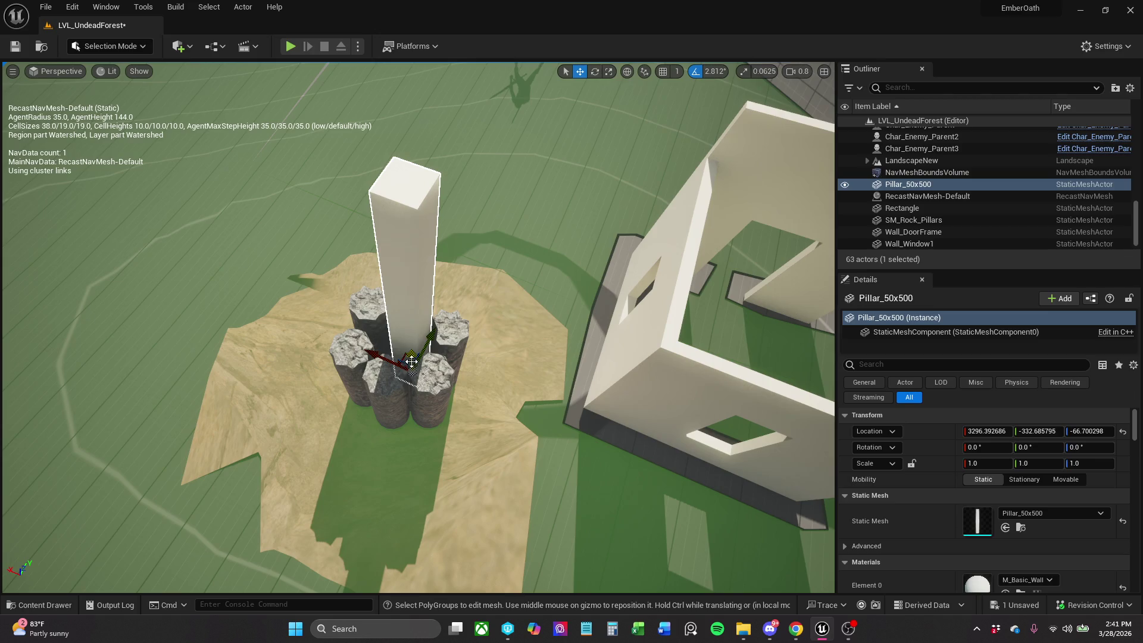
key(Delete)
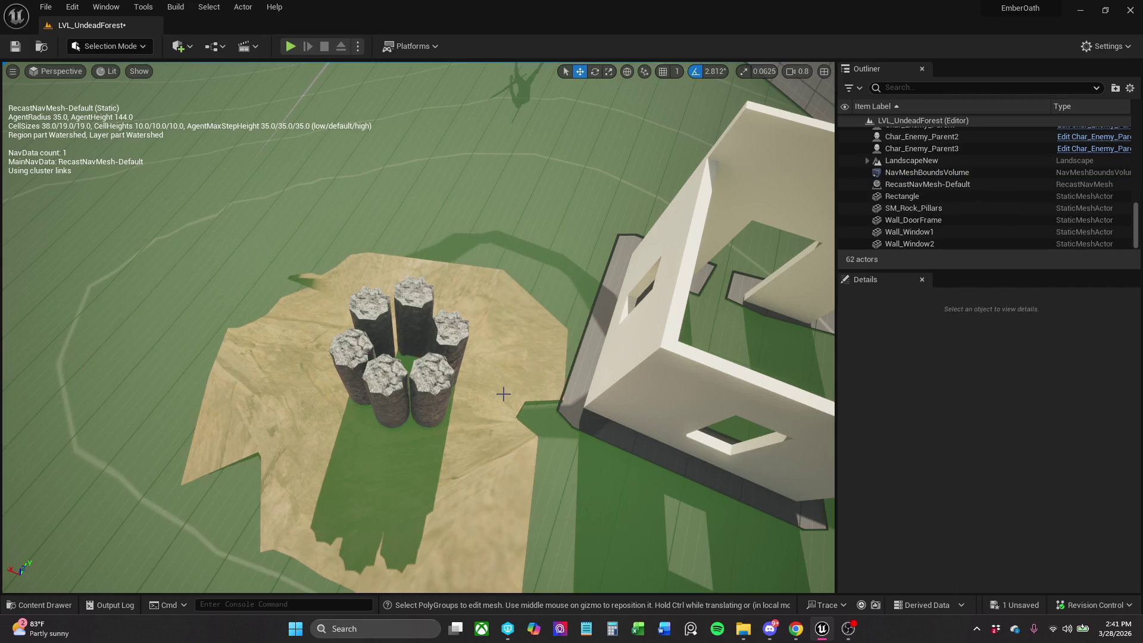
mouse_move(554, 363)
mouse_down()
mouse_move(511, 310)
mouse_move(422, 294)
mouse_up()
click(14, 606)
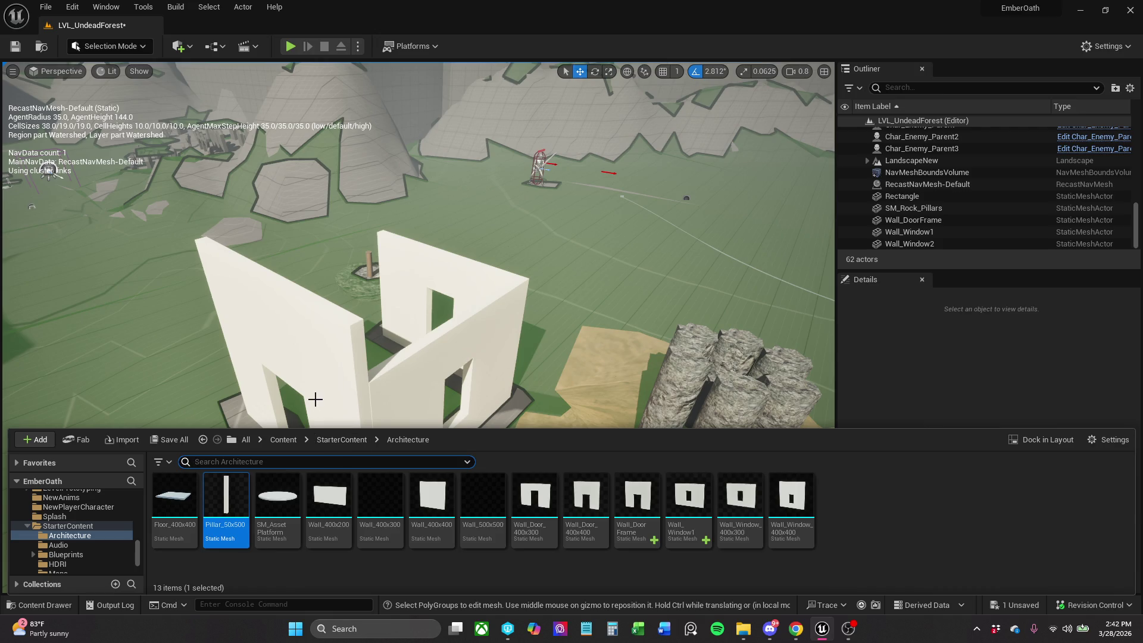
click(333, 341)
mouse_move(333, 341)
mouse_down()
mouse_move(334, 417)
mouse_move(333, 309)
mouse_up()
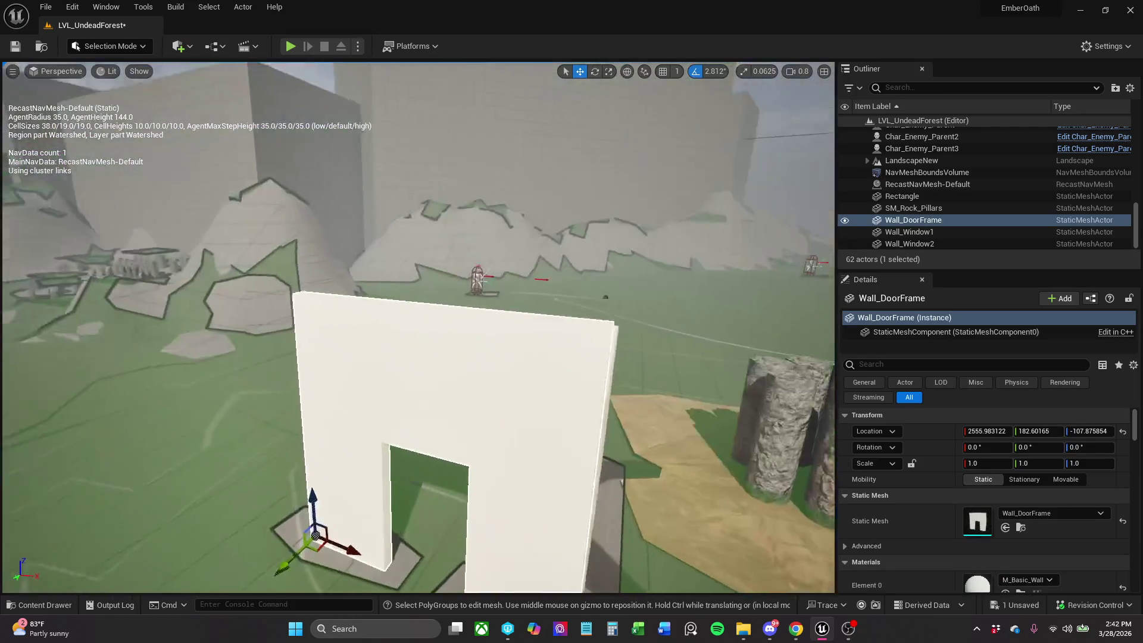
In Modeling Mode, start PolyGroup Edit on the door-frame wall's face.
key(shift+5)
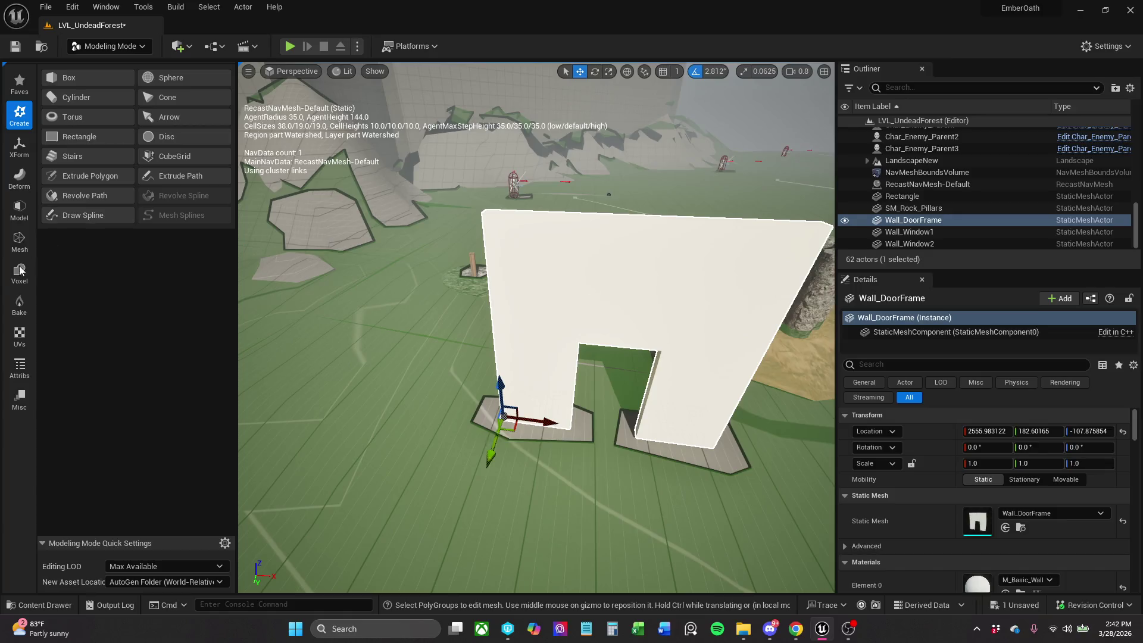
click(19, 209)
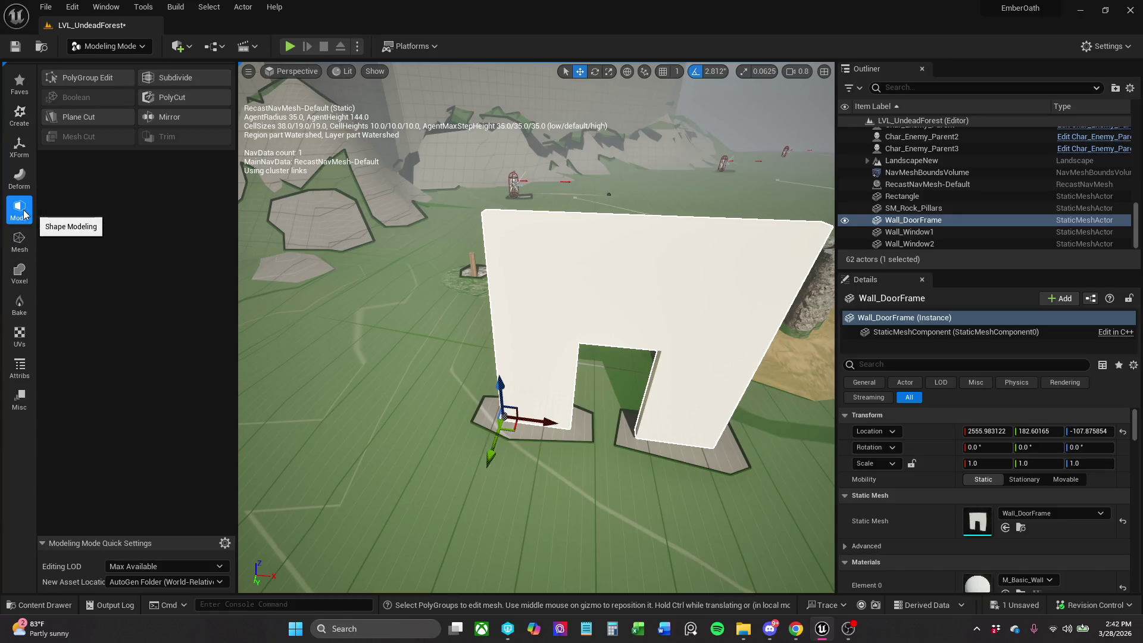
click(87, 78)
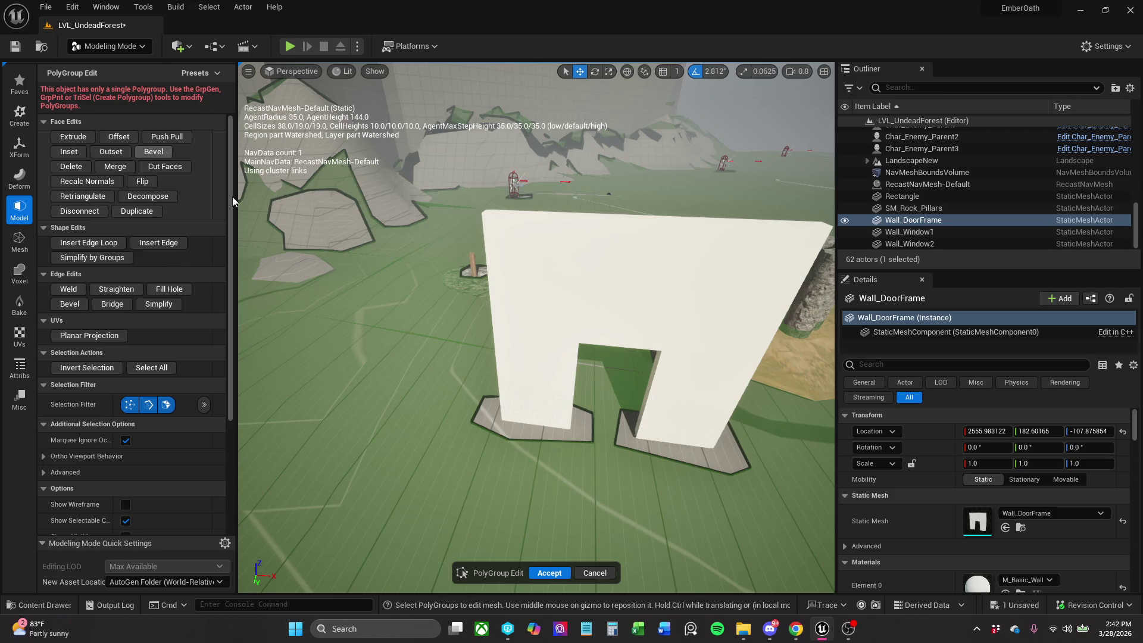
click(628, 260)
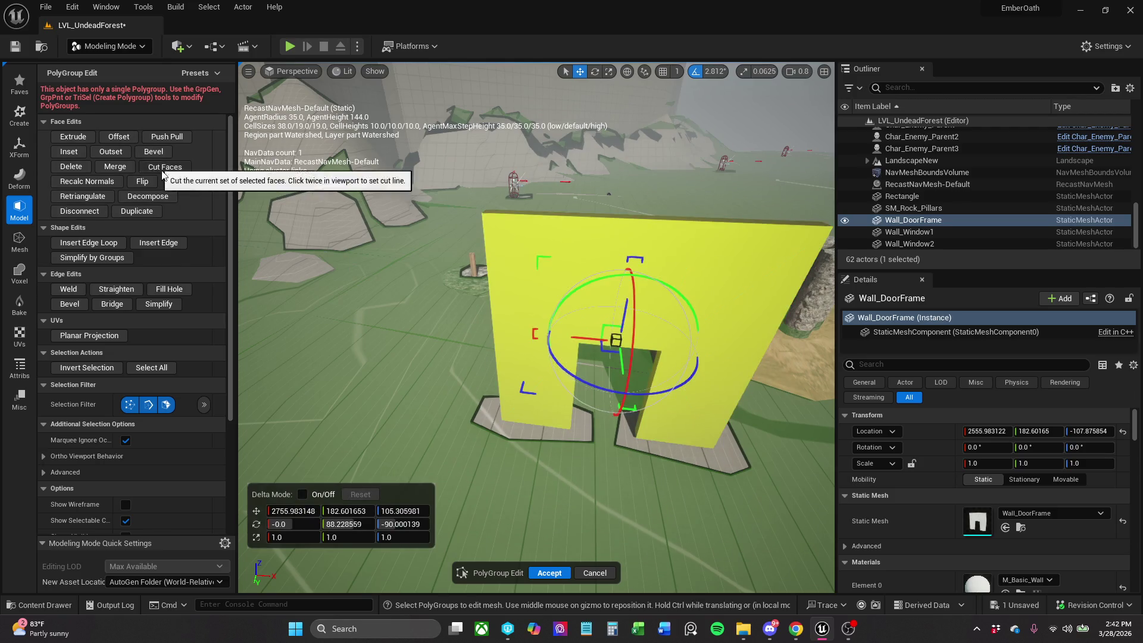
Cut the face from the doorway corner up to the top edge and accept.
click(162, 173)
scroll(638, 337, up, 5)
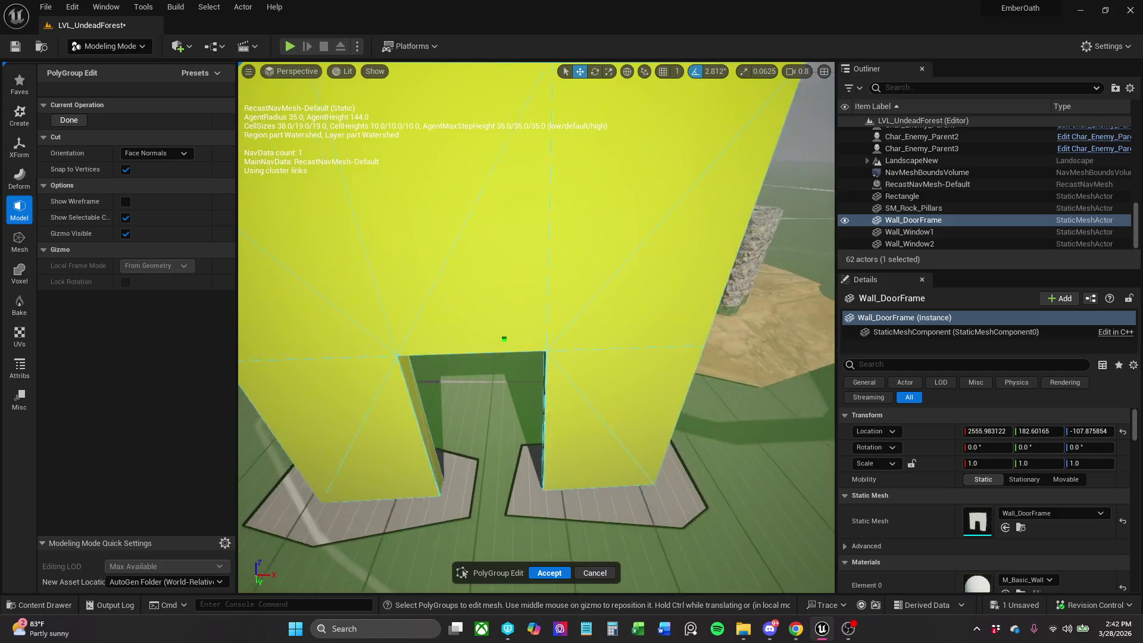
scroll(504, 339, down, 5)
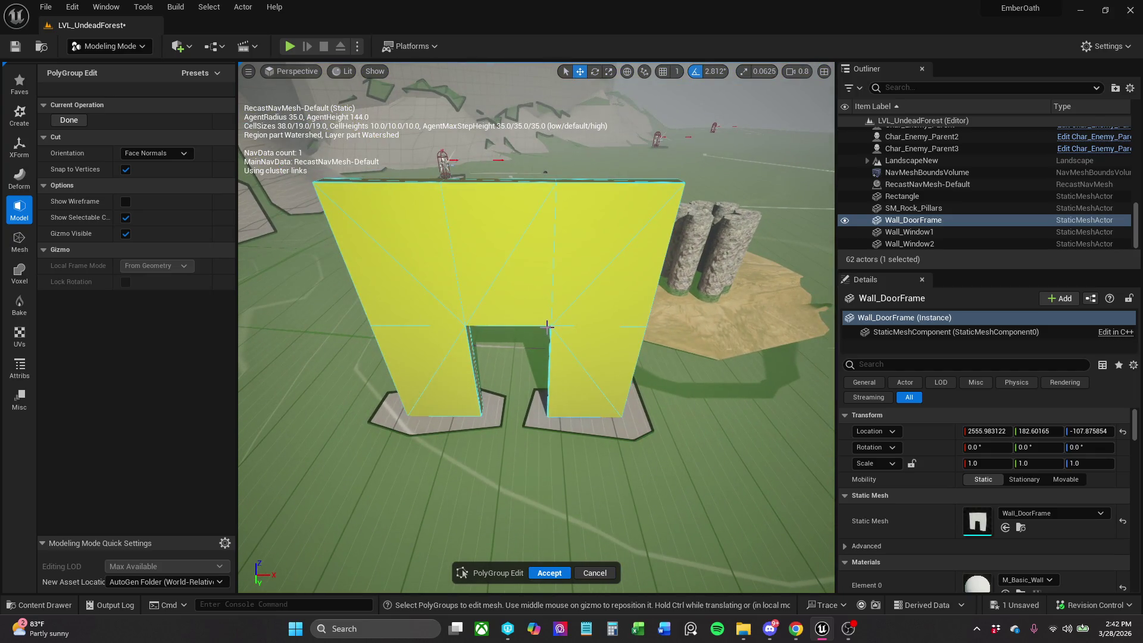
click(549, 324)
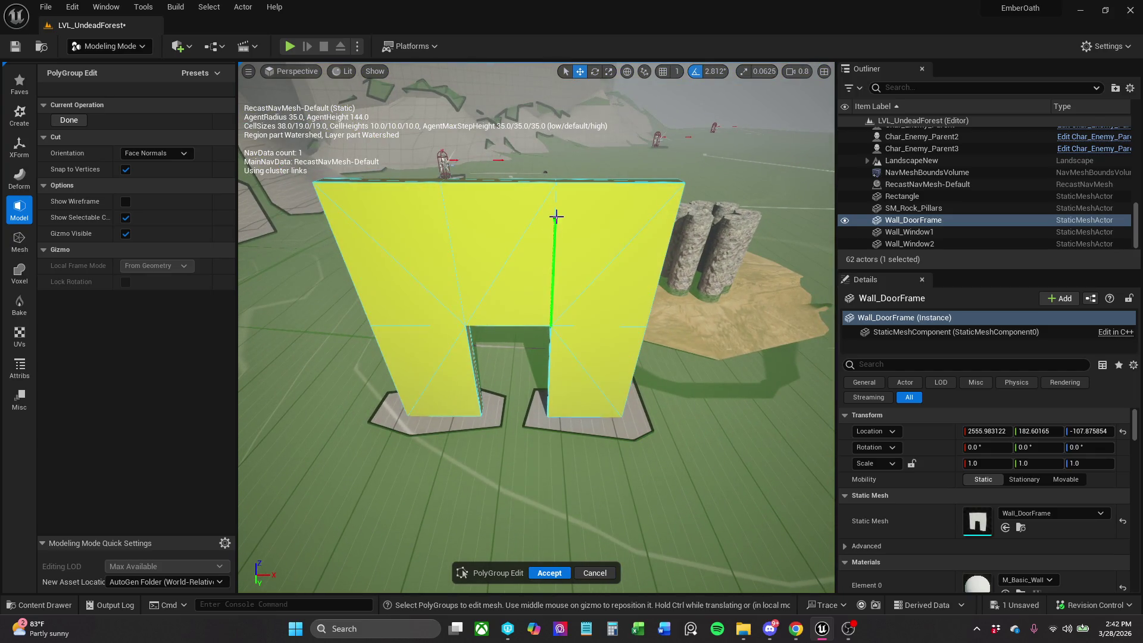
click(554, 179)
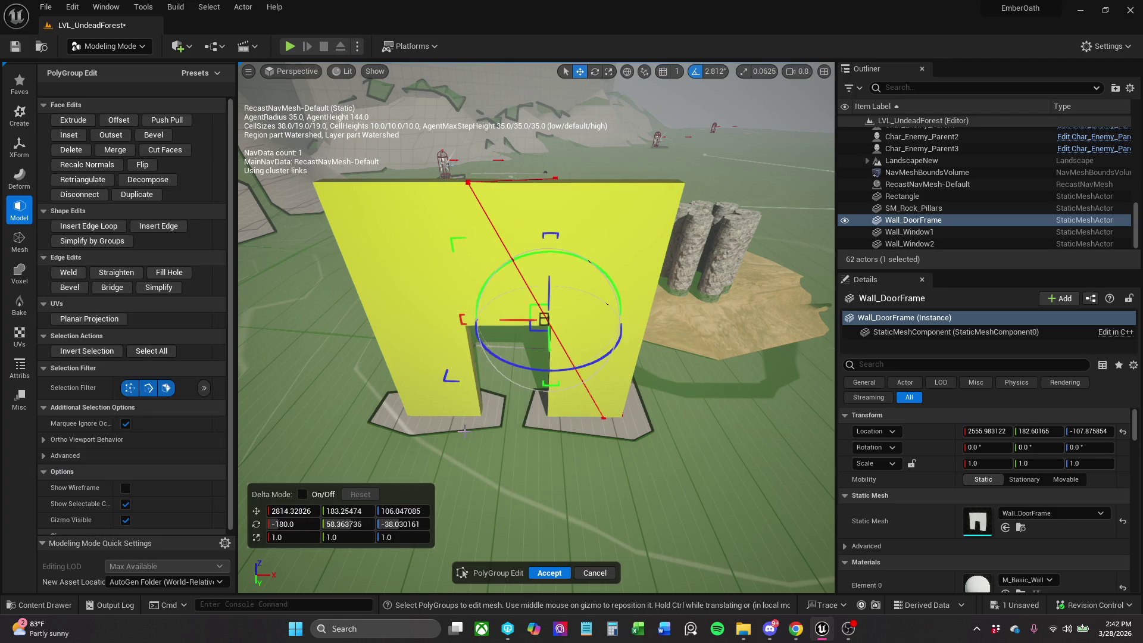
click(549, 573)
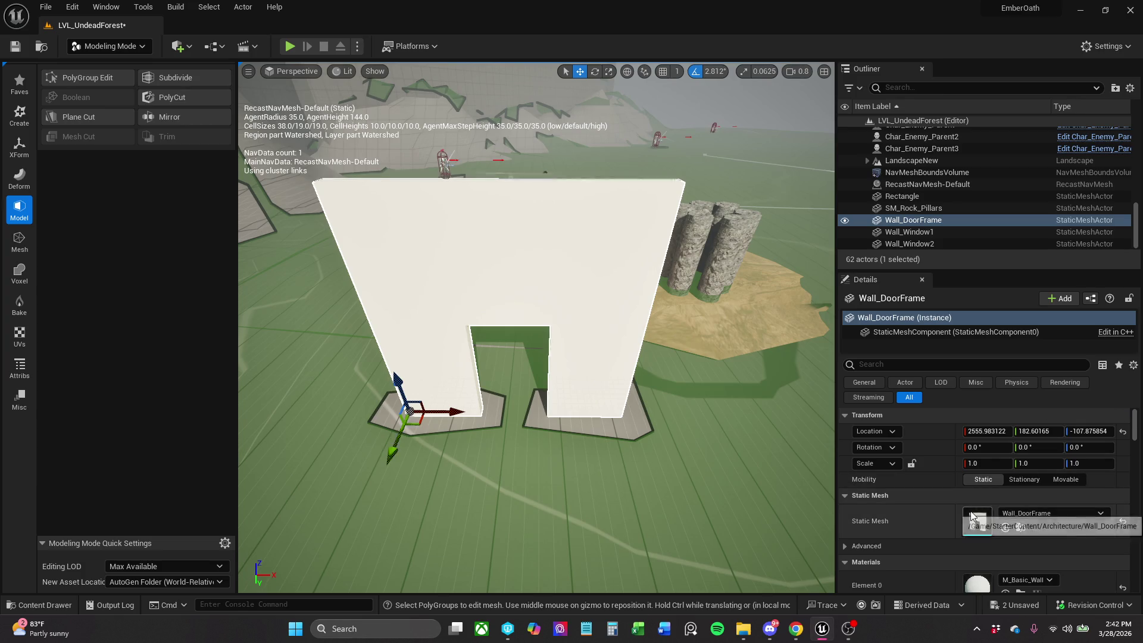
Switch to Selection and Foliage modes, then return to Modeling Mode.
scroll(983, 530, down, 3)
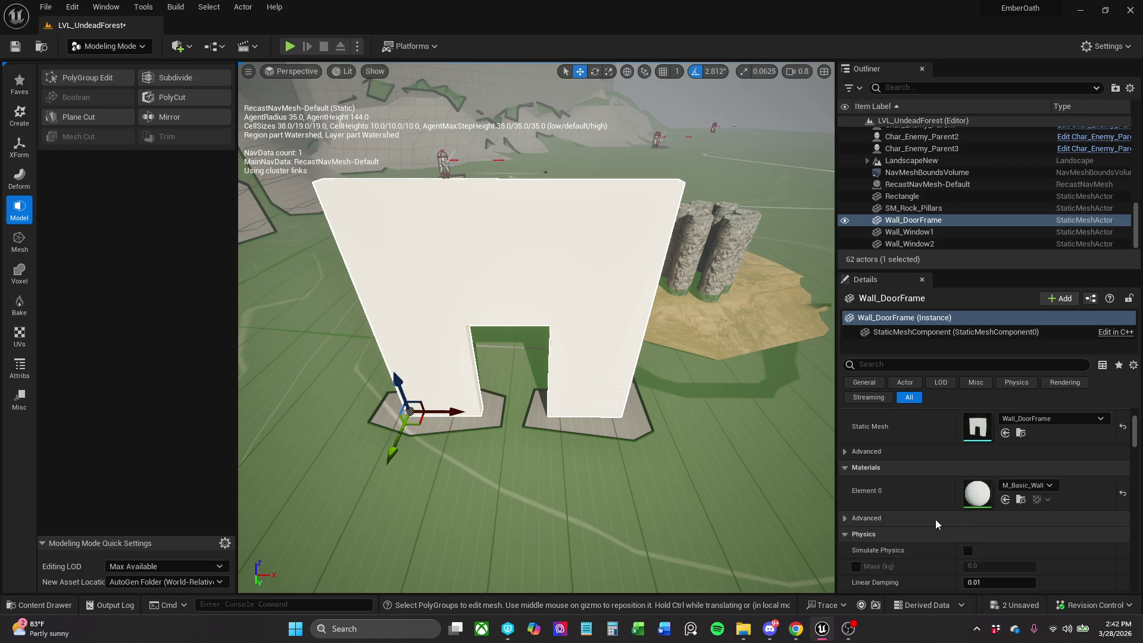
click(116, 50)
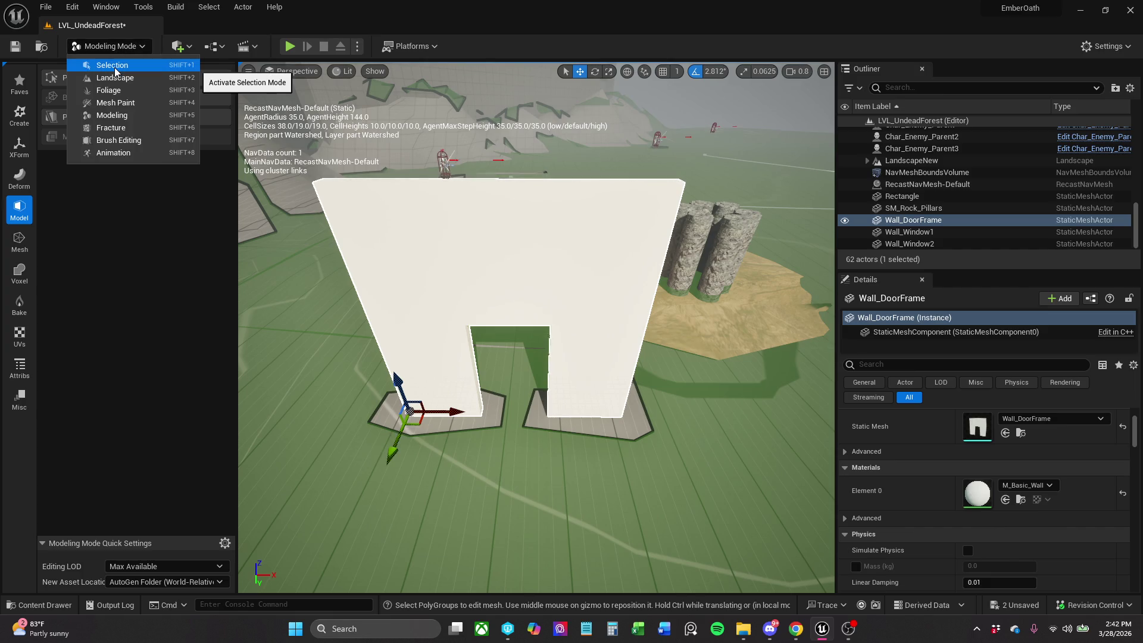
click(114, 67)
click(126, 47)
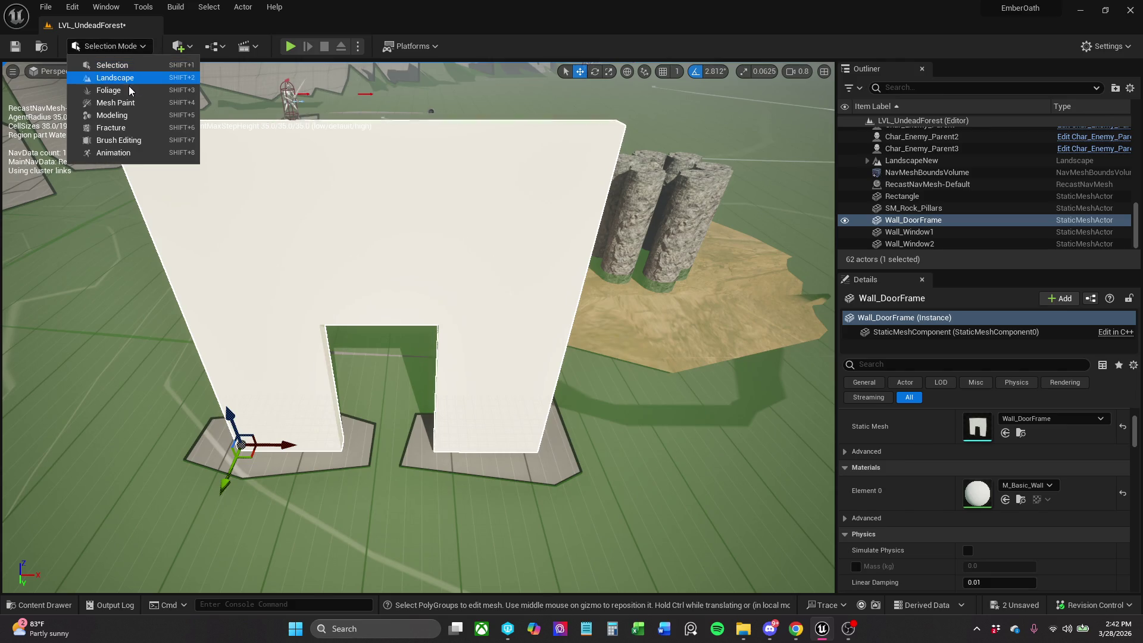
click(129, 92)
click(134, 48)
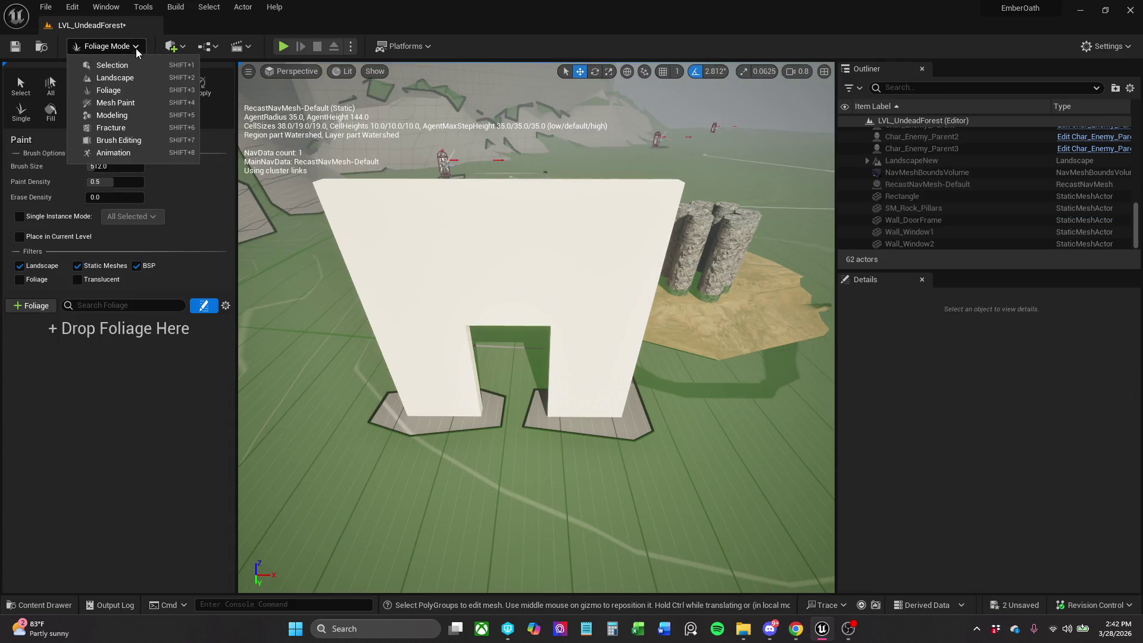
click(142, 115)
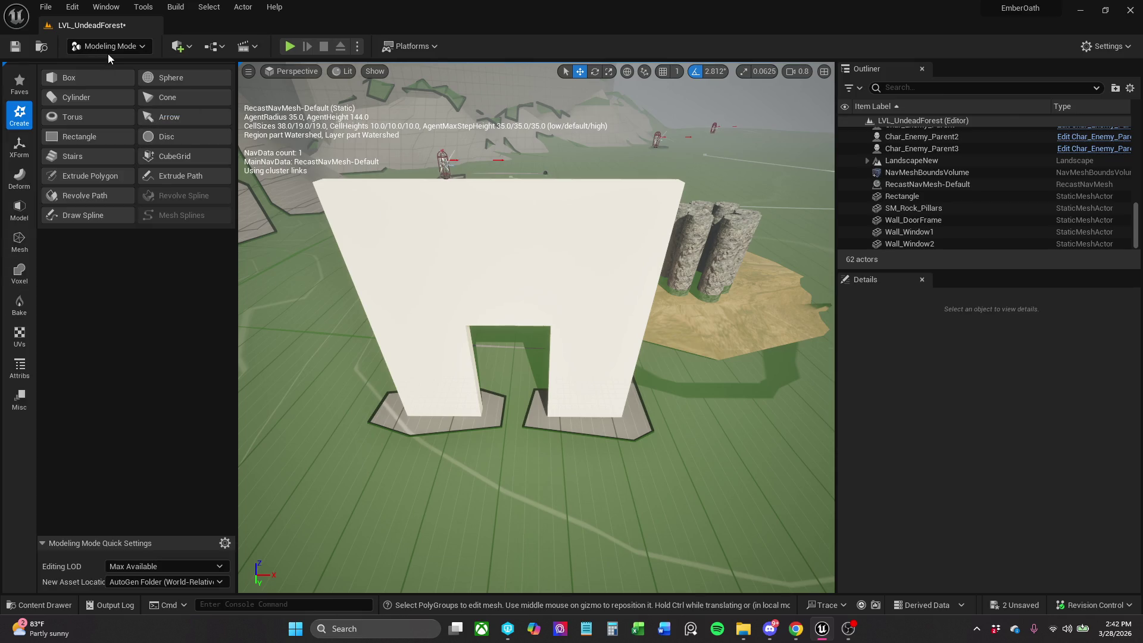
Select Wall_DoorFrame and launch PolyGroup Edit on it again.
click(19, 177)
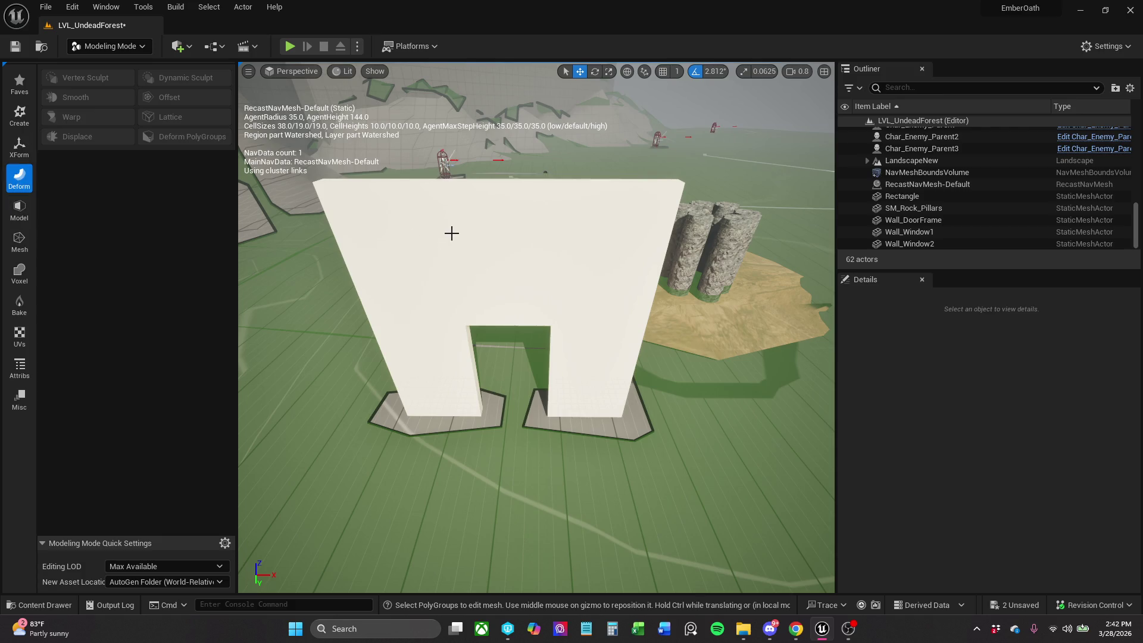
click(344, 235)
click(19, 209)
click(86, 77)
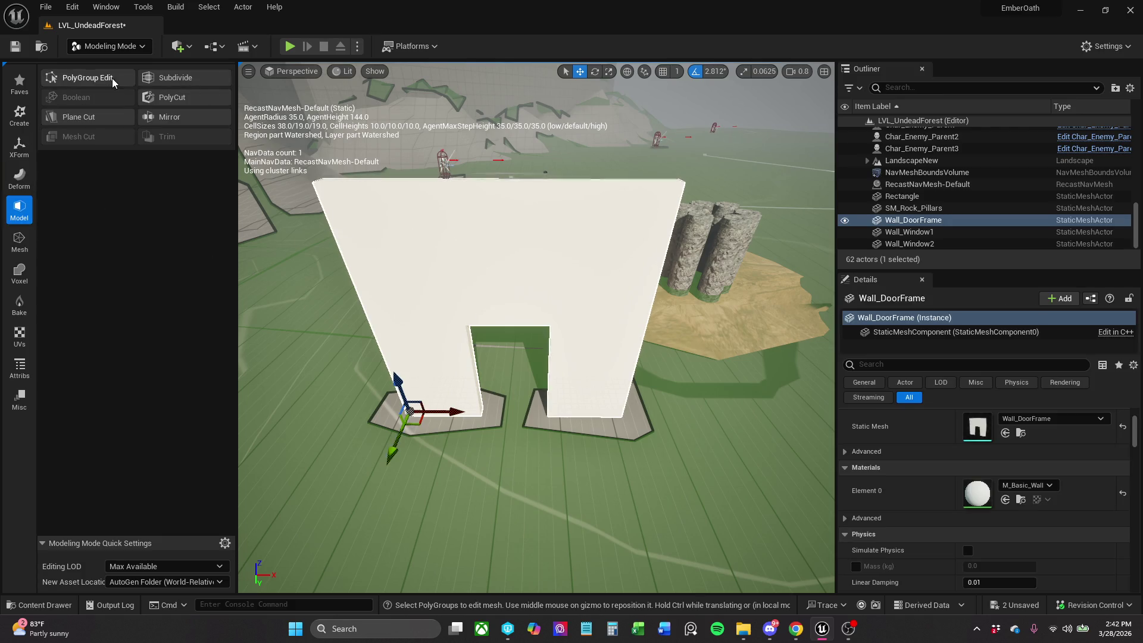
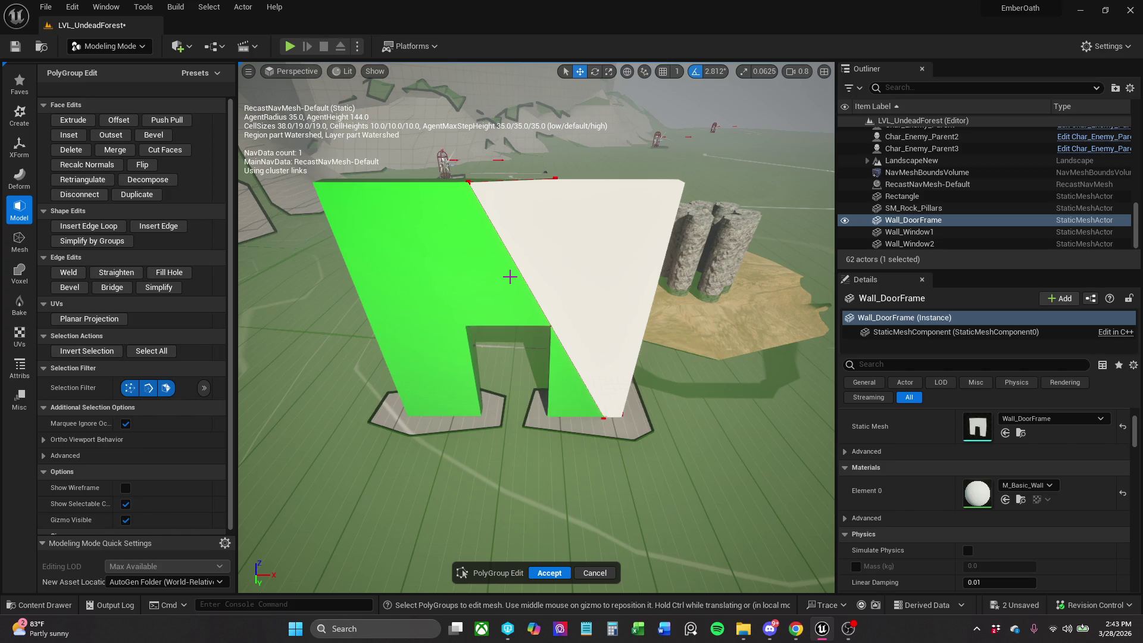
Show the Misc modeling tools and open Wall_DoorFrame in the Static Mesh Editor.
click(21, 394)
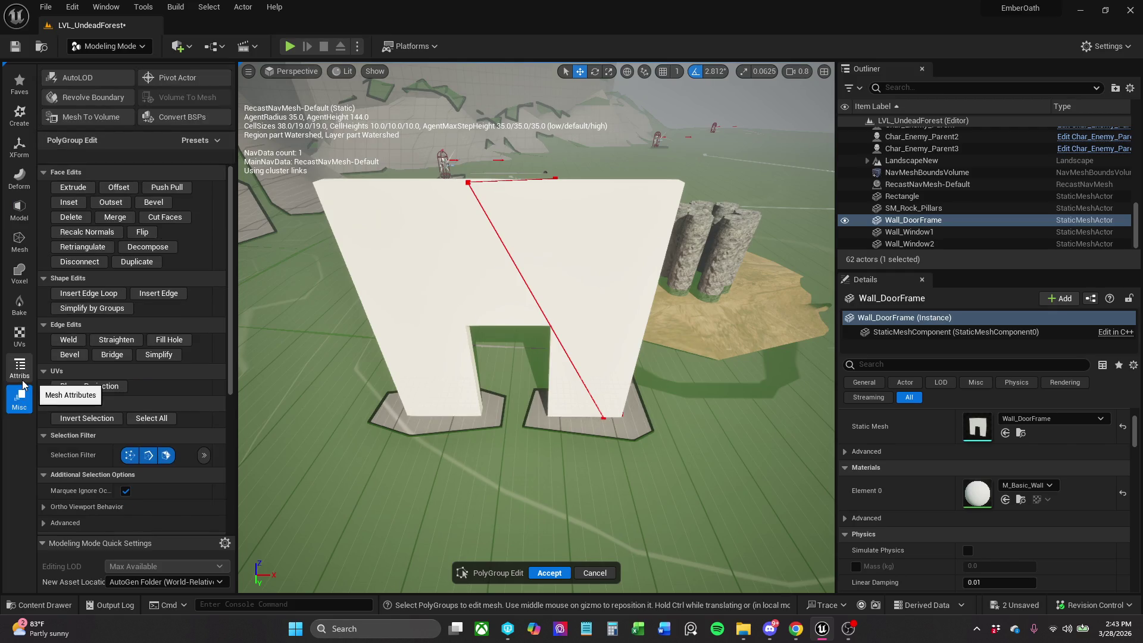
scroll(93, 344, down, 5)
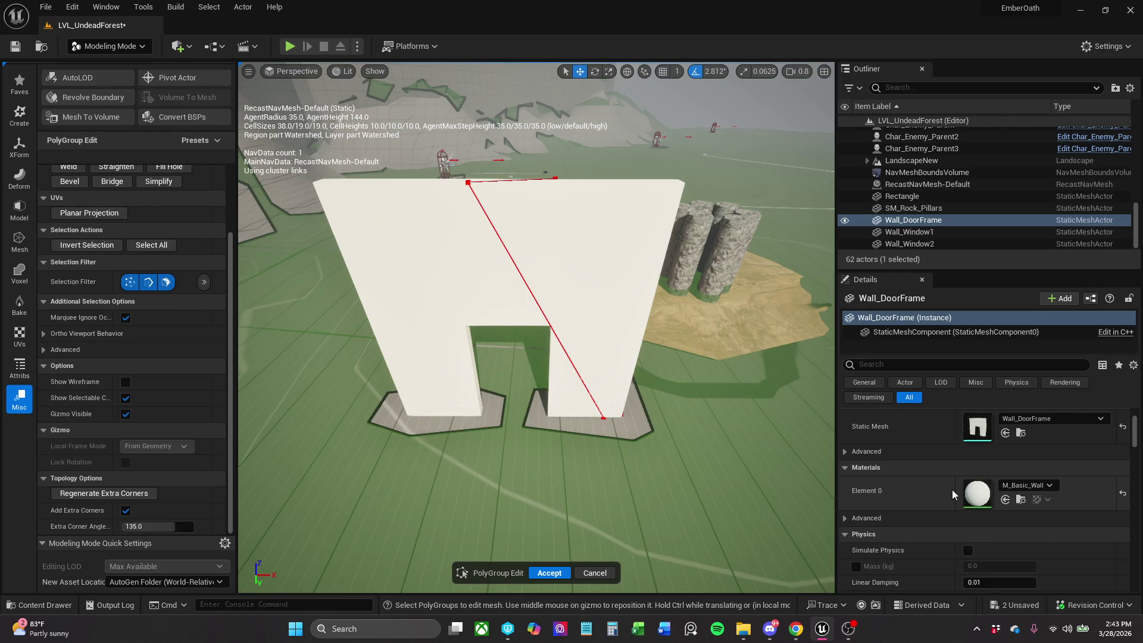
scroll(1023, 444, up, 2)
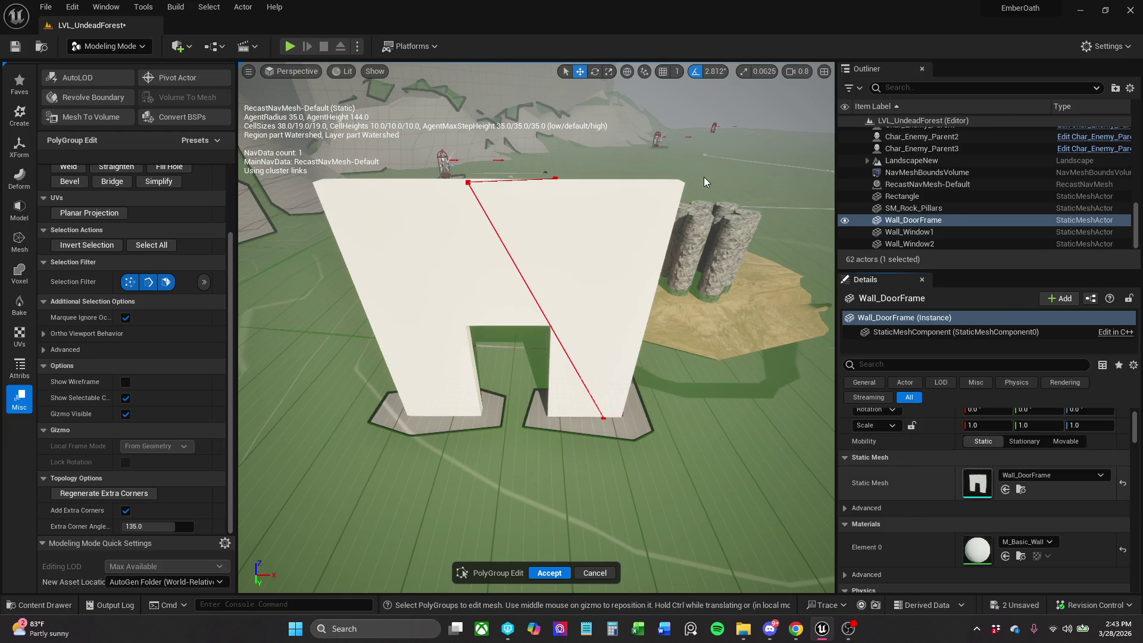
key(ctrl+e)
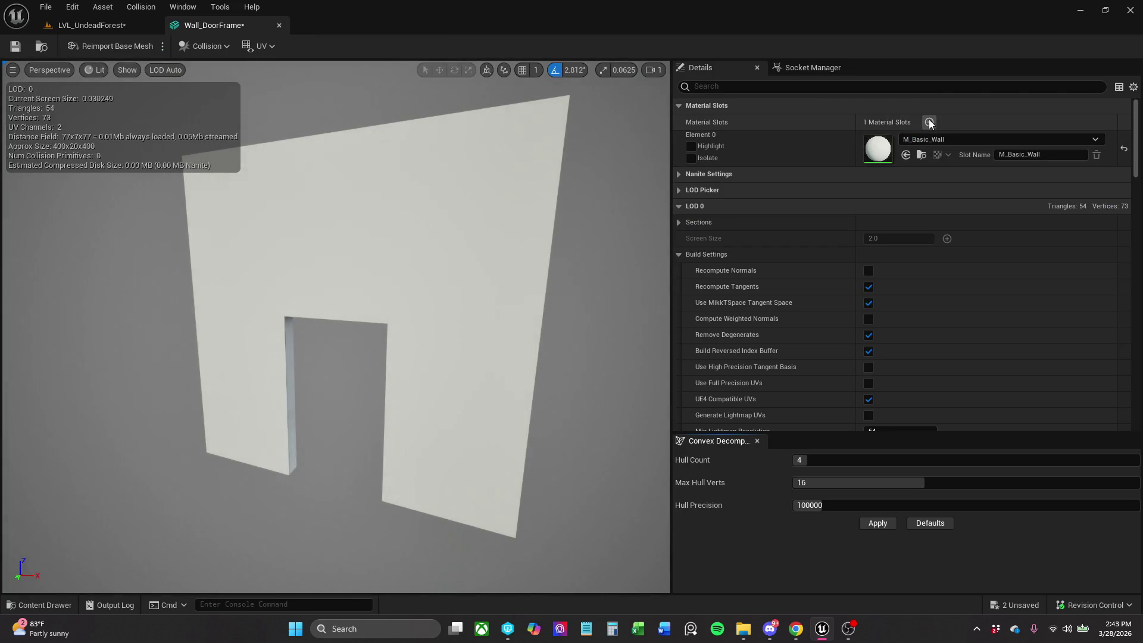
Add a second material slot to Wall_DoorFrame and preview each slot's highlight.
click(929, 123)
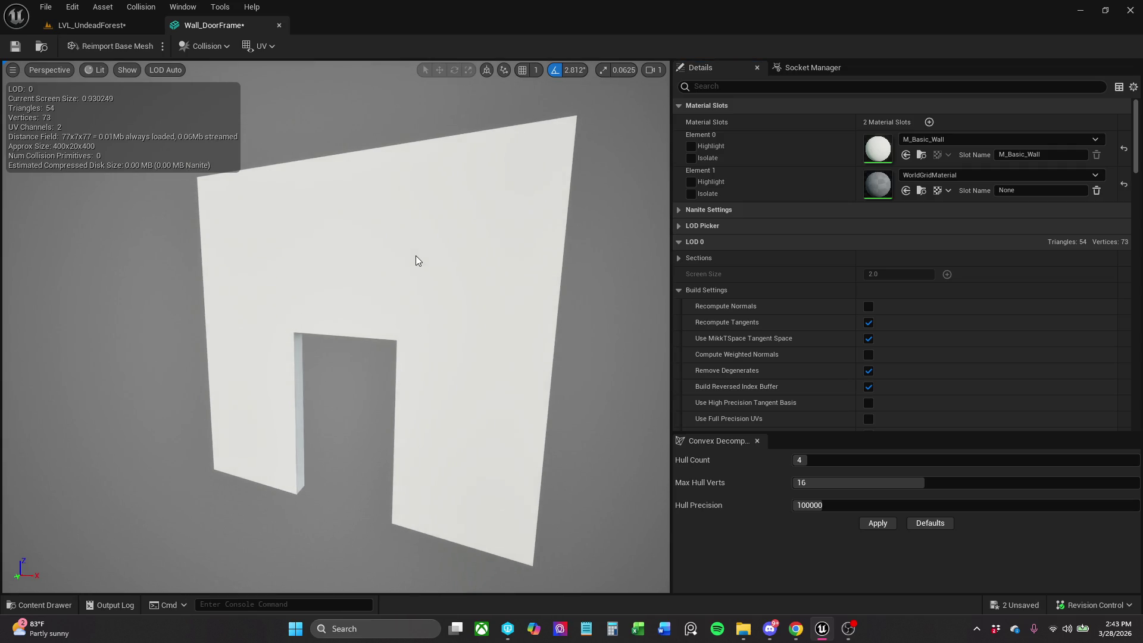
click(690, 181)
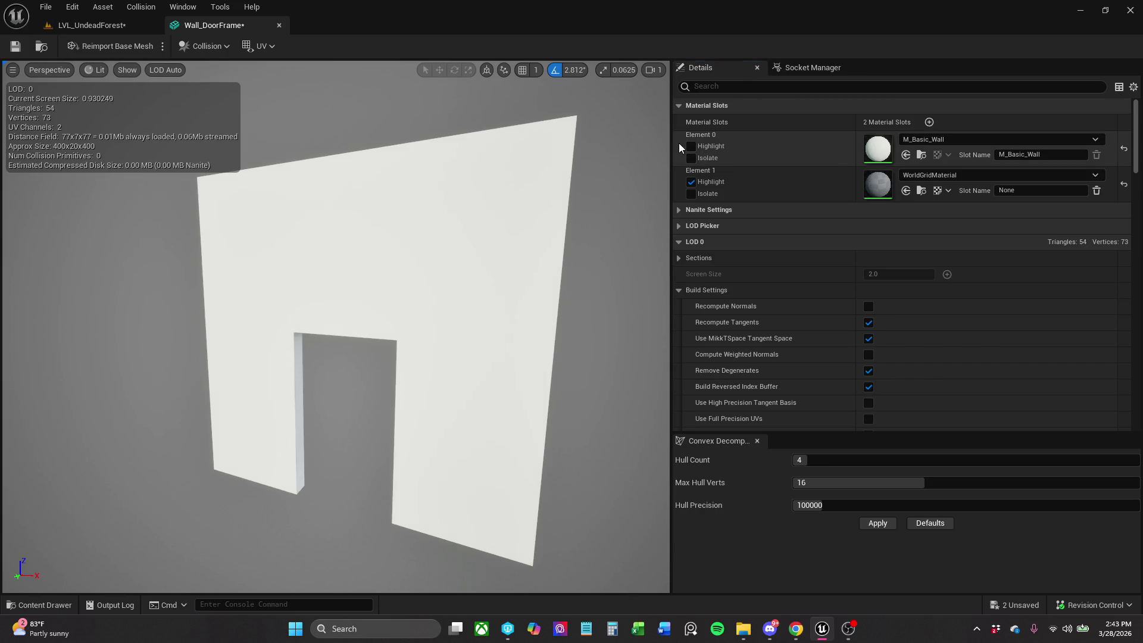
click(691, 146)
click(691, 145)
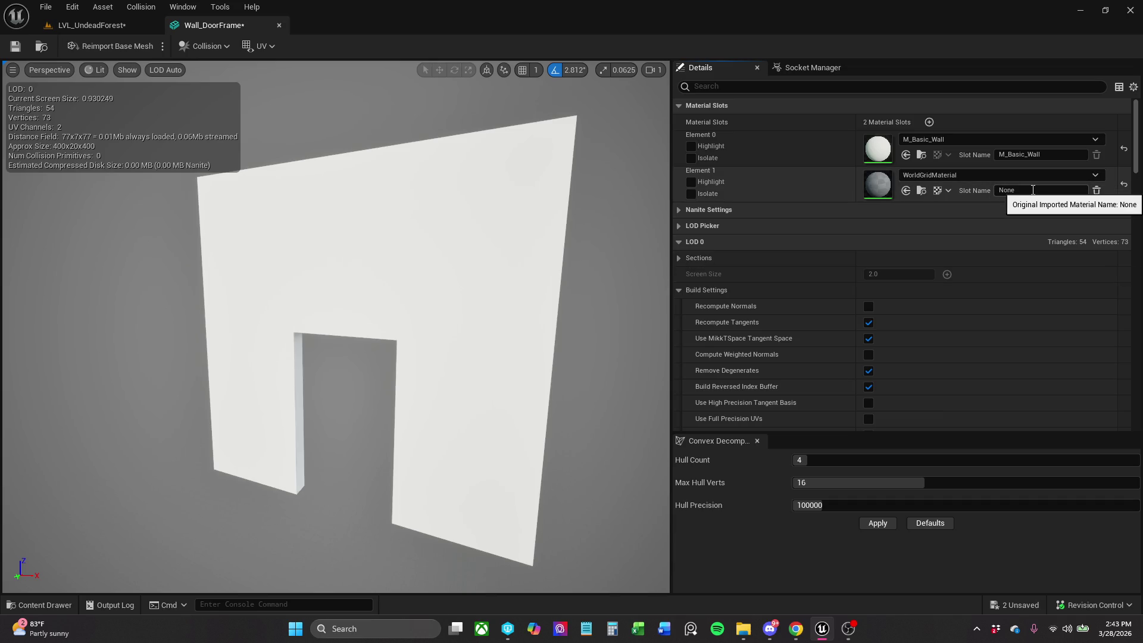
Check the mesh's sockets, then return to the LVL_UndeadForest level.
click(777, 70)
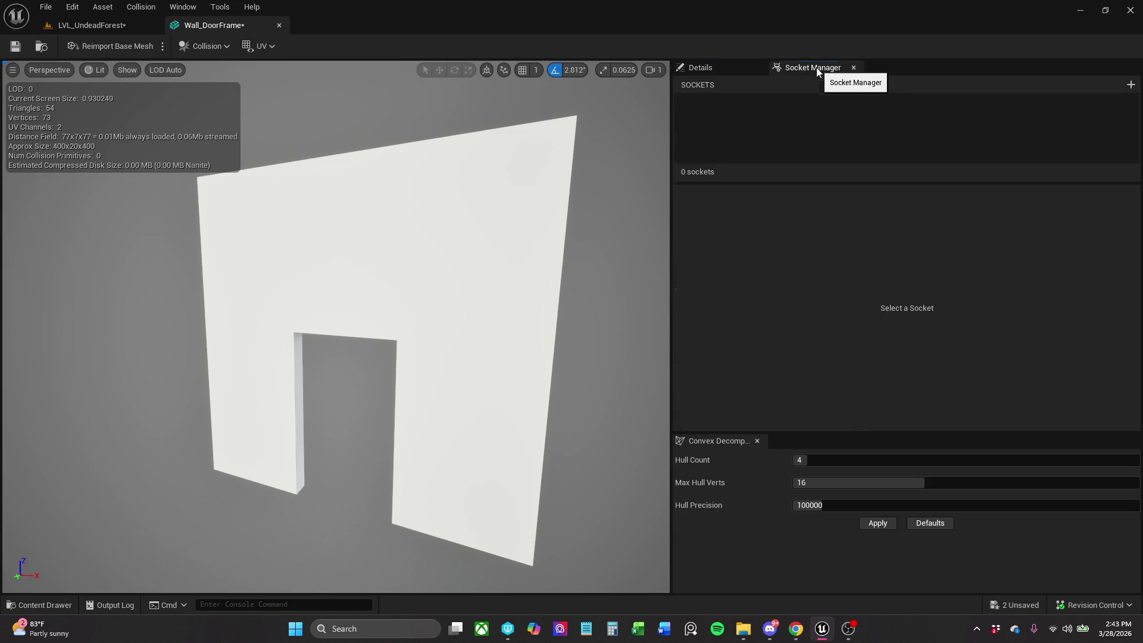
click(711, 68)
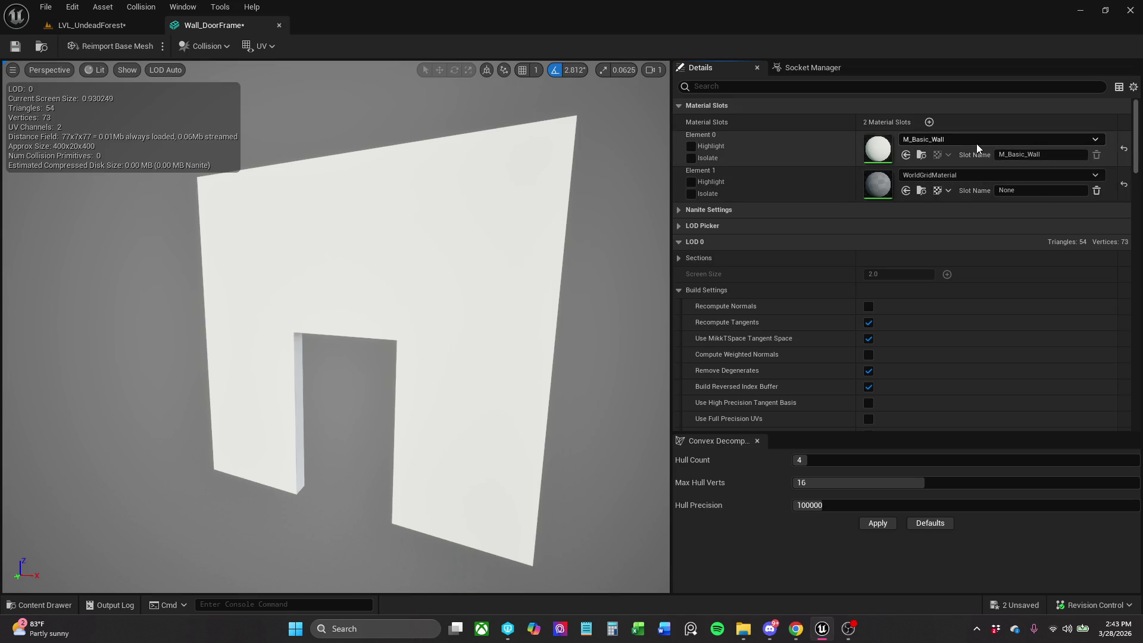
click(103, 27)
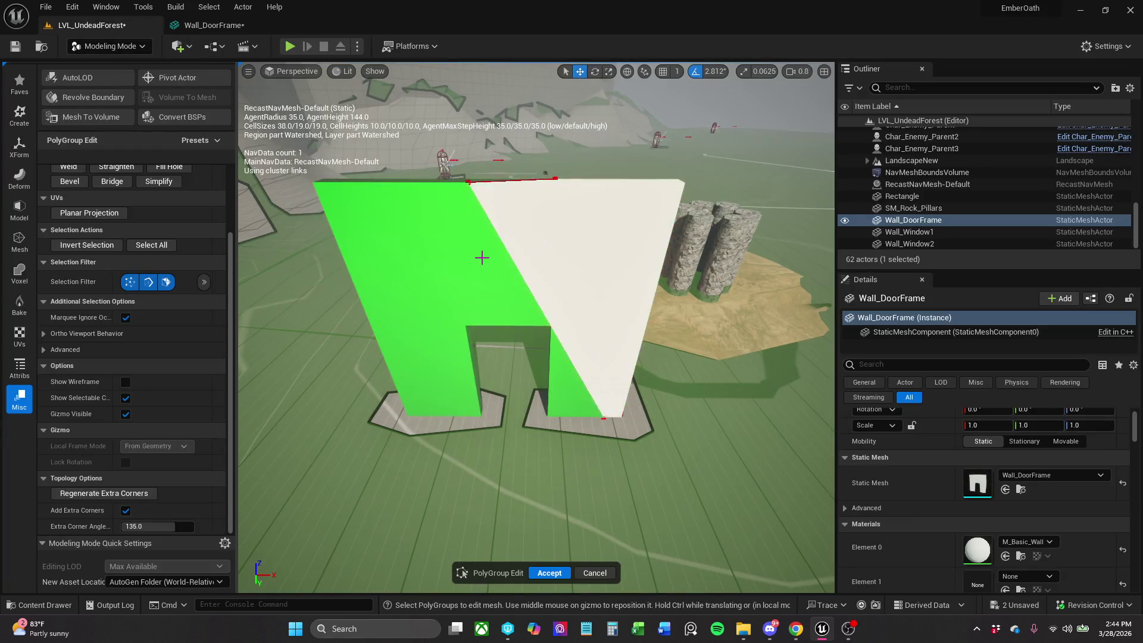
Save the Wall_DoorFrame mesh asset and close its editor.
click(542, 224)
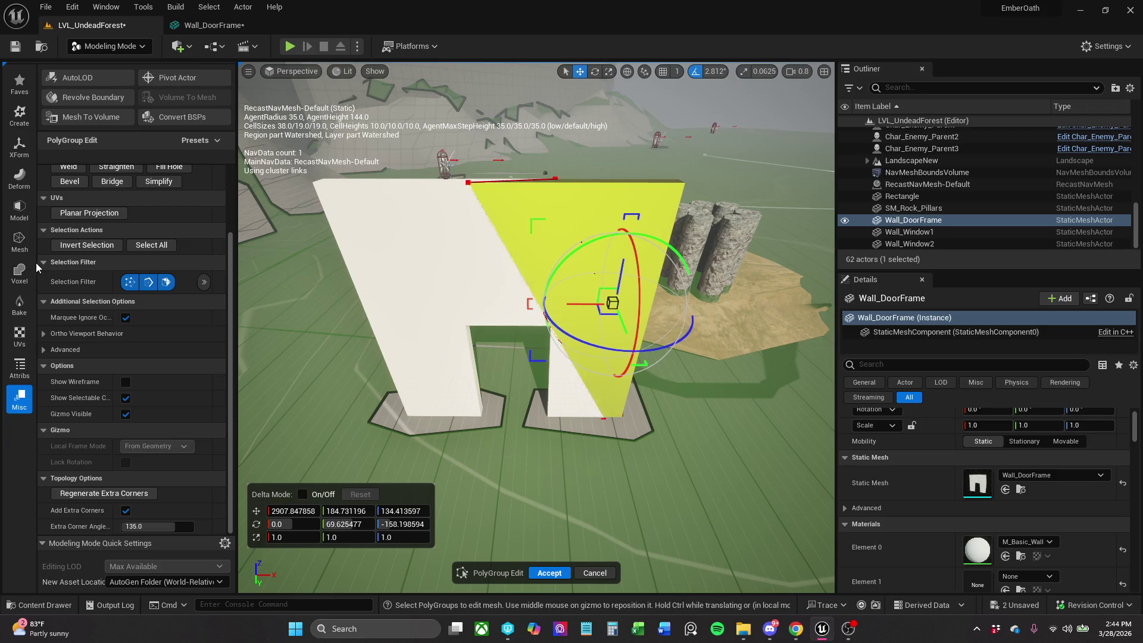
click(227, 27)
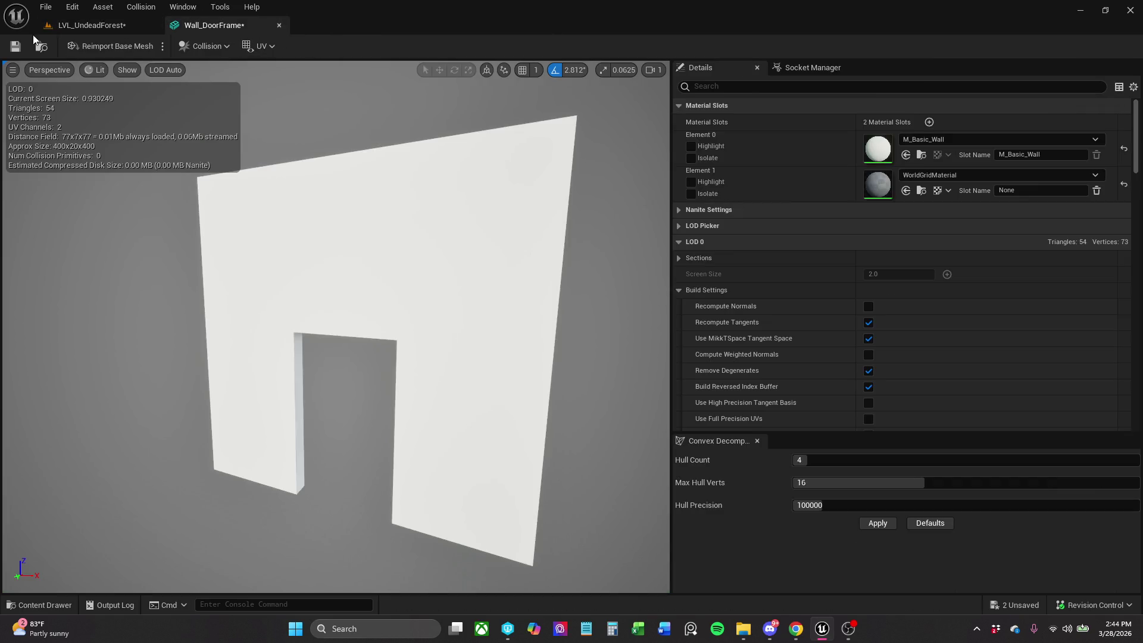
click(19, 49)
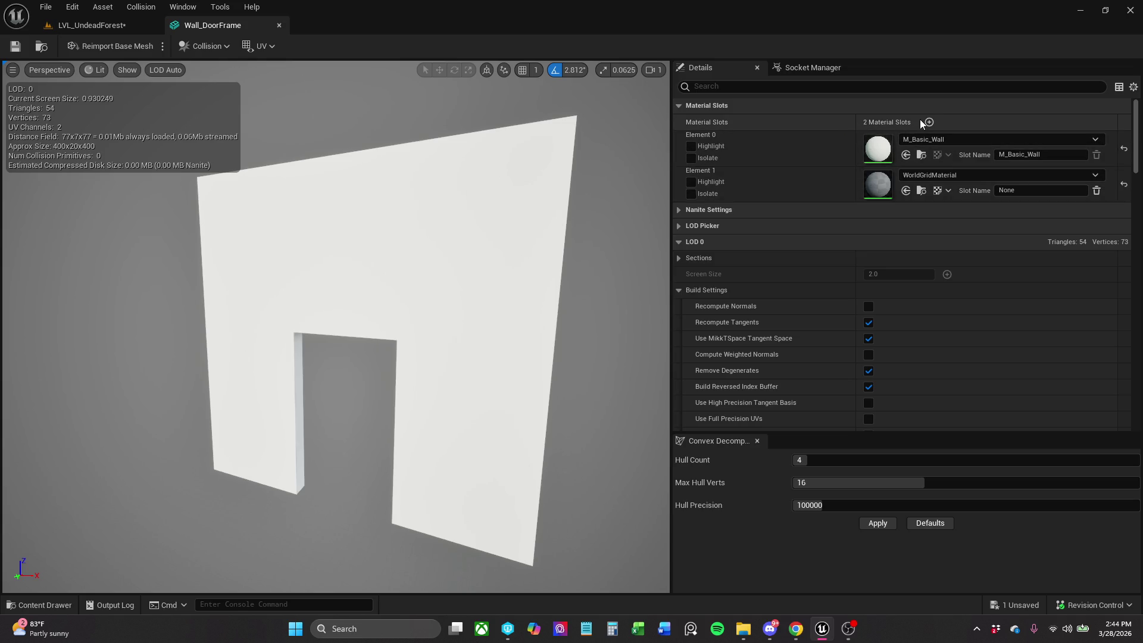
click(280, 25)
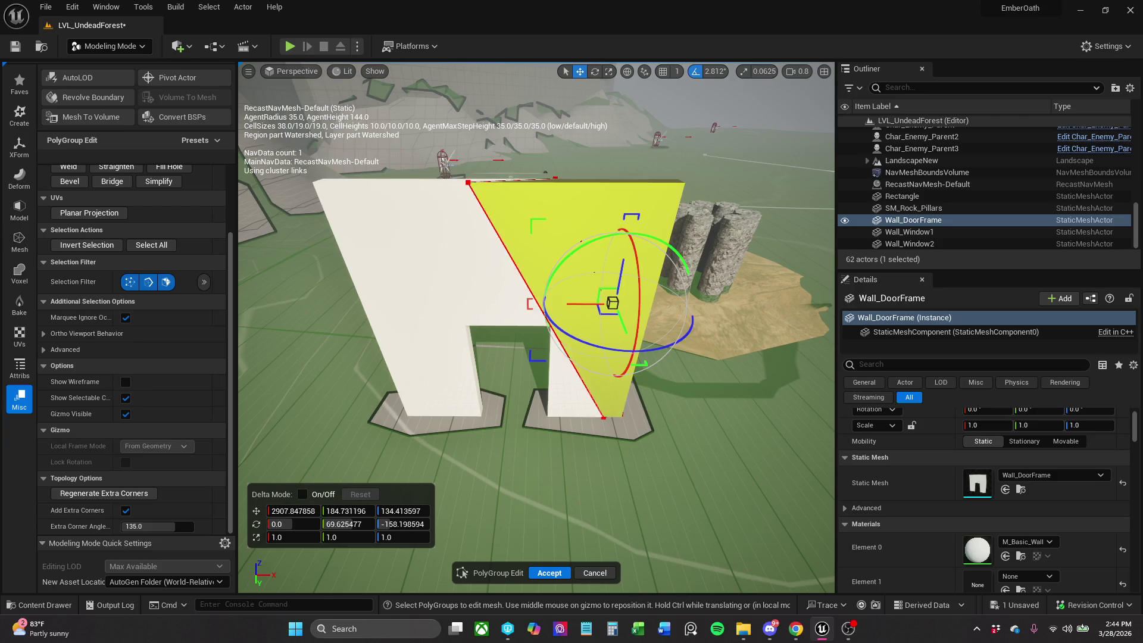
Accept the pending PolyGroup Edit on the door-frame wall.
click(22, 93)
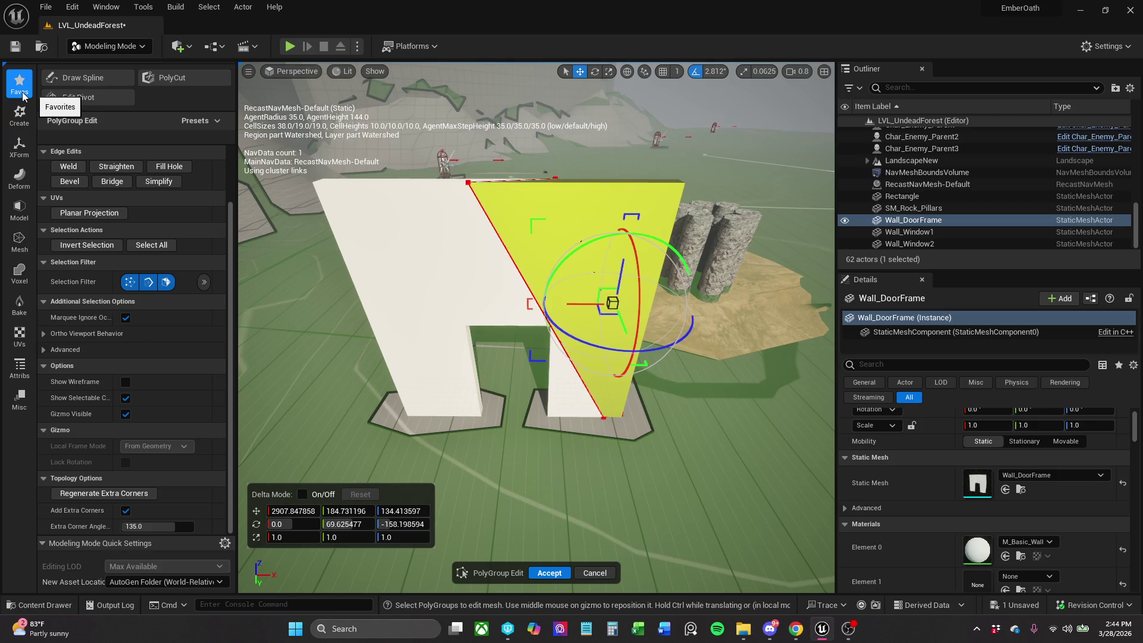
click(22, 120)
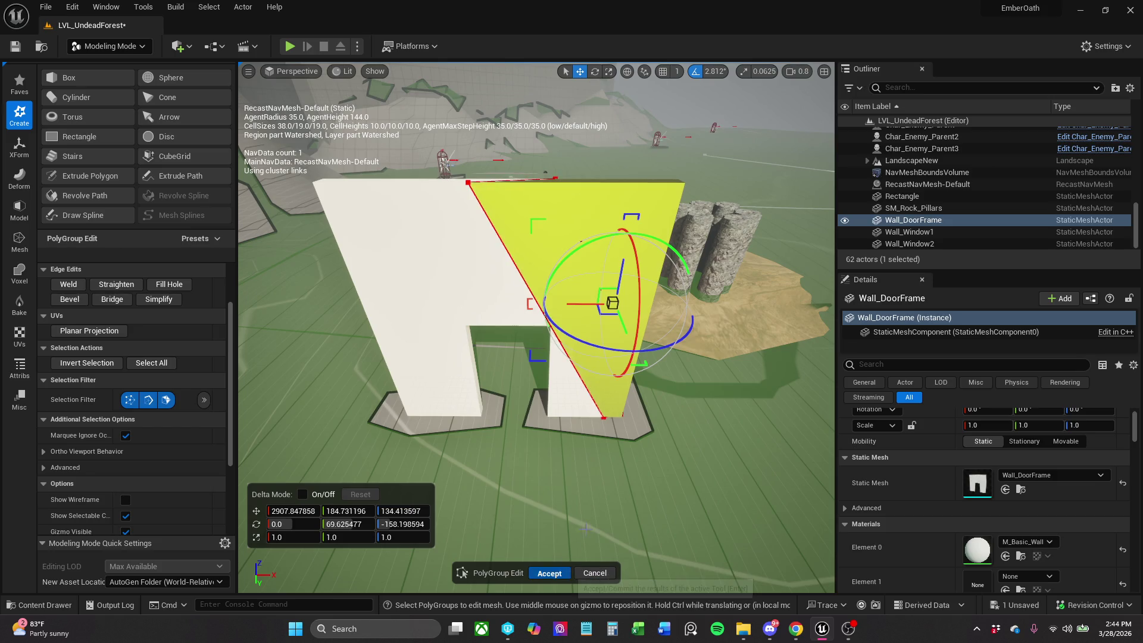
click(548, 573)
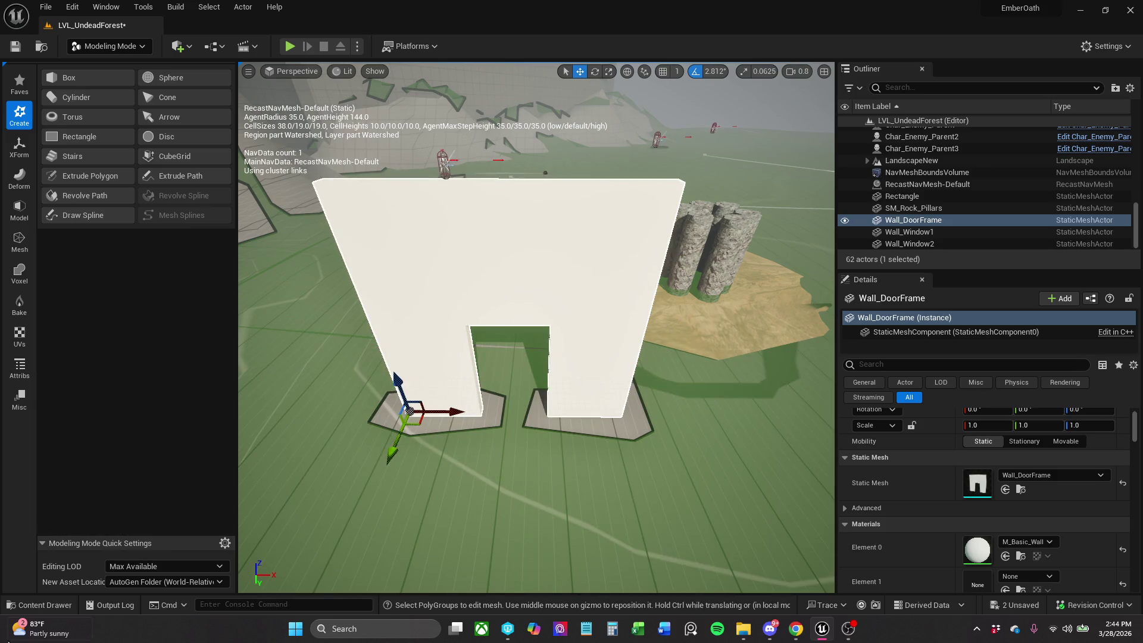
click(39, 605)
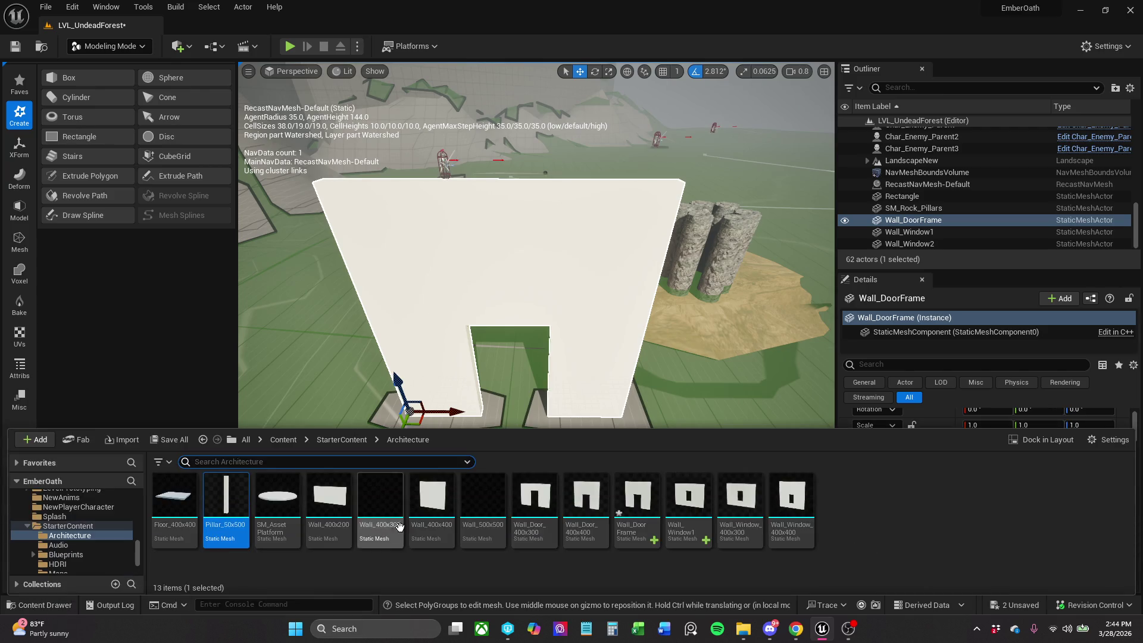
Browse to Content > _MyContent > Art > Materials > Grids and select MI_Grid_Red.
click(274, 440)
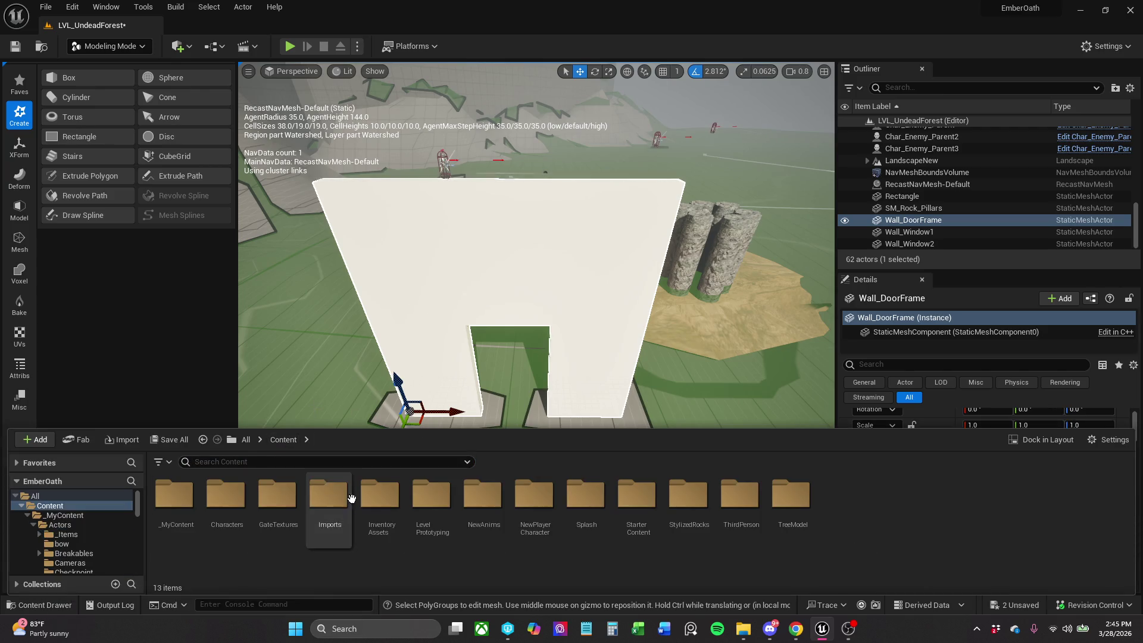
double_click(191, 510)
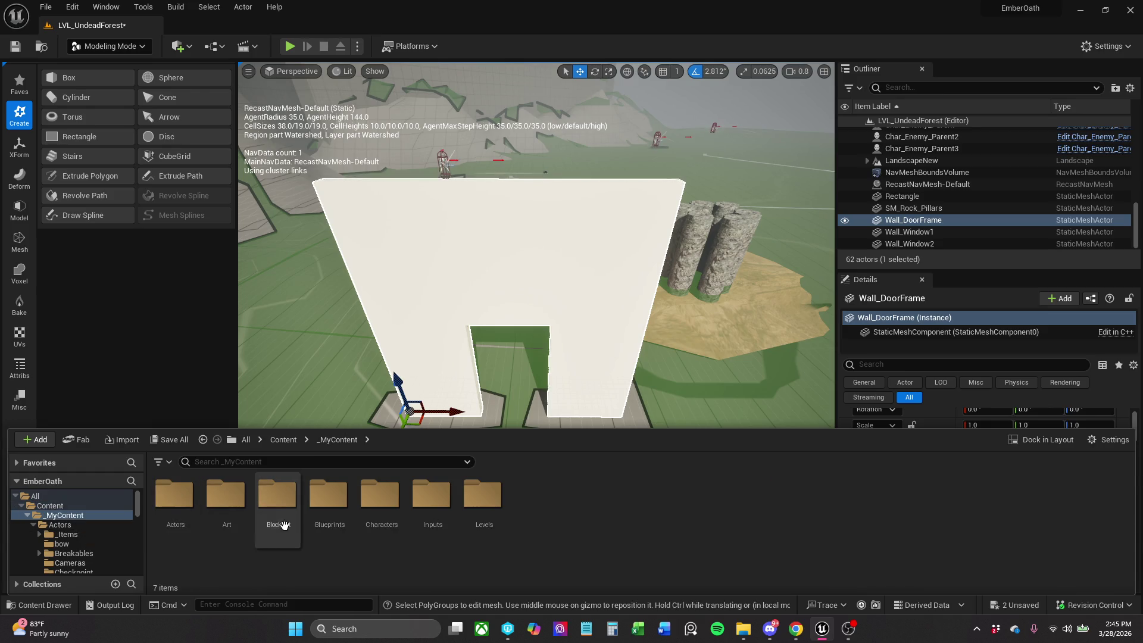
double_click(222, 518)
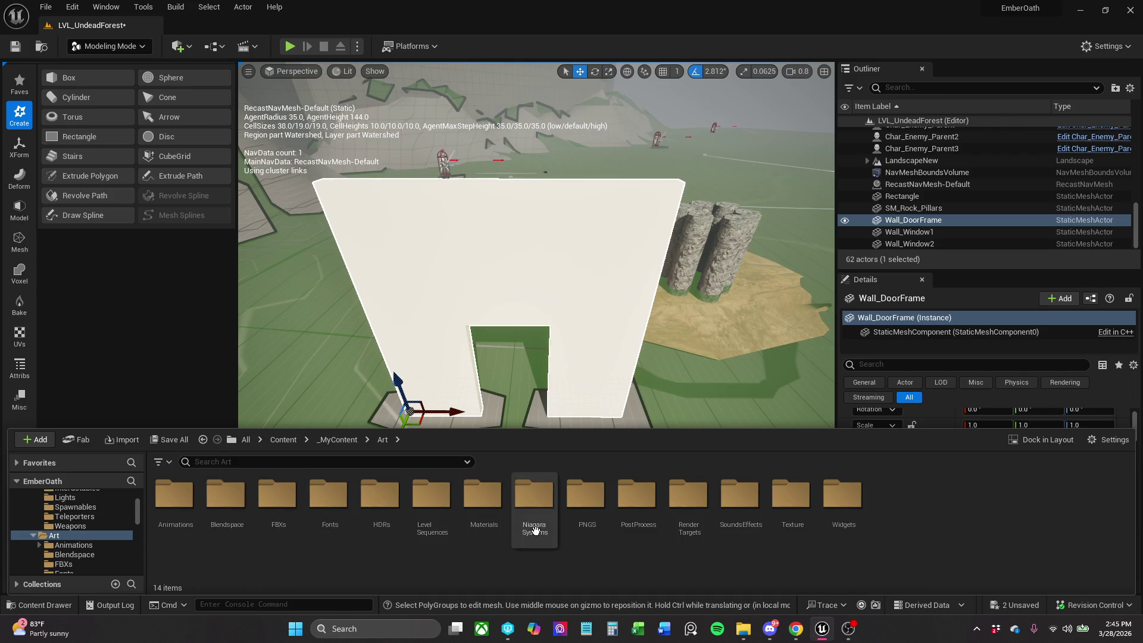
double_click(484, 506)
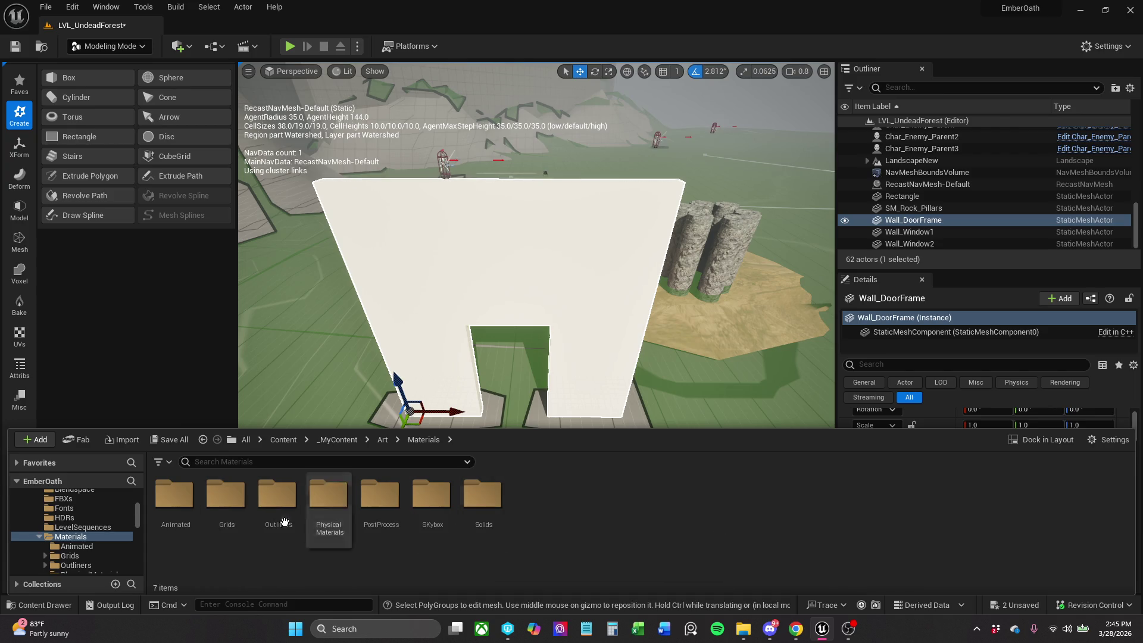
double_click(226, 506)
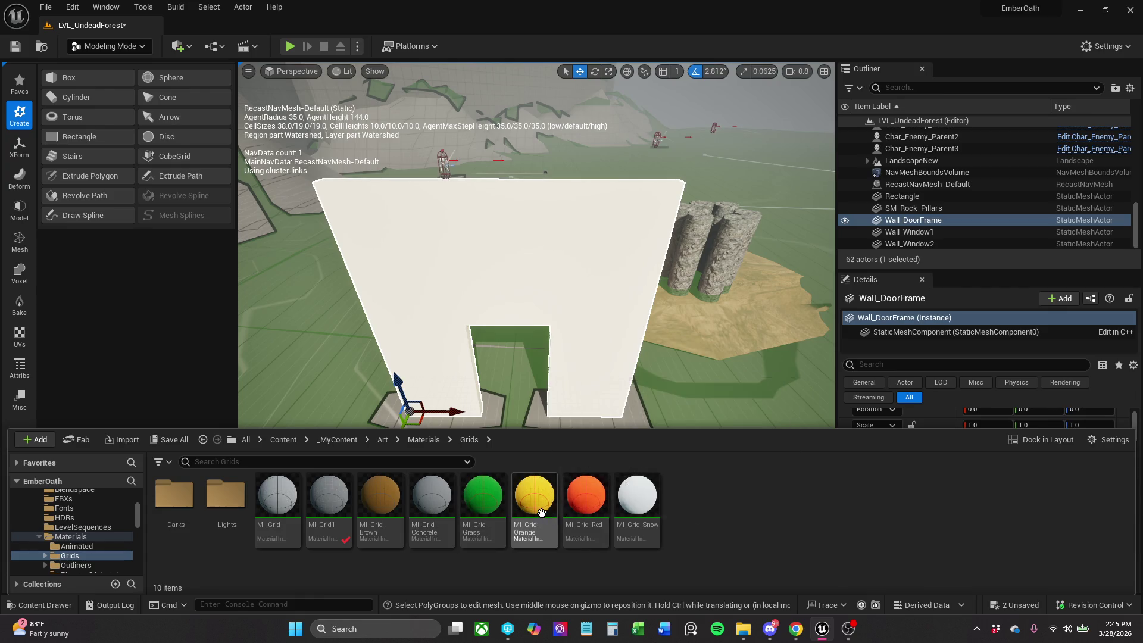
click(586, 500)
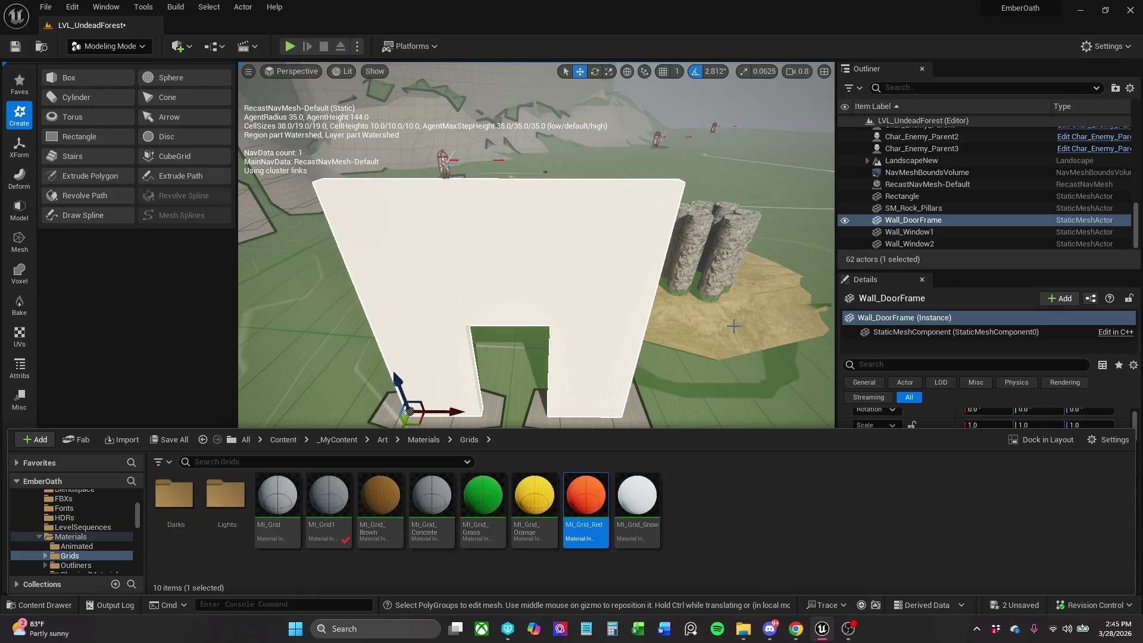
key(ctrl+space)
scroll(1010, 543, down, 3)
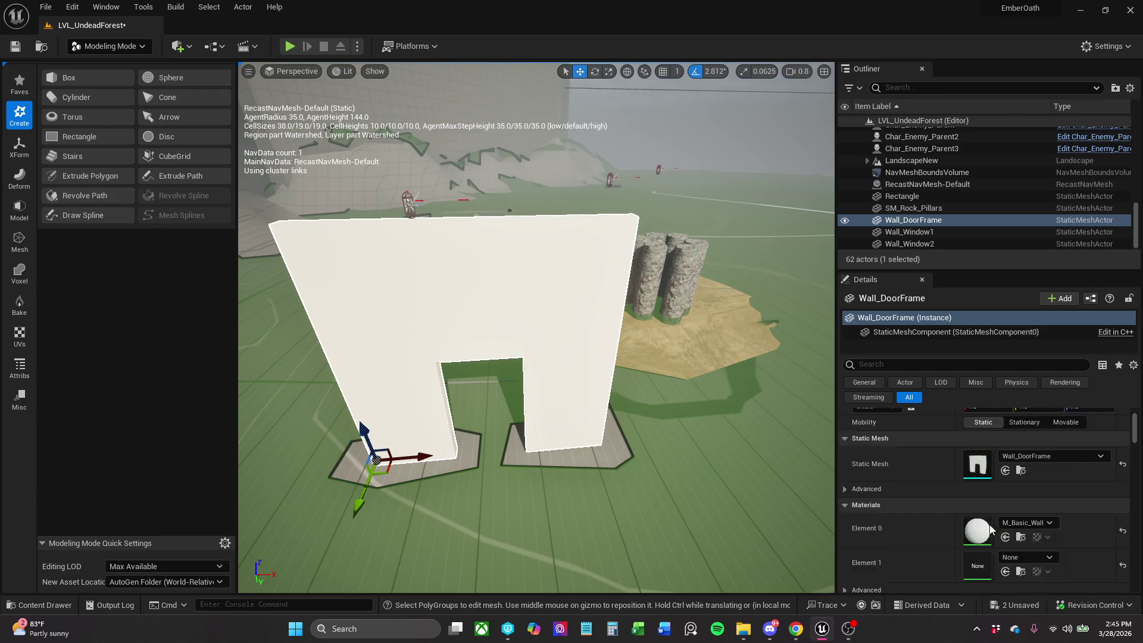
Assign MI_Grid_Red to Wall_DoorFrame's Element 1 slot and save the LVL_UndeadForest level.
click(1005, 534)
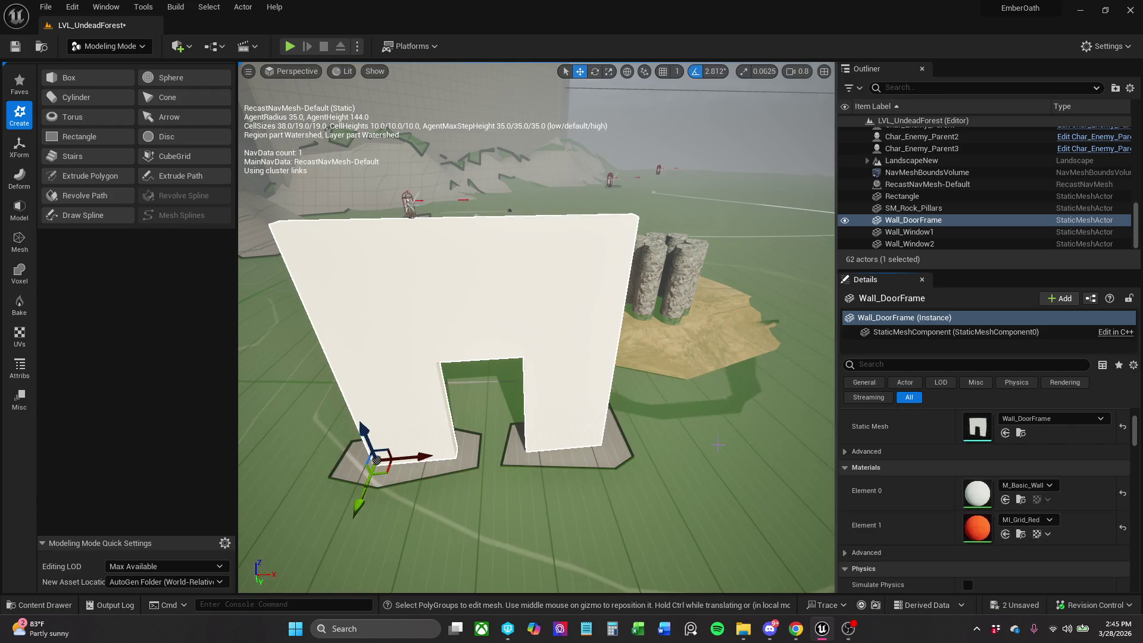
mouse_move(536, 327)
mouse_down()
mouse_move(488, 399)
mouse_move(456, 360)
mouse_up()
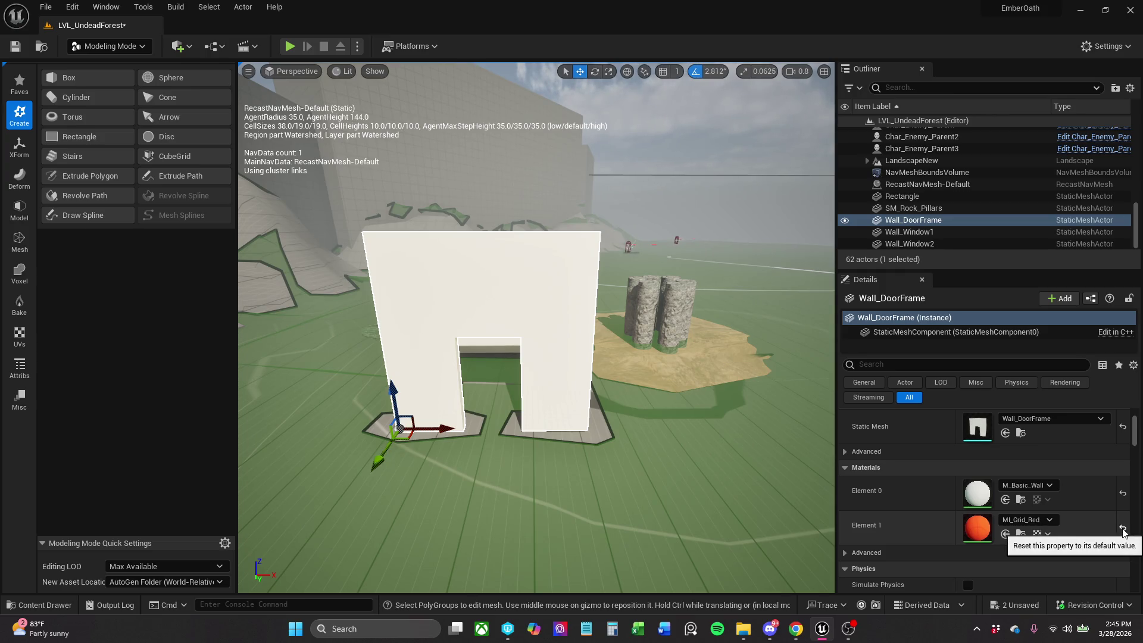
click(844, 552)
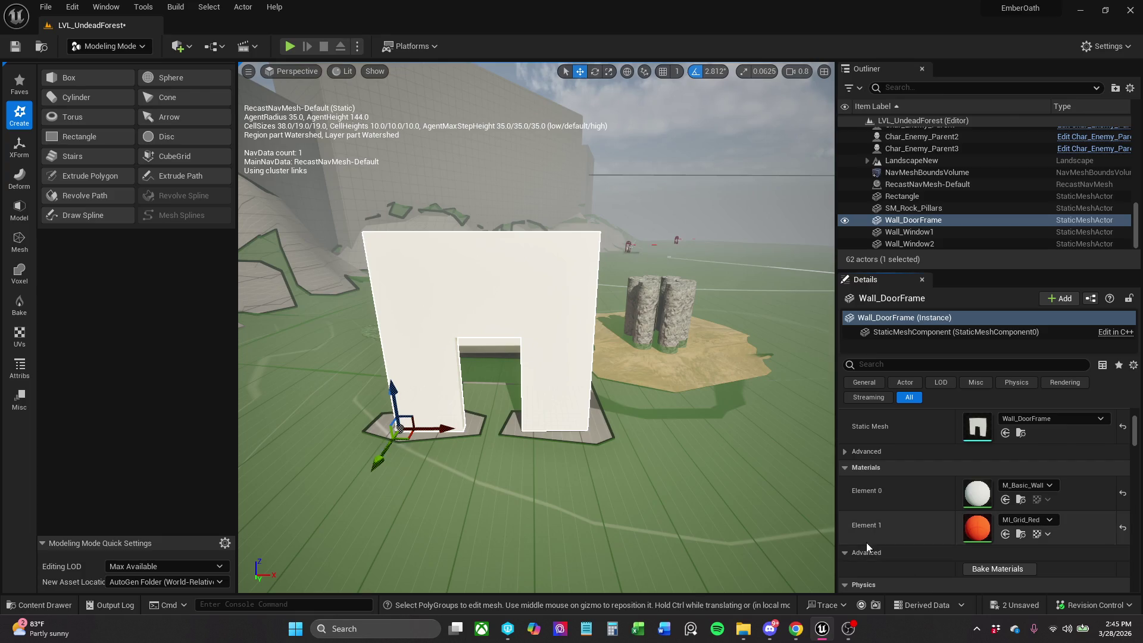
scroll(854, 539, down, 1)
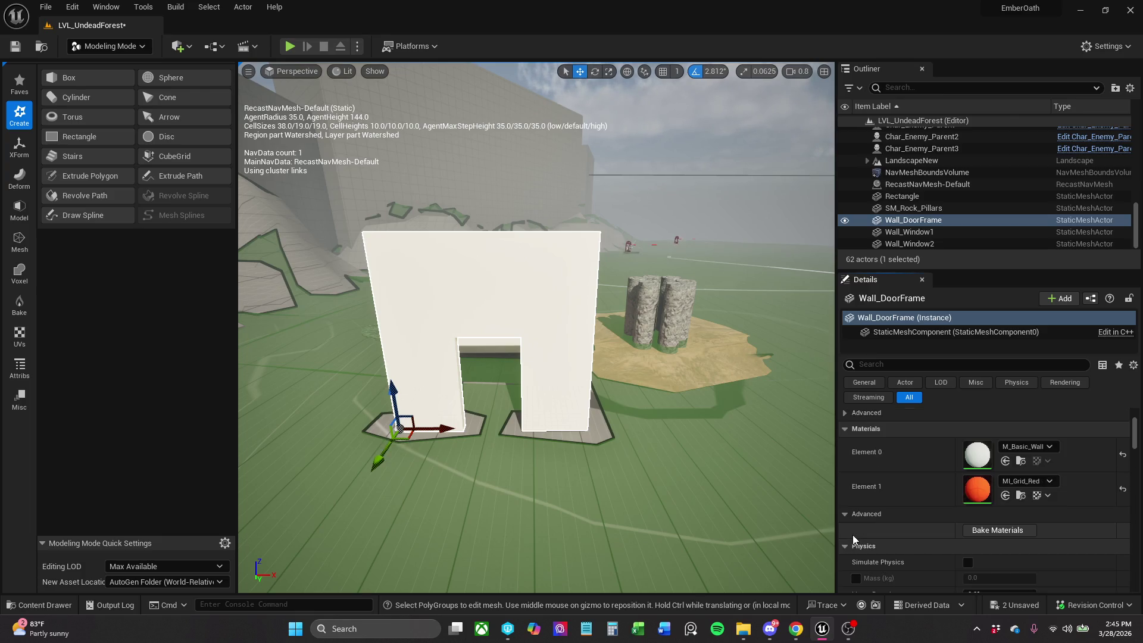
click(845, 516)
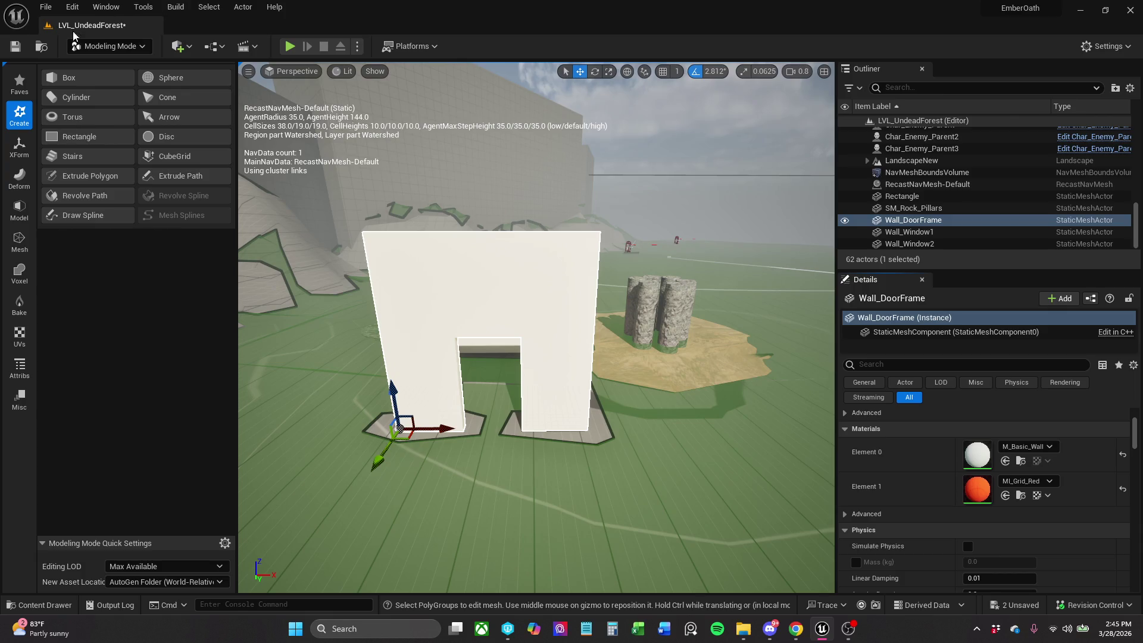
click(19, 46)
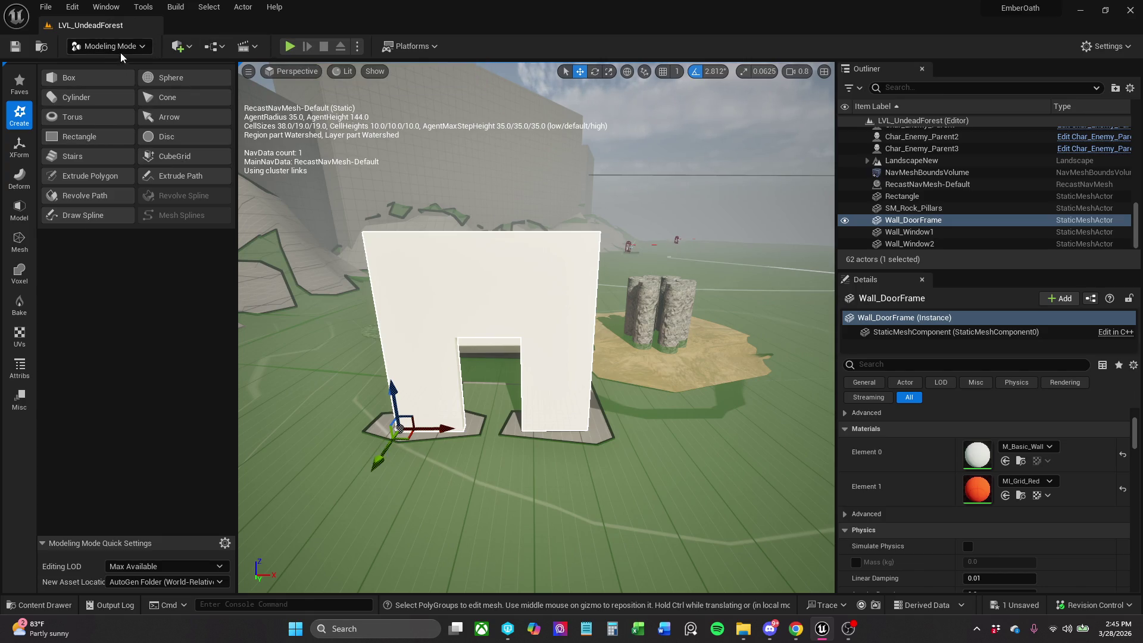
drag(414, 354, 256, 340)
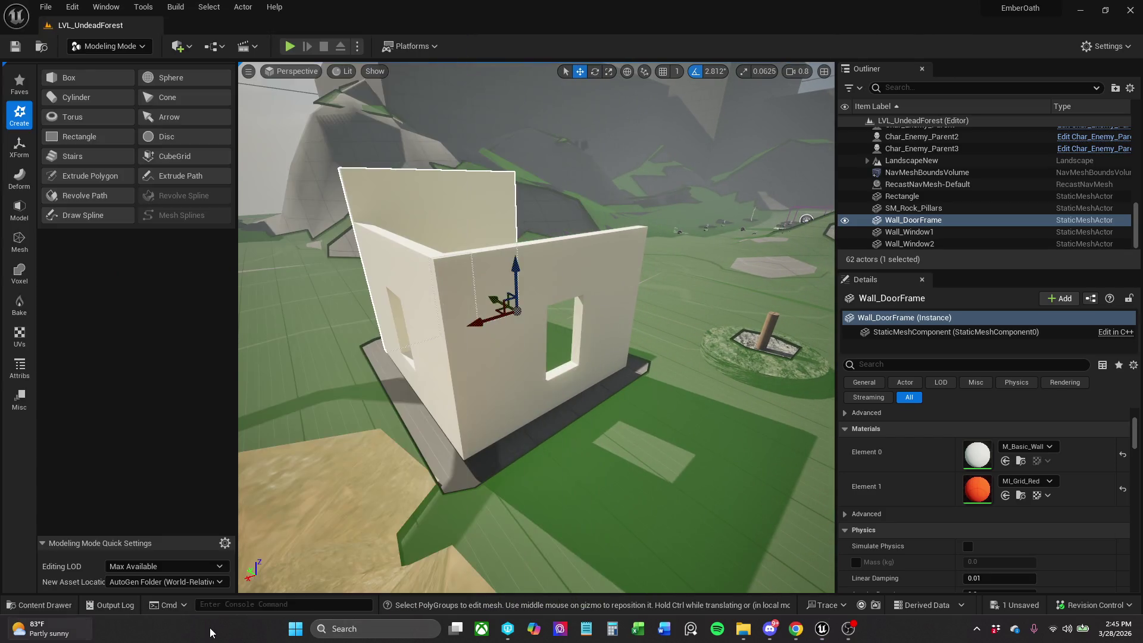
Select Wall_Window2 and locate its mesh asset in the content browser.
click(62, 604)
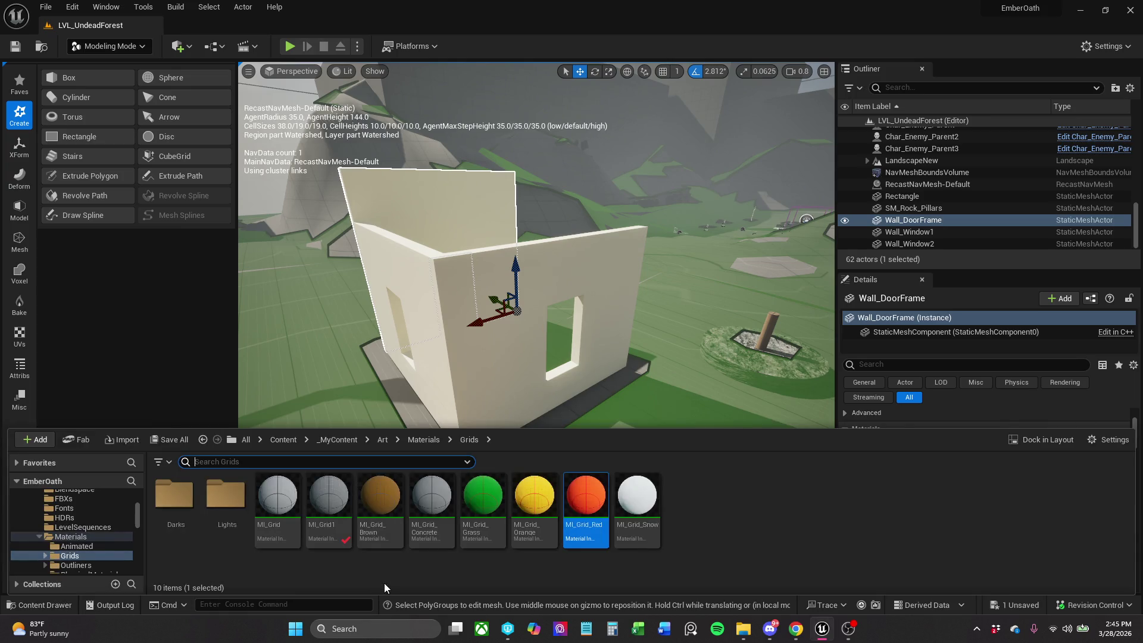
click(563, 278)
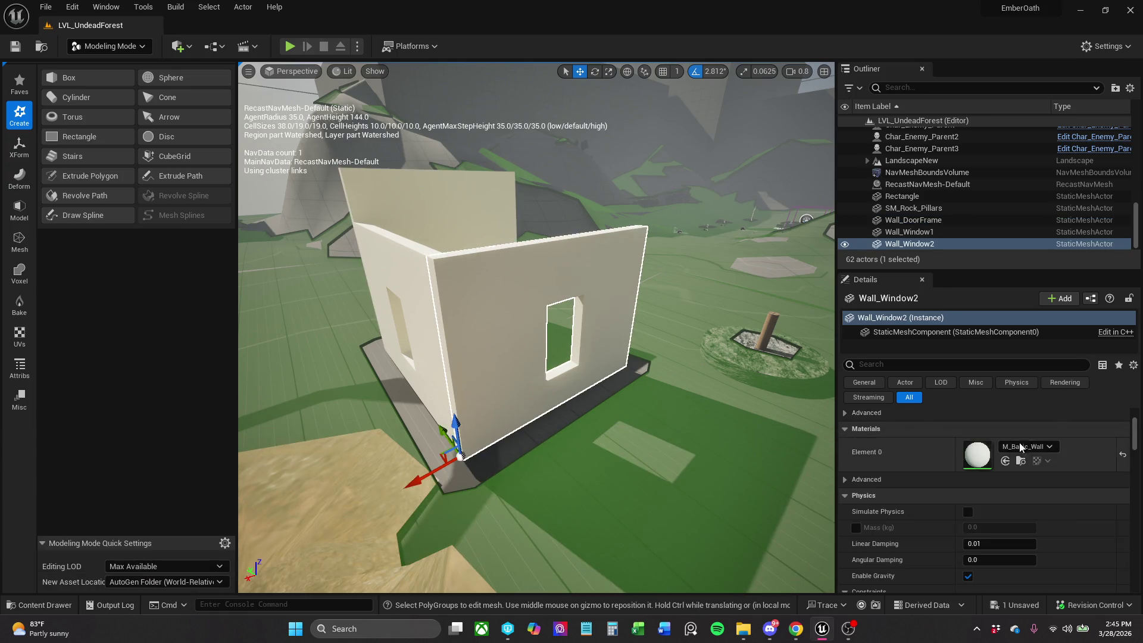
scroll(1021, 453, up, 3)
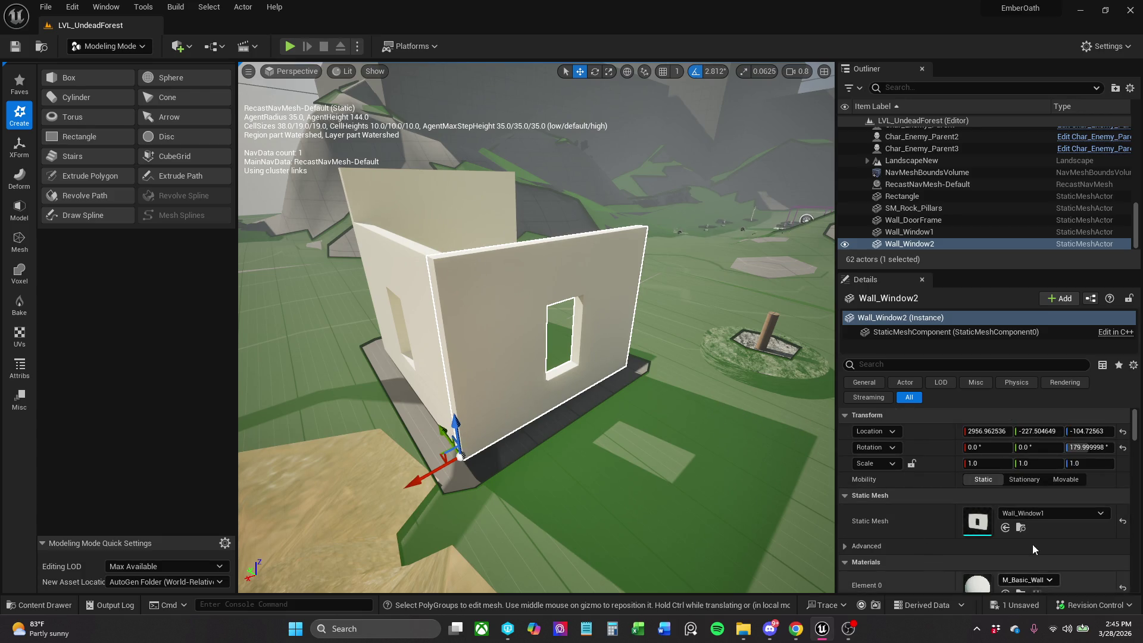
click(1020, 527)
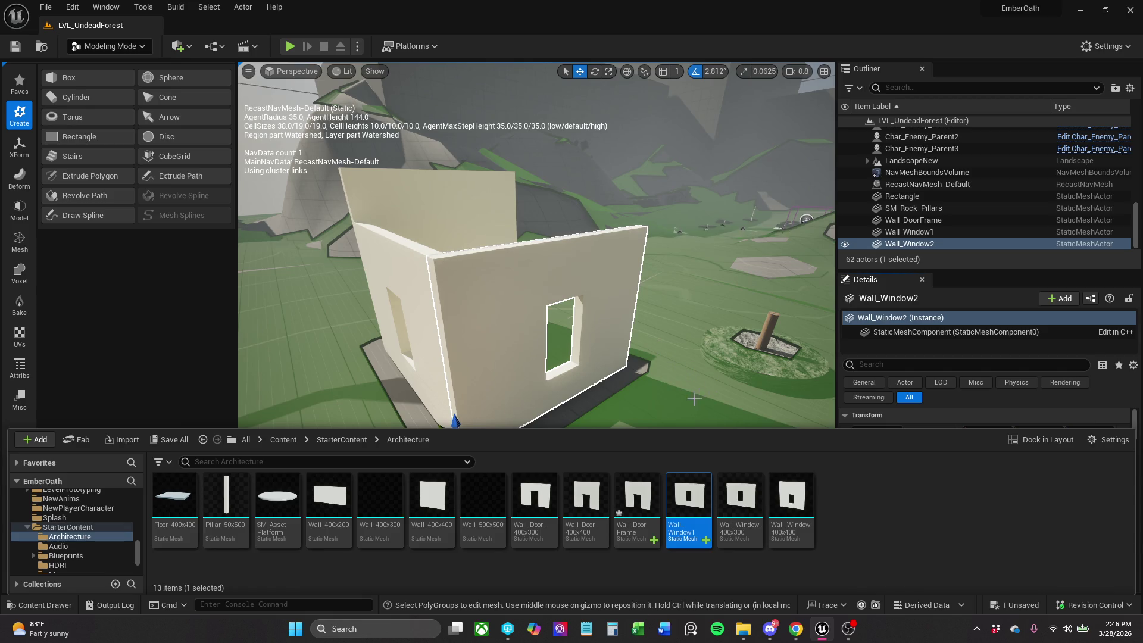
mouse_move(696, 513)
click(560, 284)
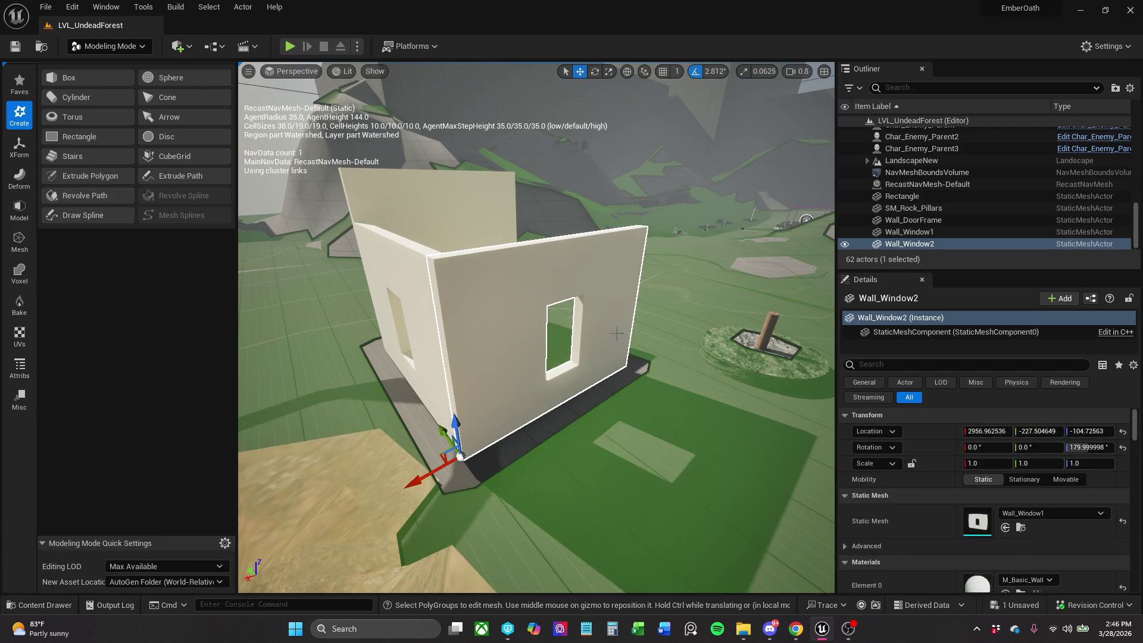
Switch Wall_Window1's static mesh to Wall_Window_400x400.
click(420, 272)
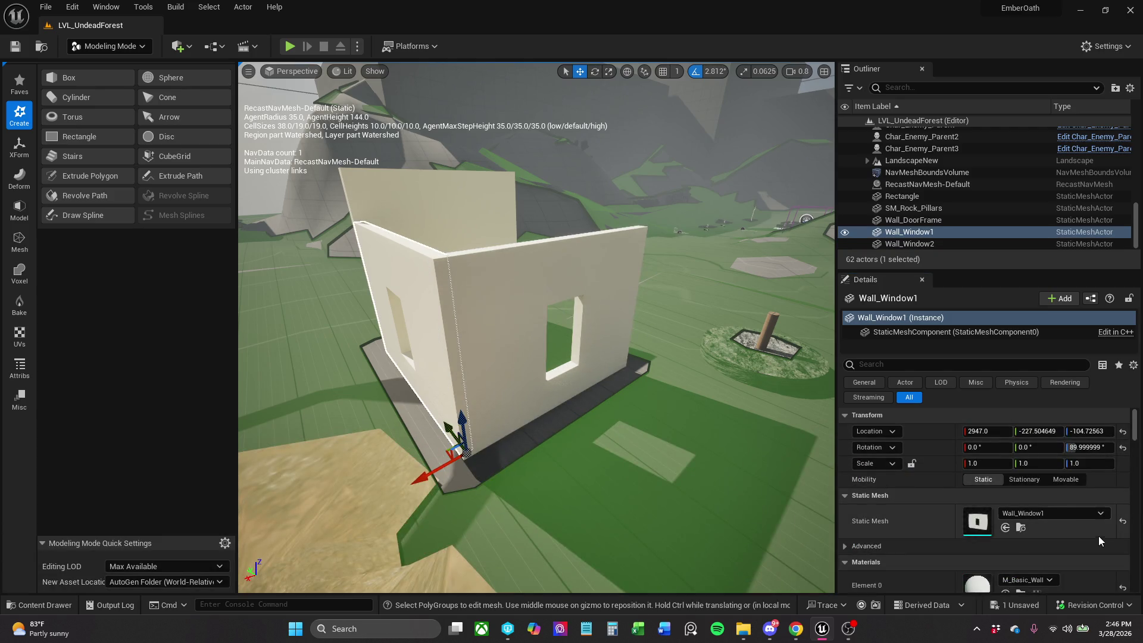
click(1036, 513)
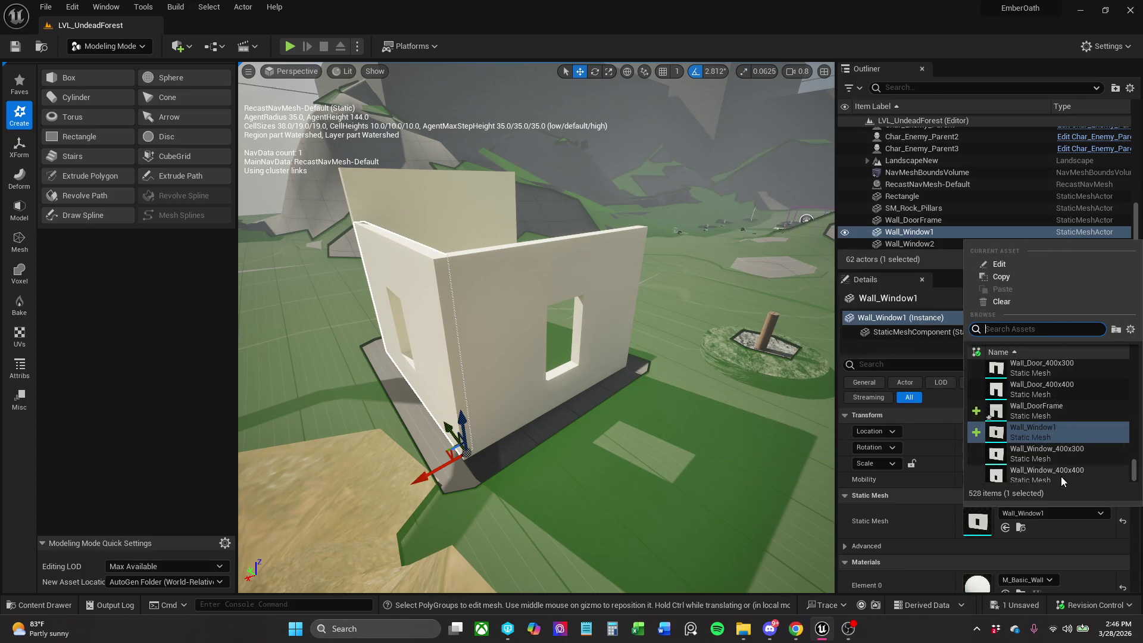
click(1096, 475)
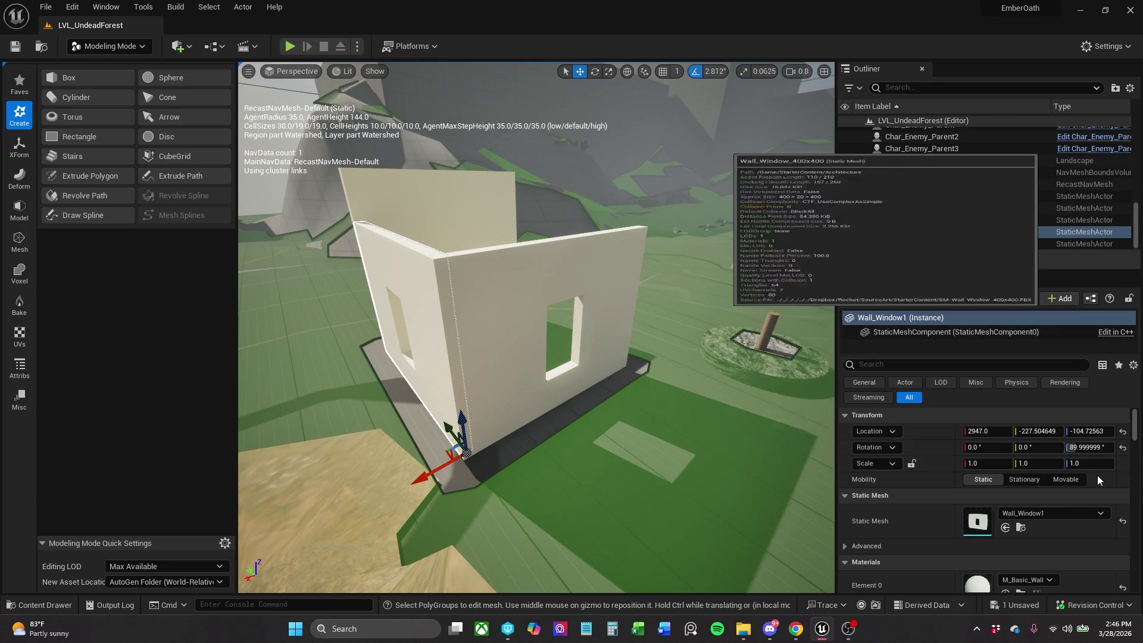
click(1094, 515)
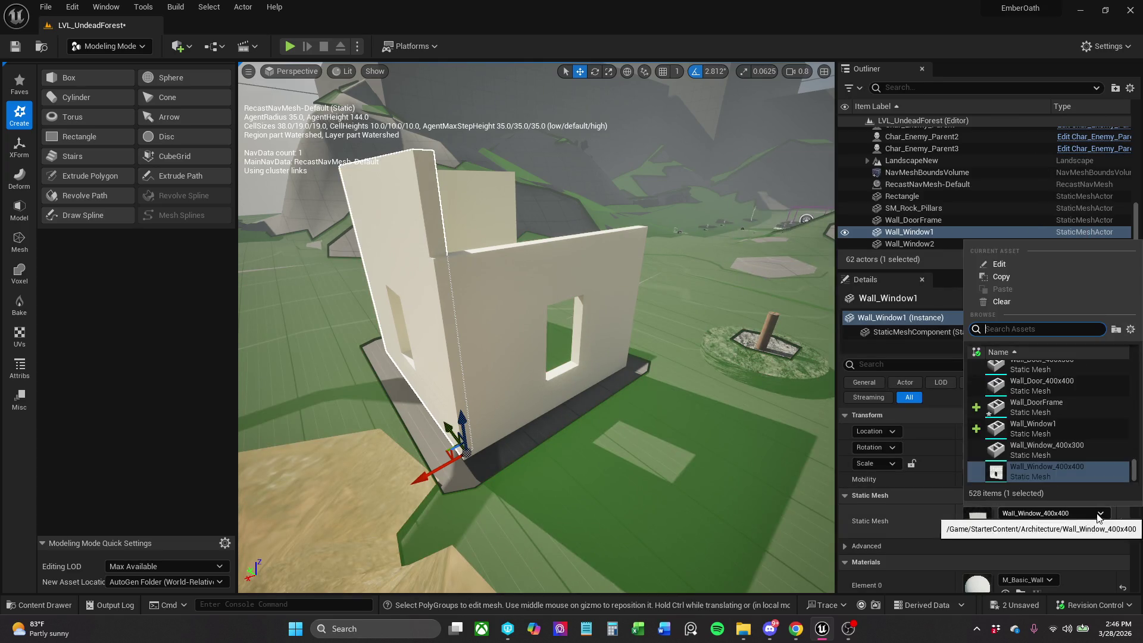
Change Wall_Window1's mesh to Wall_Window_400x300, then select Wall_Window2.
click(1098, 446)
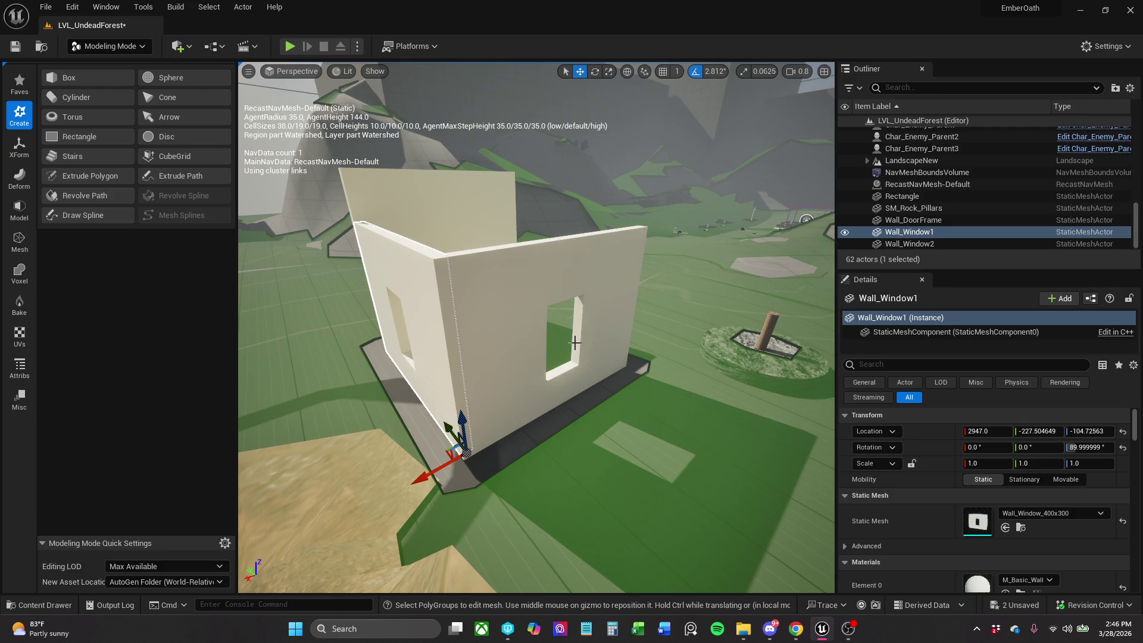
click(529, 291)
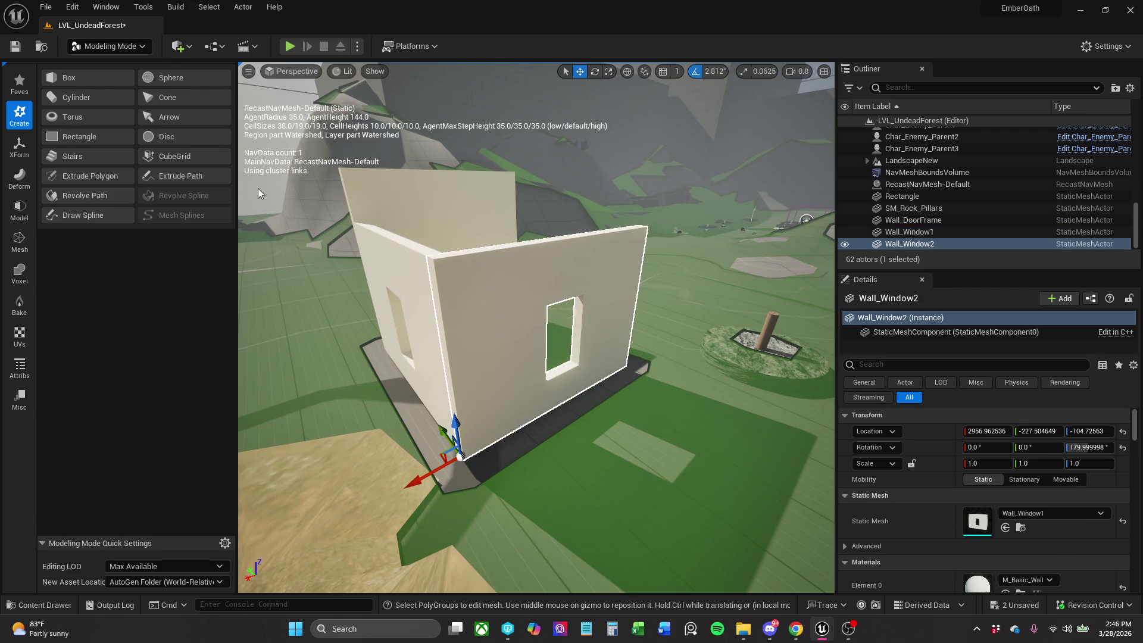
click(25, 212)
In PolyGroup Edit, cut Wall_Window2's front face from the window's top-left corner to the wall's top-left corner.
click(110, 74)
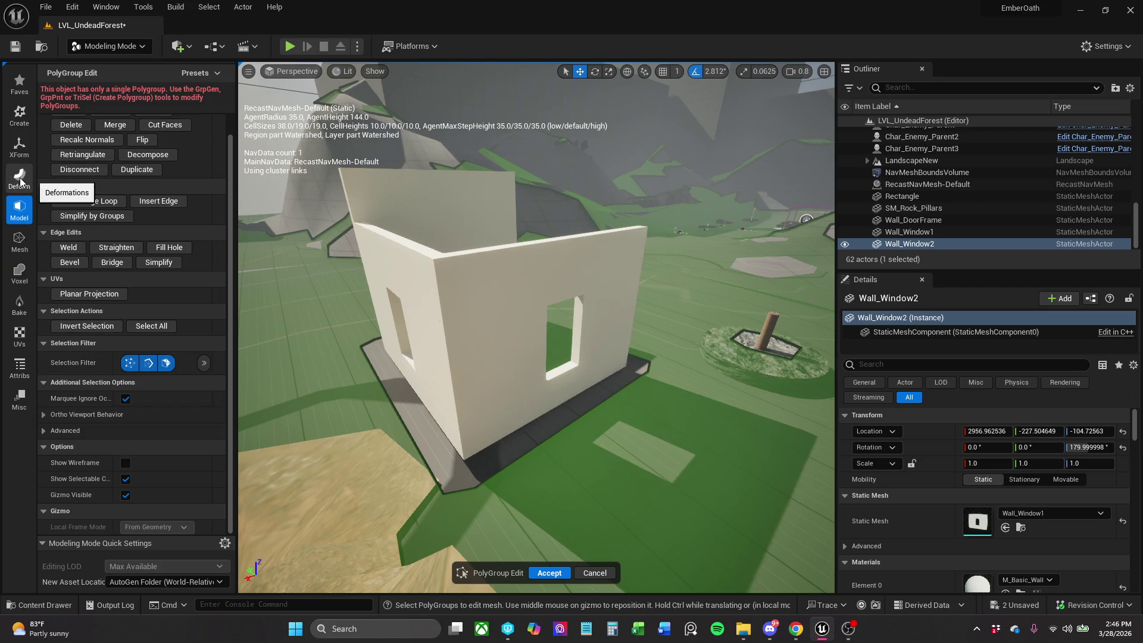
scroll(155, 202, up, 2)
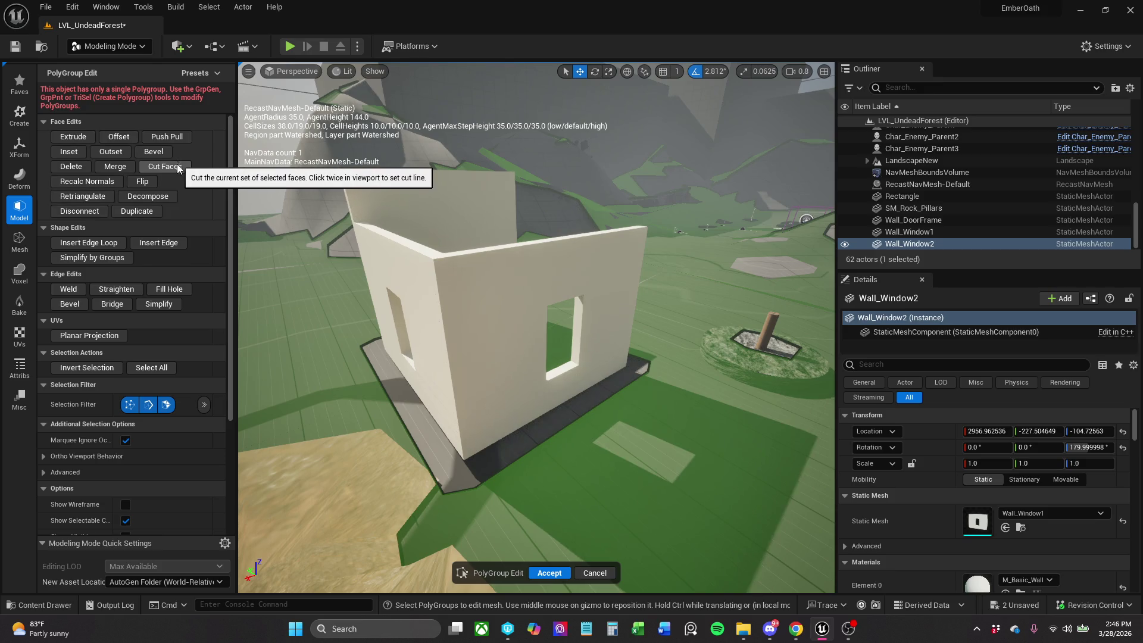
mouse_move(522, 323)
mouse_down()
mouse_move(510, 274)
mouse_move(506, 297)
mouse_up()
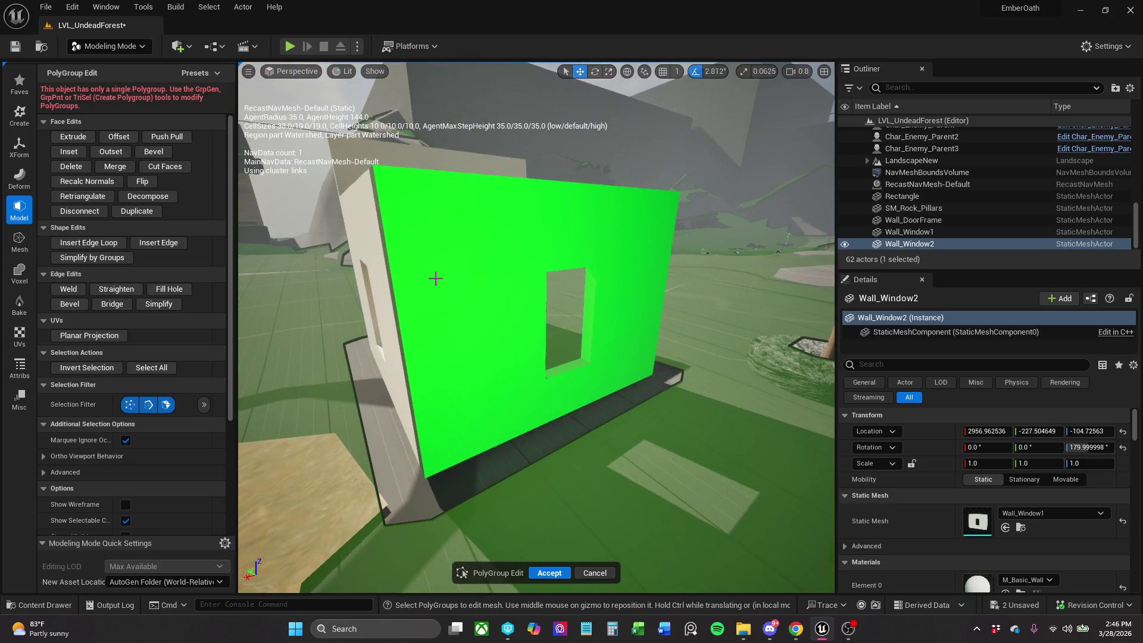
click(591, 261)
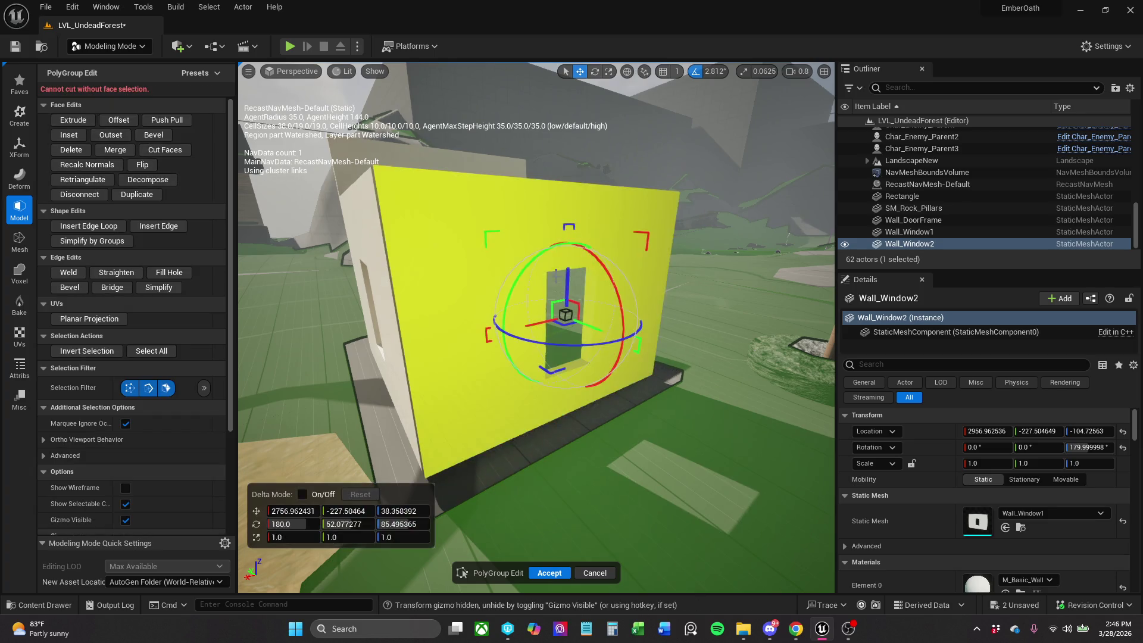
click(174, 154)
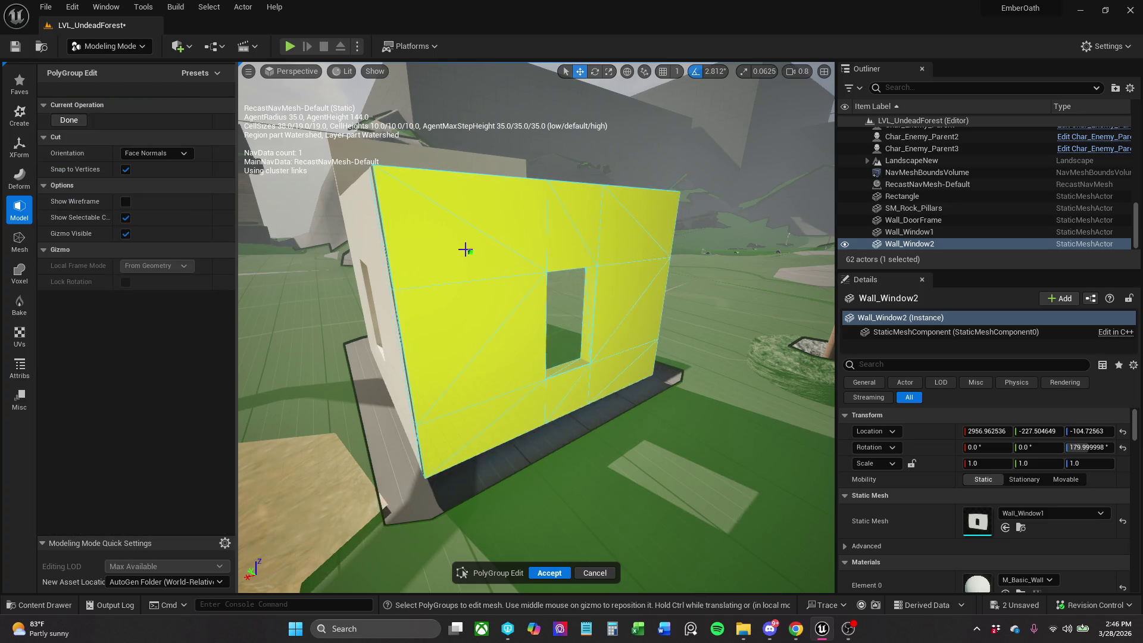
click(546, 272)
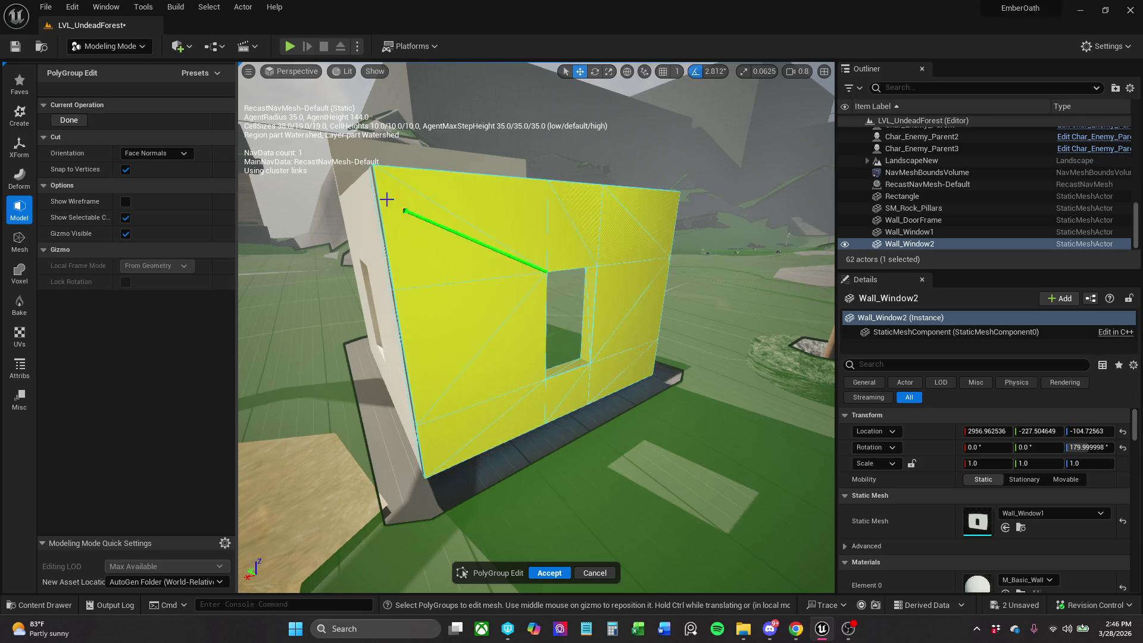
click(378, 169)
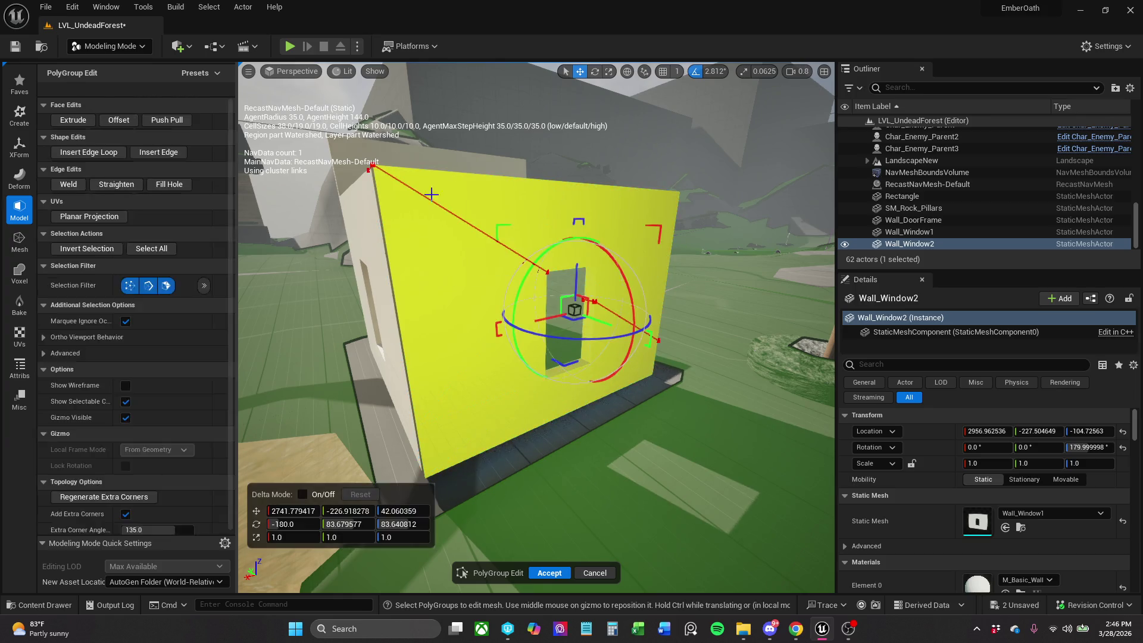
Cut from the window corner to the wall's right edge and to its top edge.
drag(642, 355, 615, 240)
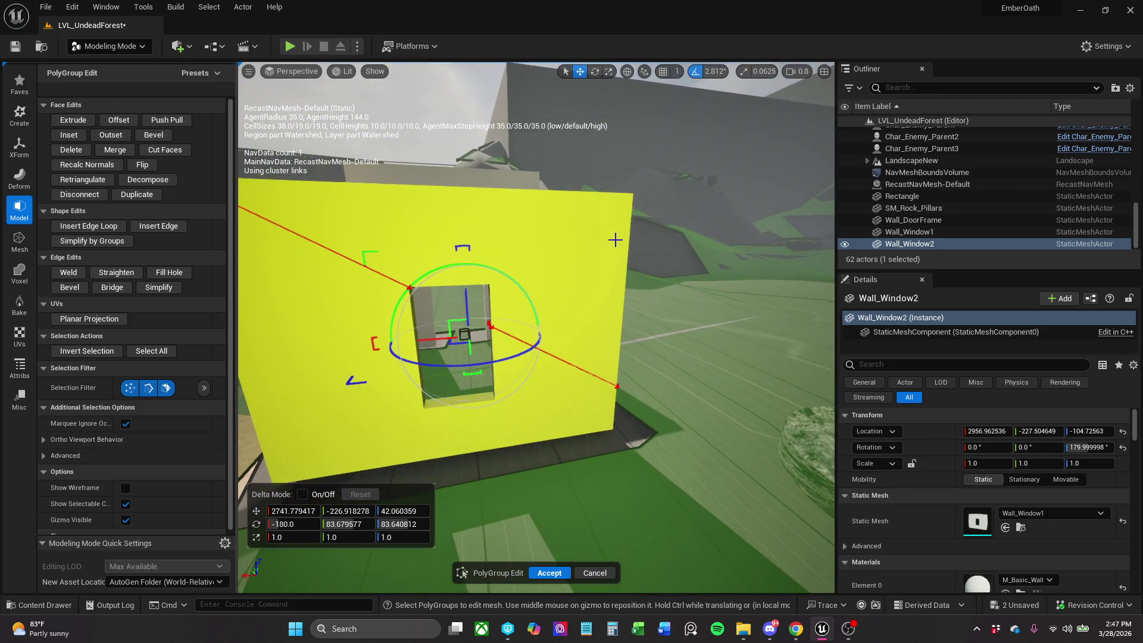
click(625, 209)
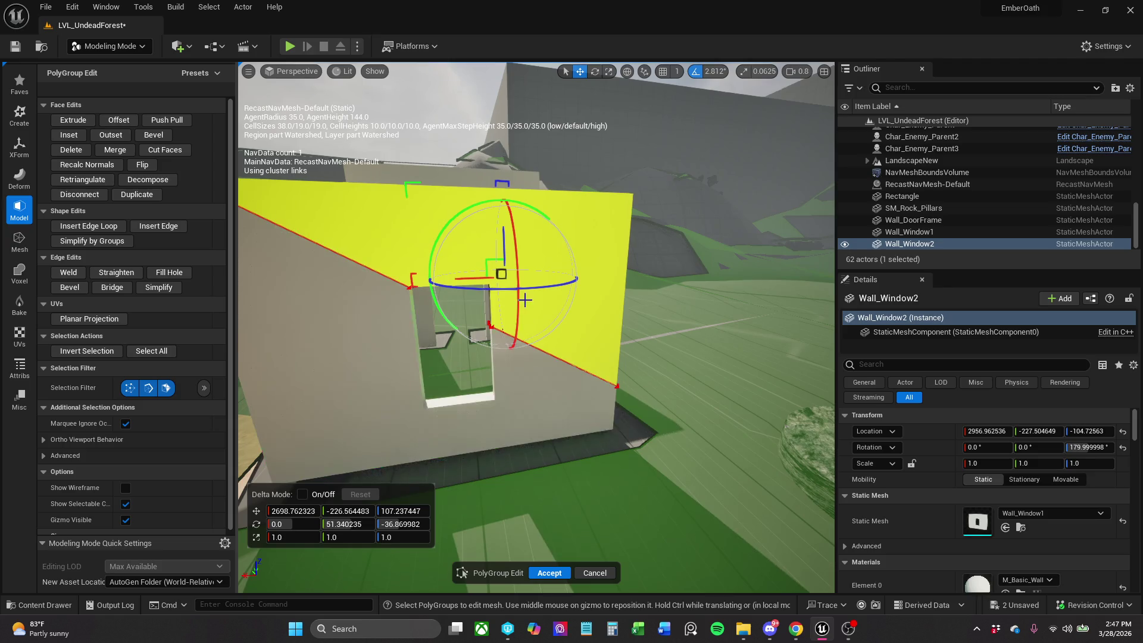
click(164, 150)
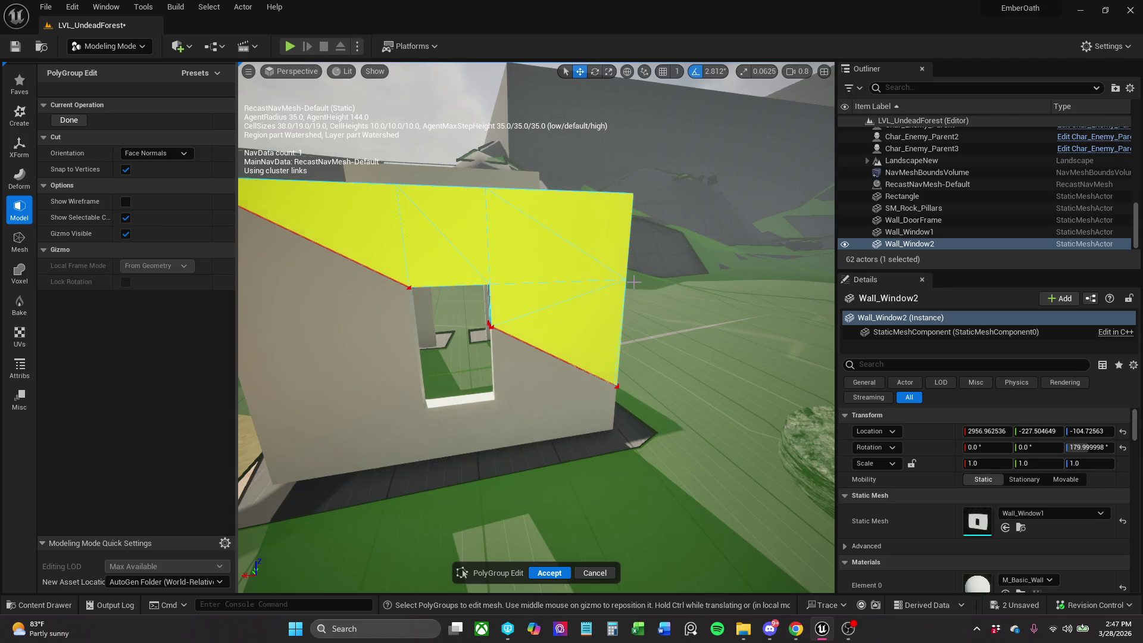
click(489, 284)
click(623, 279)
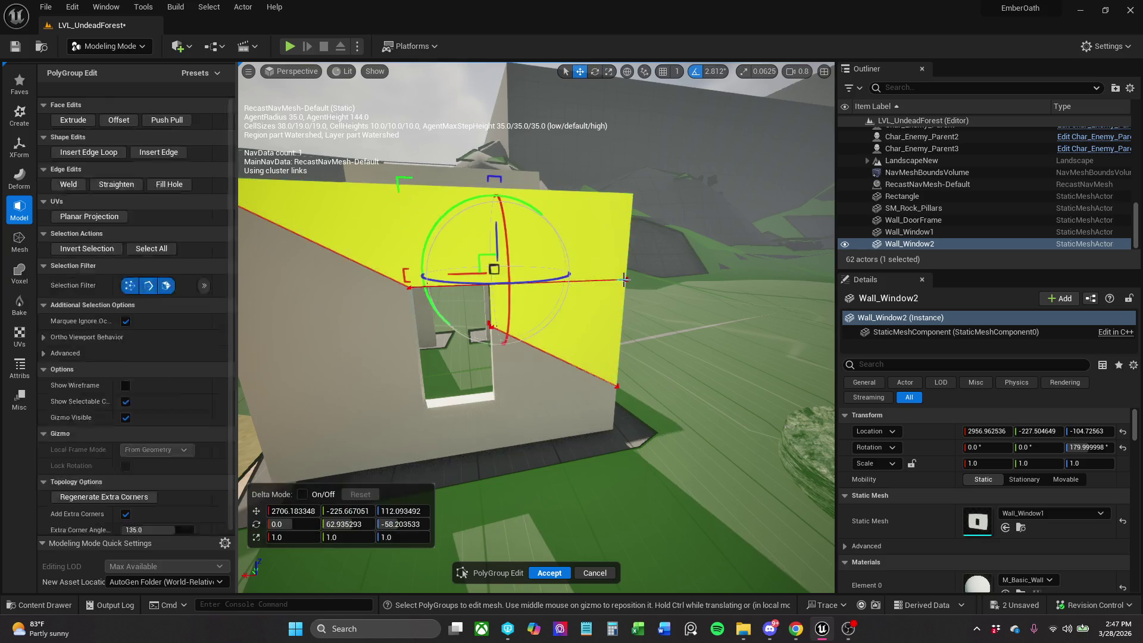
click(181, 154)
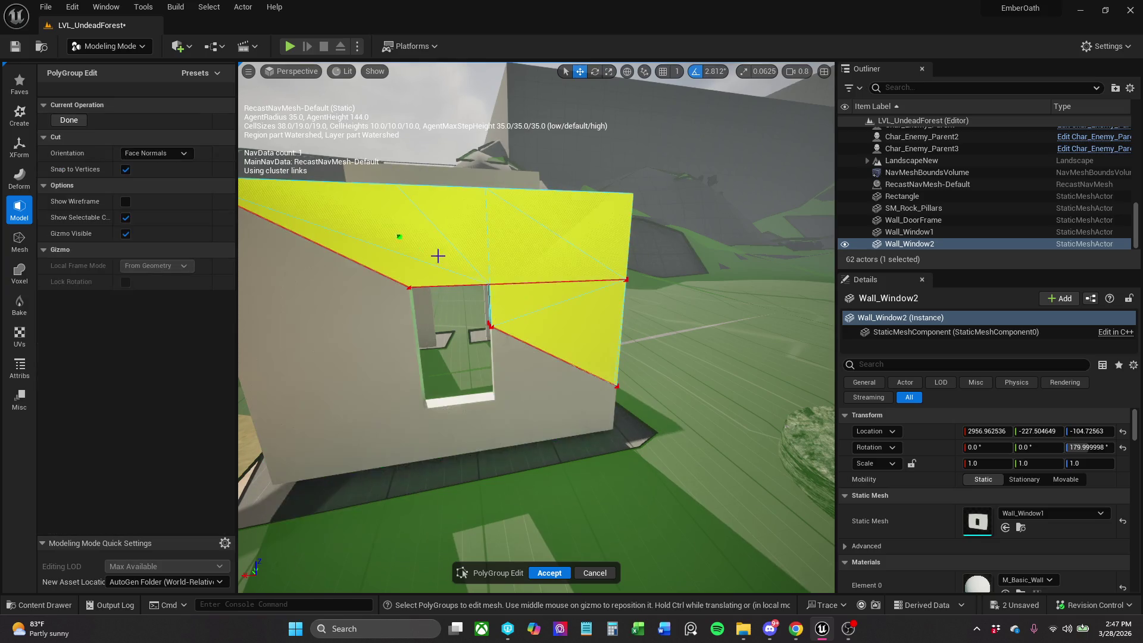
click(489, 281)
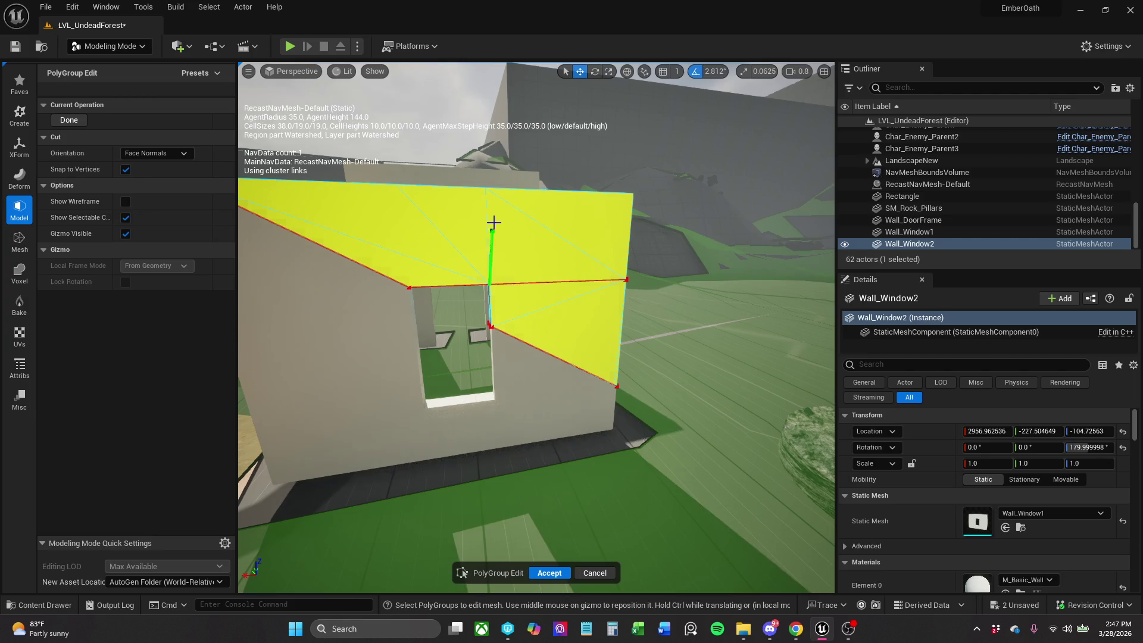
click(484, 194)
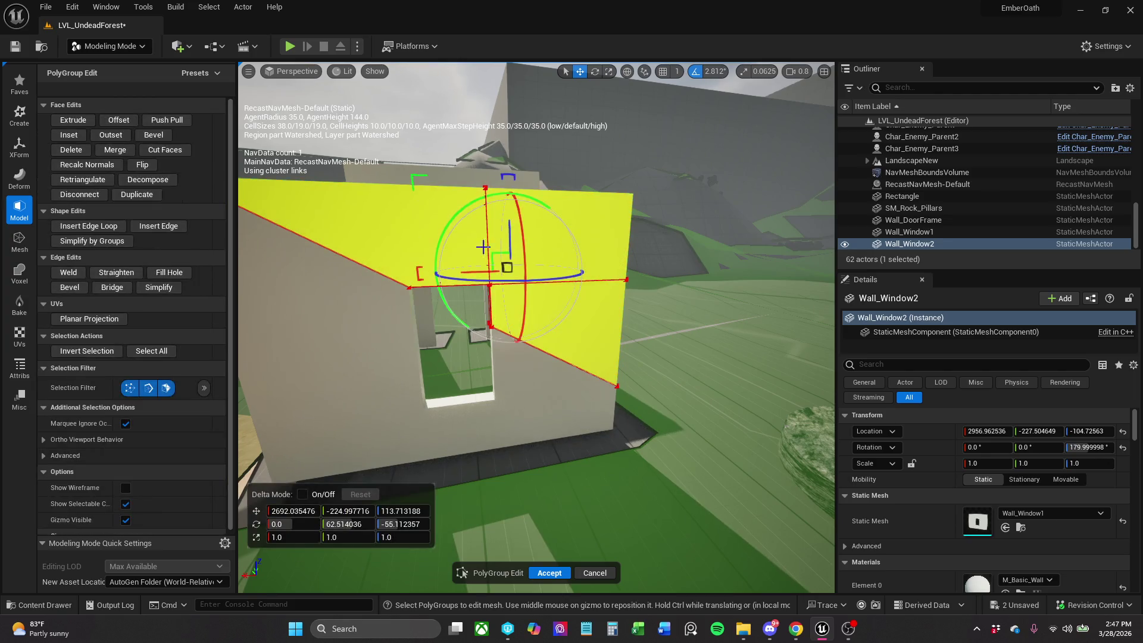
Add a final cut from the window corner to the wall's top-left corner and accept the edit.
click(165, 150)
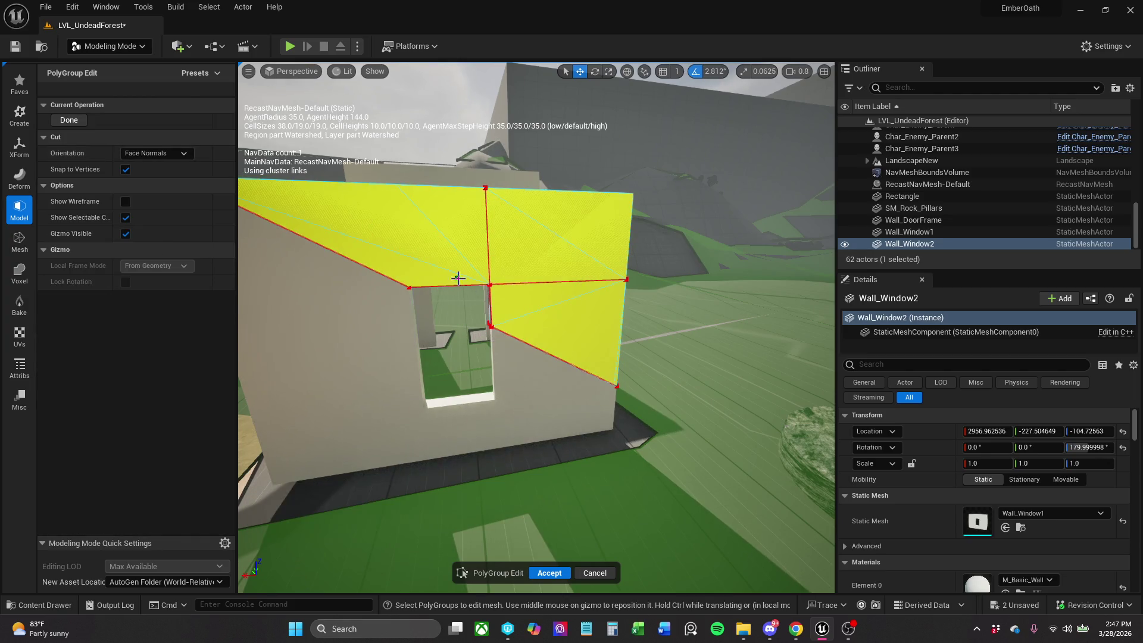
click(488, 283)
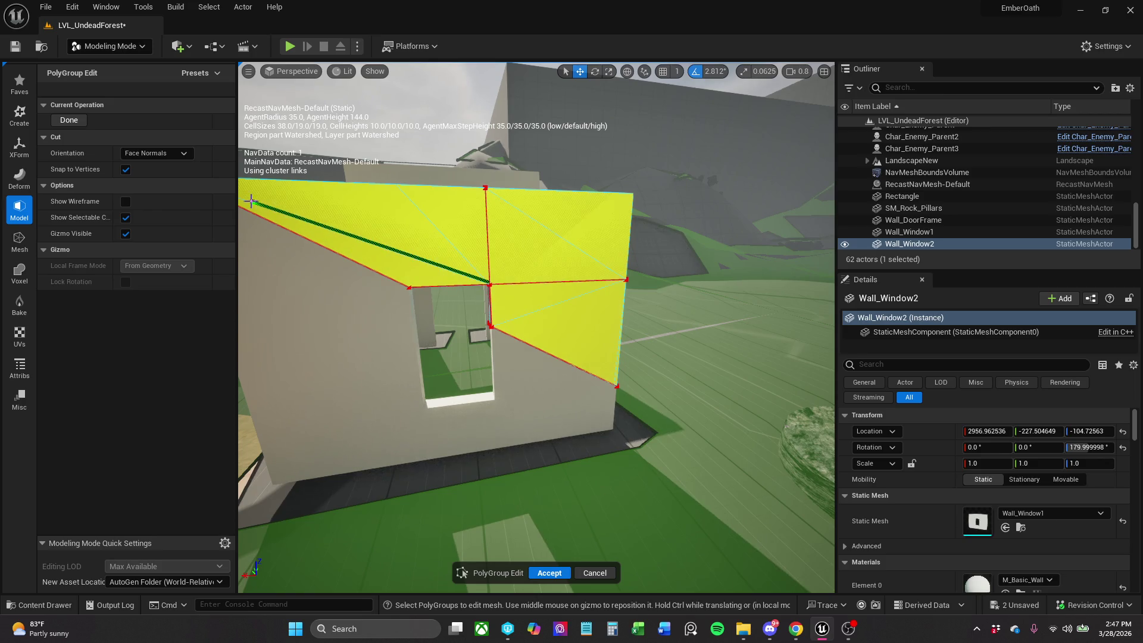
right_click(292, 191)
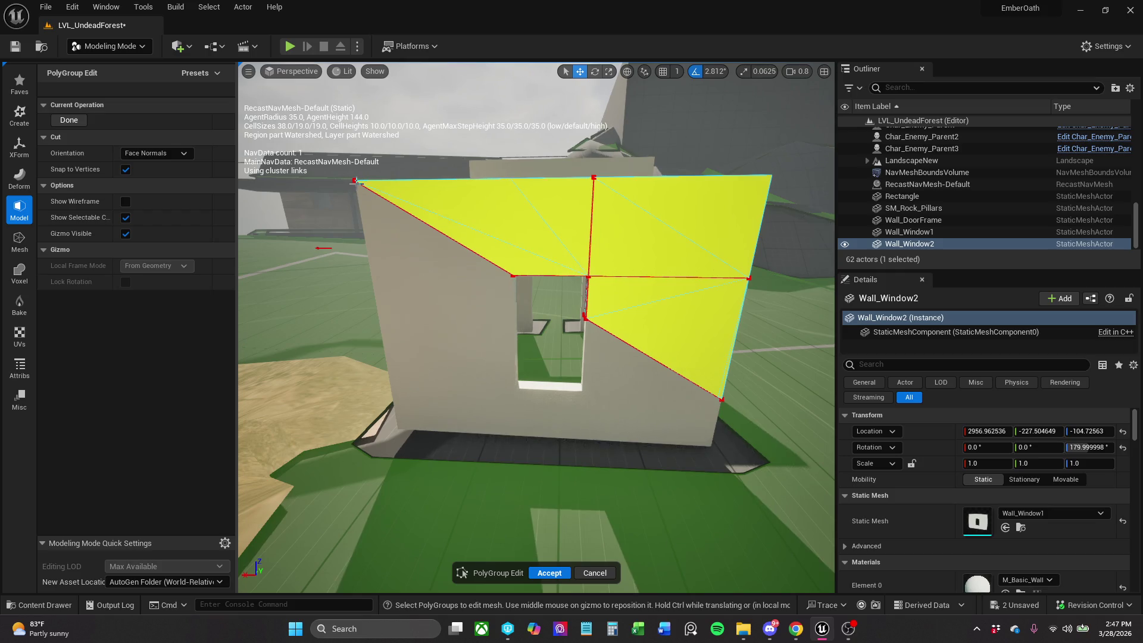
click(357, 180)
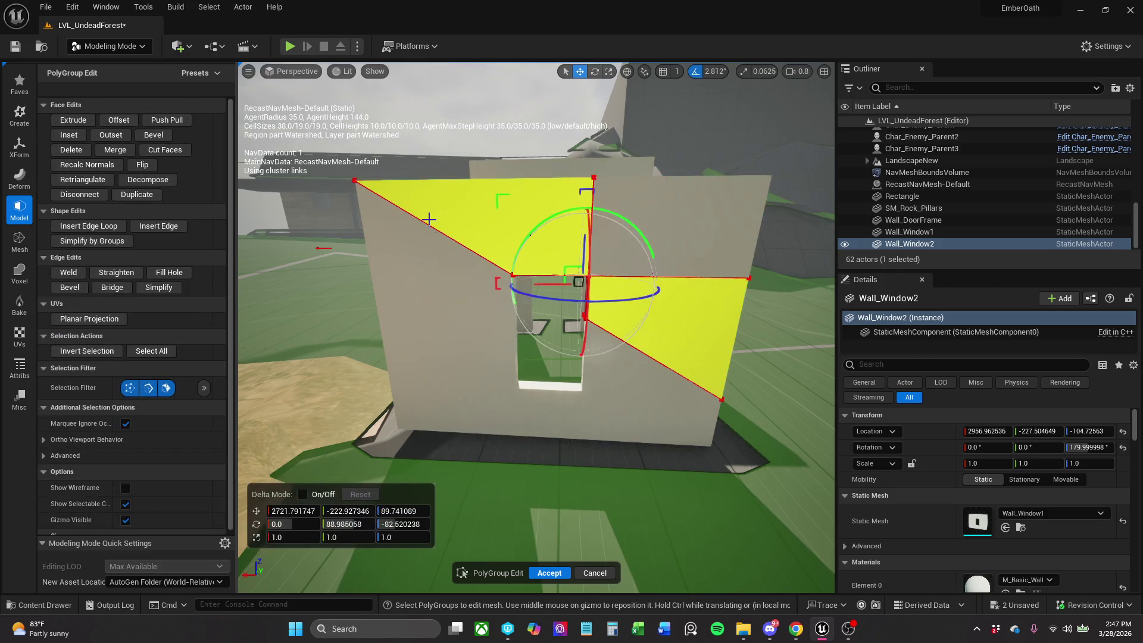
click(555, 572)
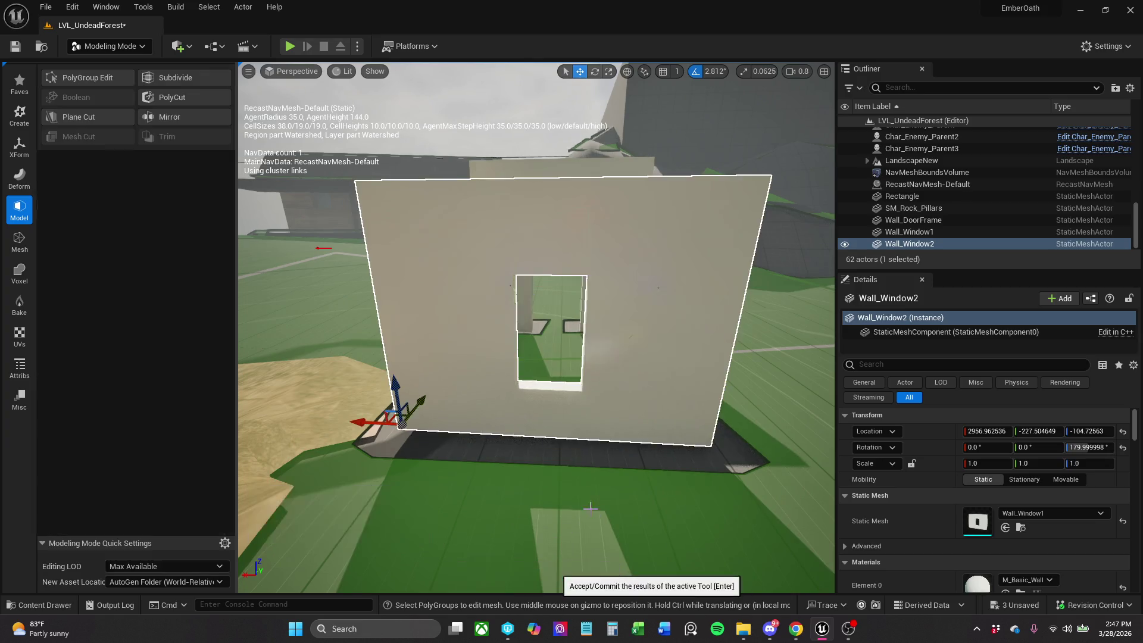
Cut the wall's left face from the window's upper-left corner to the left edge, then across.
click(109, 77)
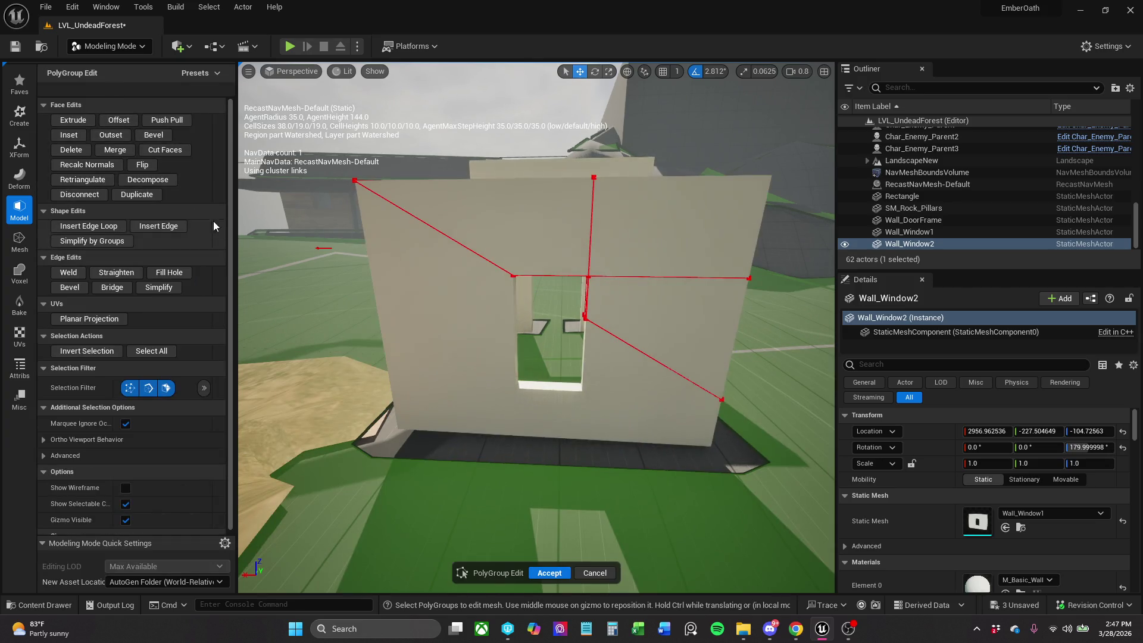
click(509, 274)
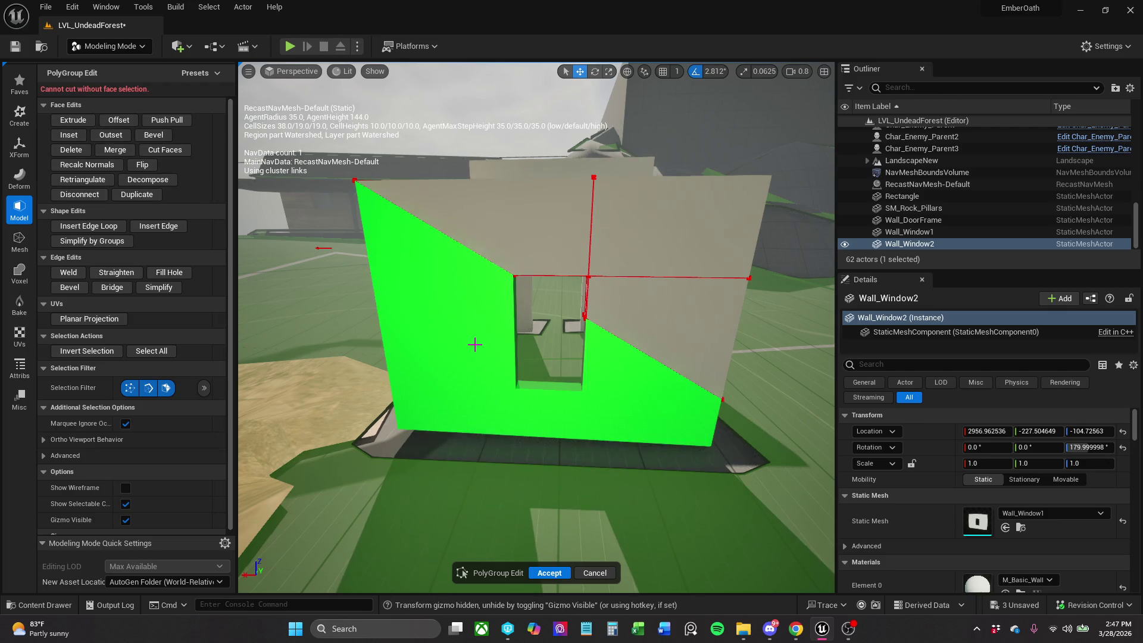
click(463, 333)
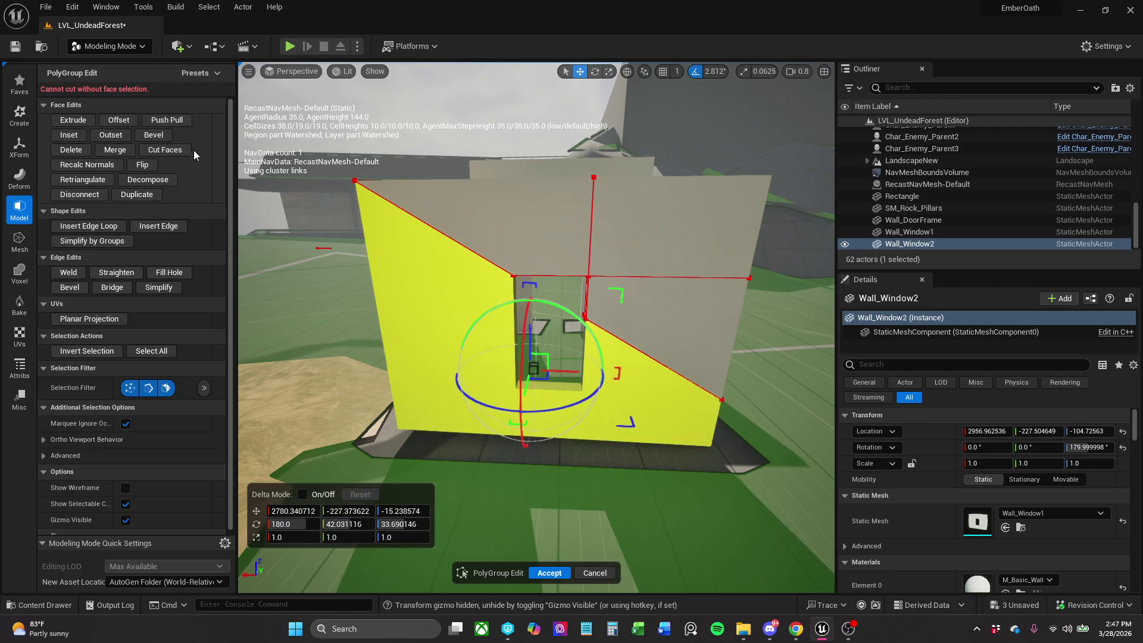
click(168, 150)
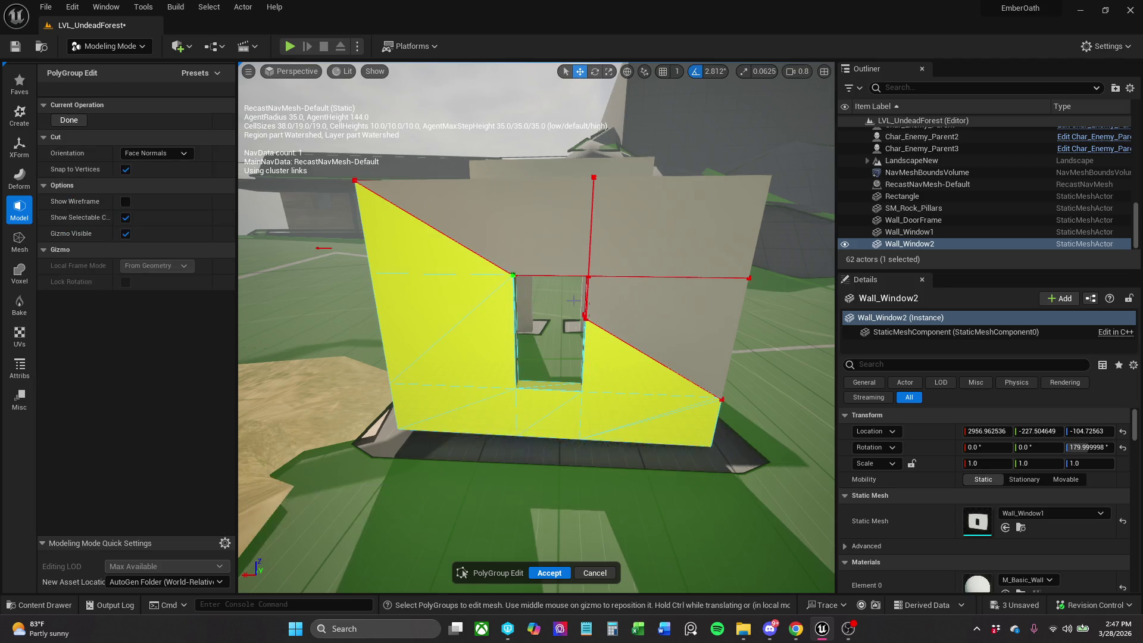
click(511, 276)
click(388, 384)
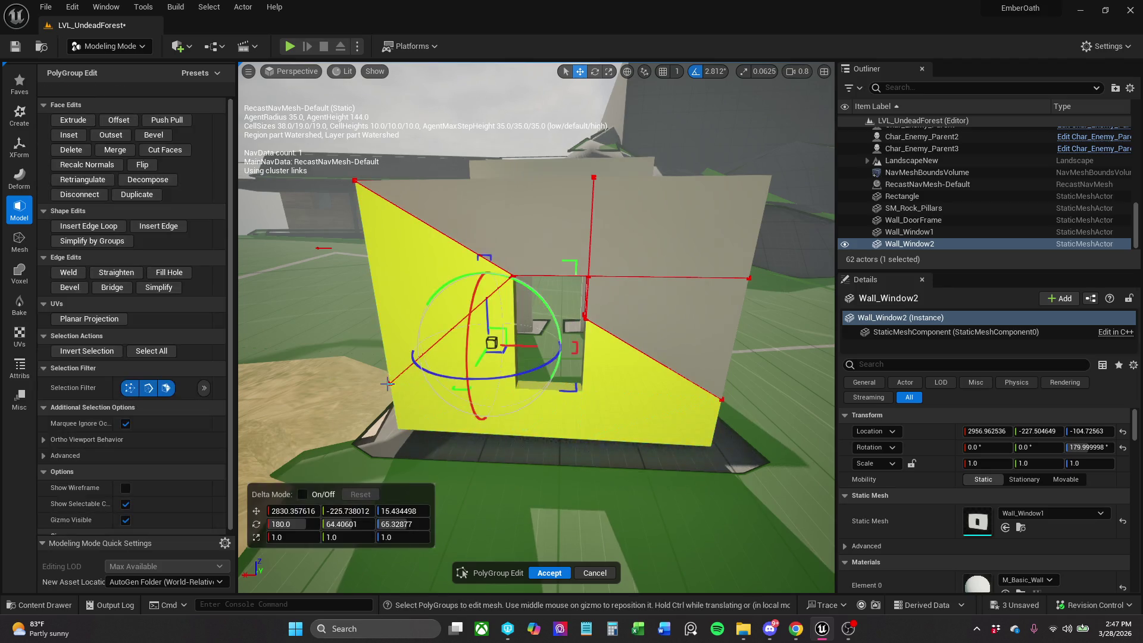
click(167, 150)
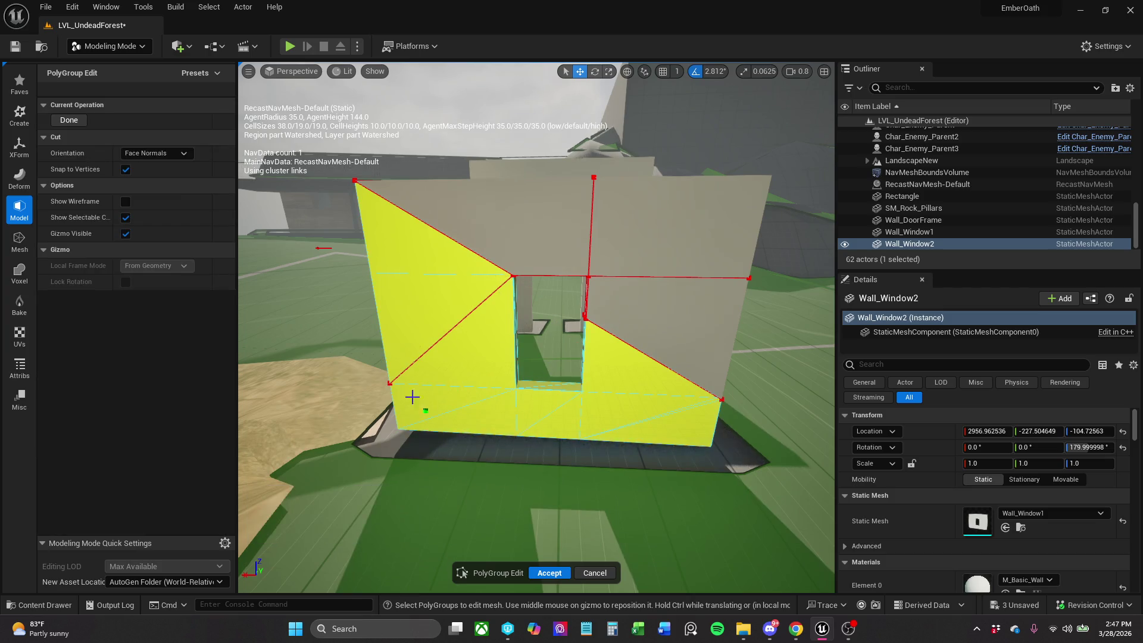
click(391, 381)
click(526, 386)
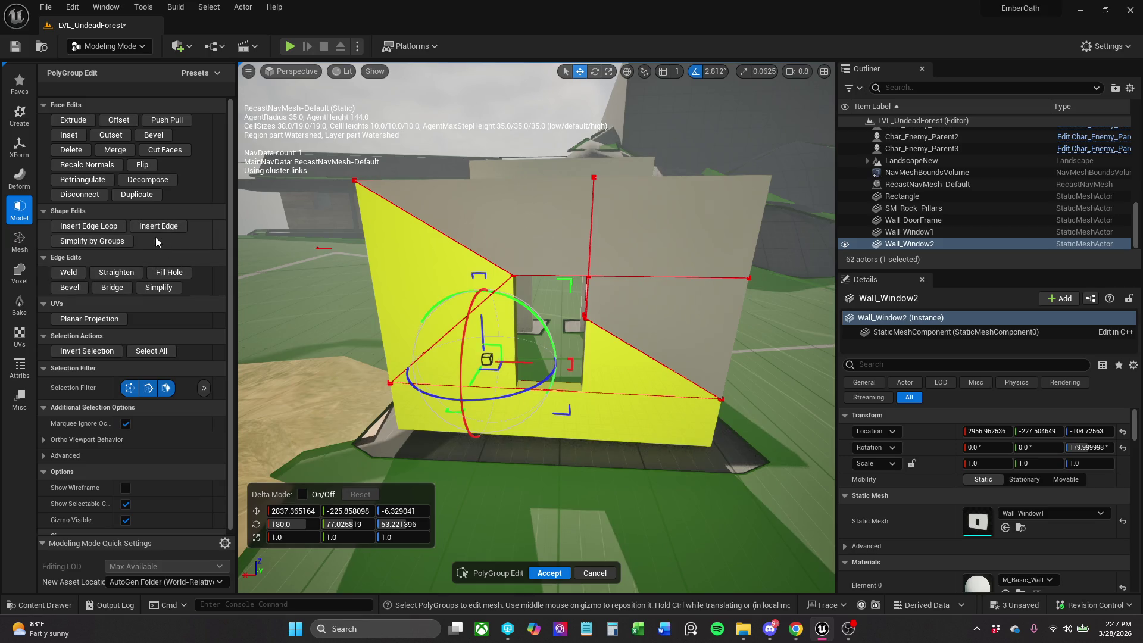
Cut the lower wall strip between the window bottom, the bottom edge and the right corner vertex.
click(165, 150)
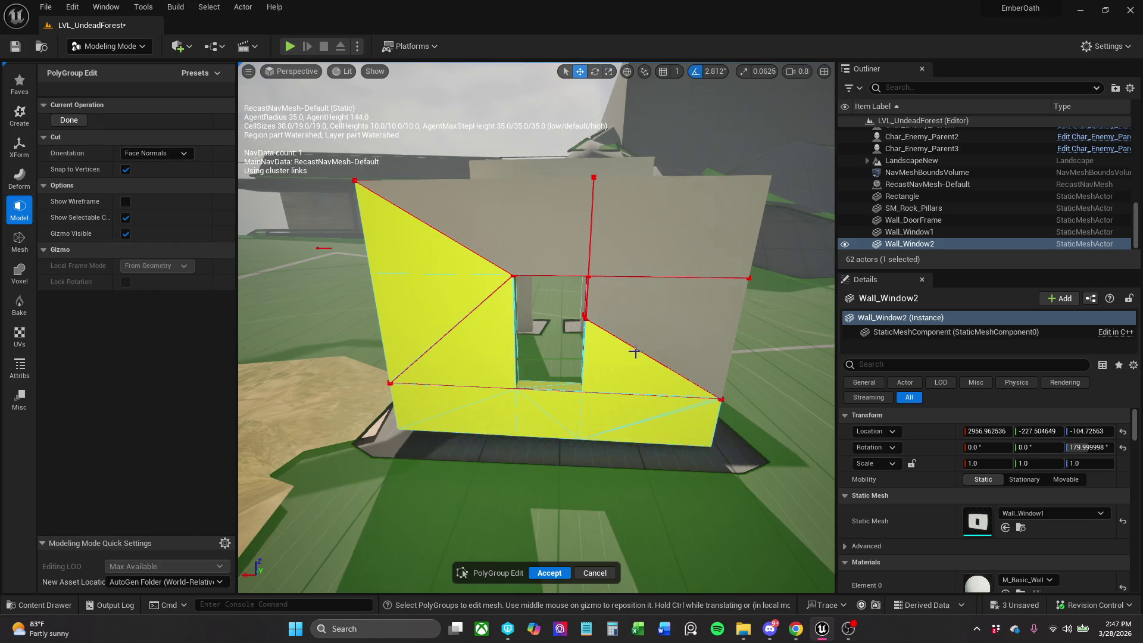
click(583, 383)
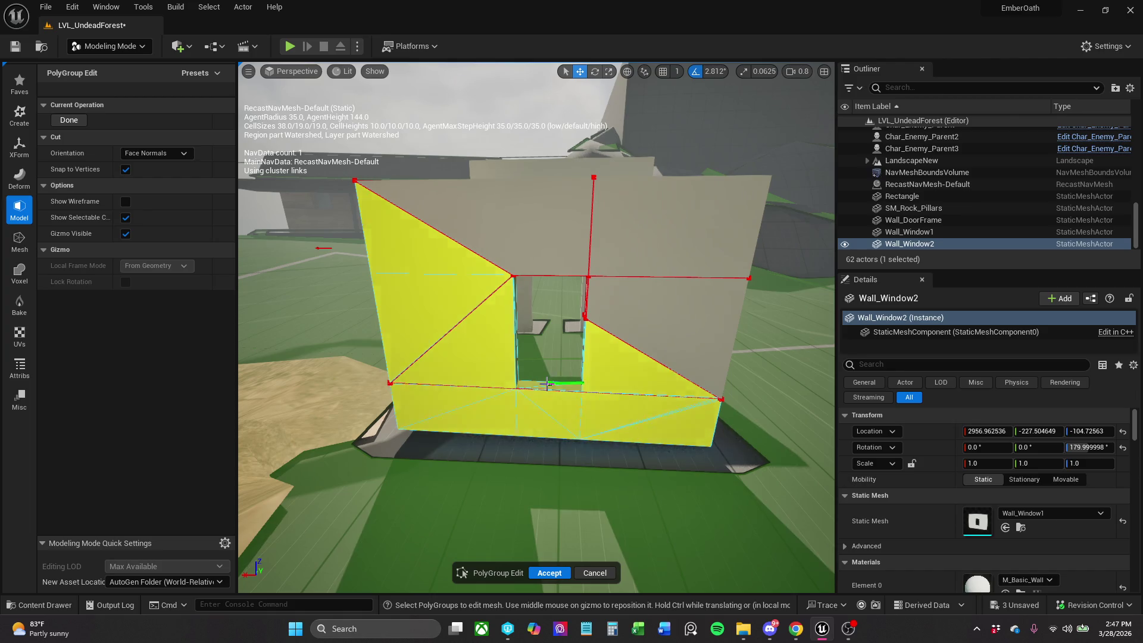
click(516, 388)
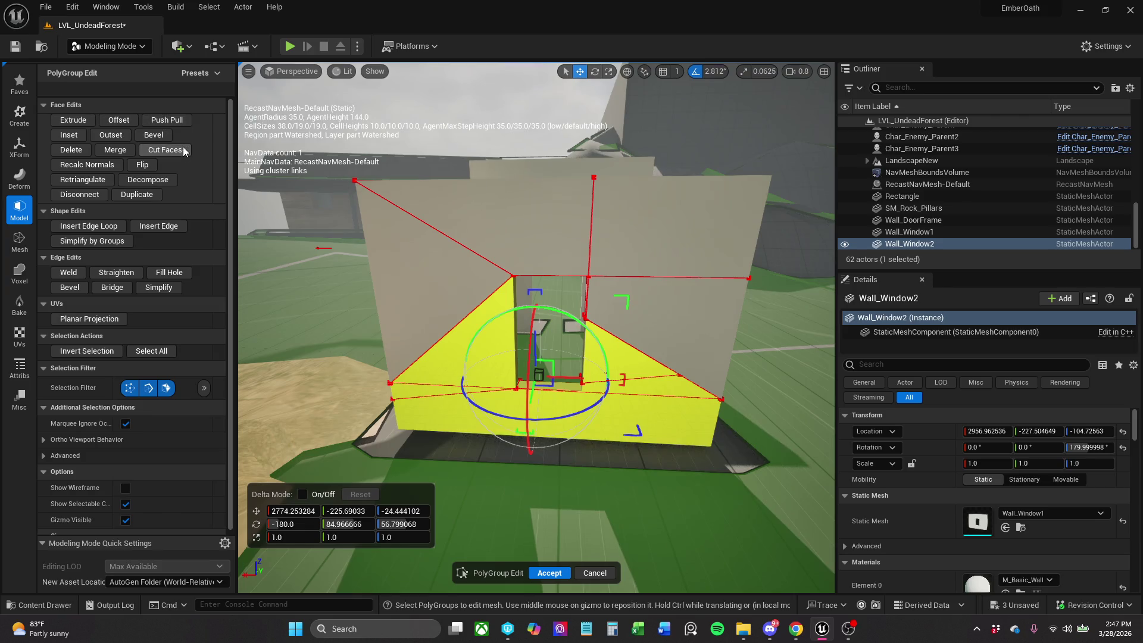
click(183, 150)
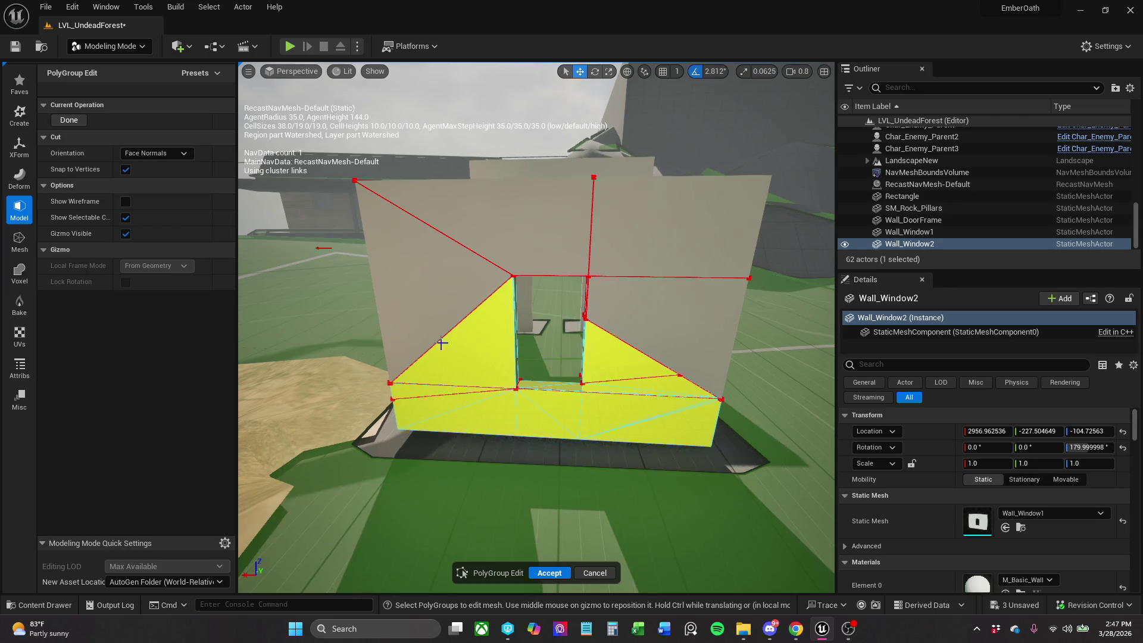
click(581, 439)
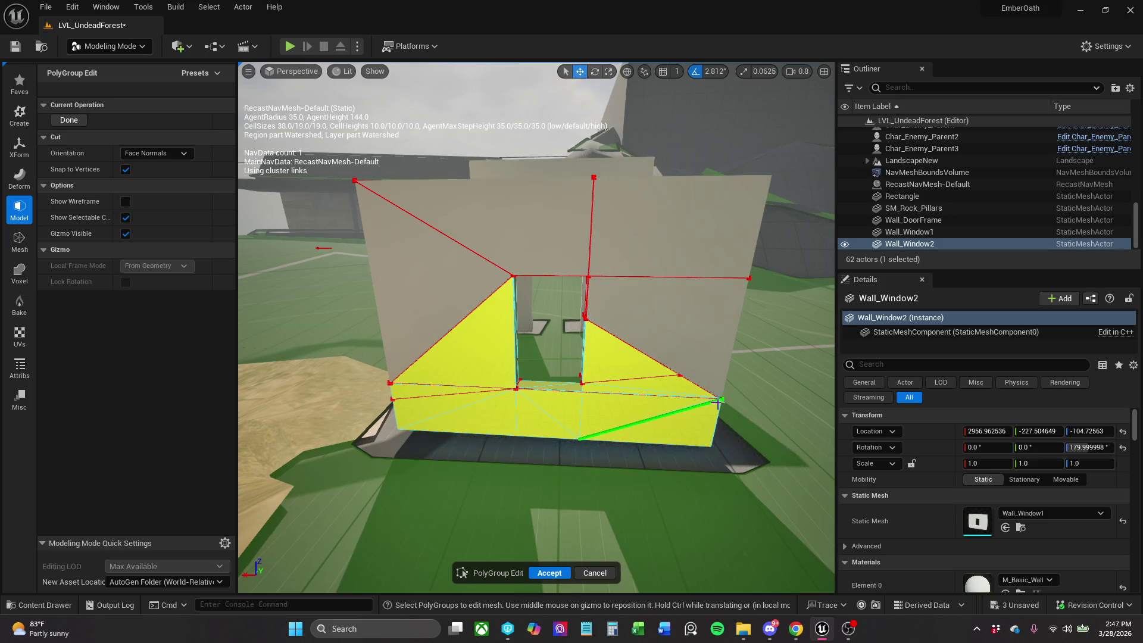
click(710, 400)
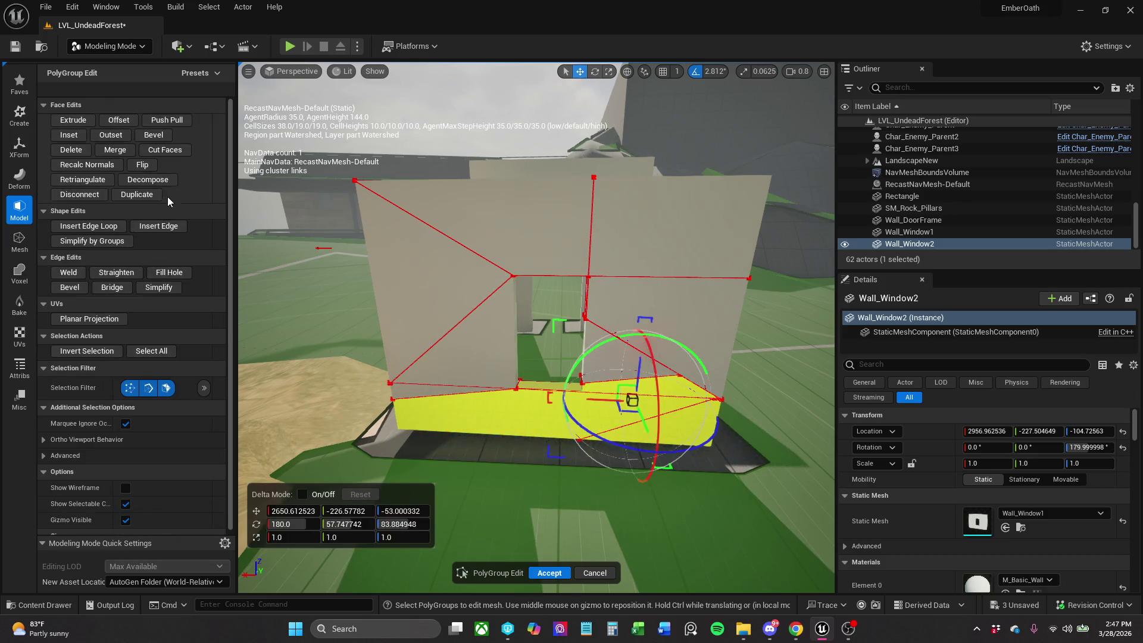
click(171, 155)
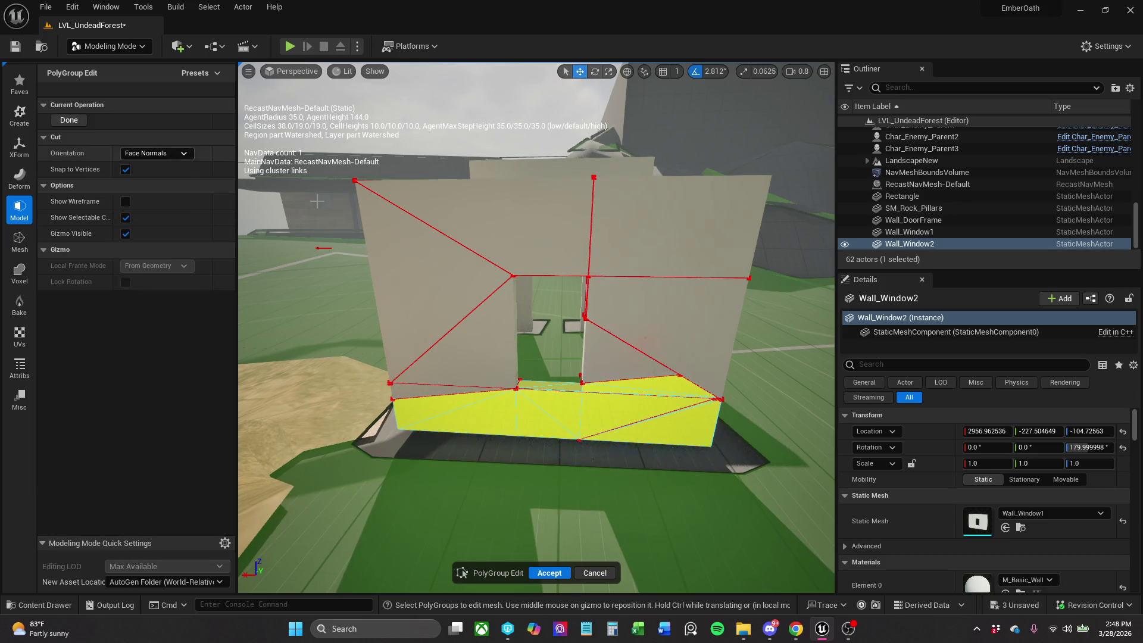
click(716, 397)
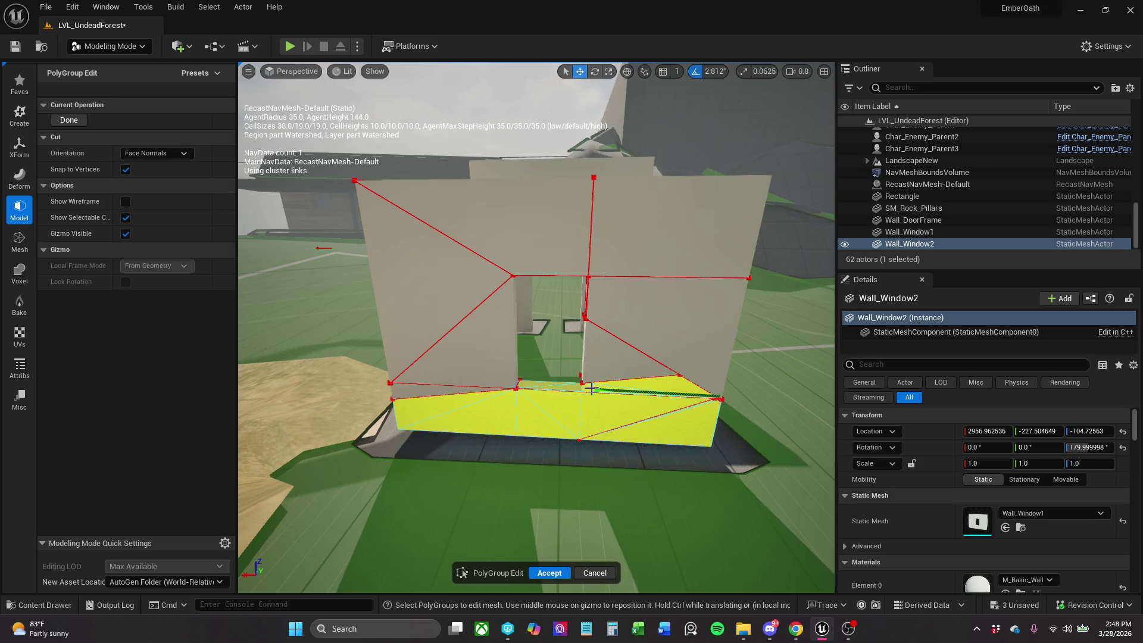
click(582, 381)
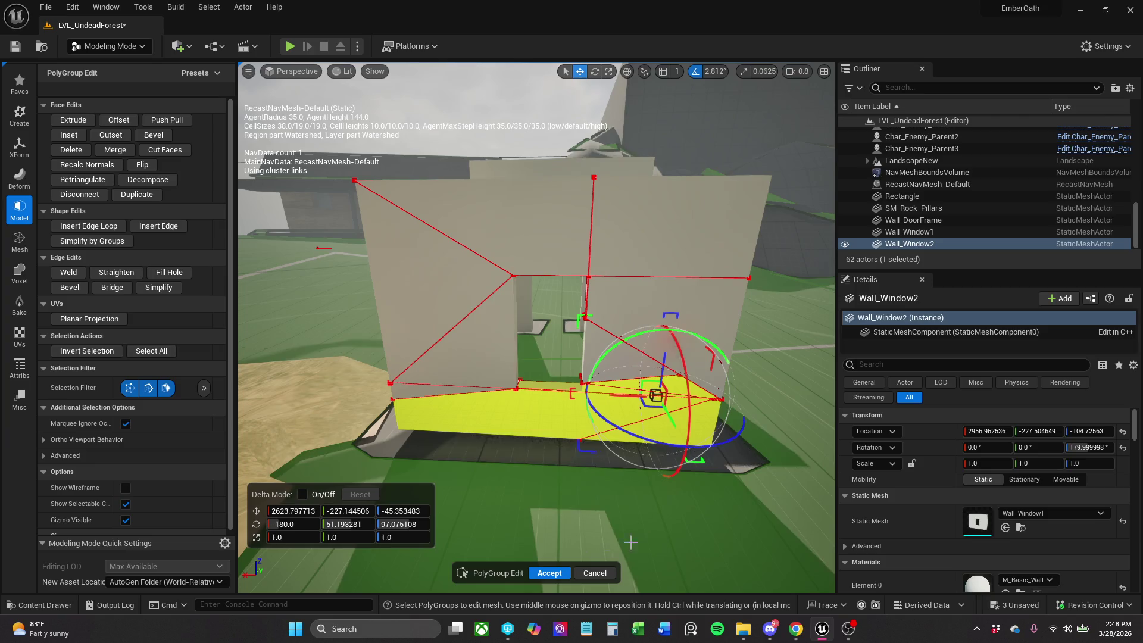
Cut from the window's lower-left vertex to the wall's lower-left corner and accept the cuts.
click(166, 150)
click(515, 388)
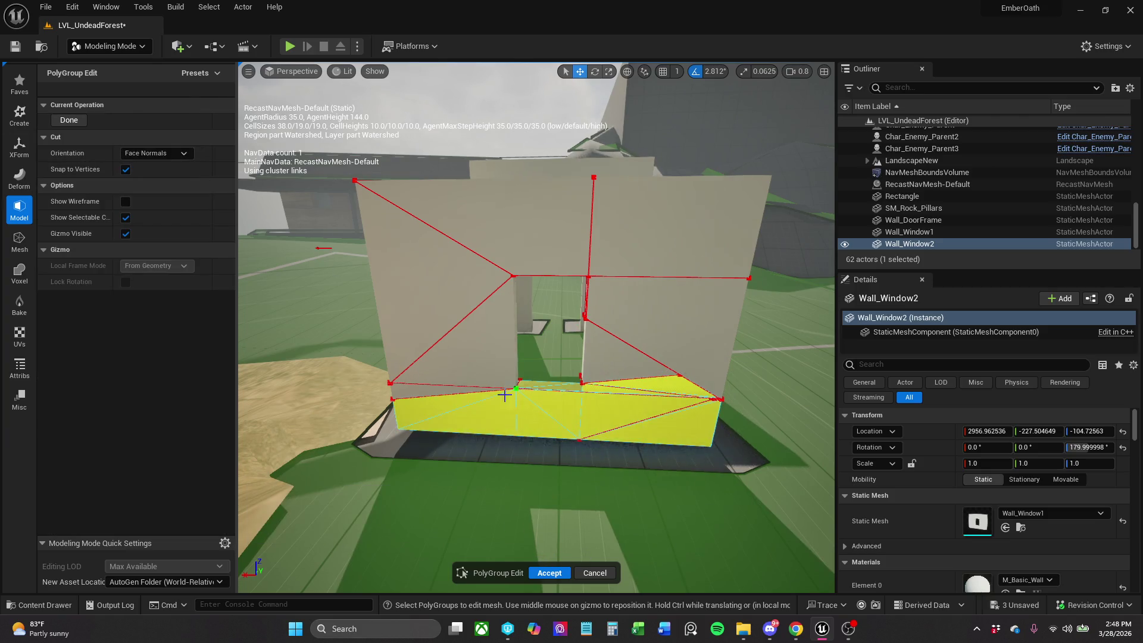
click(398, 425)
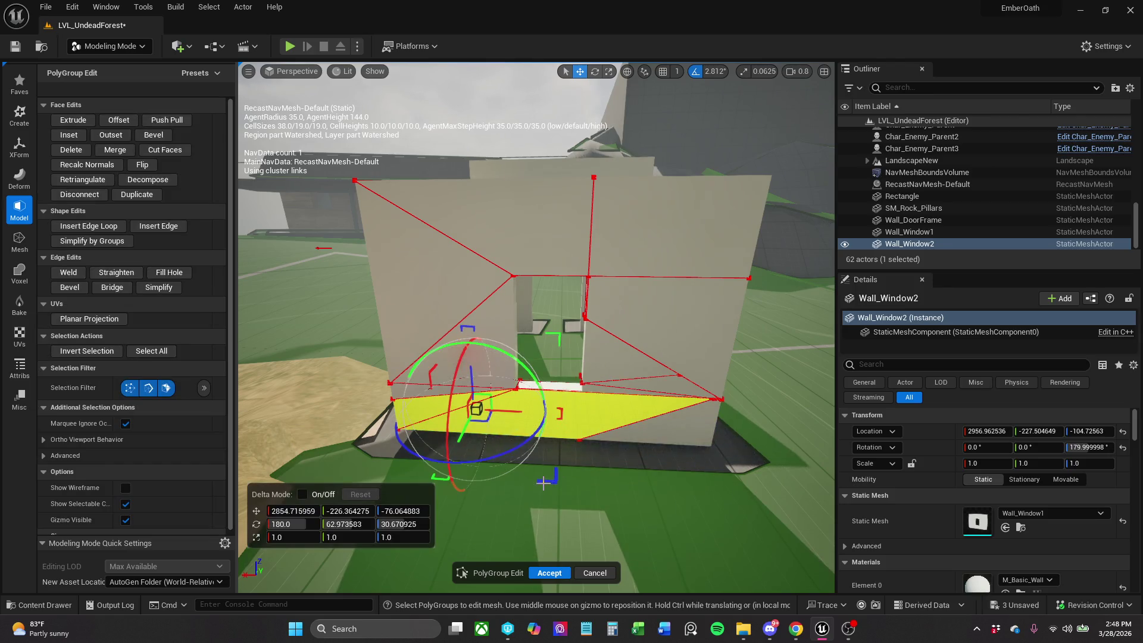
click(180, 151)
mouse_move(635, 311)
mouse_down()
mouse_move(634, 369)
mouse_move(565, 324)
mouse_move(482, 327)
mouse_up()
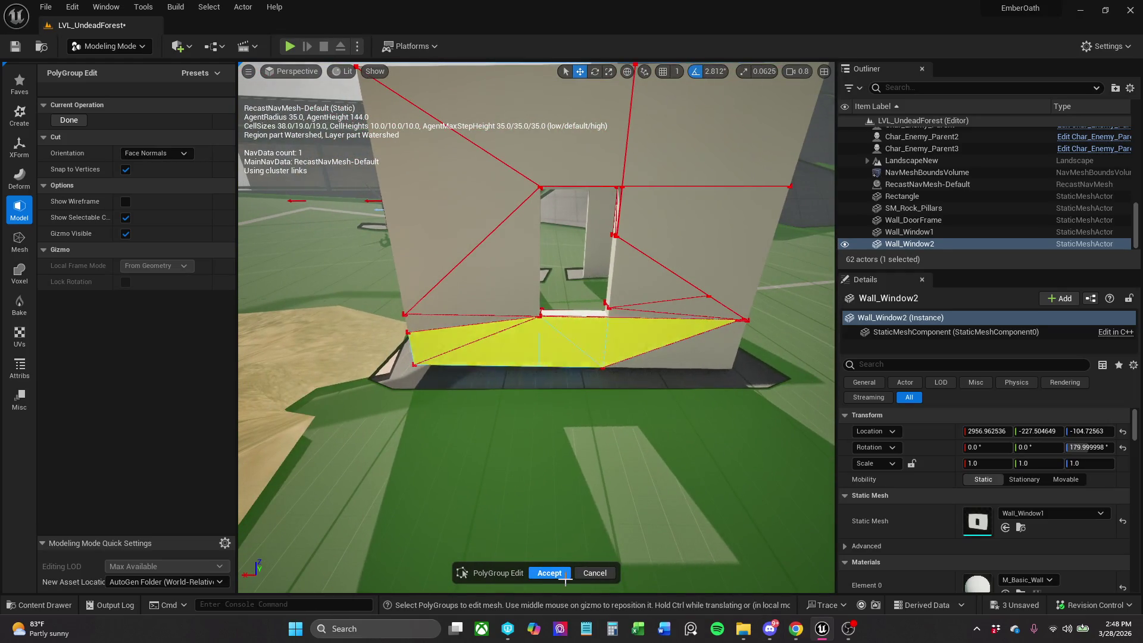
click(548, 573)
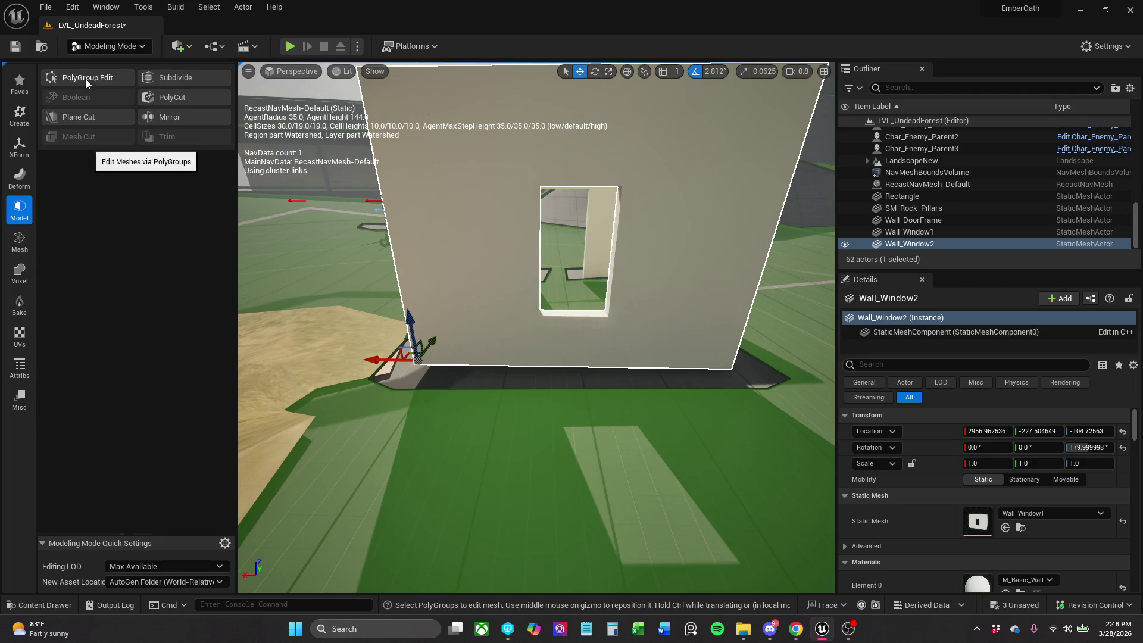
Reopen PolyGroup Edit and raise the window opening's bottom edge.
click(86, 82)
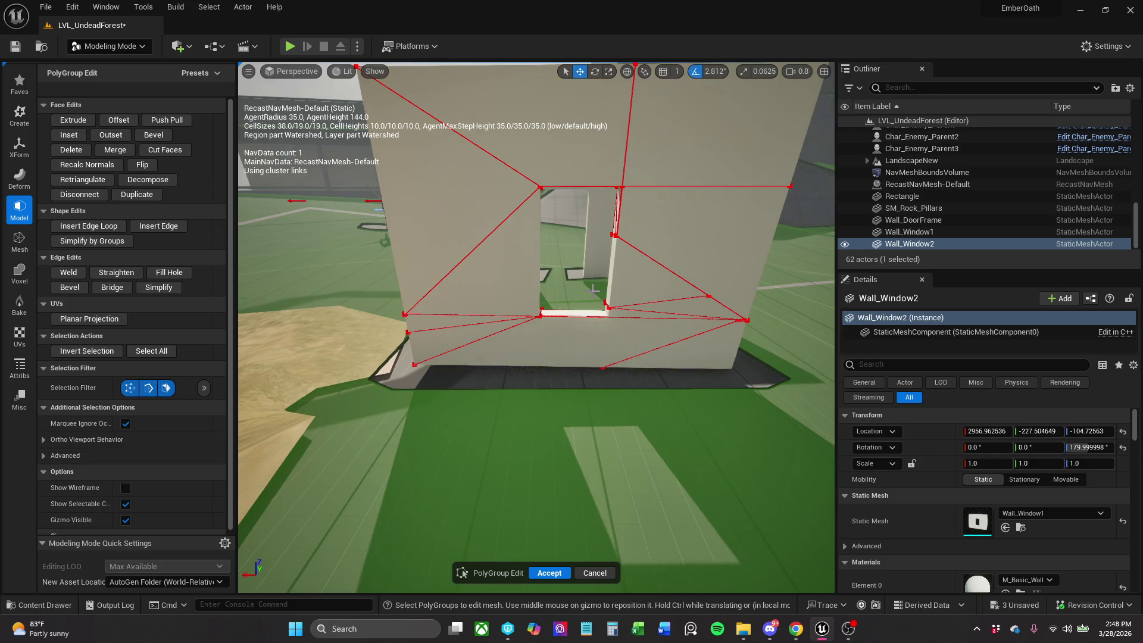
click(543, 312)
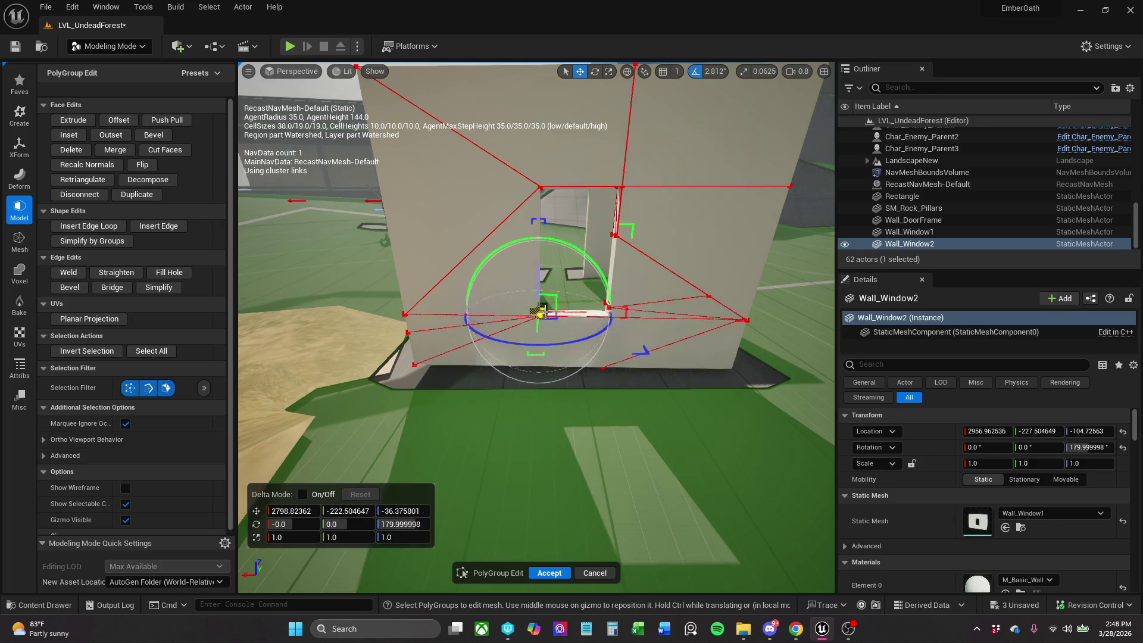
drag(539, 312, 538, 290)
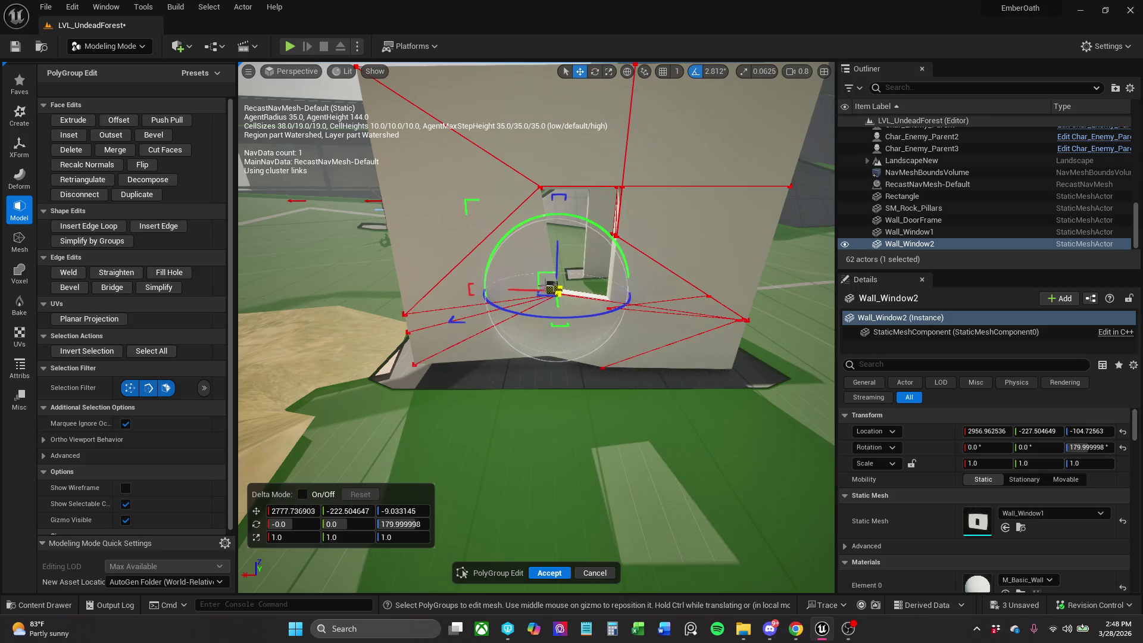
click(537, 285)
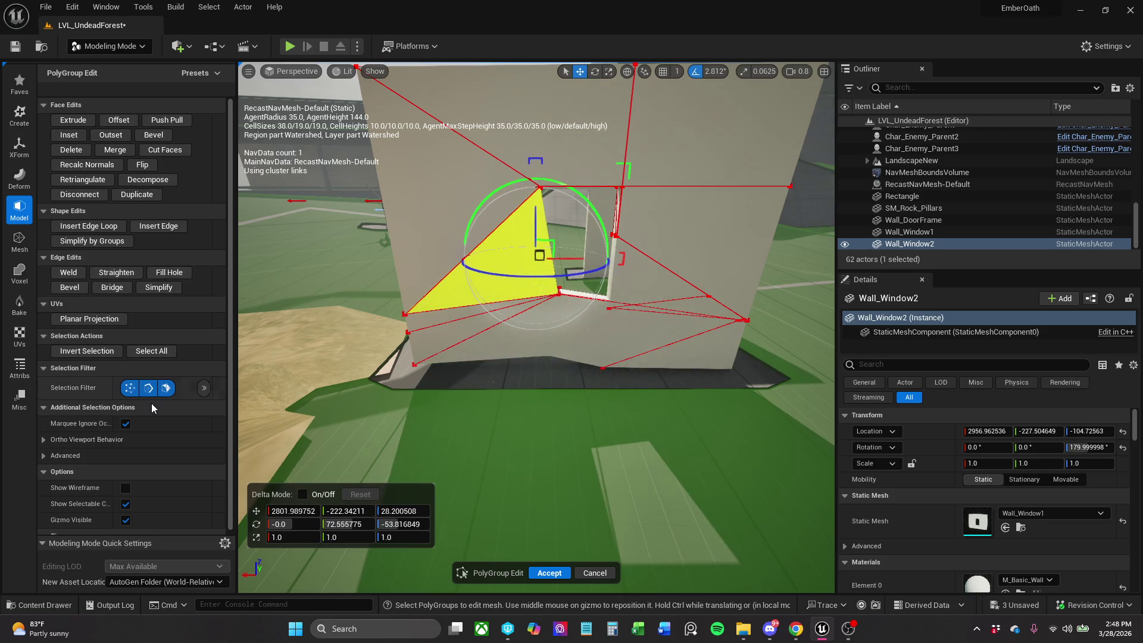
key(Escape)
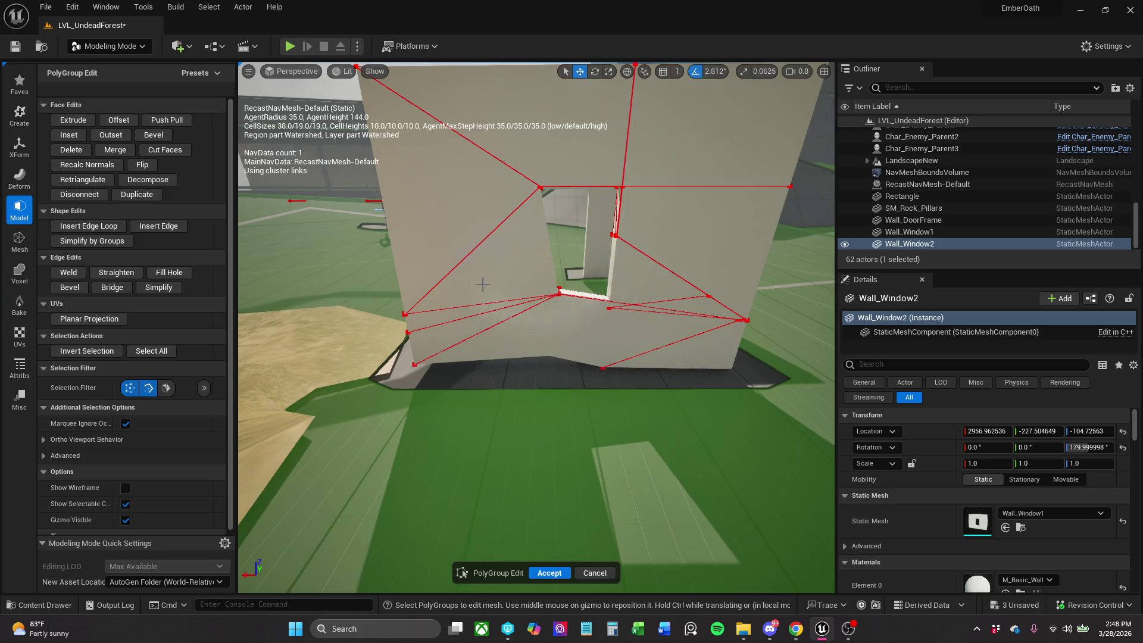
scroll(551, 301, up, 5)
scroll(537, 327, down, 5)
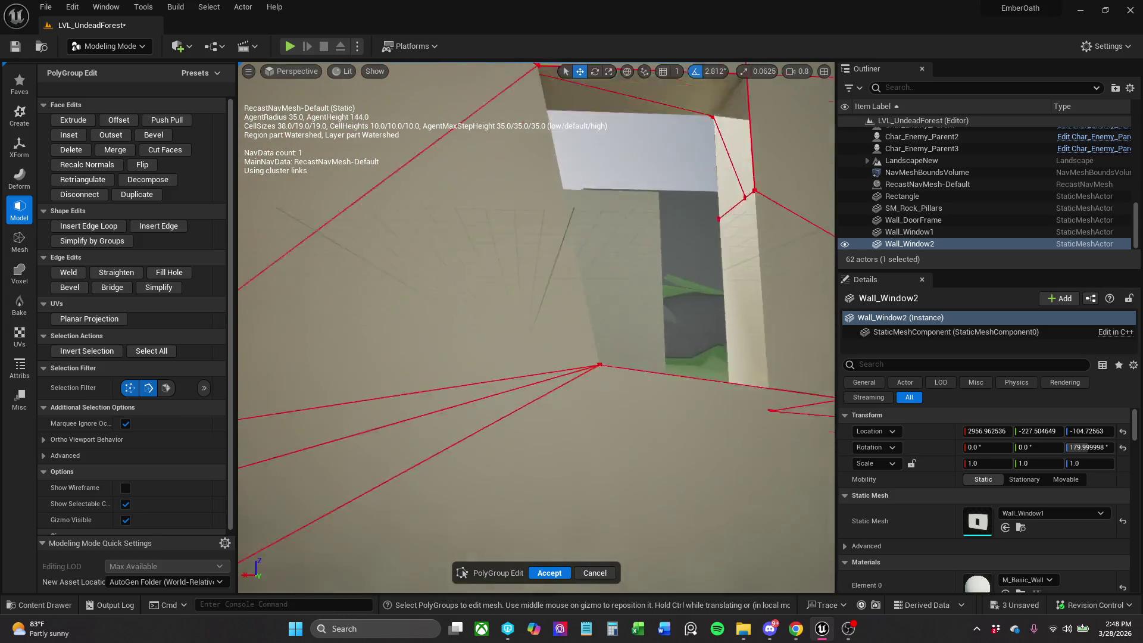
scroll(536, 327, down, 5)
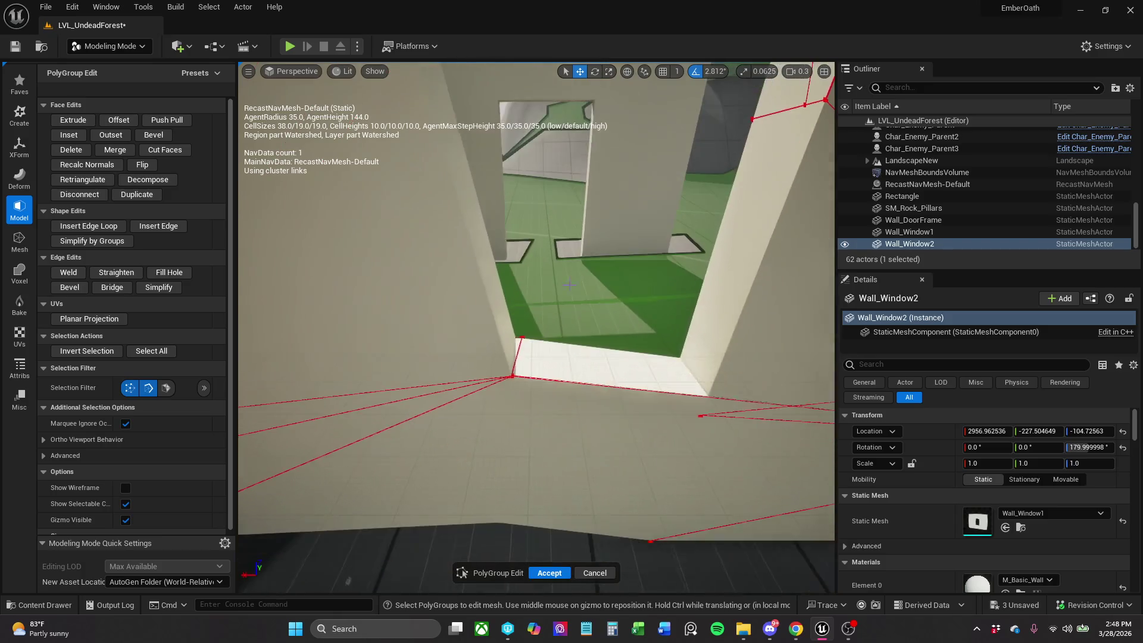
Move the window-corner vertices slightly up and sideways to skew the opening.
click(520, 337)
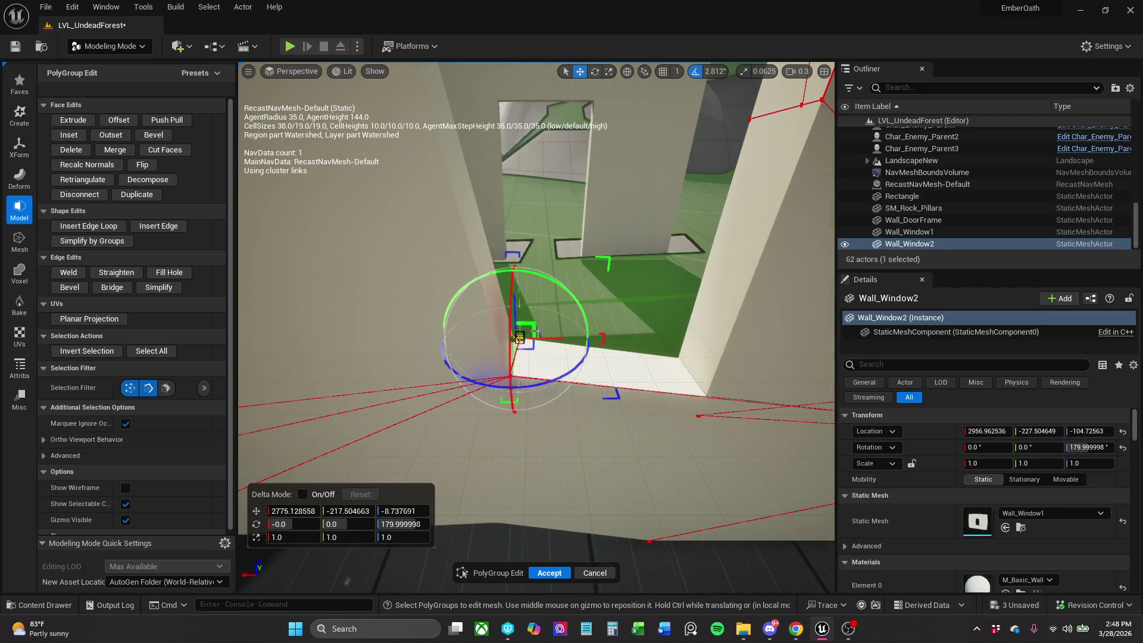
drag(520, 338, 512, 301)
key(Escape)
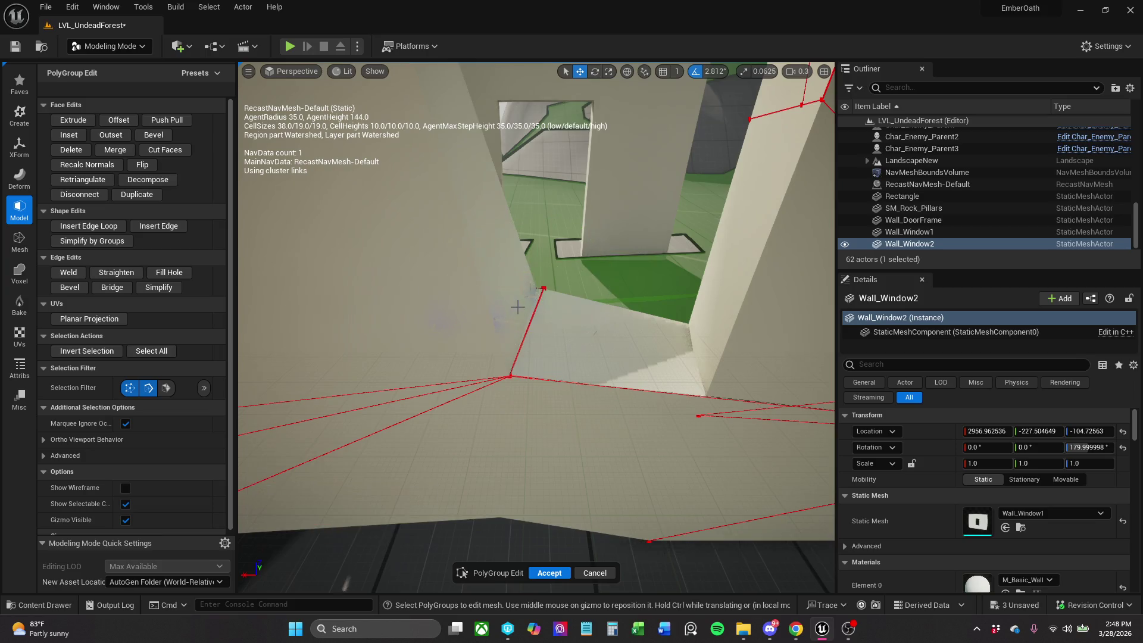
click(538, 288)
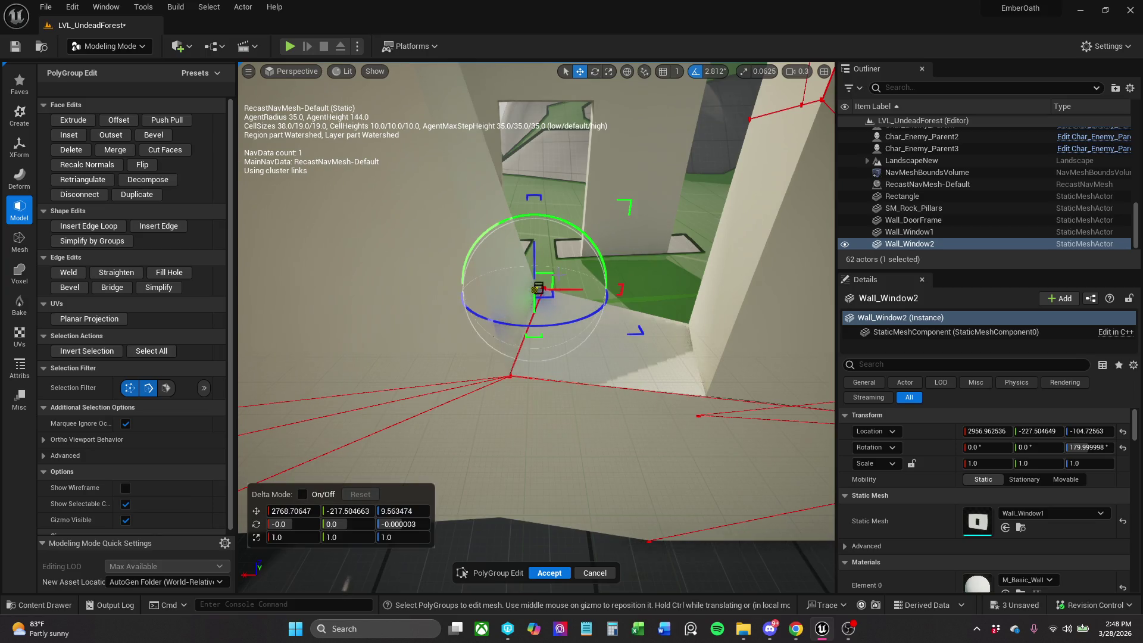
drag(538, 288, 492, 324)
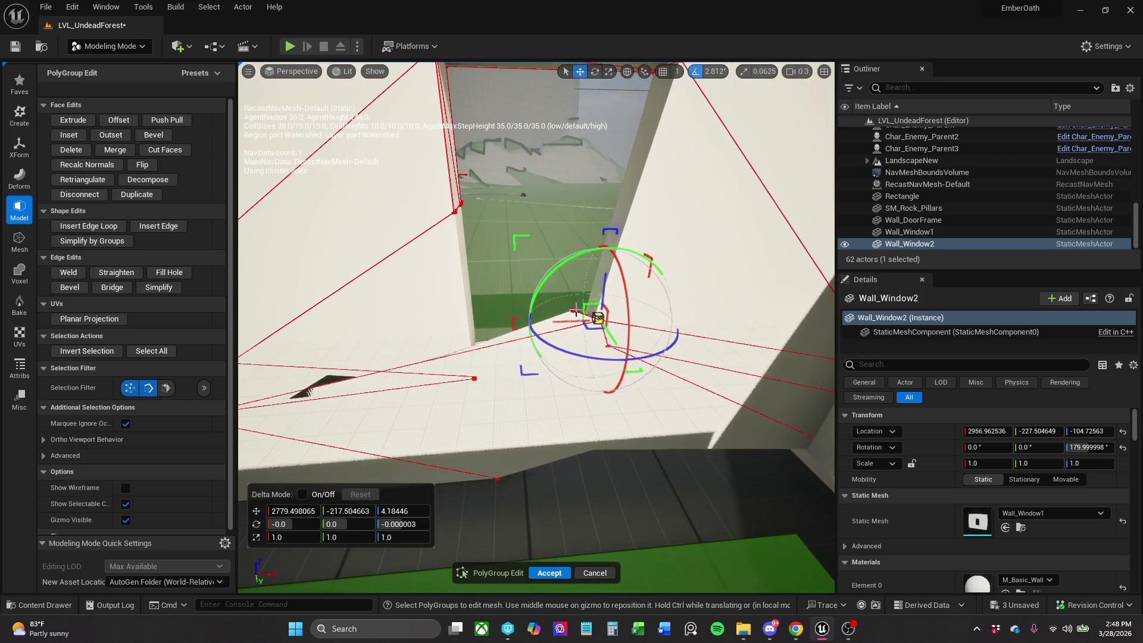
drag(597, 318, 568, 297)
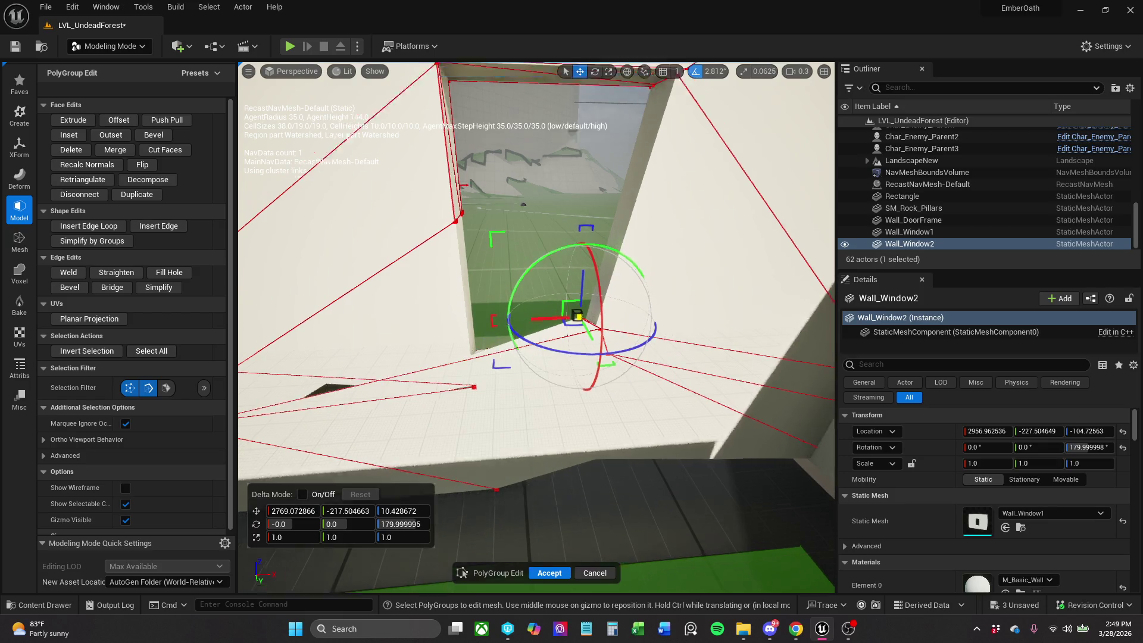
click(481, 351)
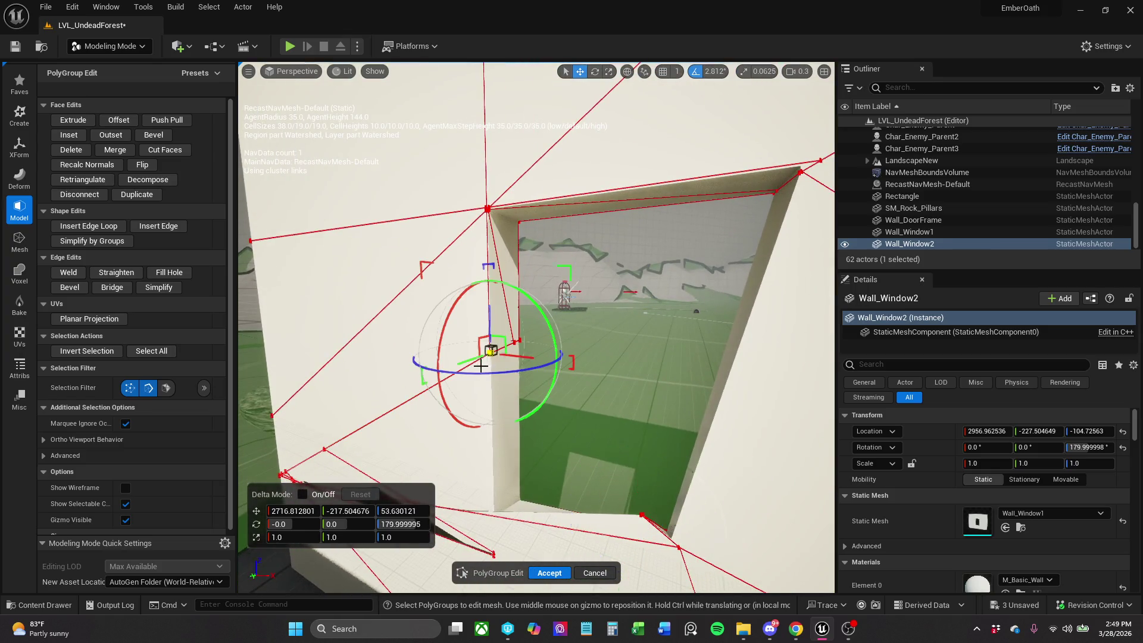
drag(503, 337, 508, 340)
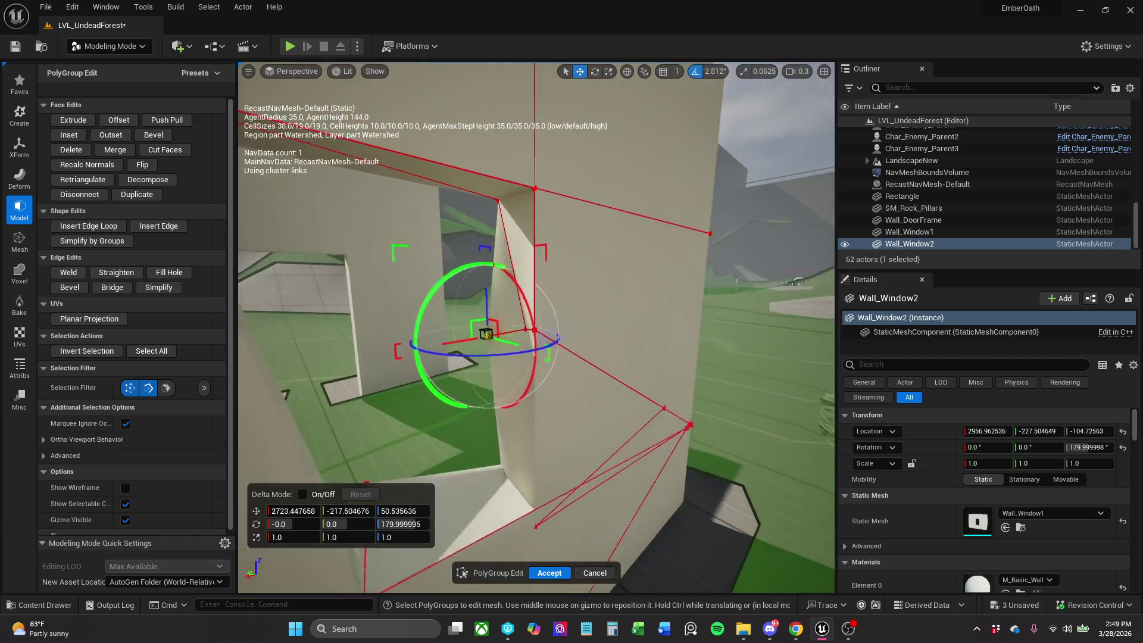
click(546, 328)
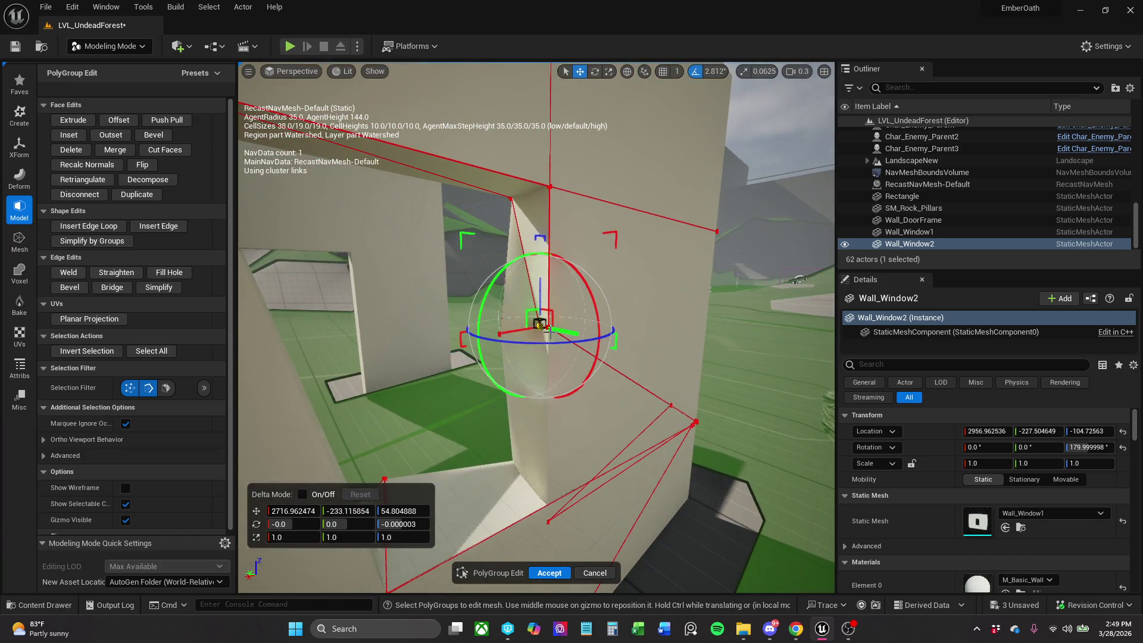
drag(545, 328, 566, 331)
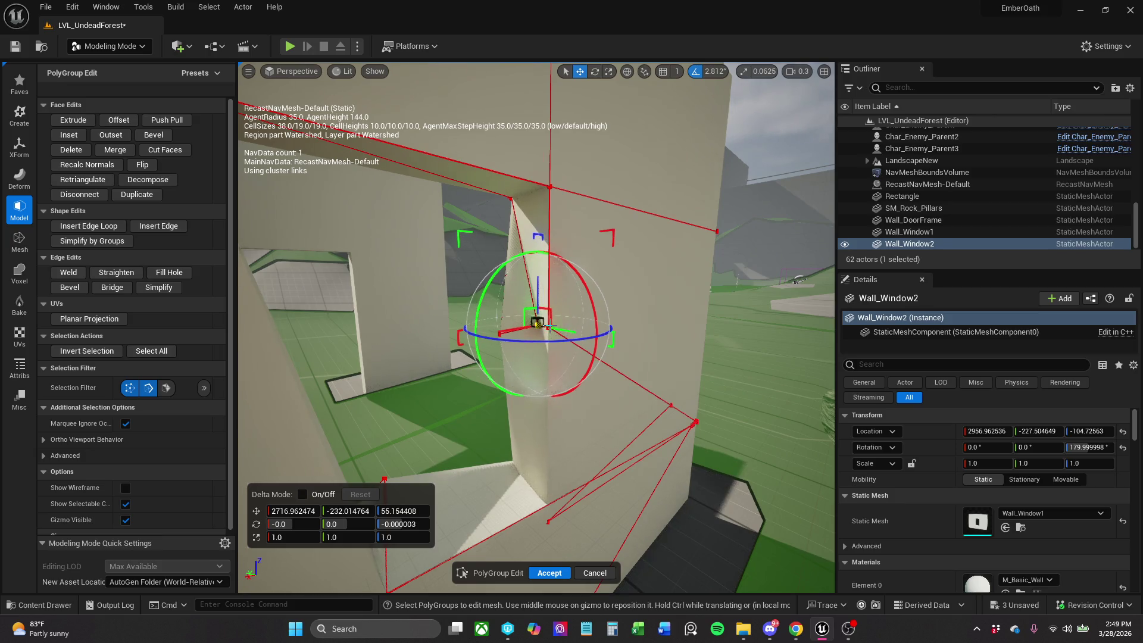
Select an edge of the window opening and shift it up and to the left.
click(613, 383)
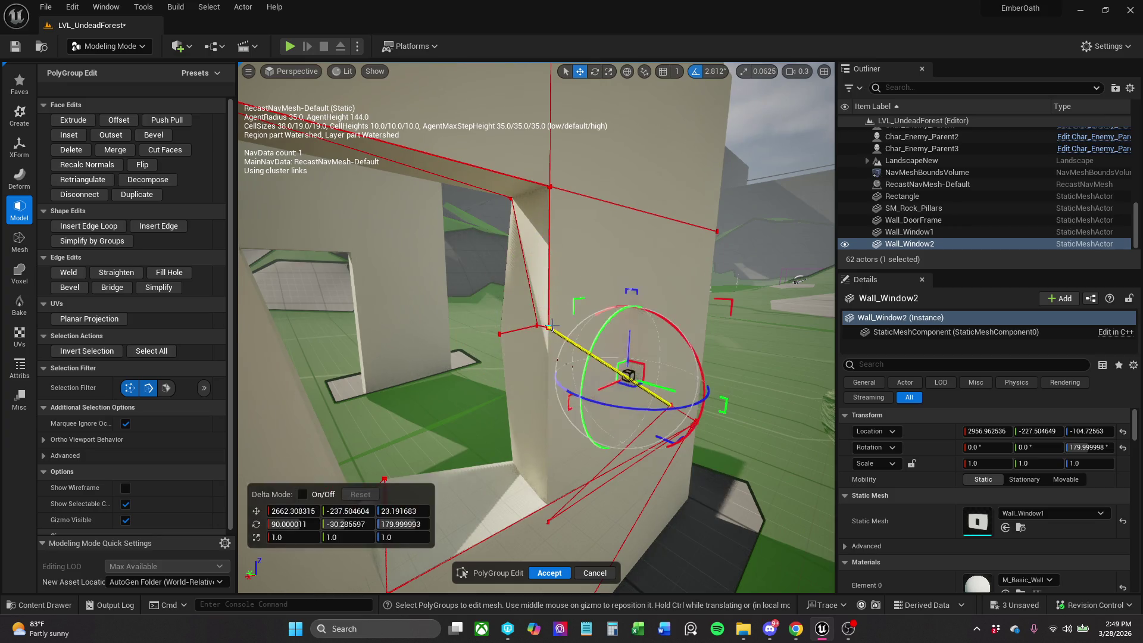
click(549, 325)
mouse_move(570, 332)
mouse_down()
mouse_move(544, 327)
mouse_move(565, 331)
mouse_up()
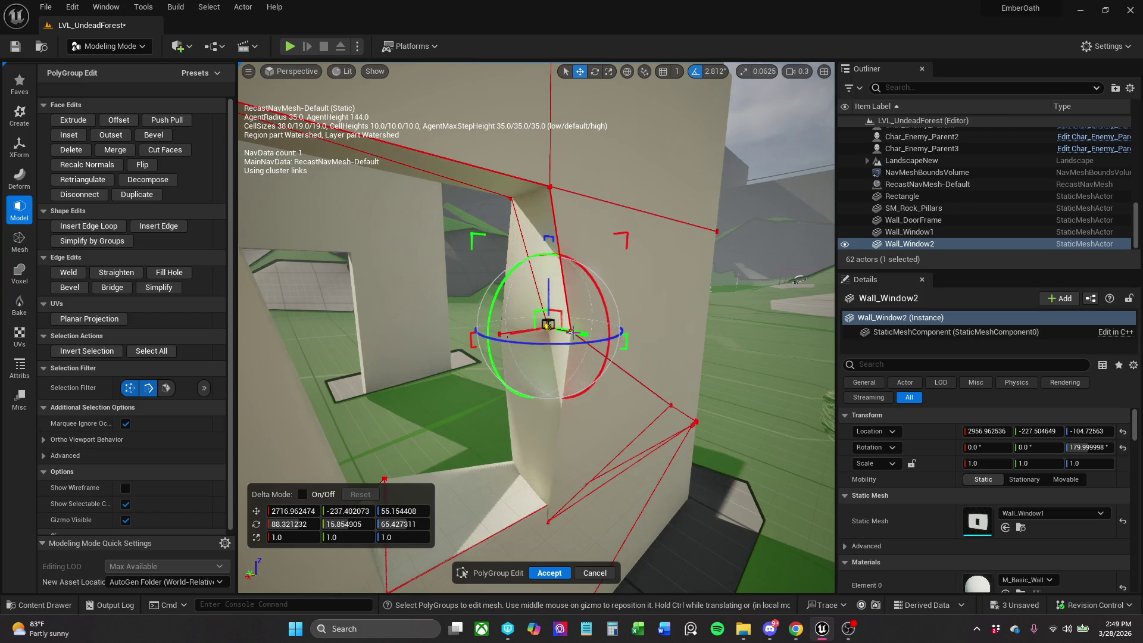
click(579, 327)
click(571, 332)
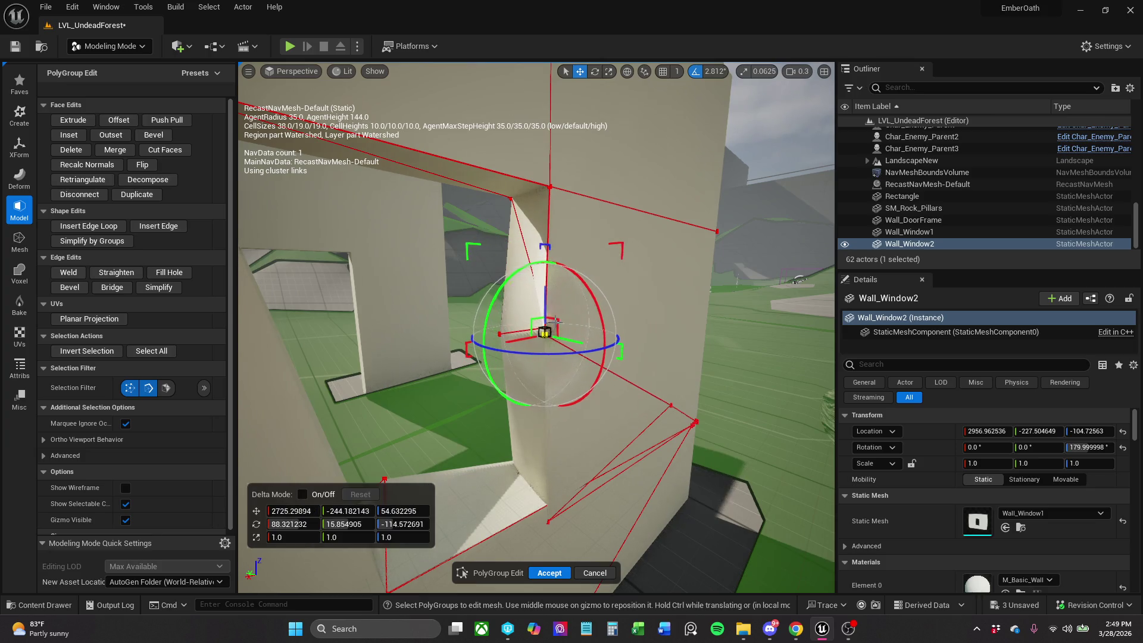
drag(563, 320, 467, 319)
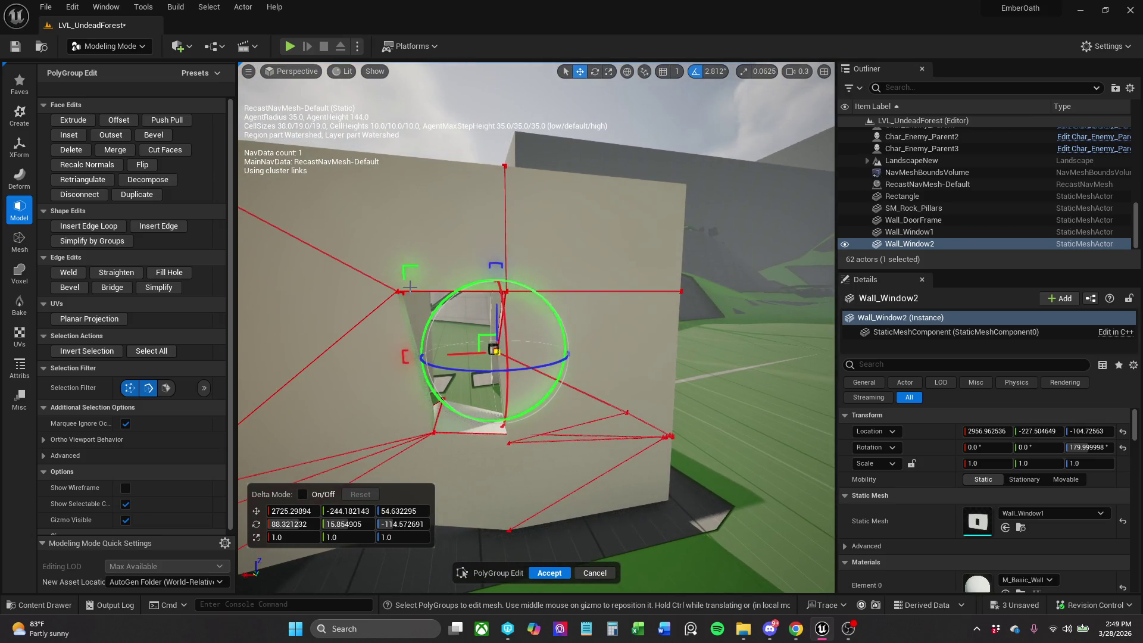
mouse_move(398, 291)
mouse_down()
mouse_move(369, 280)
mouse_move(441, 318)
mouse_up()
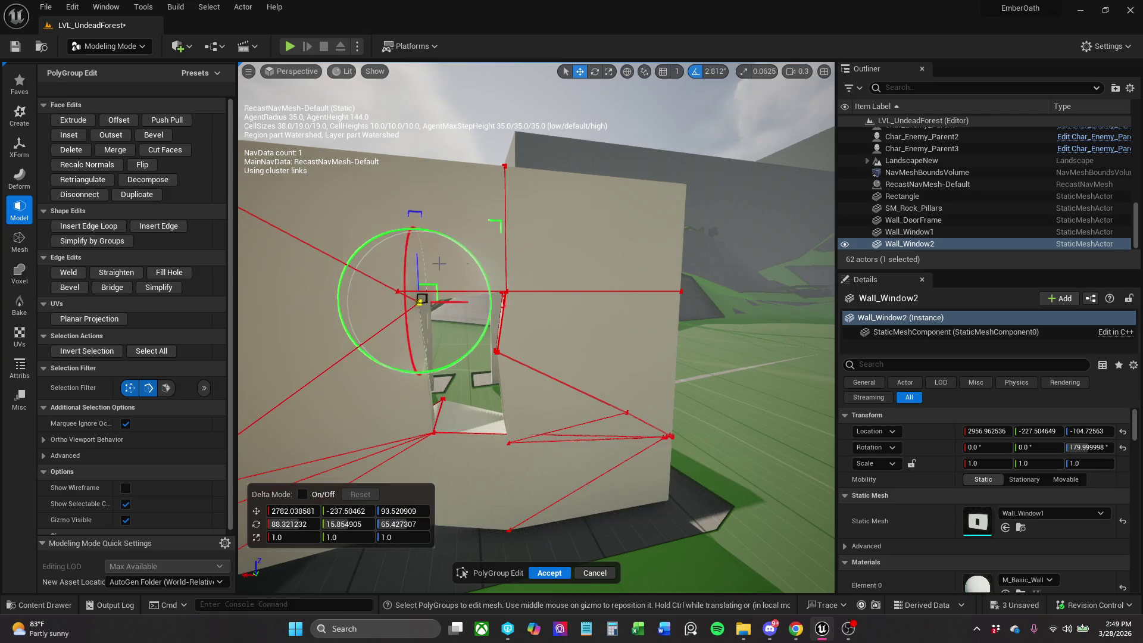
Tilt the opening's top edge one way, then the other.
click(443, 291)
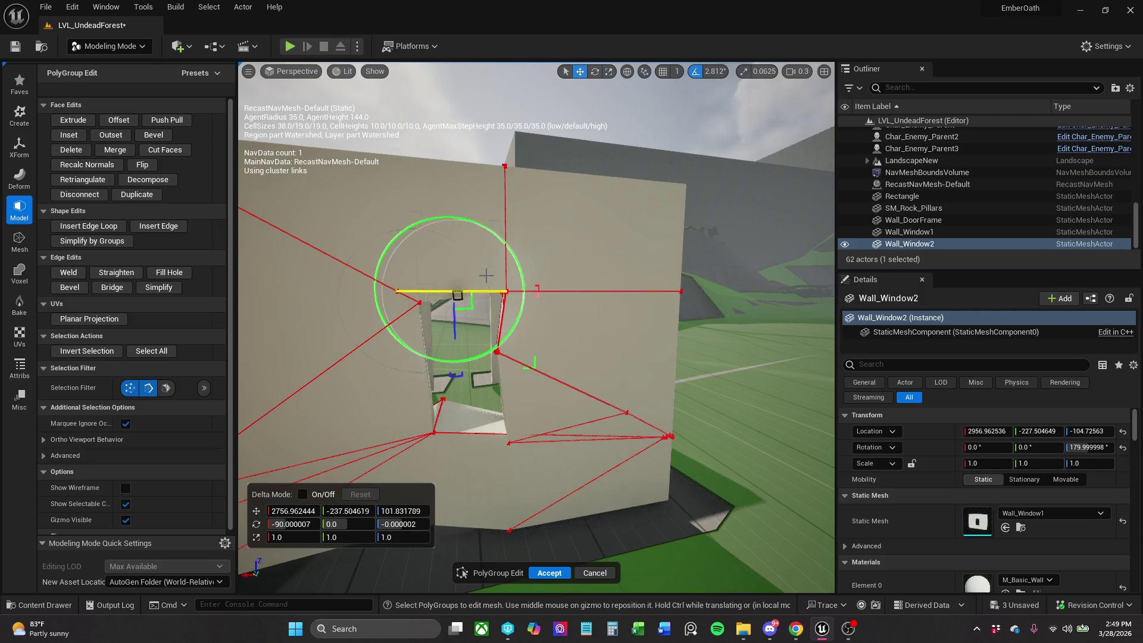
drag(507, 260, 516, 279)
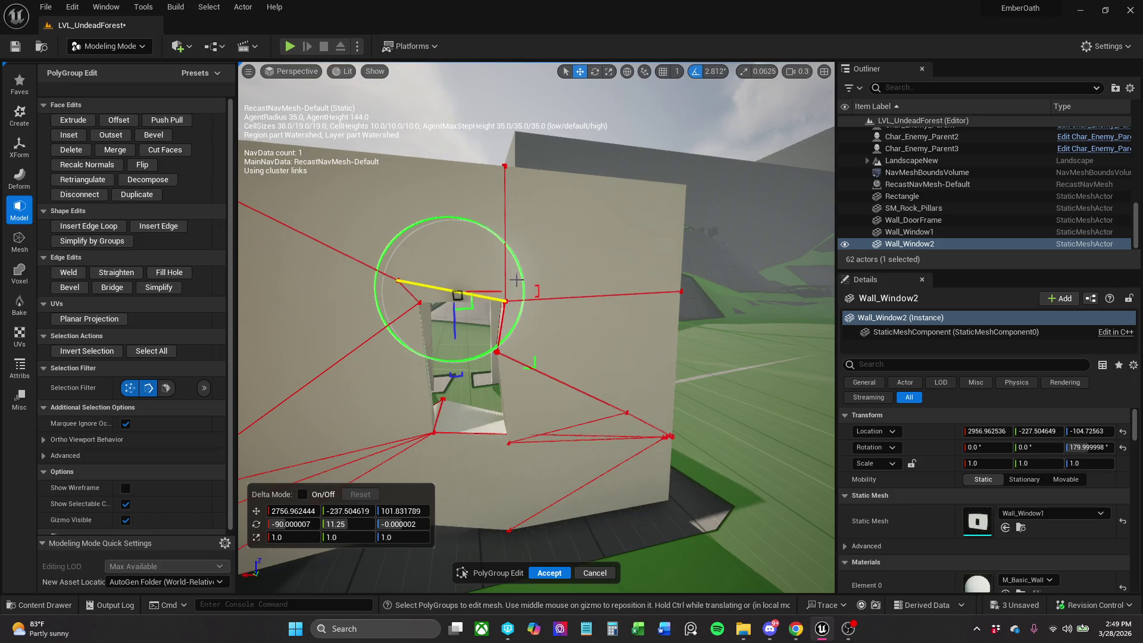
scroll(555, 419, up, 8)
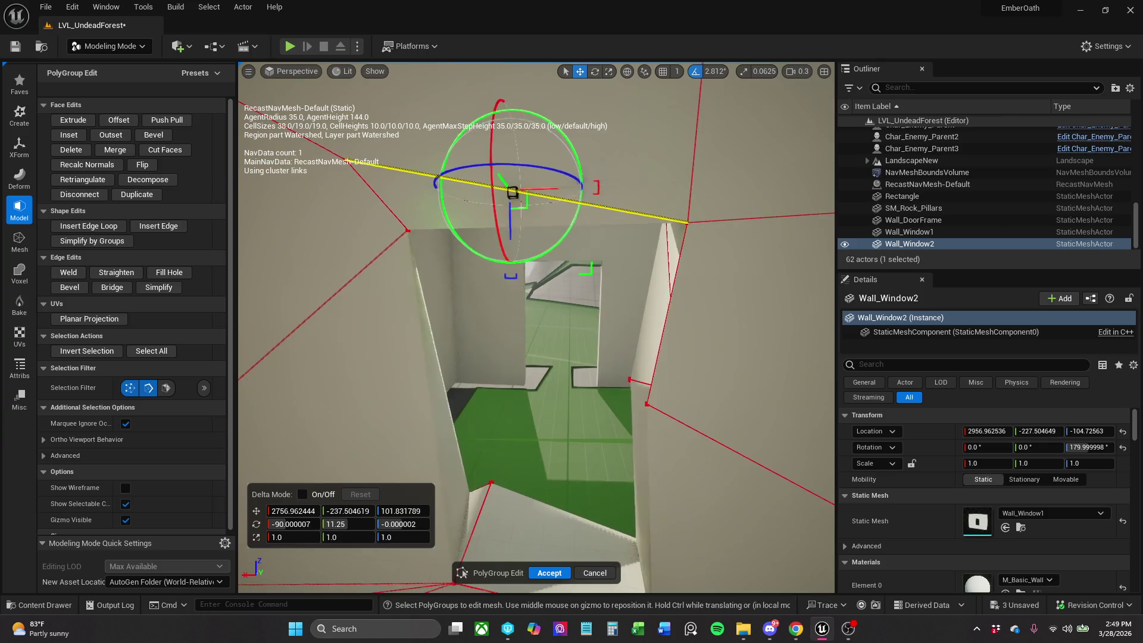
mouse_move(556, 241)
mouse_down()
mouse_move(582, 250)
mouse_move(576, 222)
mouse_move(513, 238)
mouse_move(507, 257)
mouse_move(439, 302)
mouse_move(541, 308)
mouse_move(512, 302)
mouse_move(515, 277)
mouse_up()
Accept the crooked-window reshape and move the view closer to the wall opening.
click(549, 573)
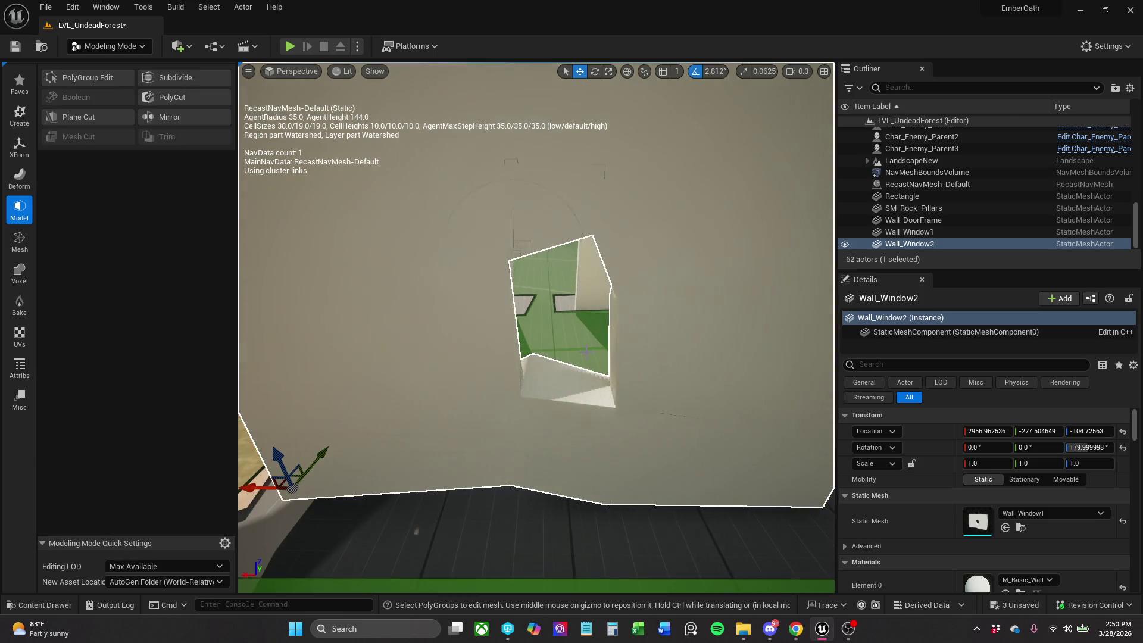
mouse_move(587, 353)
mouse_down()
mouse_move(559, 356)
mouse_move(581, 355)
mouse_up()
scroll(584, 354, down, 5)
drag(497, 324, 497, 322)
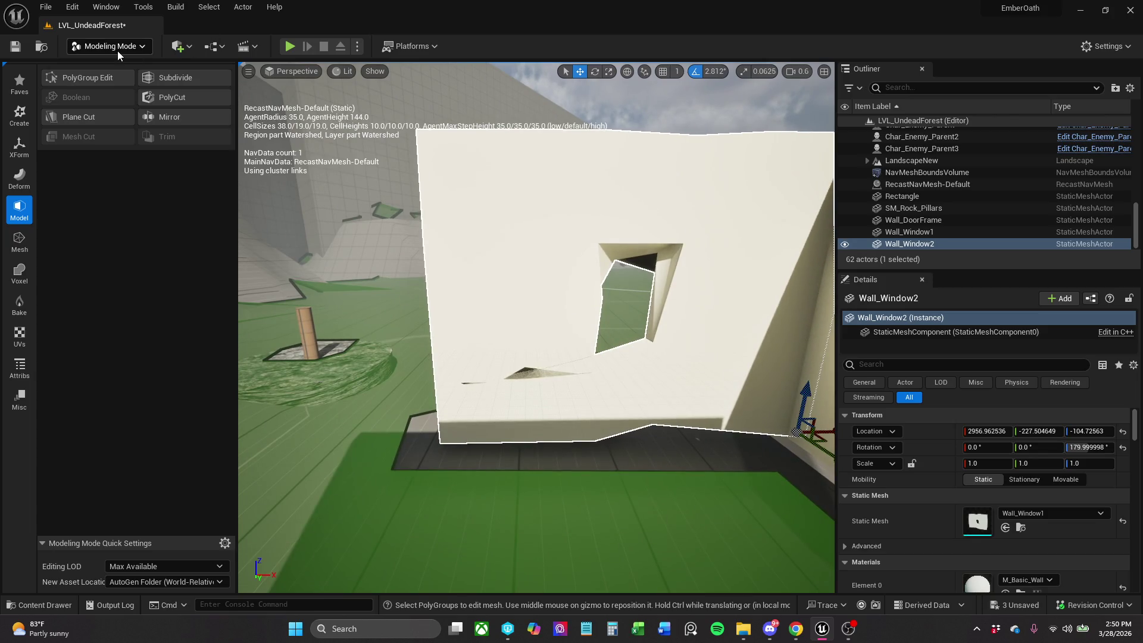
Resume PolyGroup Edit on Wall_Window2 and move a small piece near the base down and right.
click(110, 45)
click(89, 115)
click(86, 78)
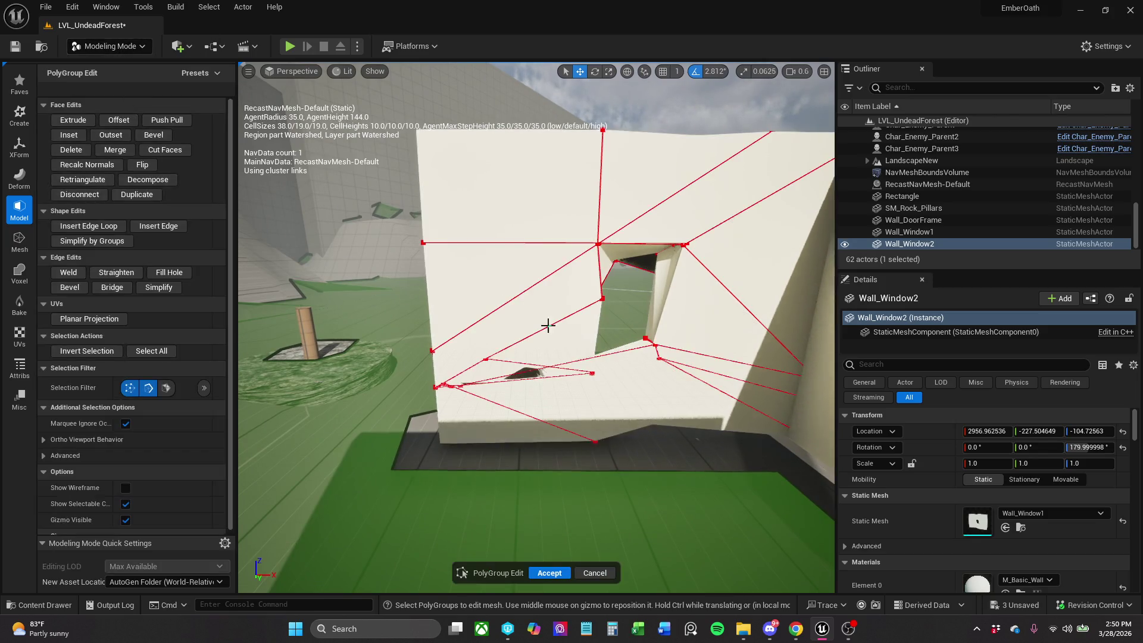
scroll(501, 361, up, 3)
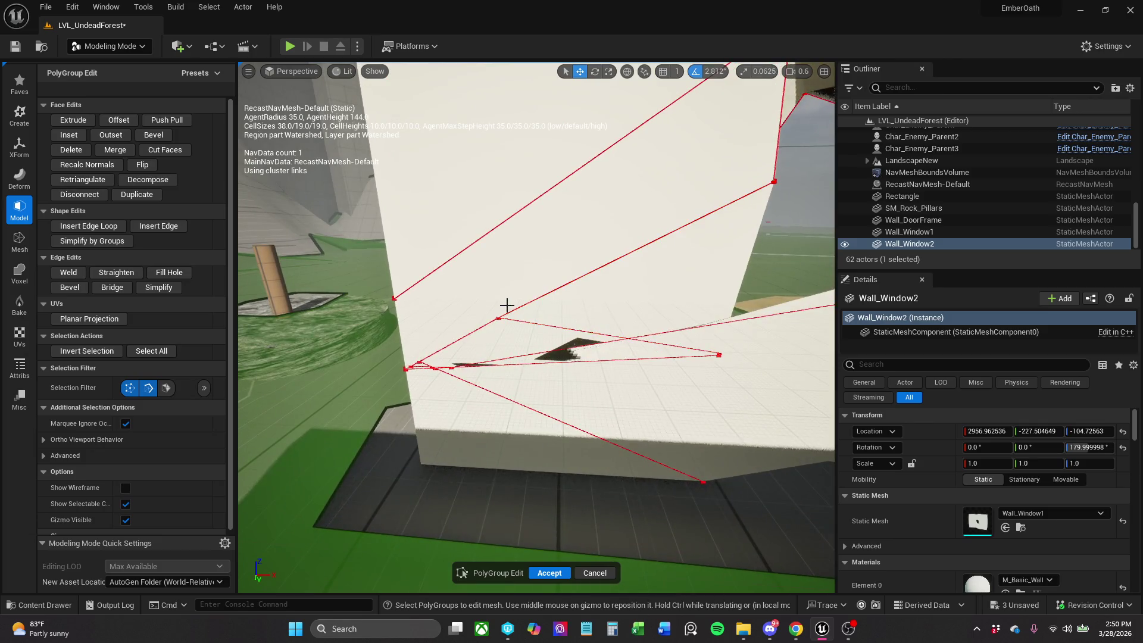
click(490, 344)
mouse_move(516, 302)
mouse_down()
mouse_move(586, 328)
mouse_move(587, 355)
mouse_move(557, 352)
mouse_up()
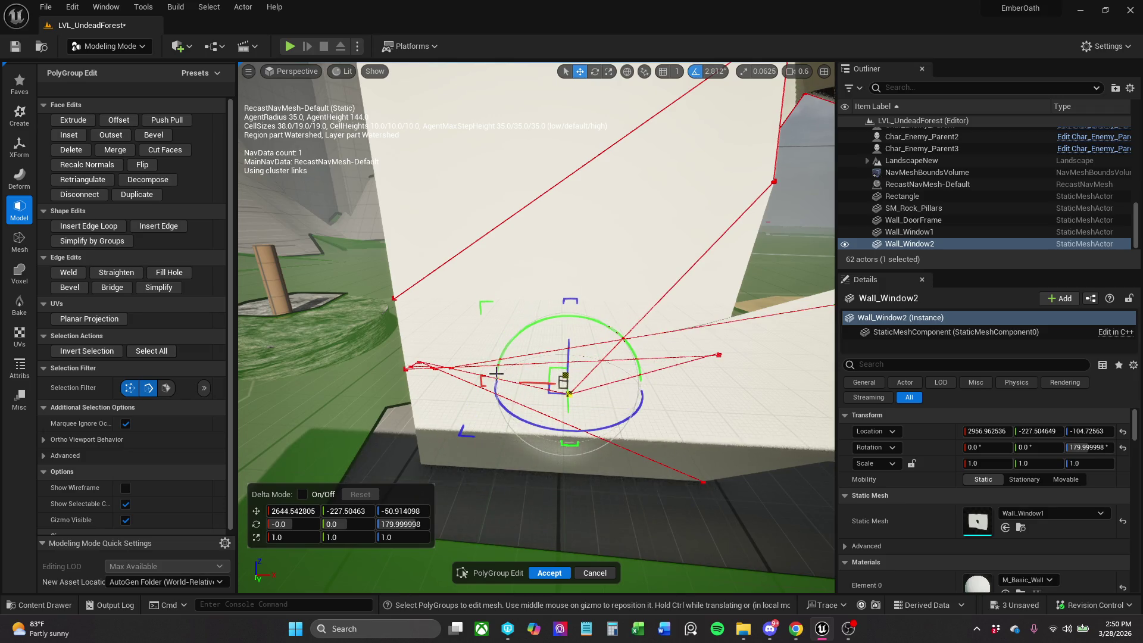
click(467, 353)
Tilt the long lower edge with the green ring and raise it up and left.
mouse_move(462, 365)
mouse_down()
mouse_move(339, 336)
mouse_move(462, 303)
mouse_up()
click(460, 327)
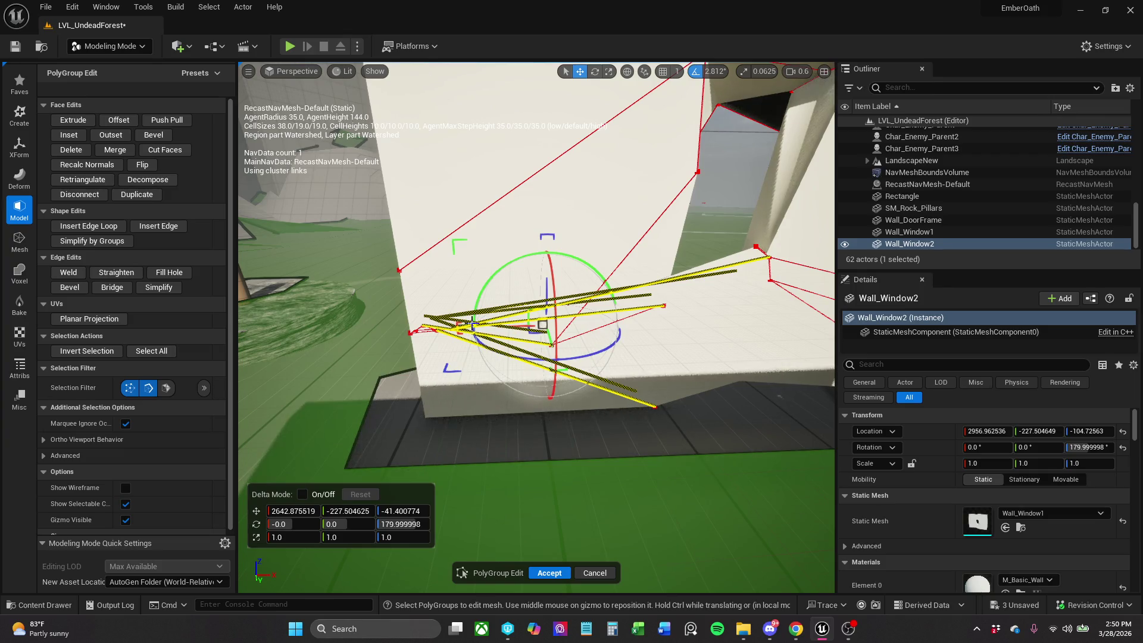
click(485, 319)
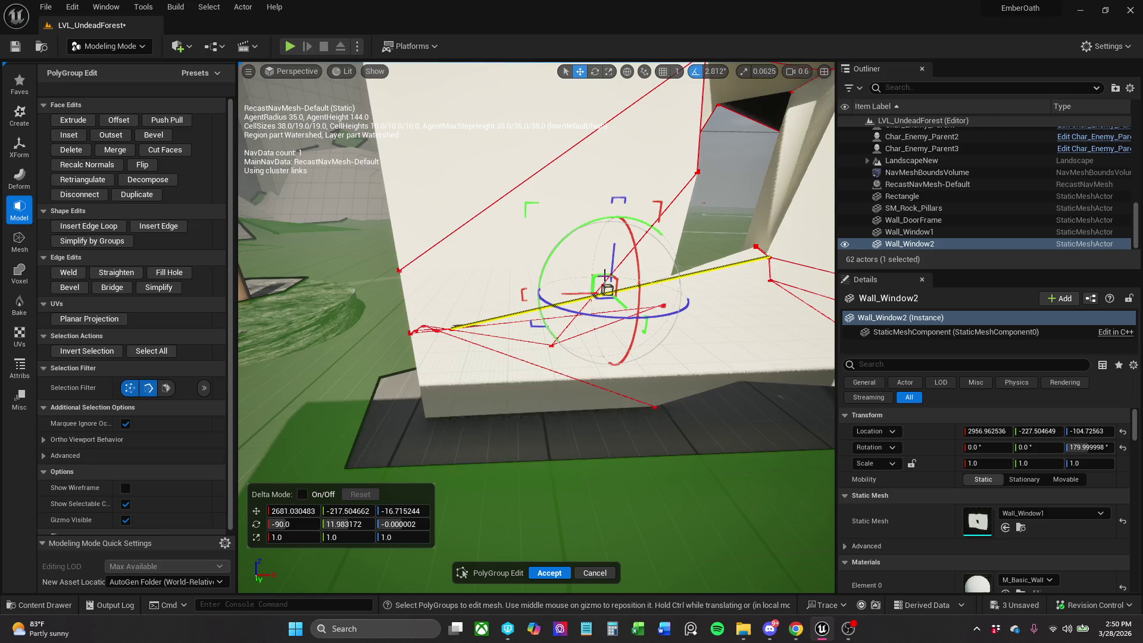
drag(589, 223, 611, 223)
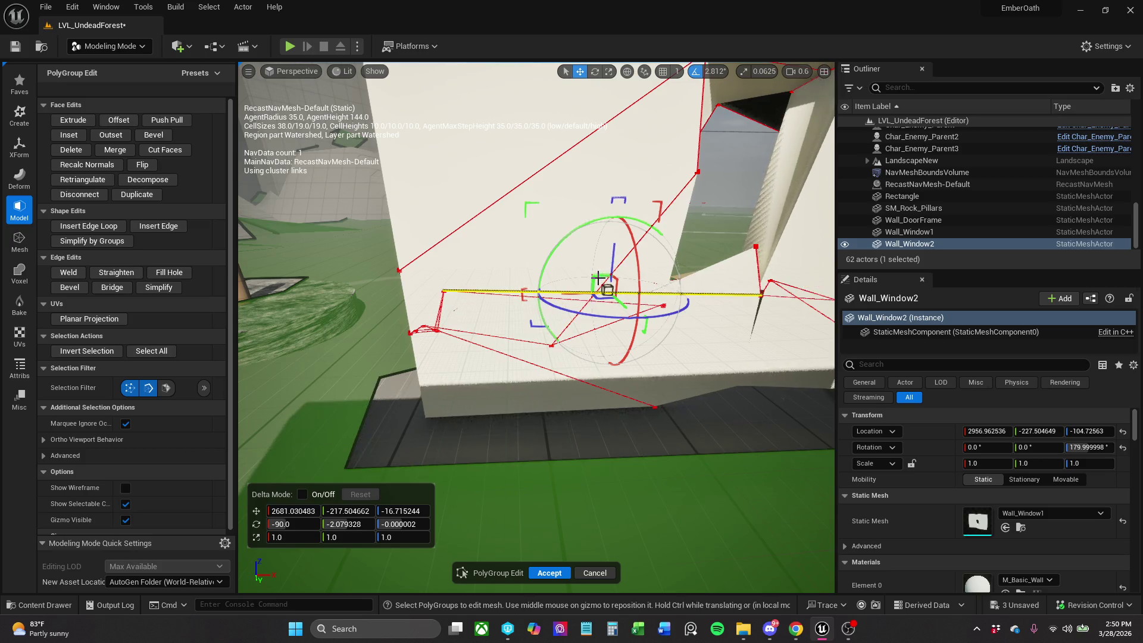
mouse_move(598, 276)
mouse_down()
mouse_move(568, 249)
mouse_move(595, 254)
mouse_move(580, 255)
mouse_up()
key(Escape)
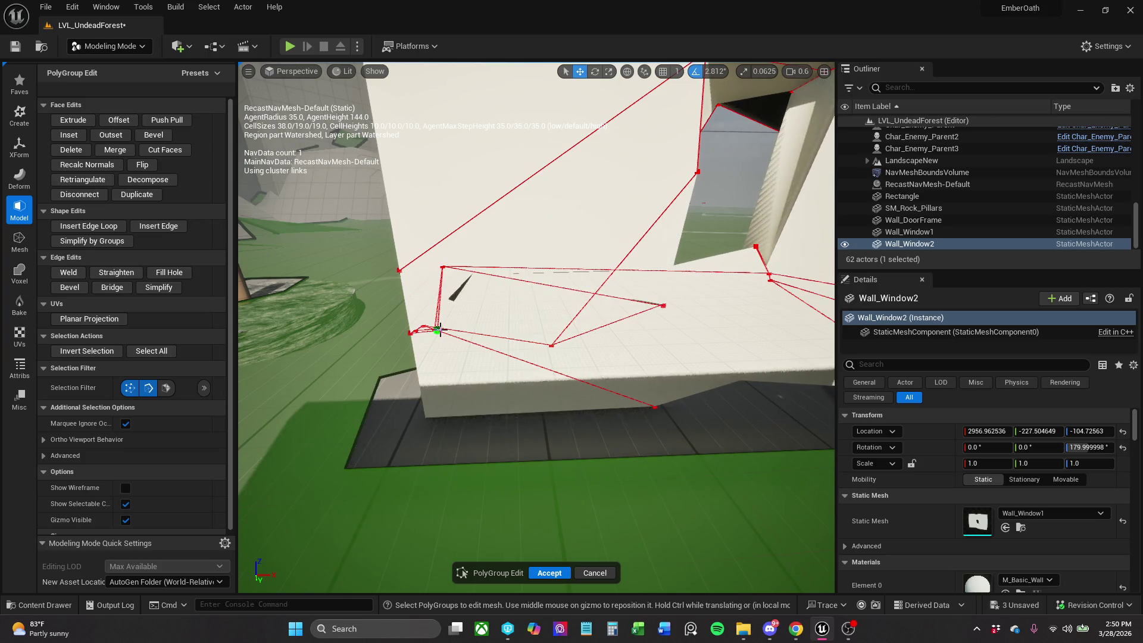
Drag two lower-wall vertices rightward and shift a nearby edge left and up.
click(439, 329)
mouse_move(448, 315)
mouse_down()
mouse_move(482, 340)
mouse_move(513, 324)
mouse_move(514, 302)
mouse_move(476, 280)
mouse_move(441, 220)
mouse_move(411, 238)
mouse_move(450, 366)
mouse_move(476, 368)
mouse_move(494, 389)
mouse_move(548, 345)
mouse_up()
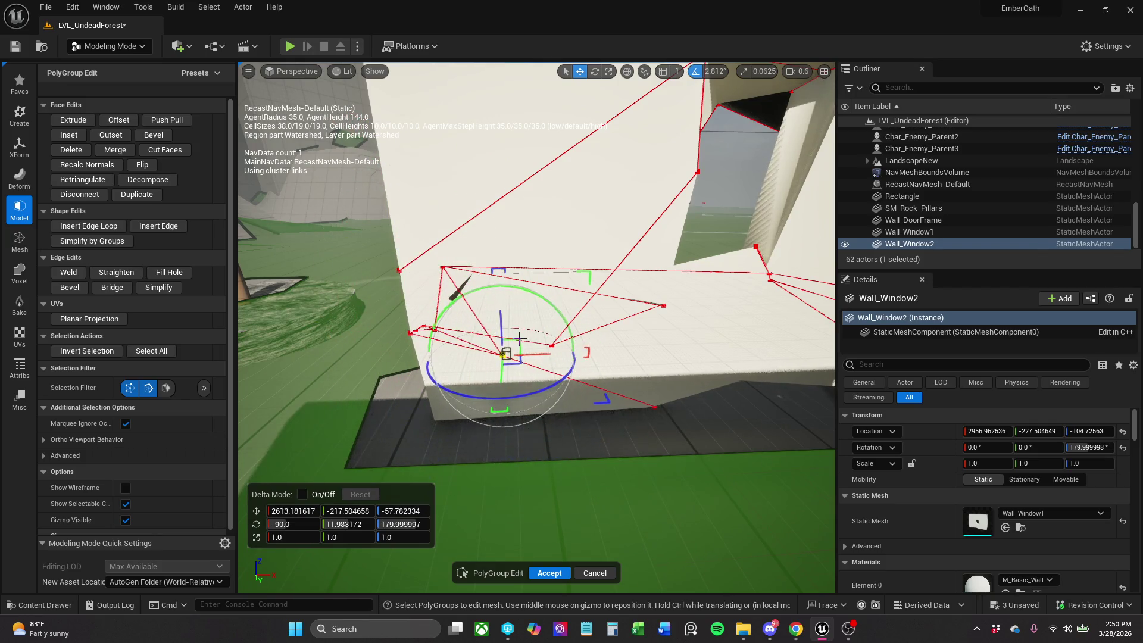
click(442, 268)
mouse_move(456, 246)
mouse_down()
mouse_move(476, 283)
mouse_move(514, 291)
mouse_up()
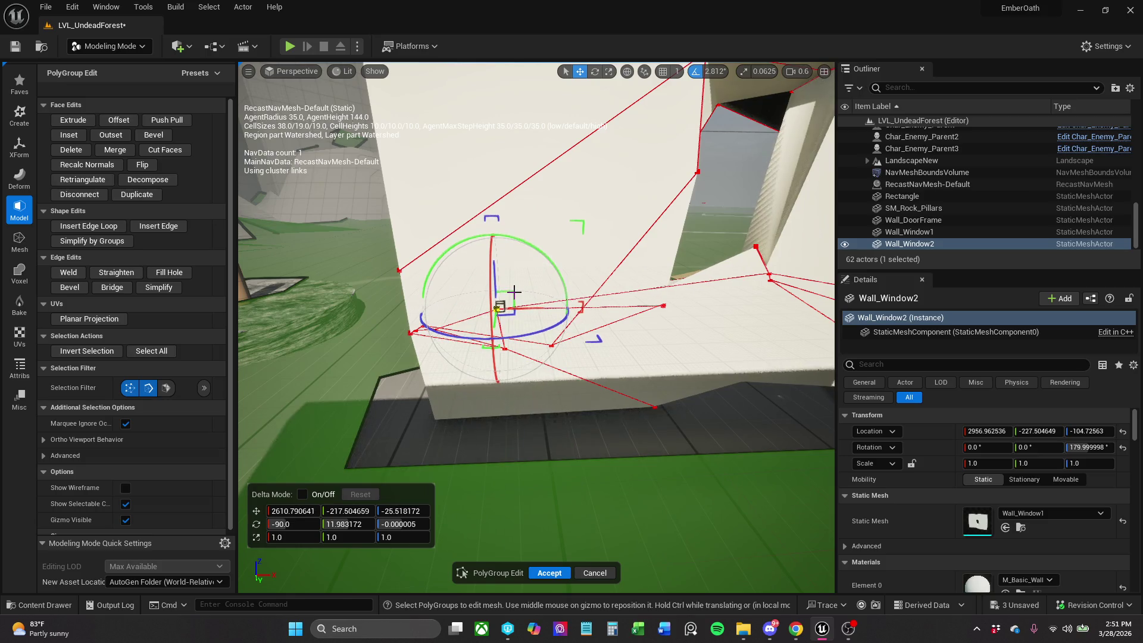
click(648, 290)
mouse_move(621, 276)
mouse_down()
mouse_move(613, 253)
mouse_move(574, 229)
mouse_move(472, 319)
mouse_move(565, 305)
mouse_move(670, 314)
mouse_move(705, 261)
mouse_move(643, 286)
mouse_move(653, 308)
mouse_move(502, 355)
mouse_move(527, 312)
mouse_move(575, 318)
mouse_move(568, 334)
mouse_move(564, 297)
mouse_up()
Tilt the edge below the window and accept the reshaped Wall_Window2 mesh.
click(471, 356)
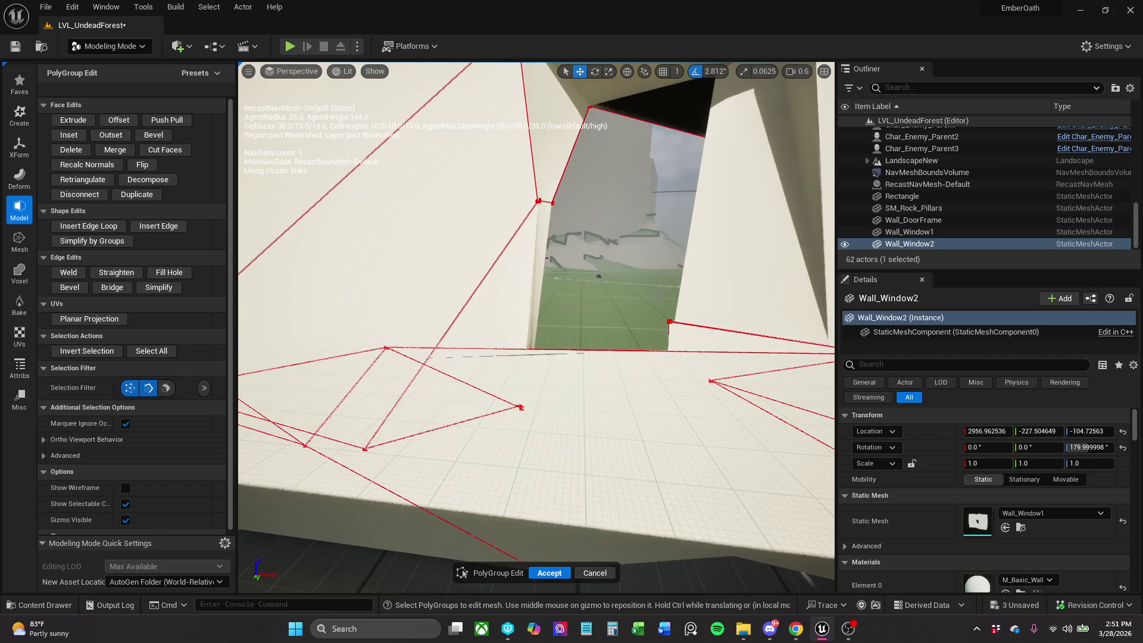
click(567, 349)
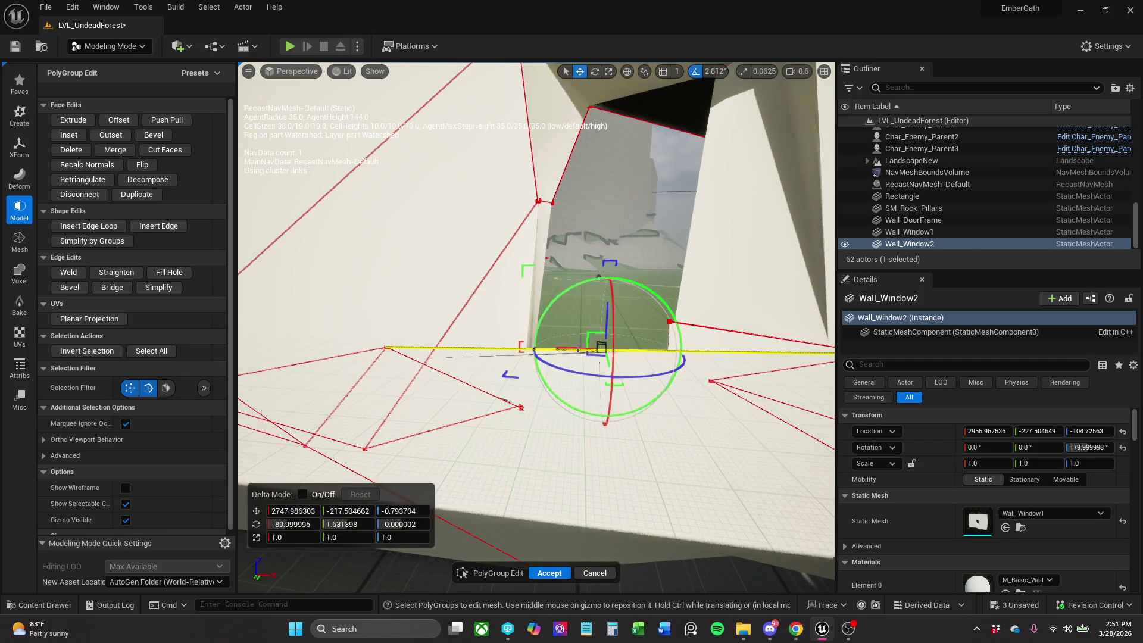
drag(592, 280, 586, 282)
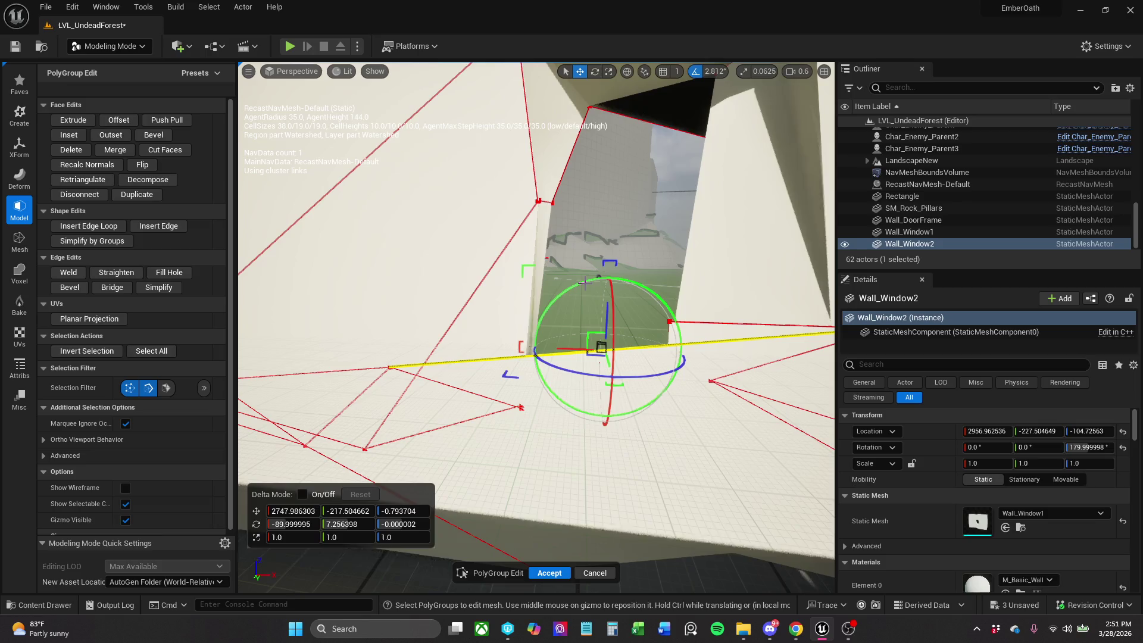
mouse_move(528, 335)
mouse_down()
mouse_move(495, 320)
mouse_move(518, 303)
mouse_move(497, 295)
mouse_up()
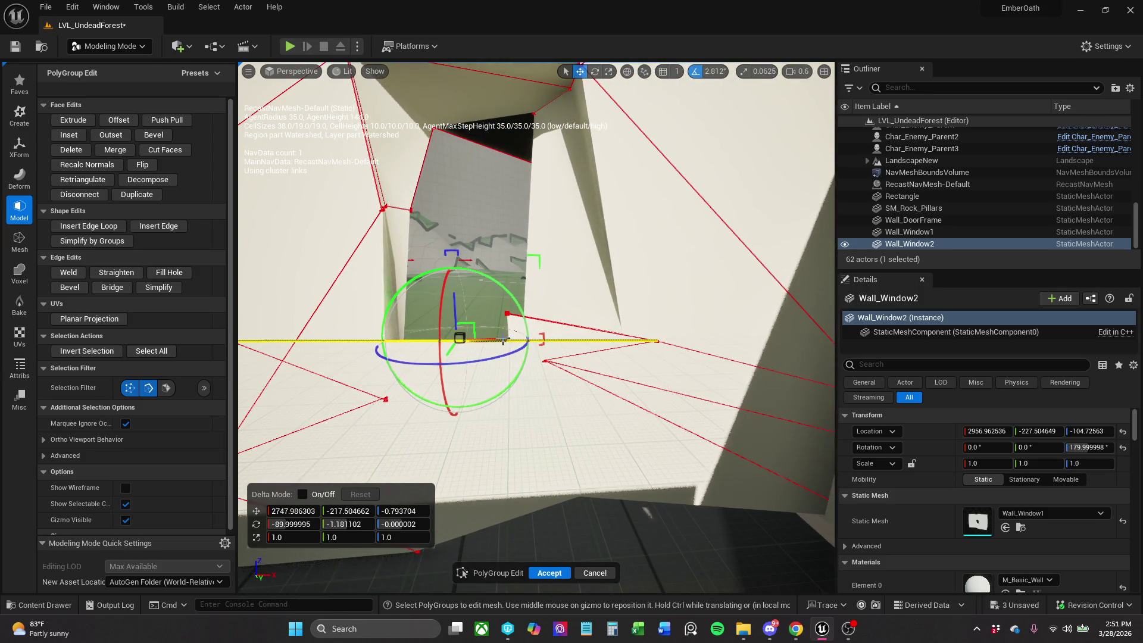
drag(503, 341, 569, 294)
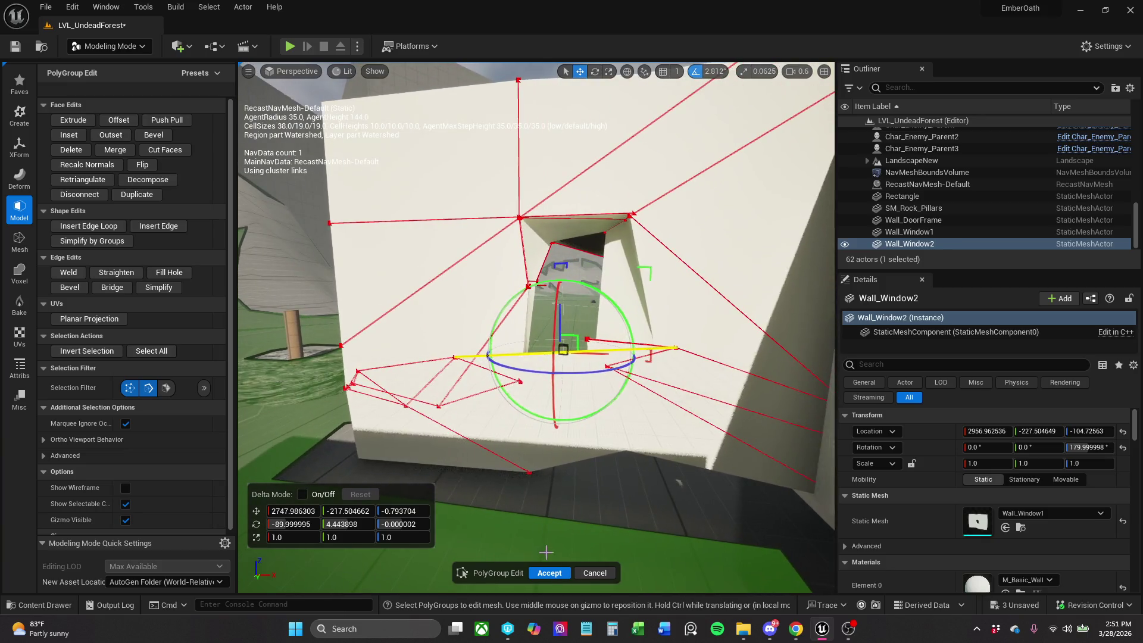
click(549, 572)
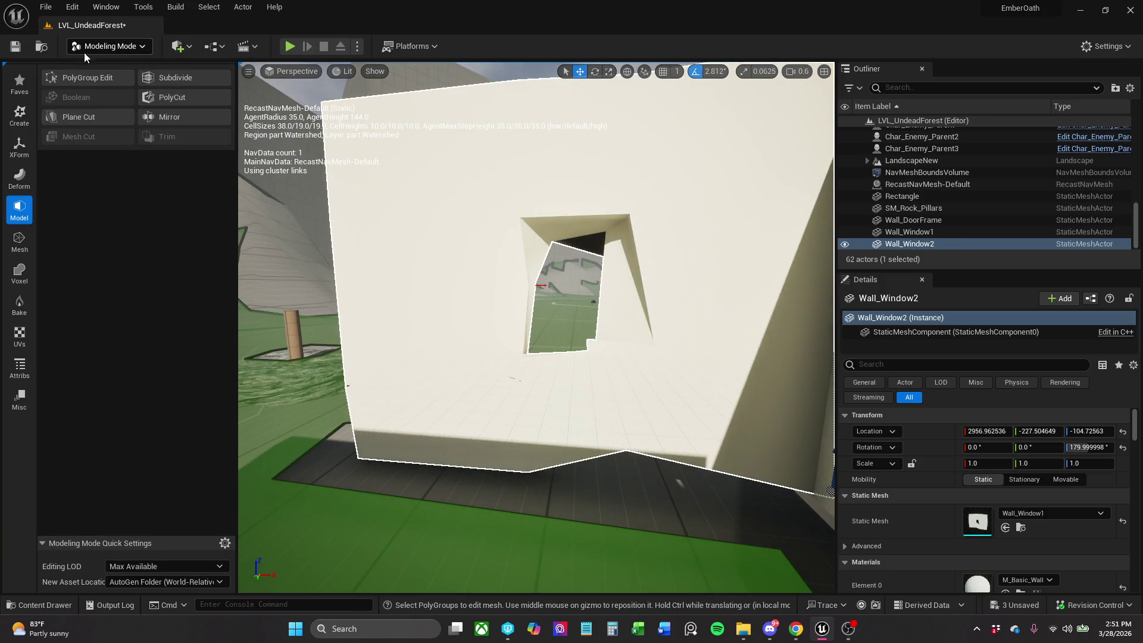
Save LVL_UndeadForest and launch a Play In Editor session.
click(12, 47)
mouse_move(470, 273)
mouse_down()
mouse_move(471, 179)
mouse_move(471, 214)
mouse_up()
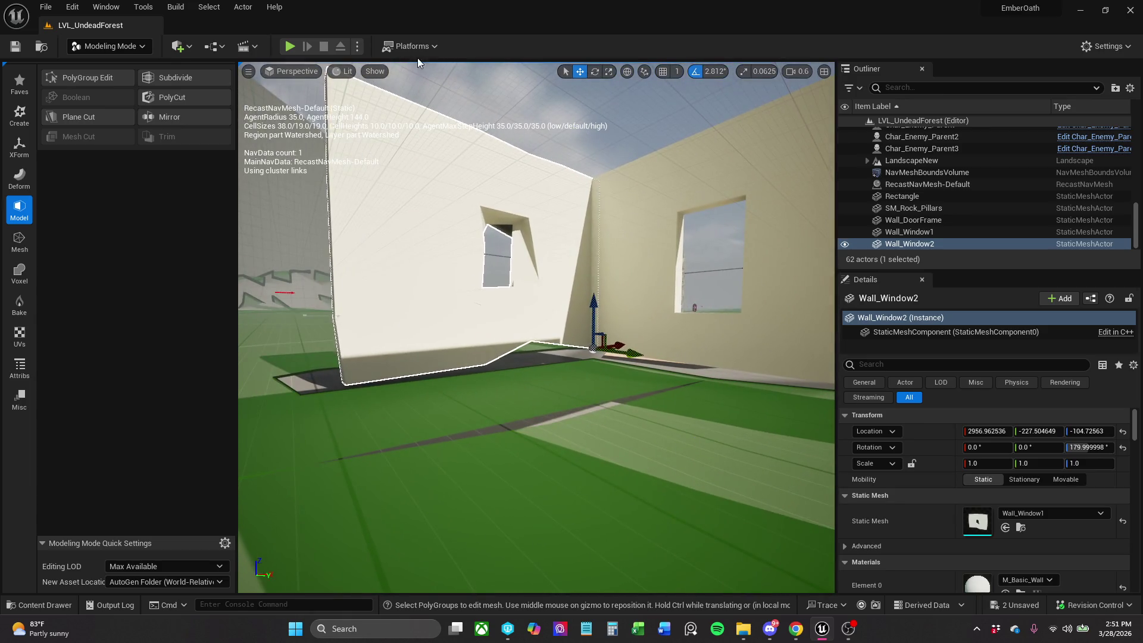
click(290, 45)
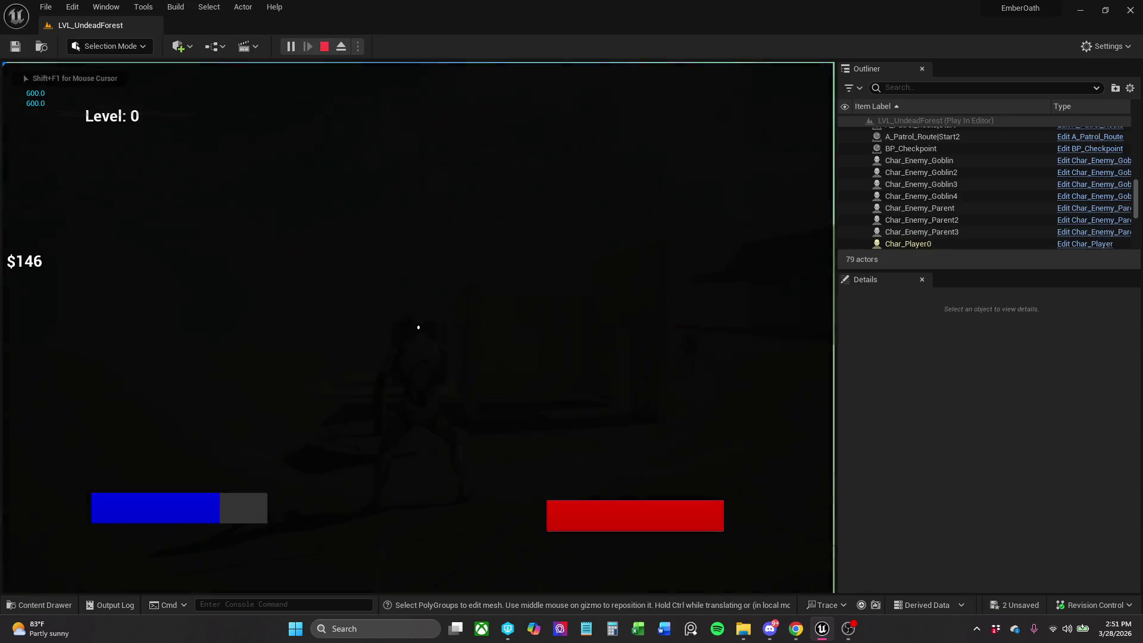
Run the character forward through the doorway into the rooms, then end the playtest.
key(w)
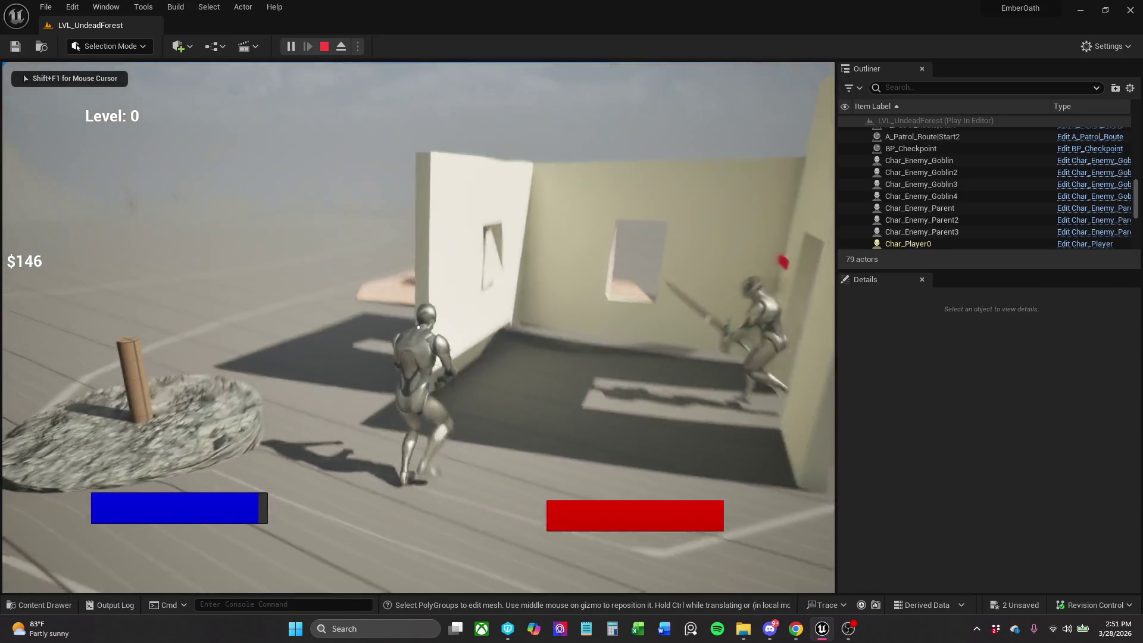
key(w)
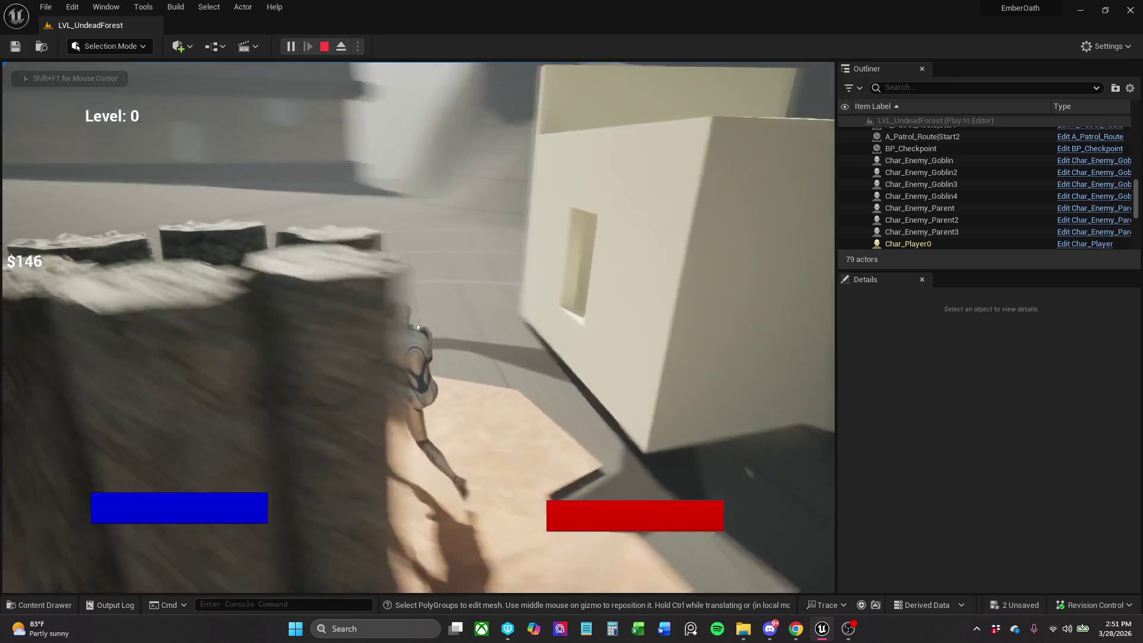
key(w)
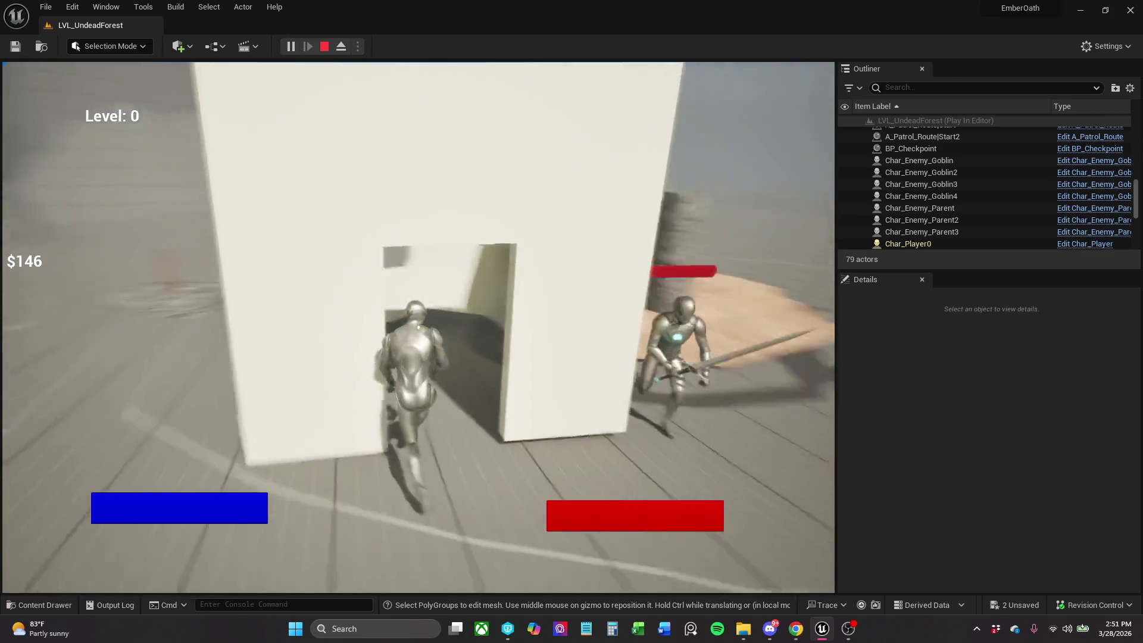
key(w)
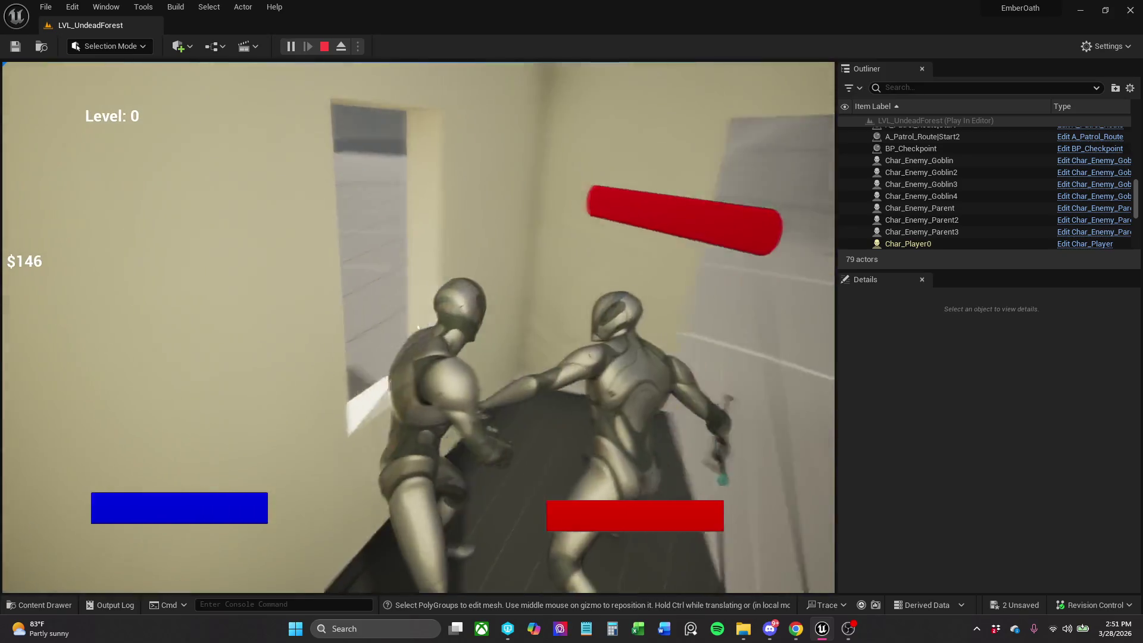
key(w)
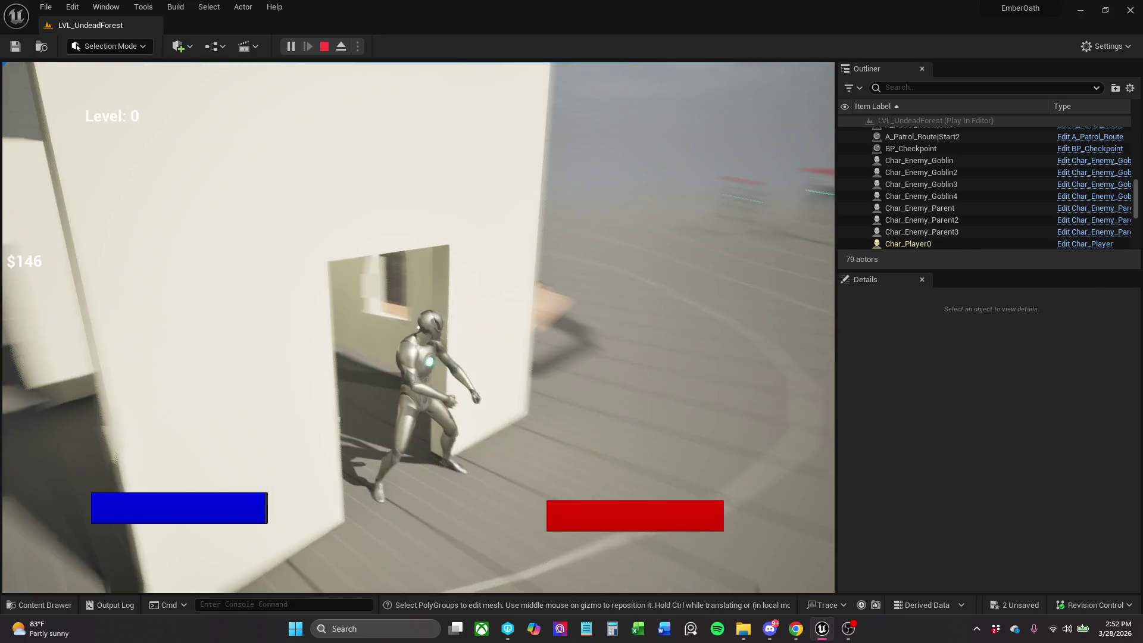
key(Escape)
Move BP_Checkpoint into the walled room and reduce its scale to 0.1725, 0.1725, 0.870933.
key(s)
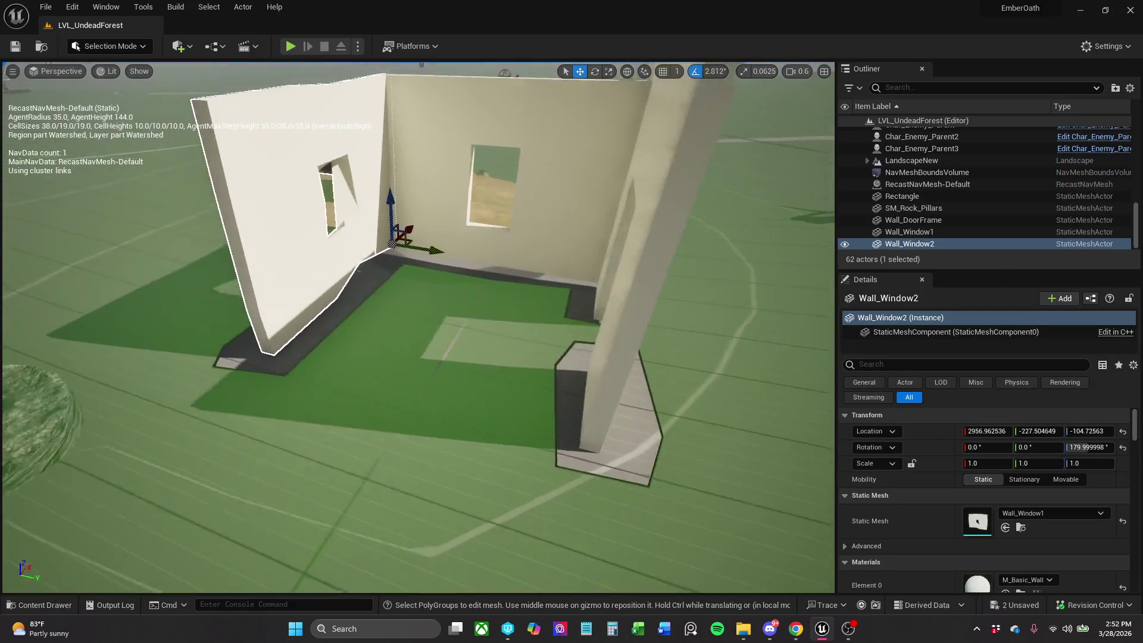
click(117, 423)
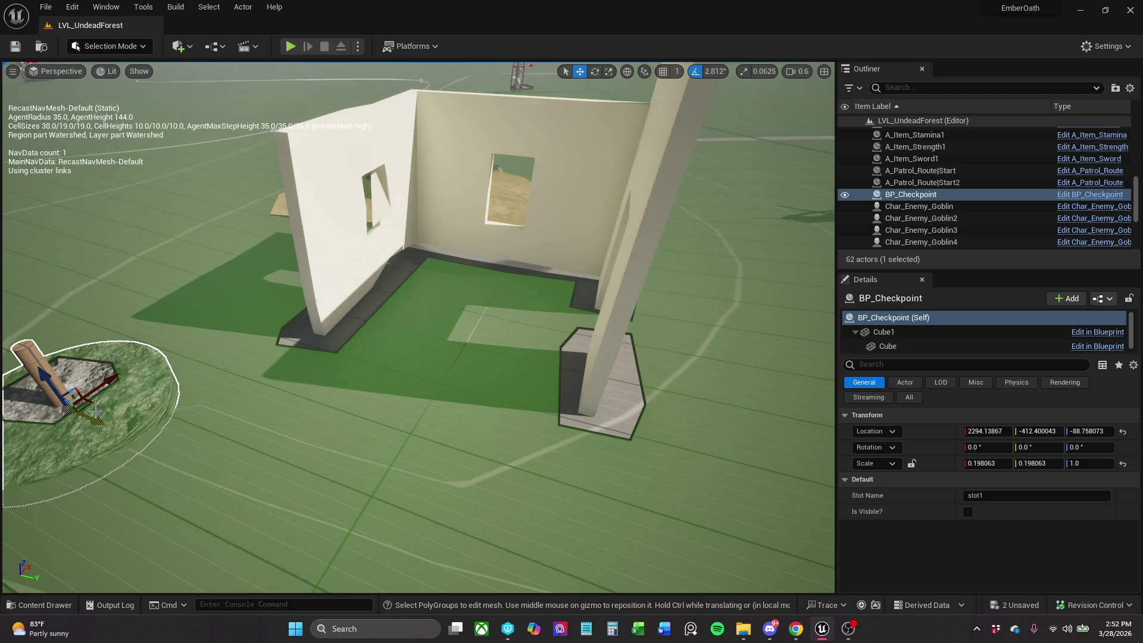
mouse_move(92, 408)
mouse_down()
mouse_move(226, 327)
mouse_move(106, 408)
mouse_up()
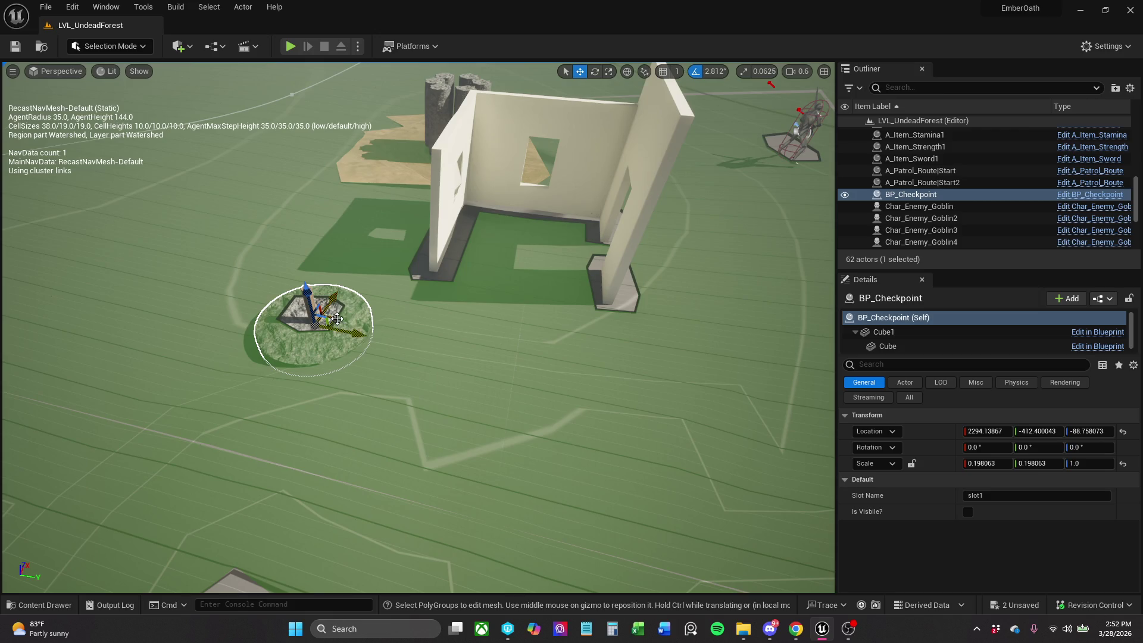
mouse_move(337, 318)
mouse_down()
mouse_move(497, 375)
mouse_move(556, 240)
mouse_move(488, 405)
mouse_move(417, 309)
mouse_move(428, 298)
mouse_up()
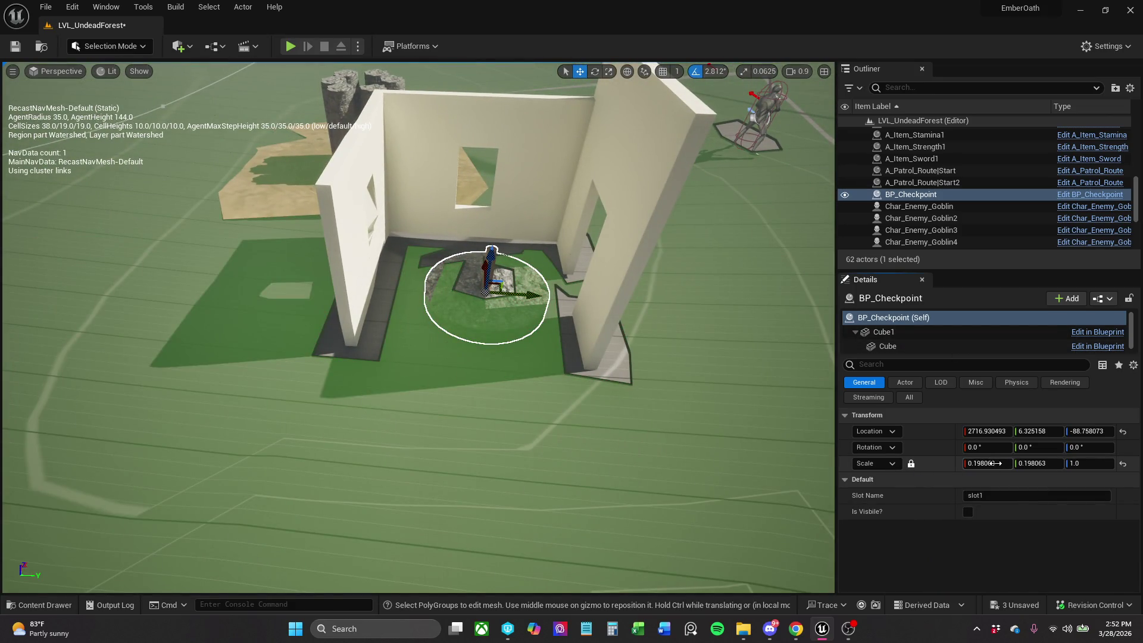
drag(991, 462, 976, 462)
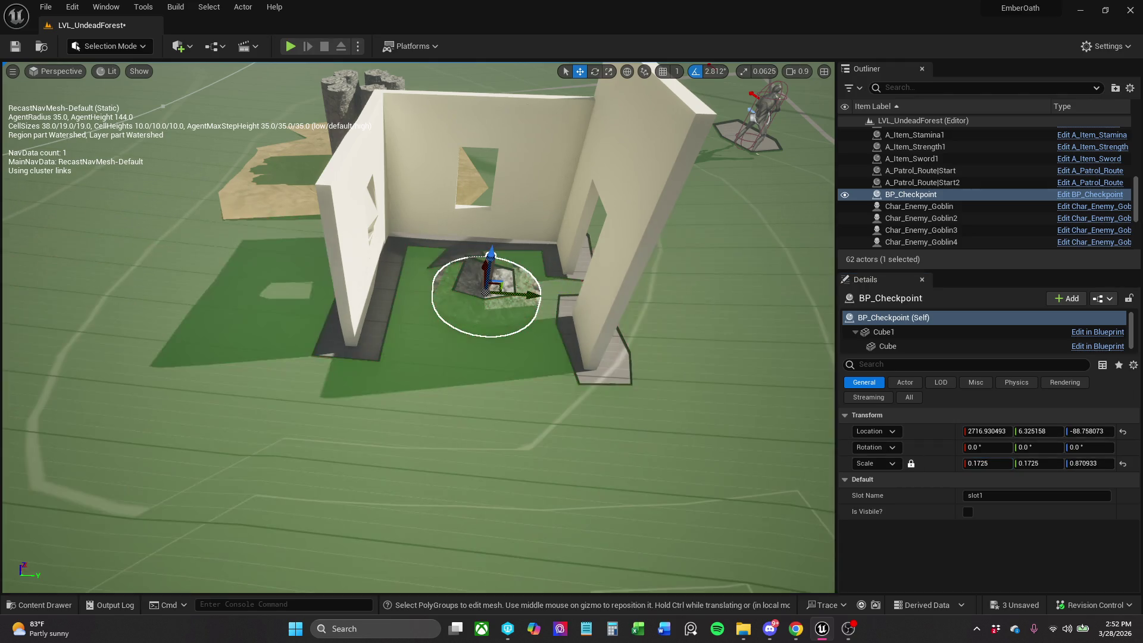
mouse_move(416, 358)
mouse_down()
mouse_move(417, 327)
mouse_move(387, 374)
mouse_up()
click(470, 284)
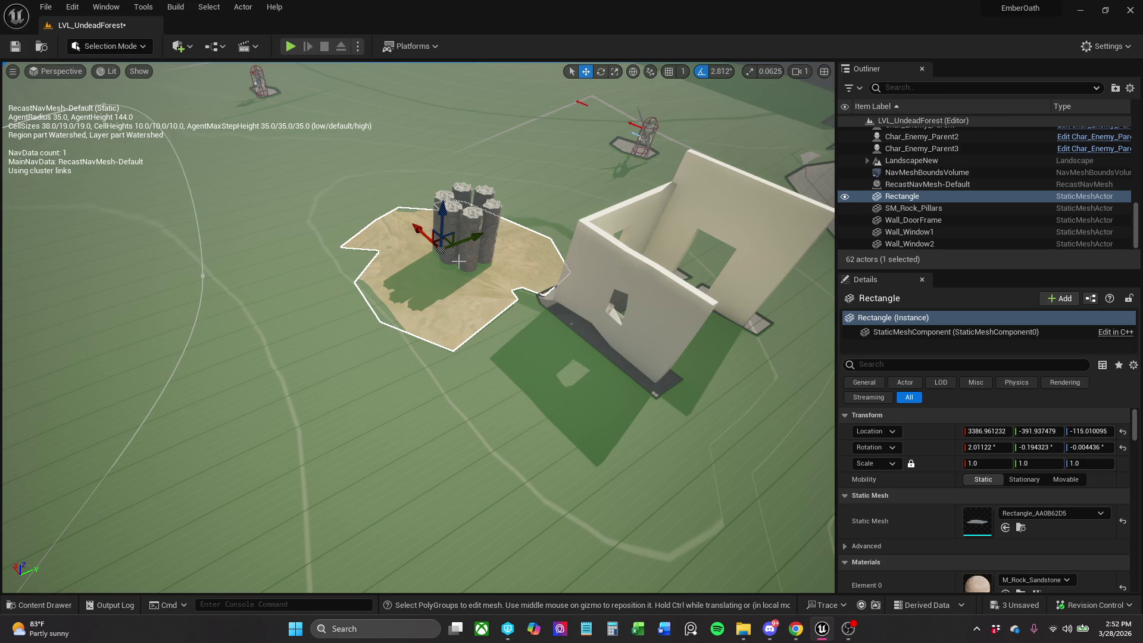
Duplicate the sand patch as Rectangle2 under the room and rotate it.
mouse_move(443, 242)
alt+mouse_down()
mouse_move(684, 318)
mouse_move(702, 283)
mouse_move(669, 306)
mouse_move(692, 351)
mouse_move(616, 358)
mouse_move(590, 315)
mouse_move(590, 262)
alt+mouse_up()
key(e)
scroll(587, 299, down, 6)
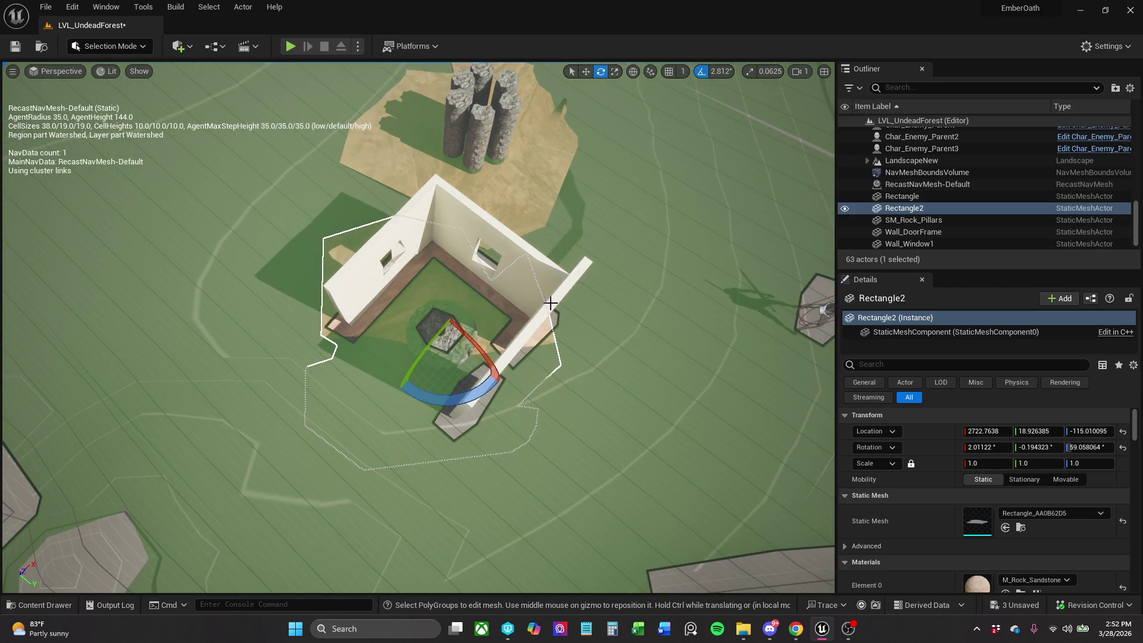
Select Wall_DoorFrame, Wall_Window1, Wall_Window2 and BP_Checkpoint and shift them onto the sand floor.
ctrl+click(357, 322)
ctrl+click(506, 250)
ctrl+click(406, 260)
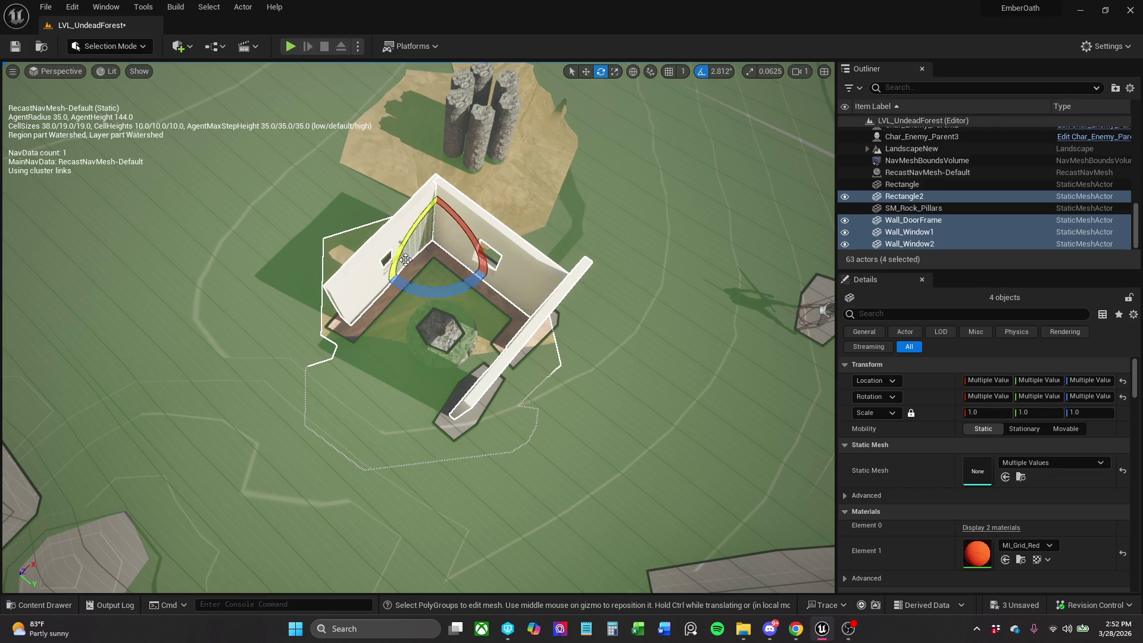
ctrl+click(458, 340)
key(w)
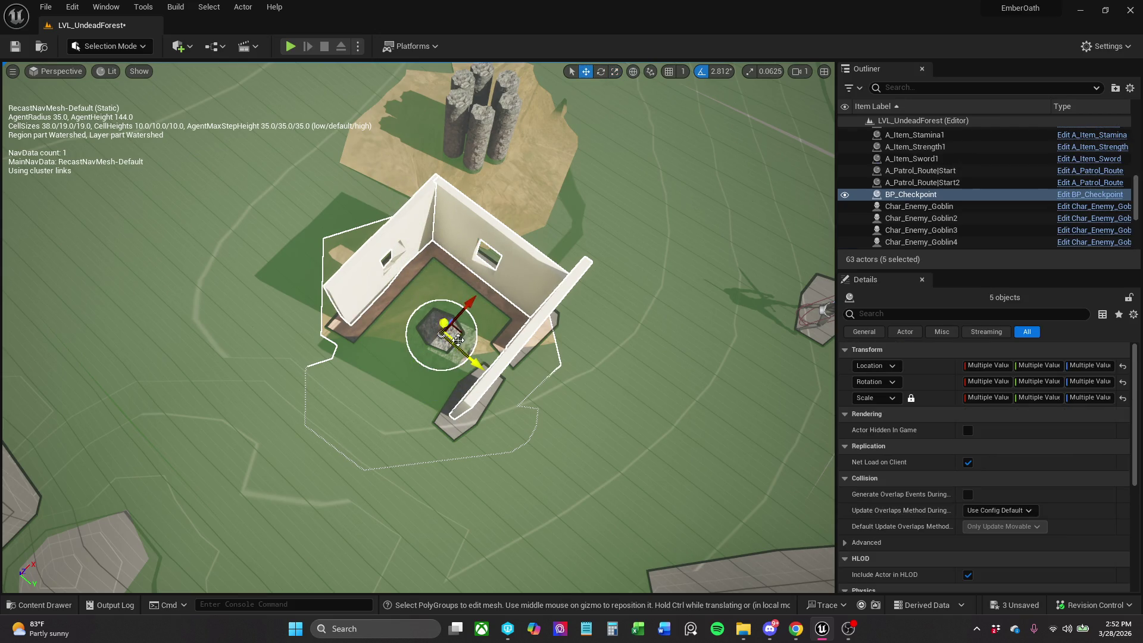
drag(463, 333, 423, 341)
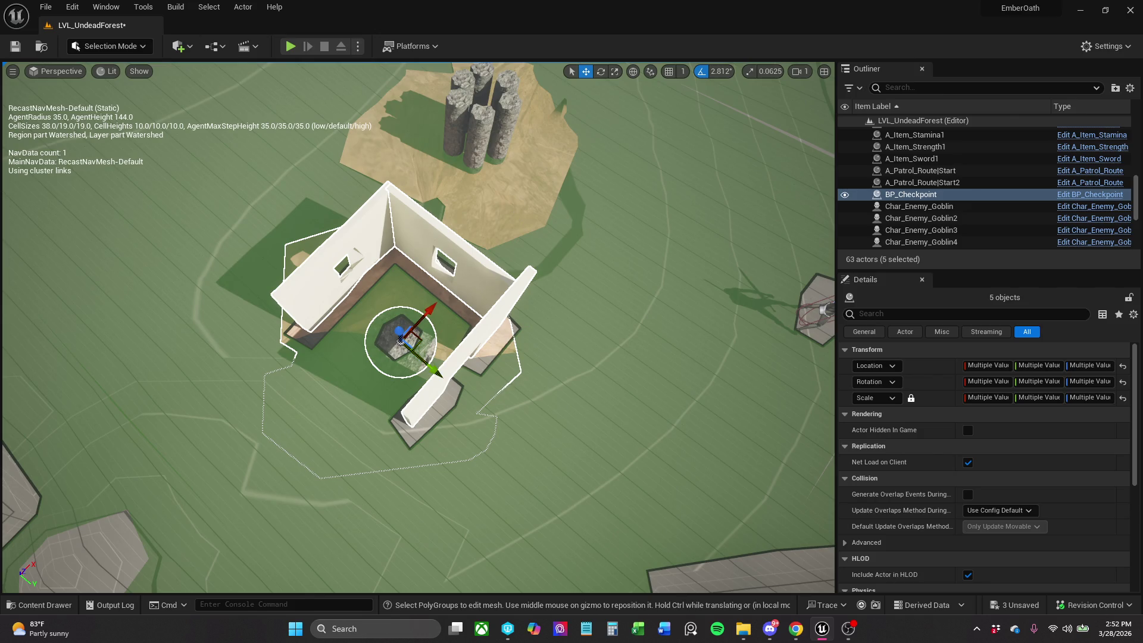
Save LVL_UndeadForest with the relocated walled room and checkpoint.
click(13, 49)
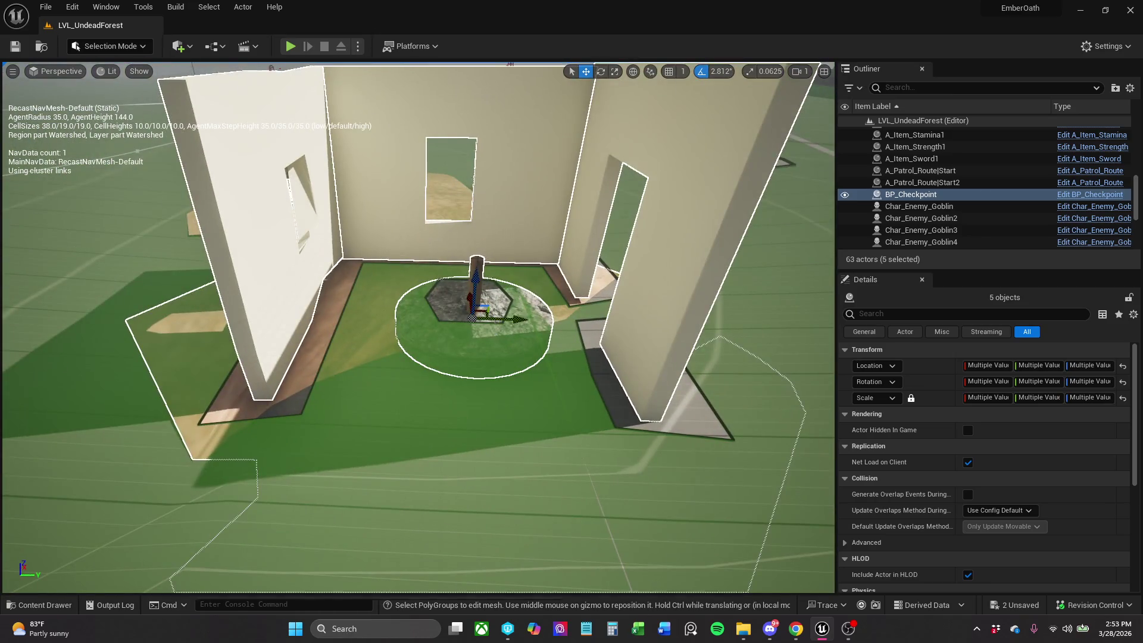
Shrink BP_Checkpoint to scale 0.1625, 0.1625, 0.820444 and sink it lower into the floor.
click(911, 194)
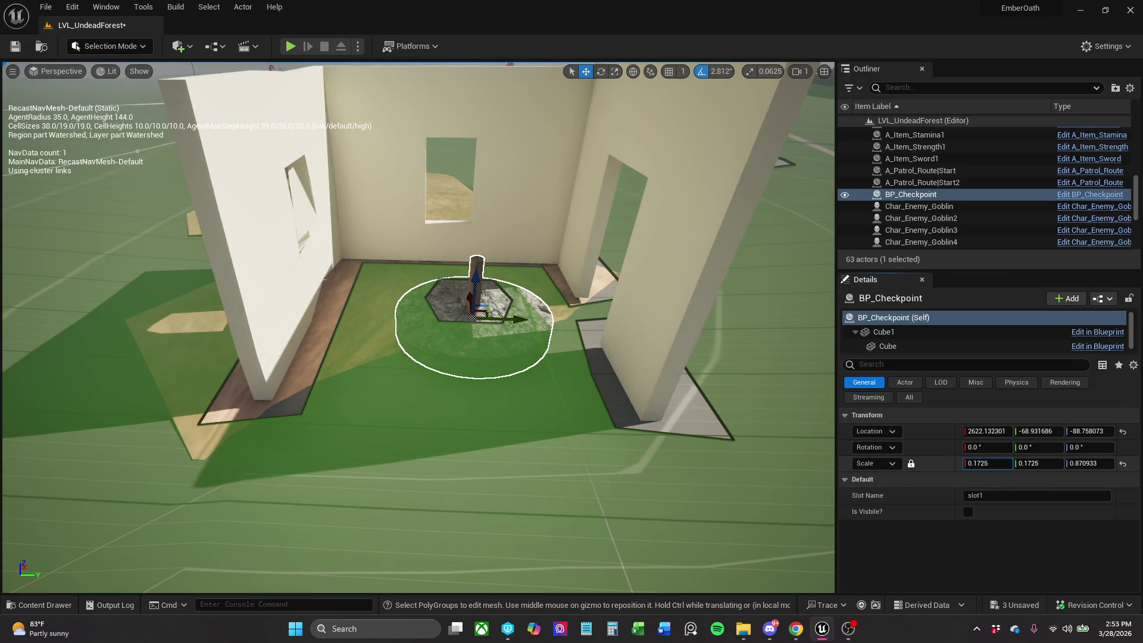
mouse_move(991, 463)
mouse_down()
mouse_move(976, 463)
mouse_move(991, 463)
mouse_up()
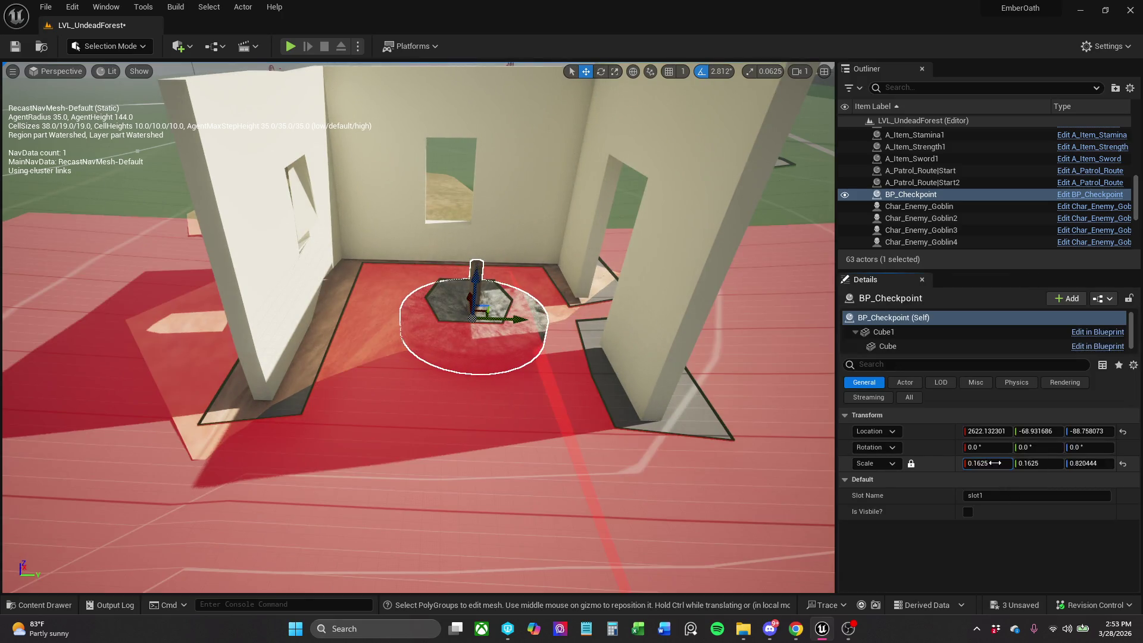
scroll(417, 328, up, 10)
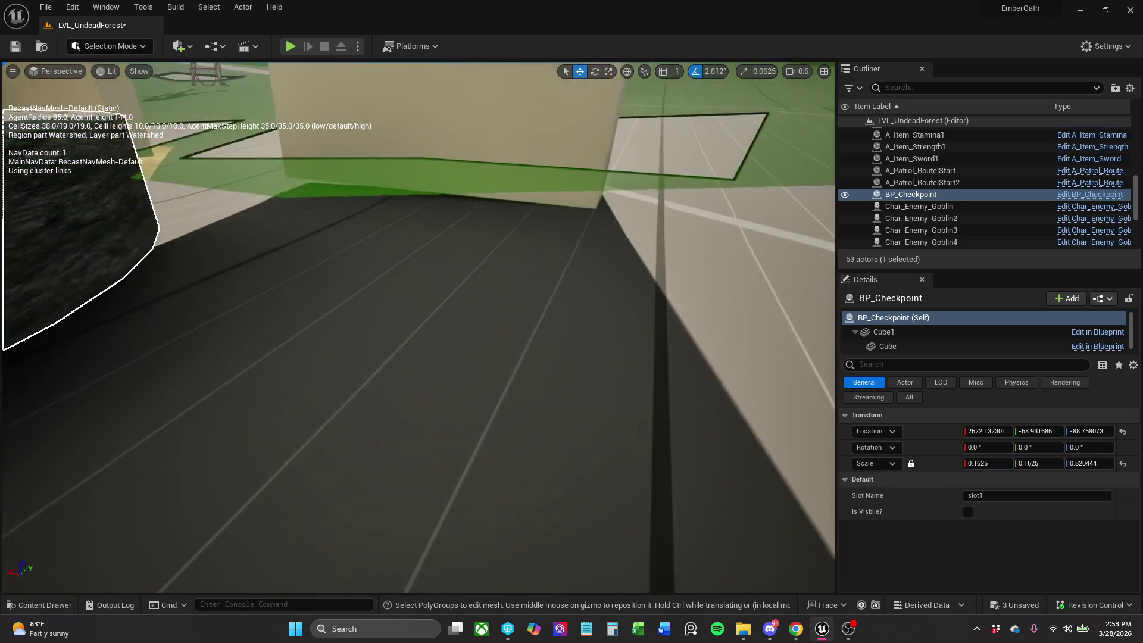
key(f)
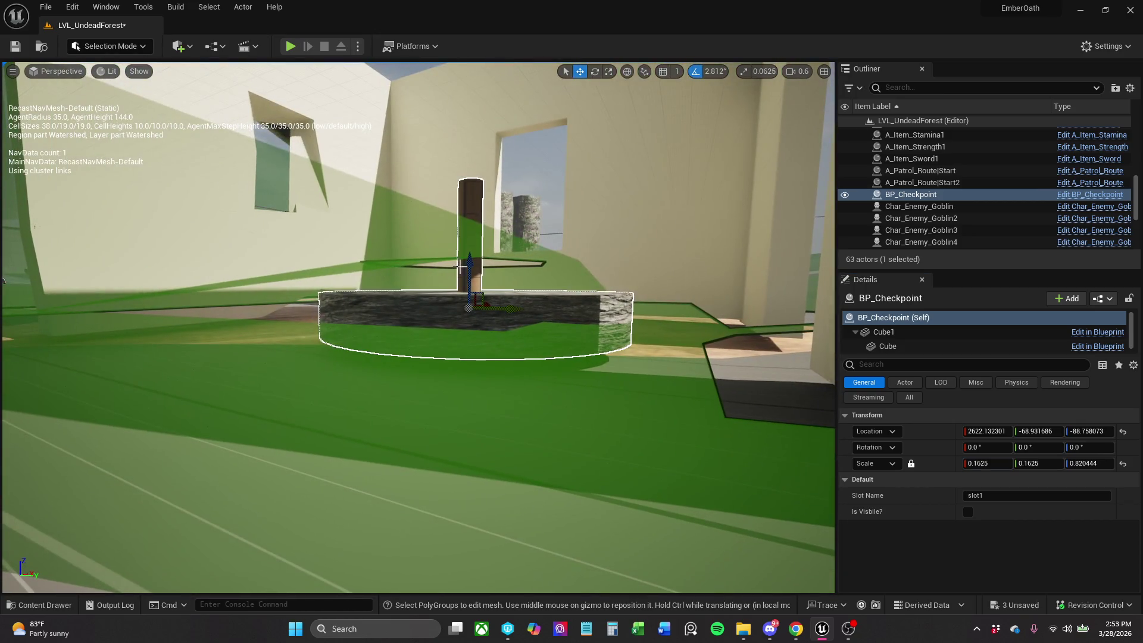
drag(464, 268, 457, 277)
scroll(458, 276, up, 5)
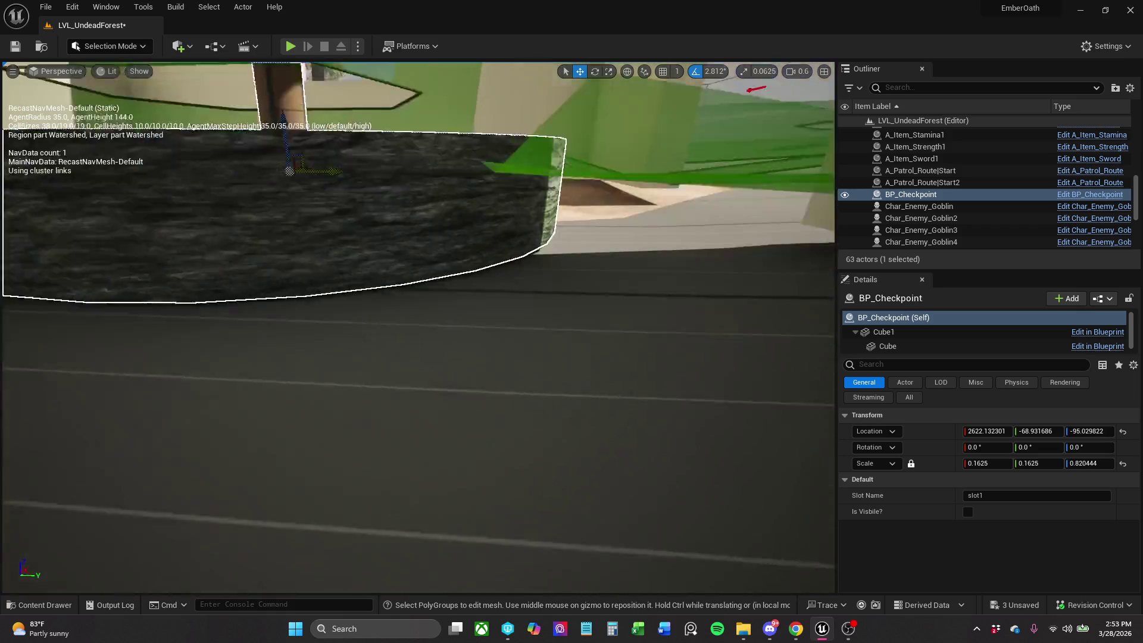
scroll(524, 252, down, 5)
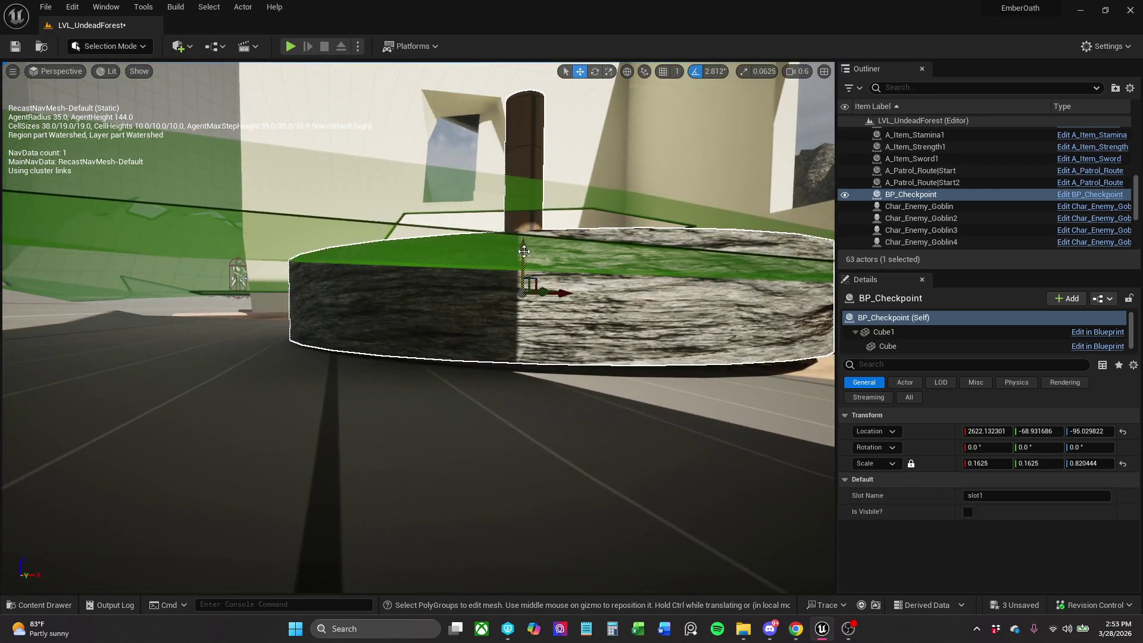
drag(524, 252, 521, 256)
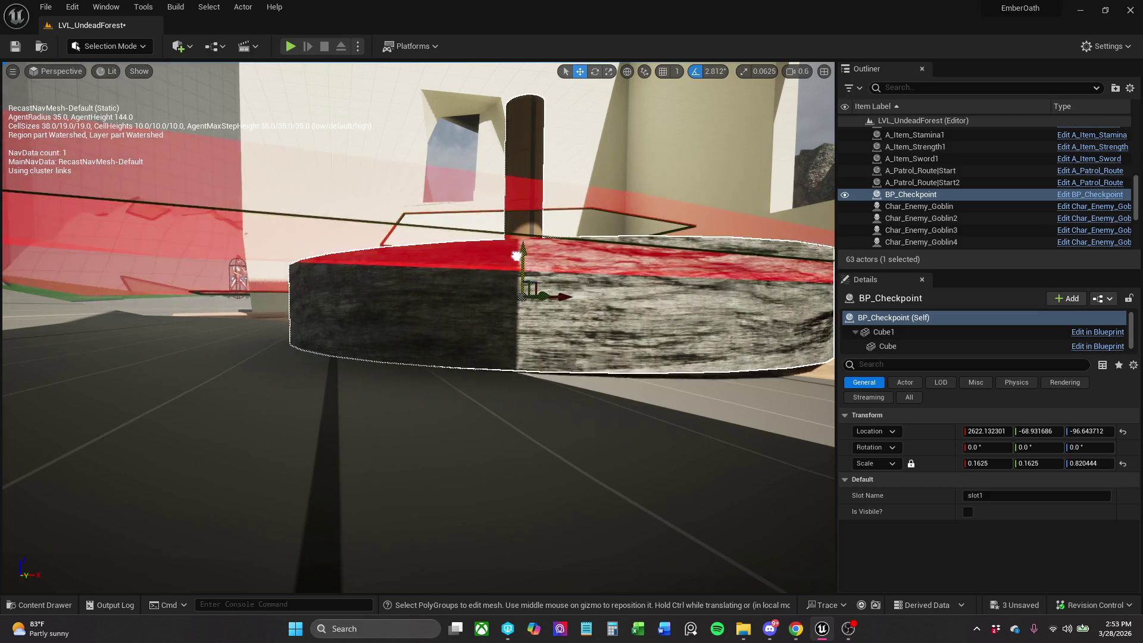
Nudge the checkpoint along X, align Rectangle2 with the walls, and save the level.
drag(653, 299, 592, 332)
mouse_move(423, 340)
mouse_down()
mouse_move(395, 340)
mouse_move(444, 335)
mouse_move(426, 289)
mouse_up()
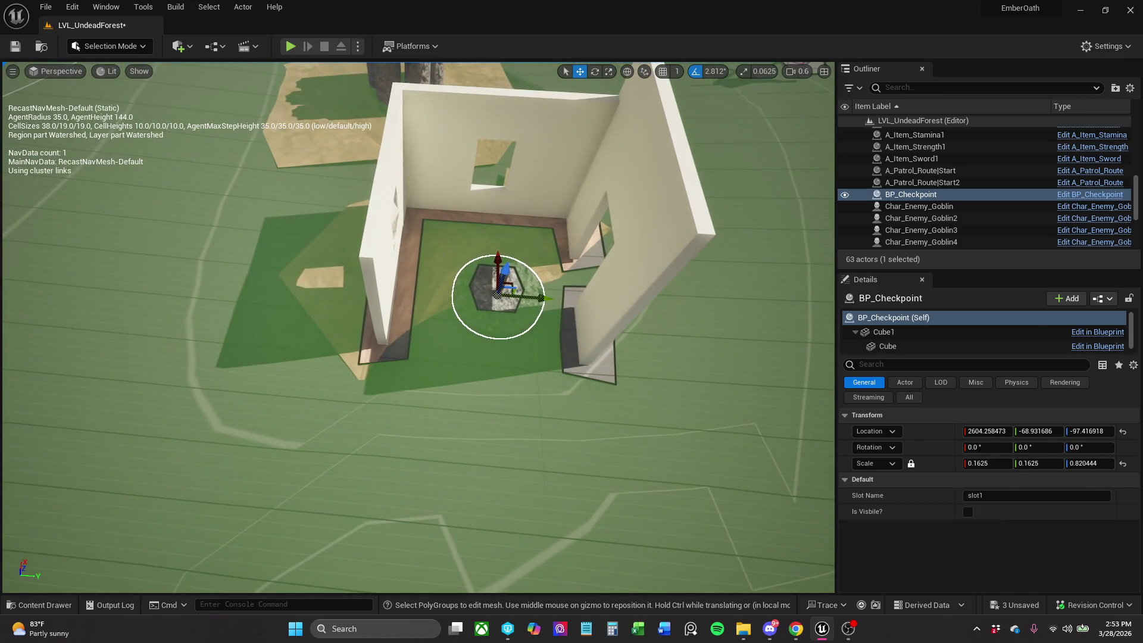
click(519, 301)
drag(528, 296, 520, 265)
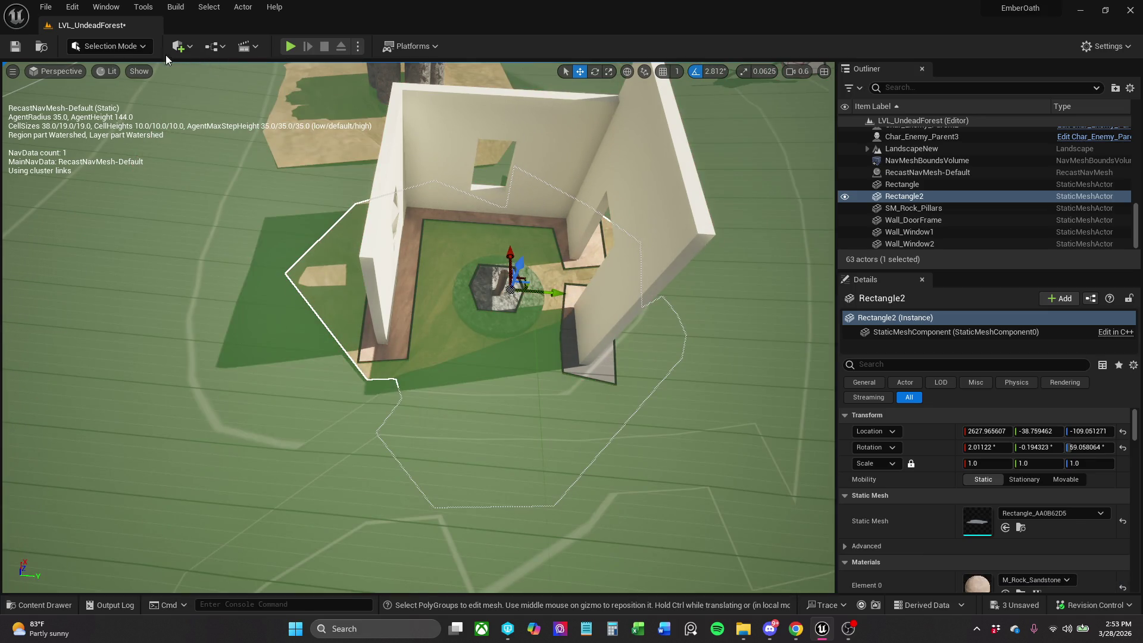
click(16, 47)
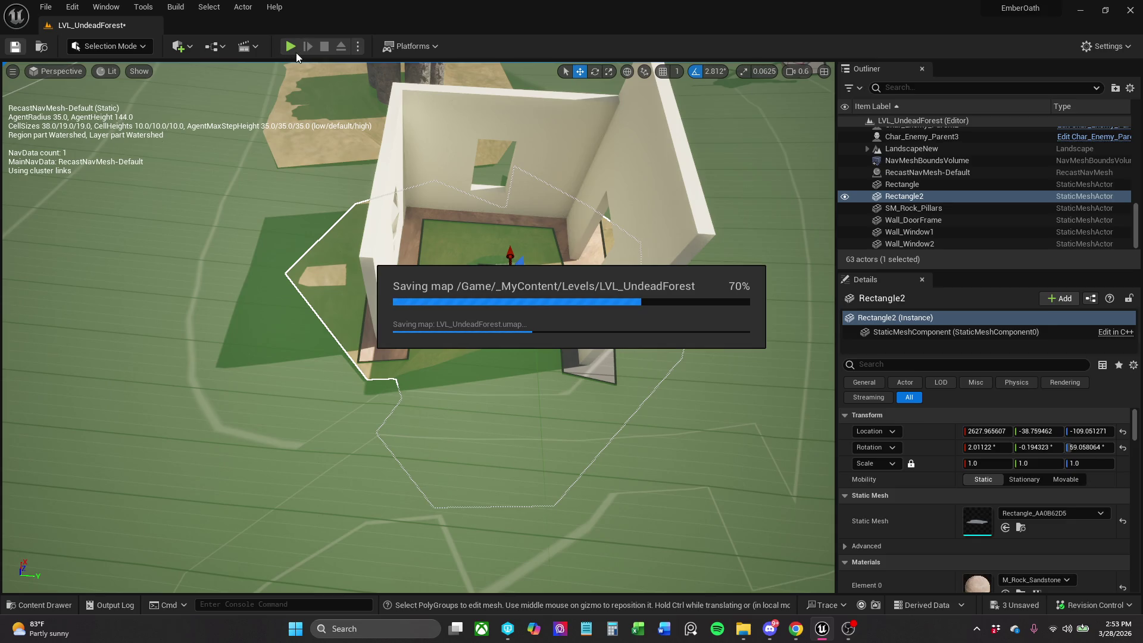
click(295, 53)
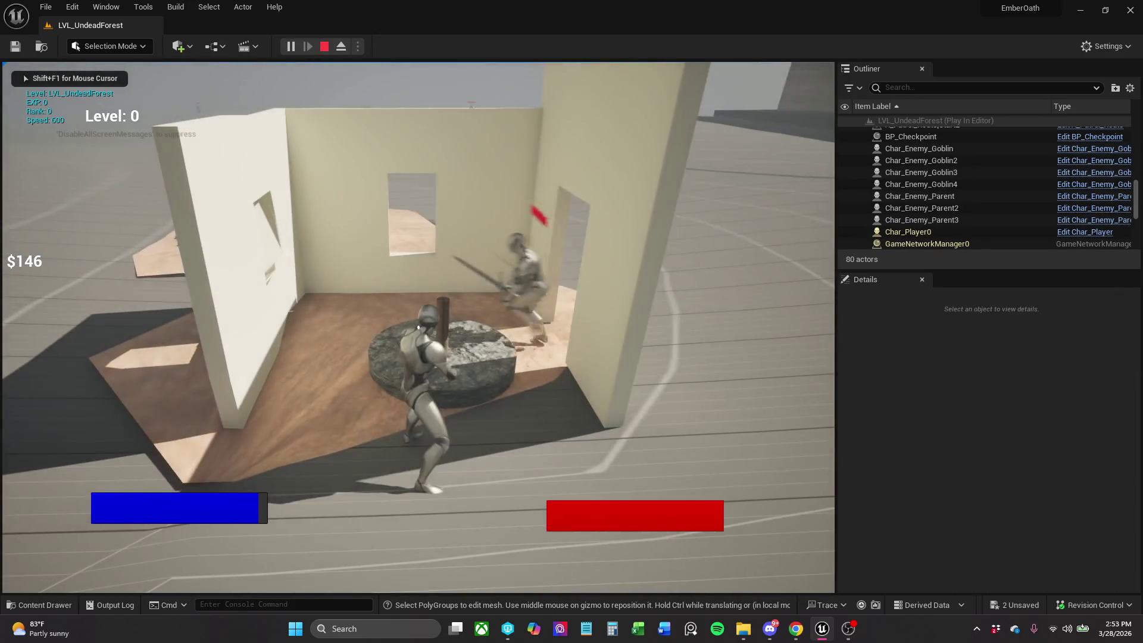
key(s)
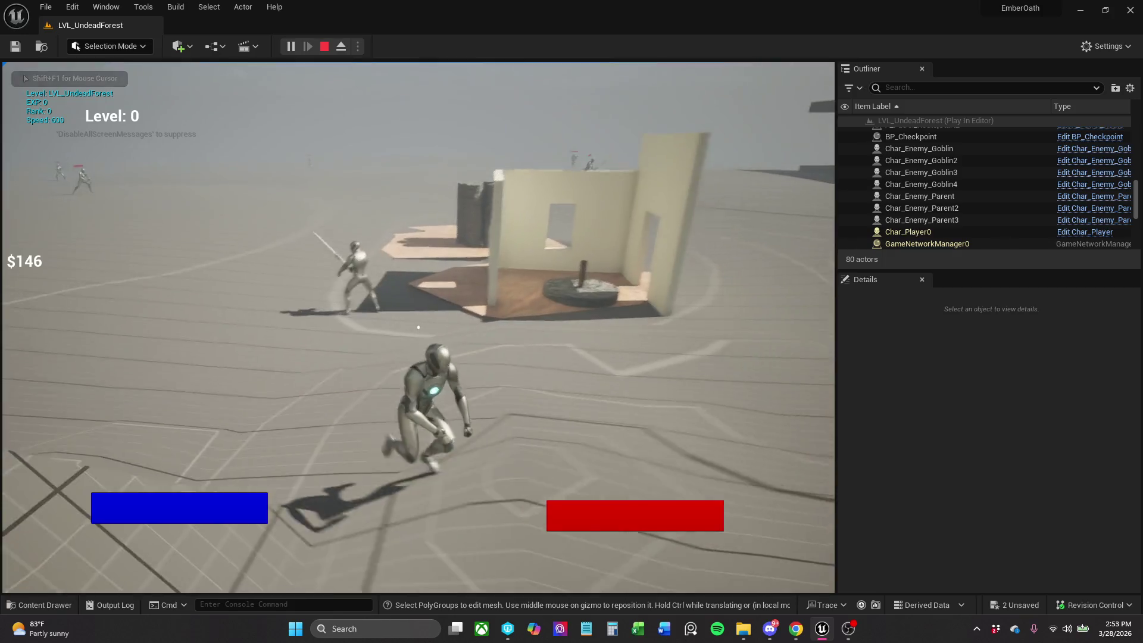
key(w)
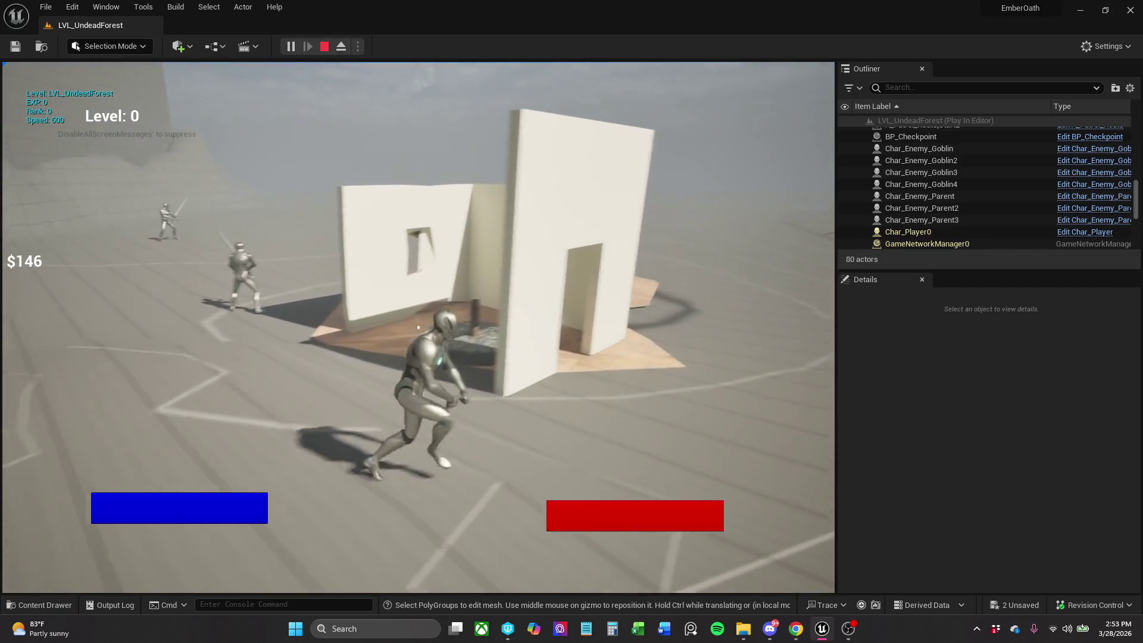
key(w)
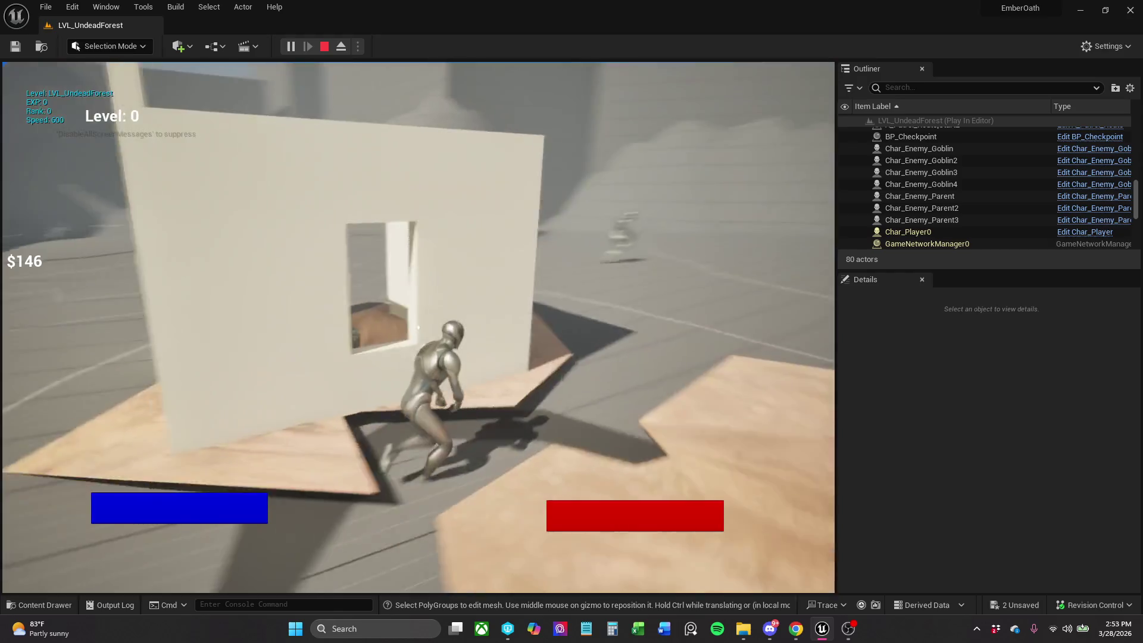
key(w)
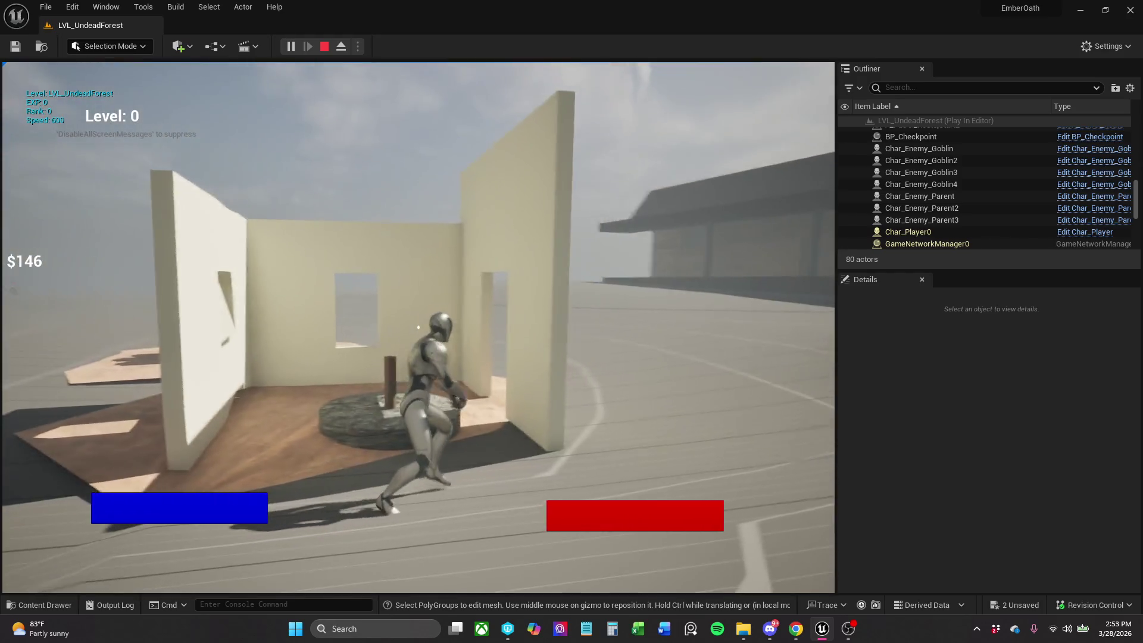
key(w)
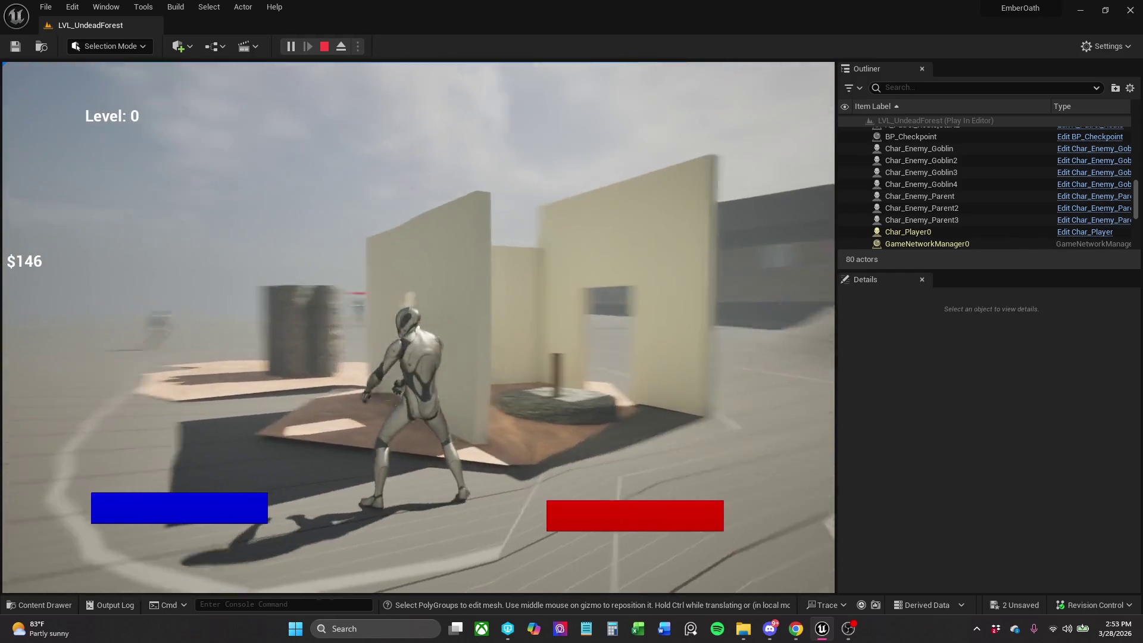
key(w)
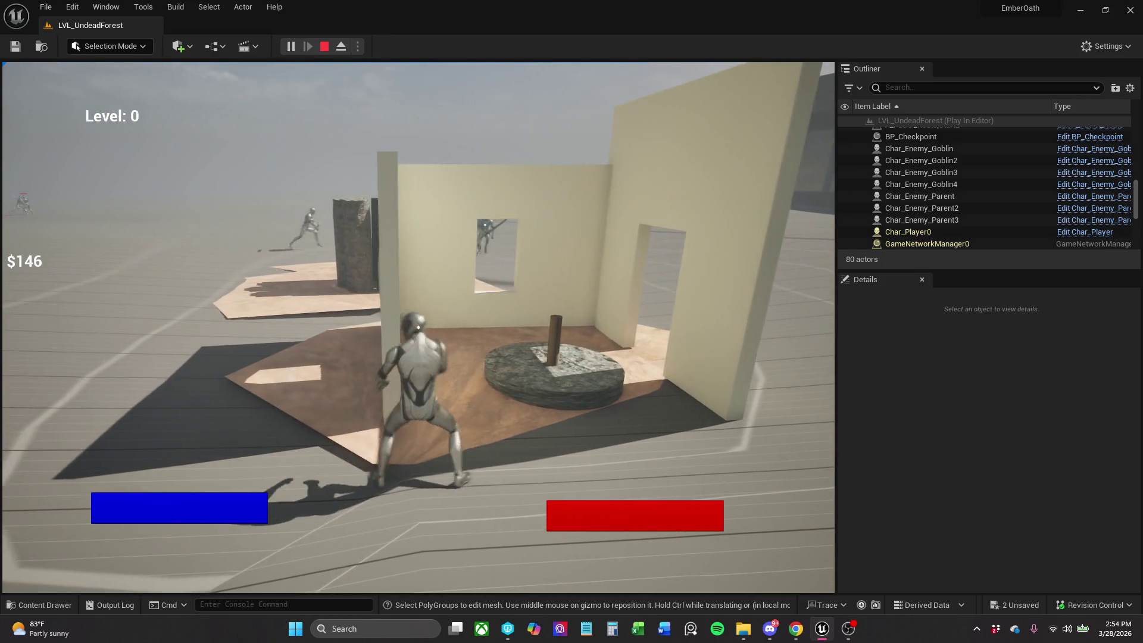
key(w)
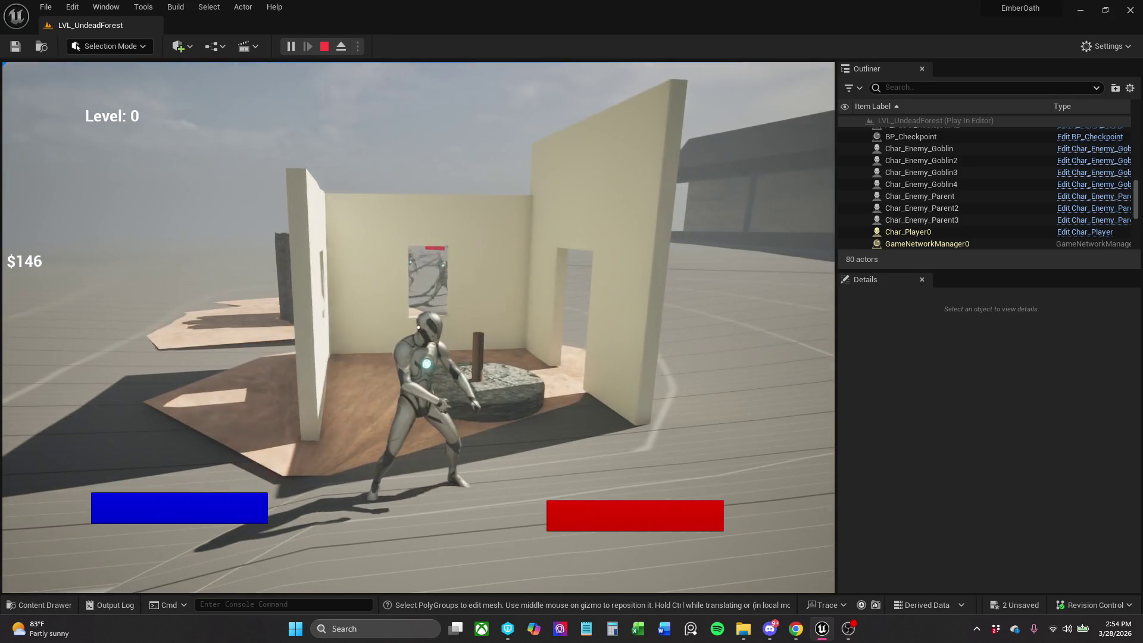
key(a)
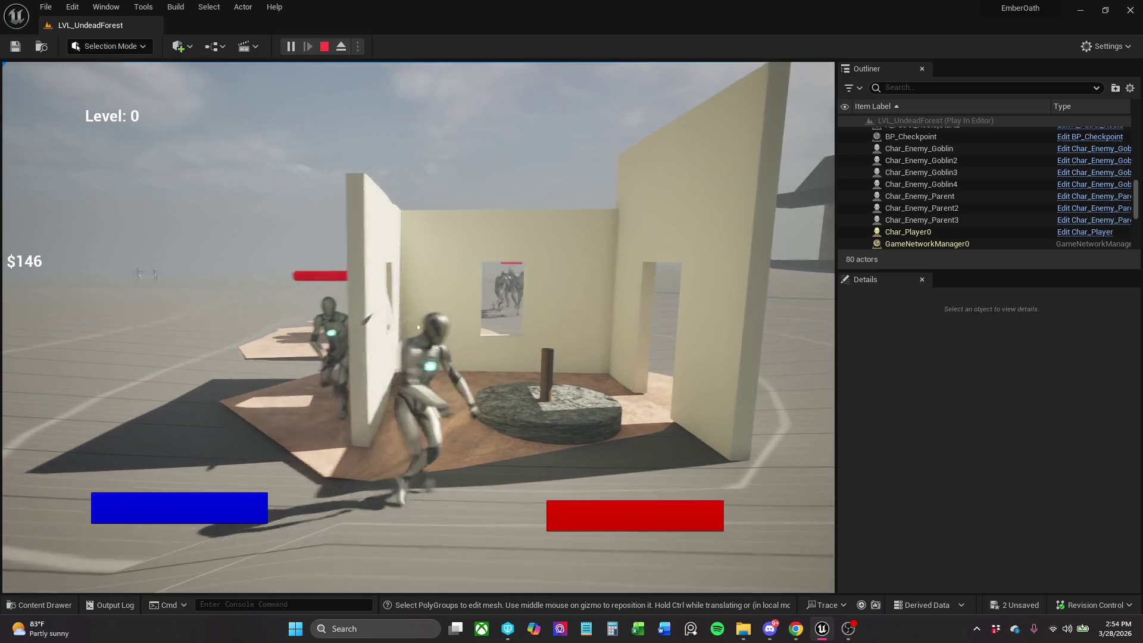
key(s)
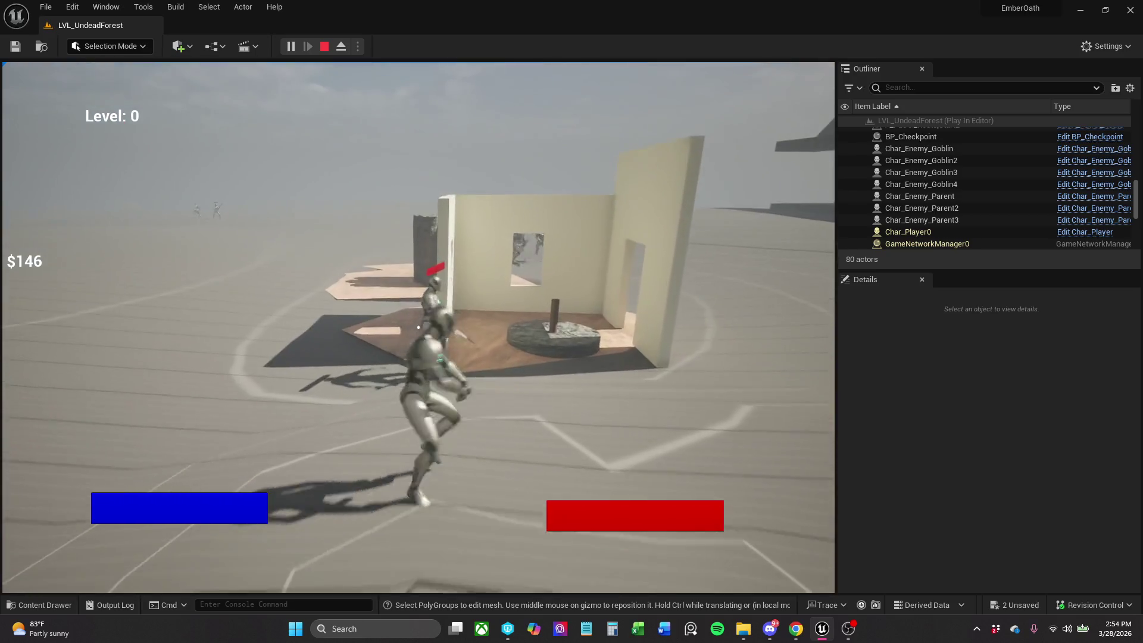
key(w)
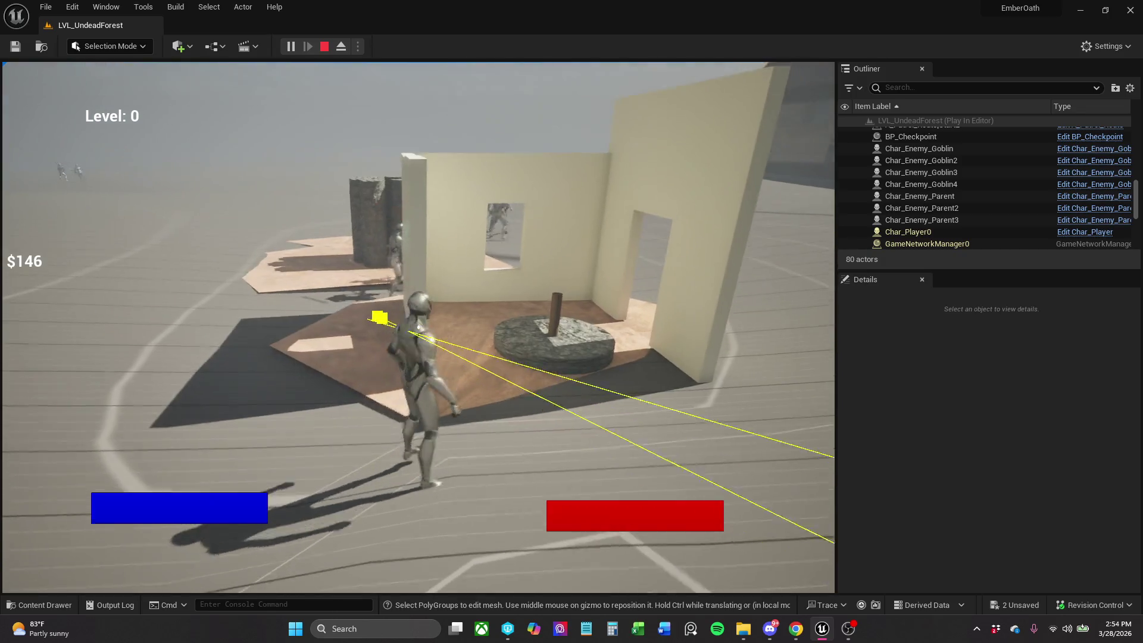
key(d)
key(d)
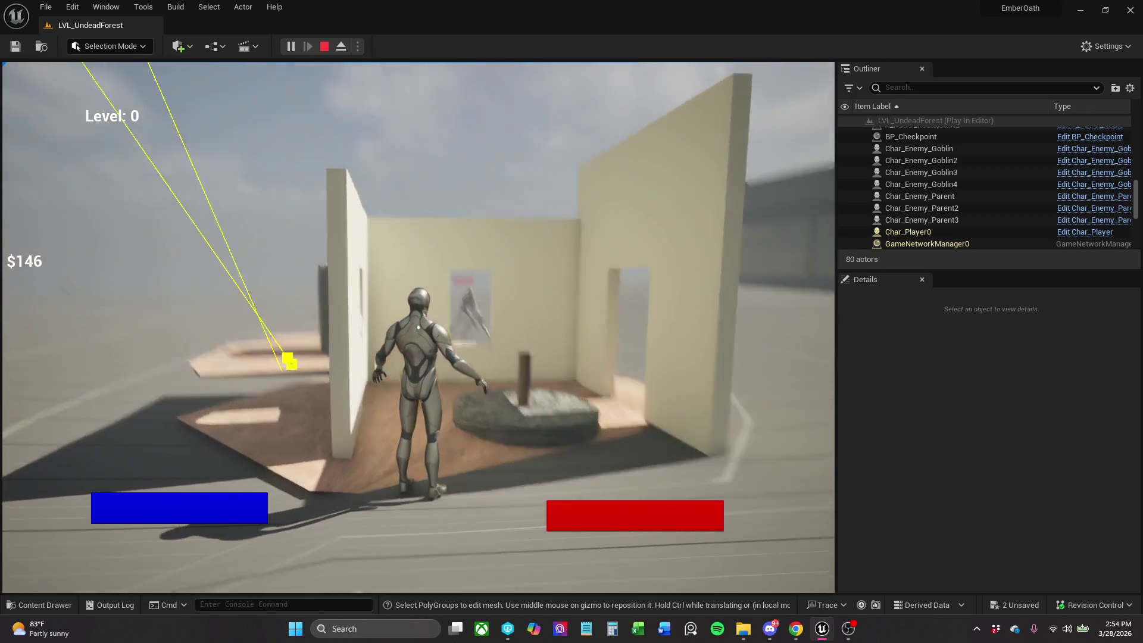
key(w)
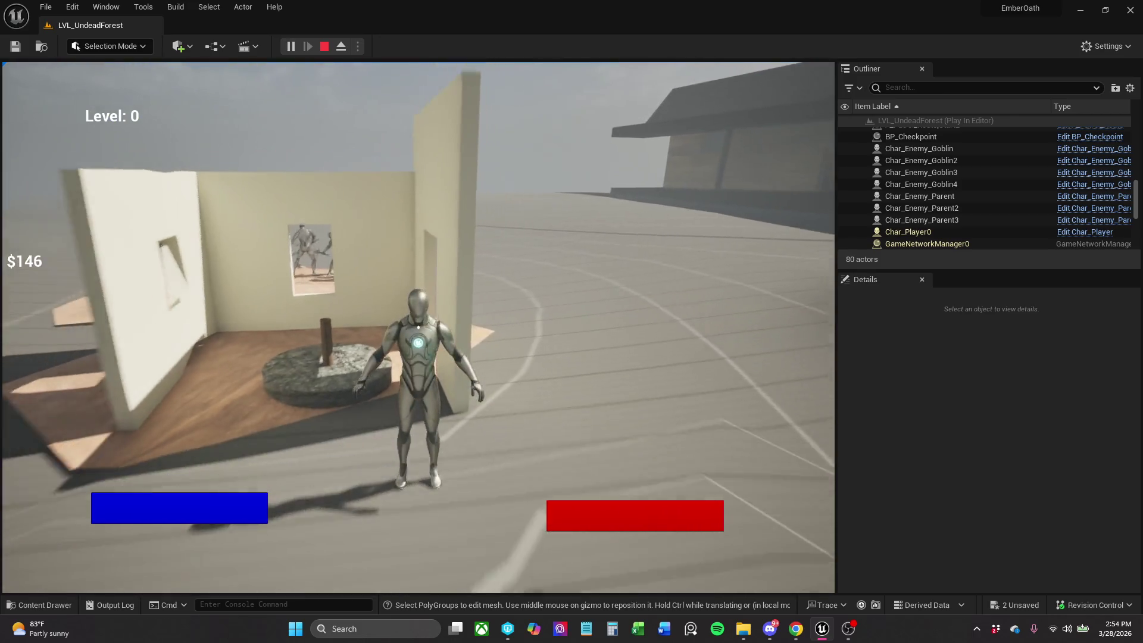
key(a)
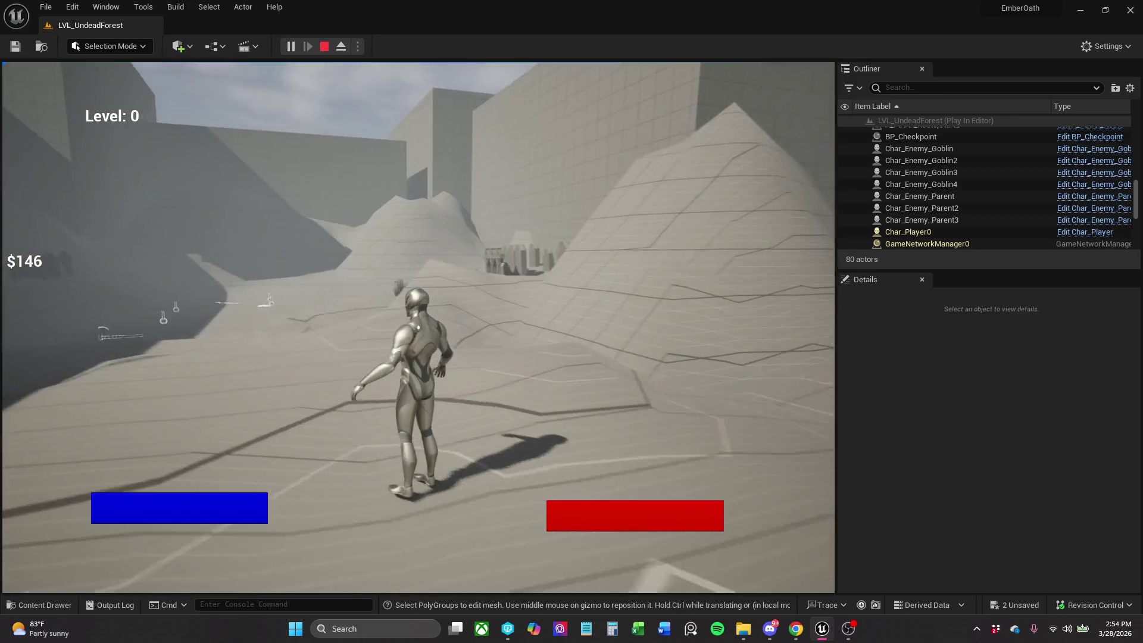
key(Escape)
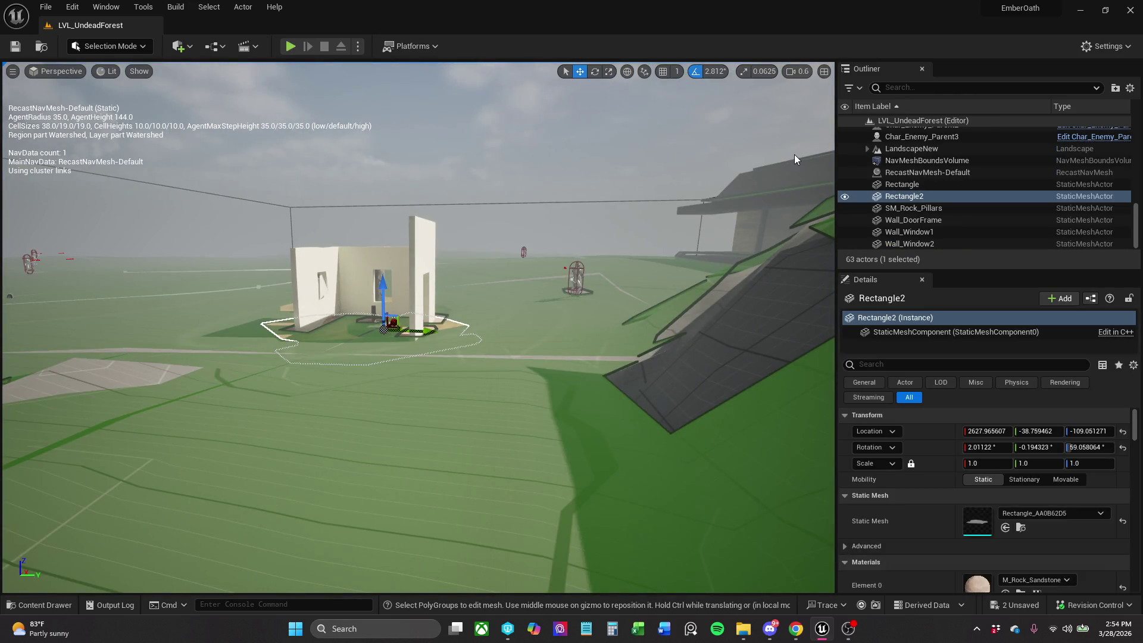
Bring the view close to the house and inspect Wall_DoorFrame, Wall_Window1 and Wall_Window2.
mouse_move(794, 155)
mouse_down()
mouse_move(794, 119)
mouse_move(524, 302)
mouse_up()
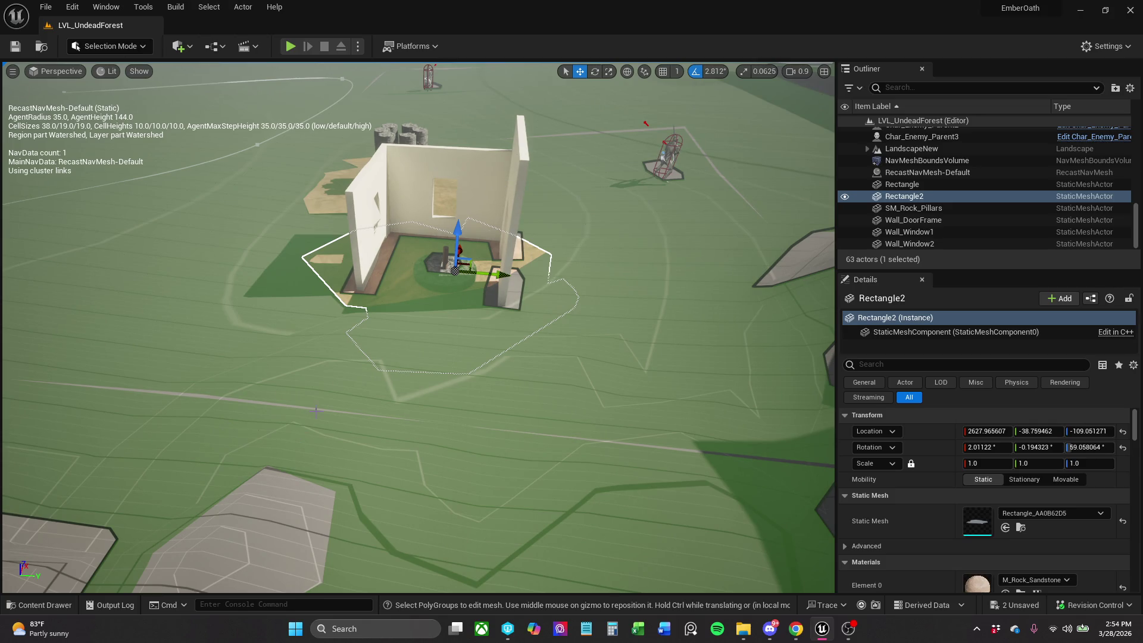
click(506, 202)
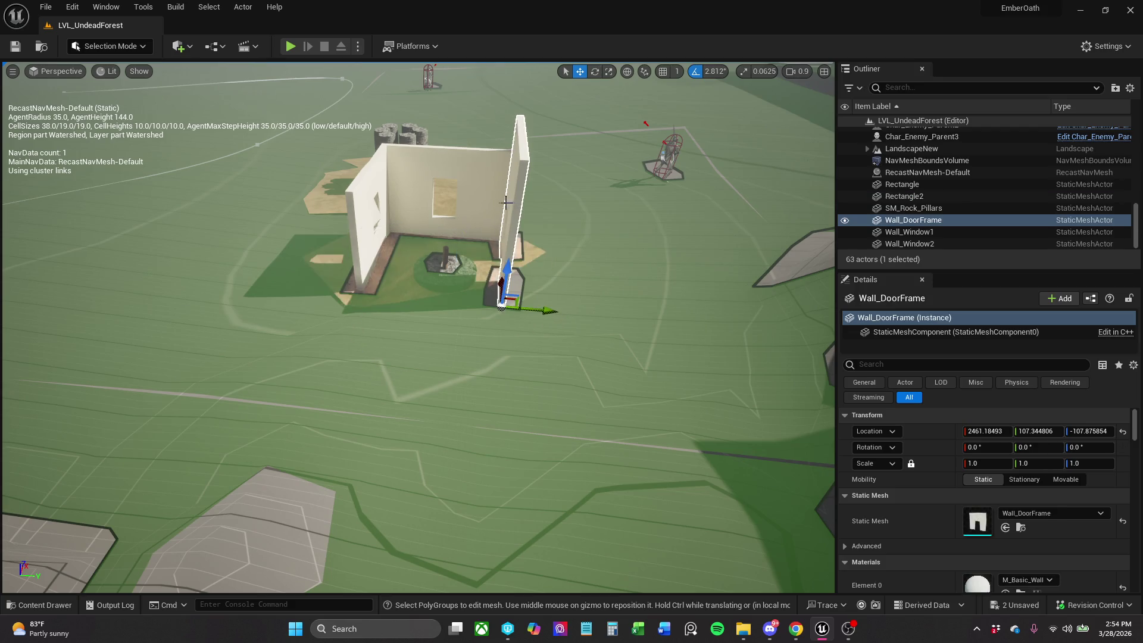
ctrl+click(398, 178)
ctrl+click(365, 175)
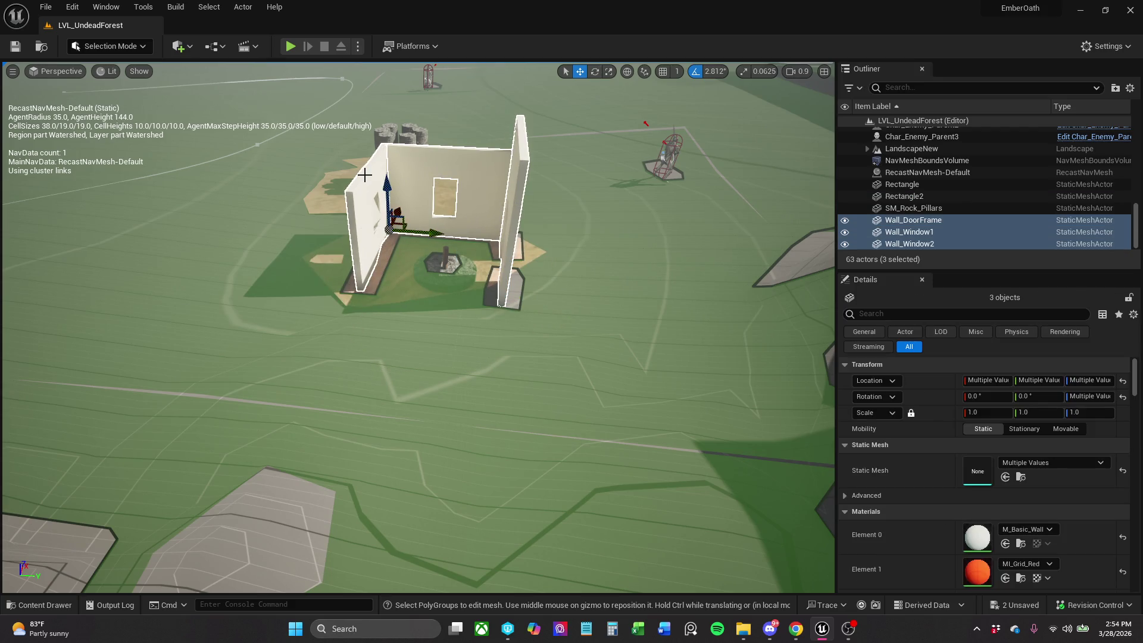
click(365, 175)
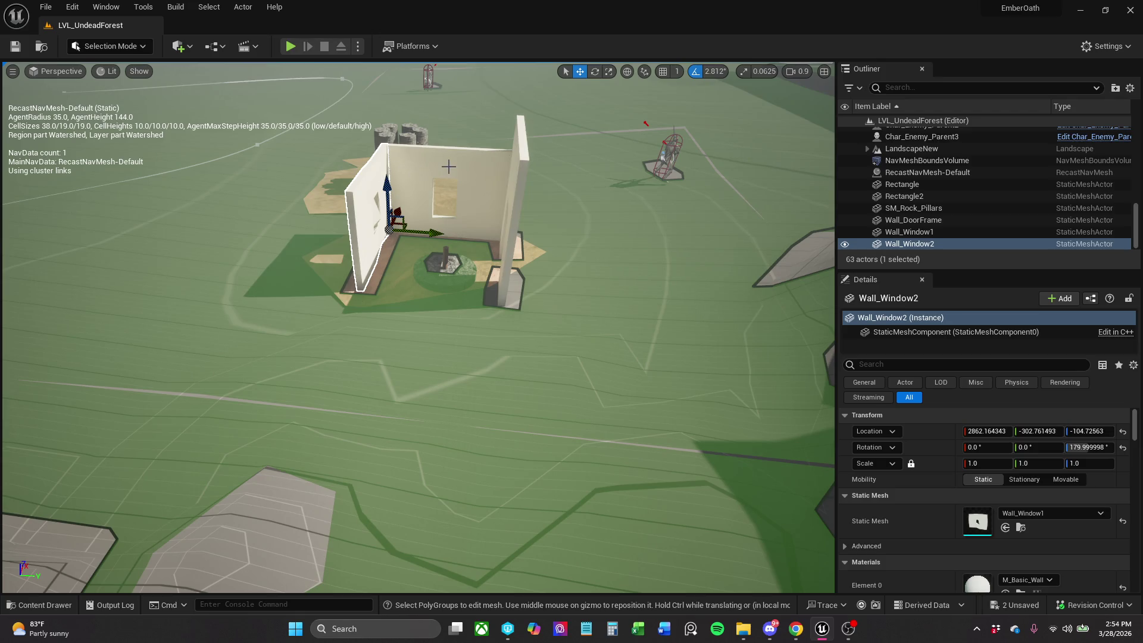
click(498, 173)
click(519, 173)
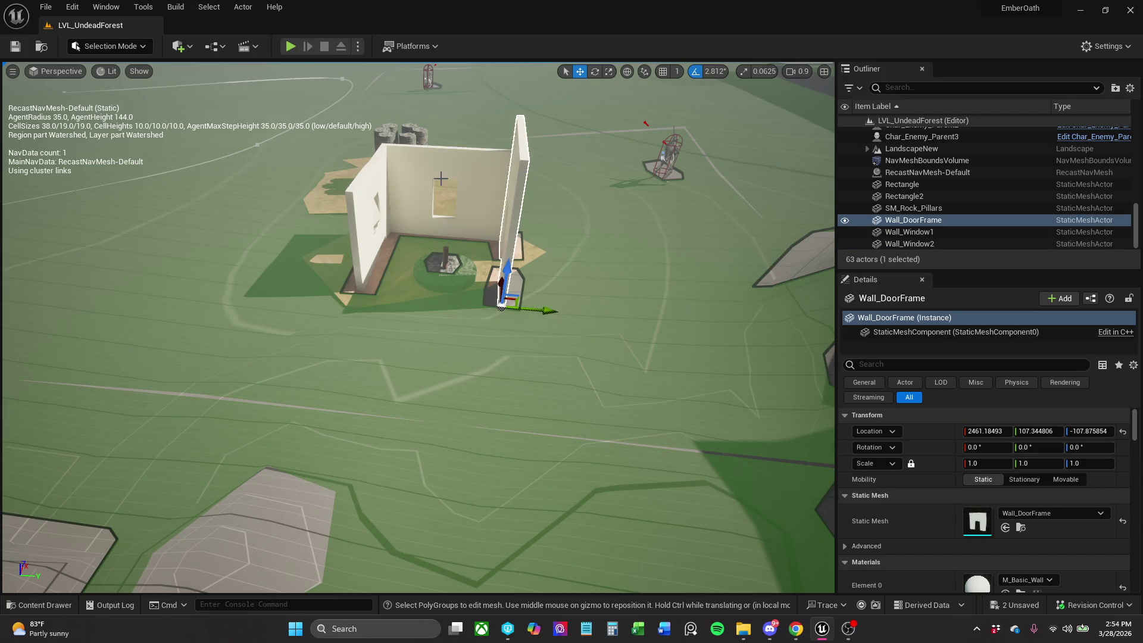
drag(467, 190, 467, 190)
Open BP_Checkpoint in the blueprint editor, view its pedestal mesh, then return to LVL_UndeadForest.
click(537, 312)
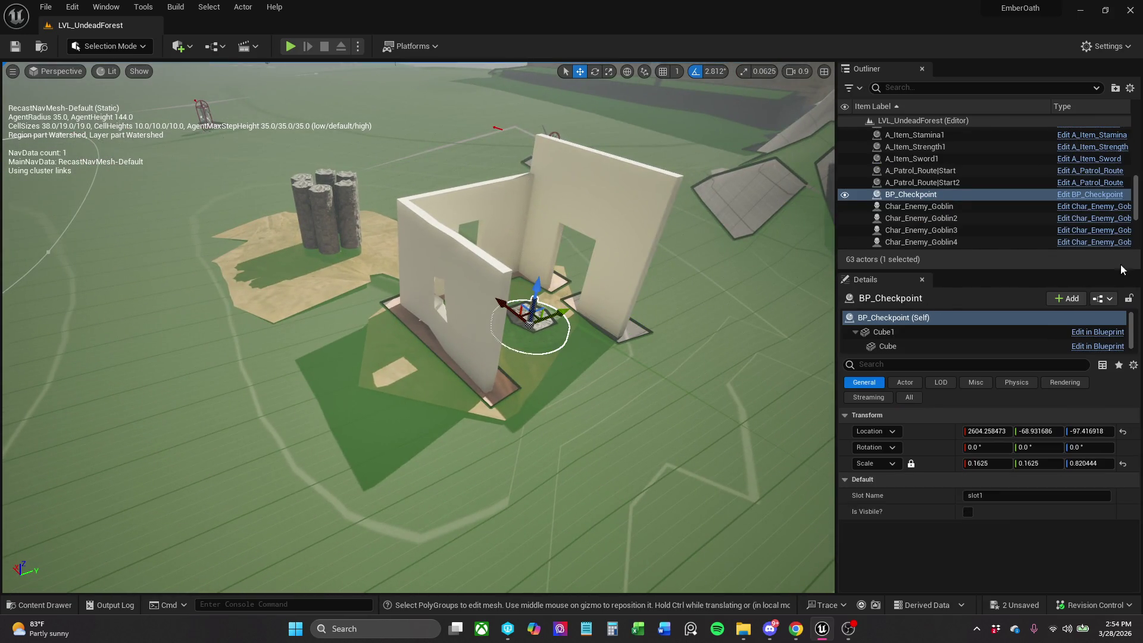
click(1112, 201)
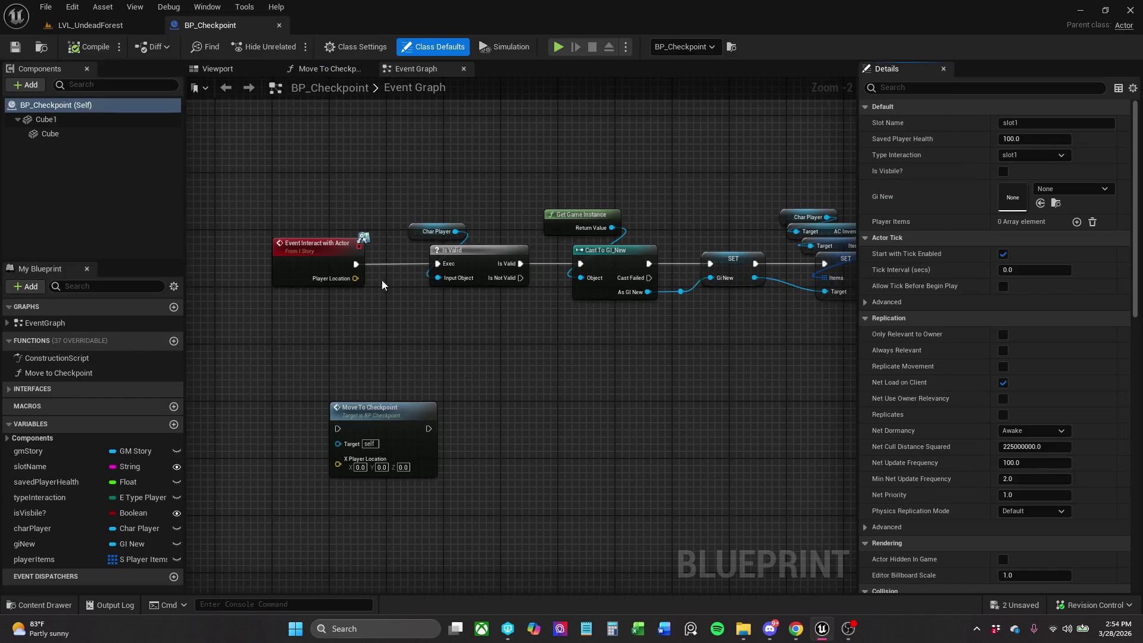
click(320, 69)
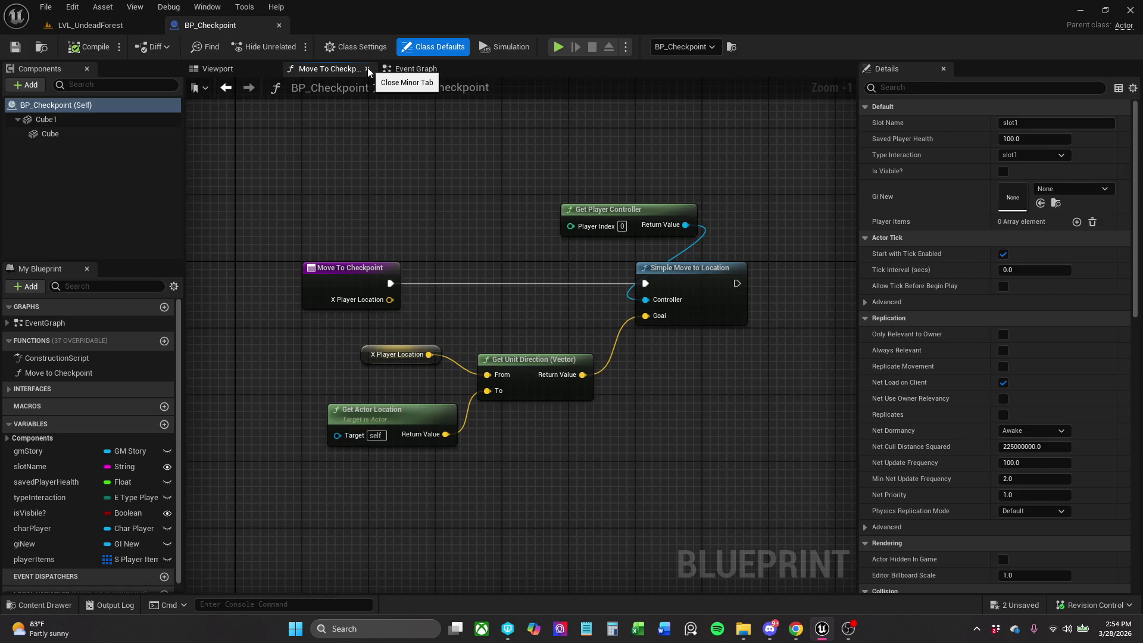
click(367, 68)
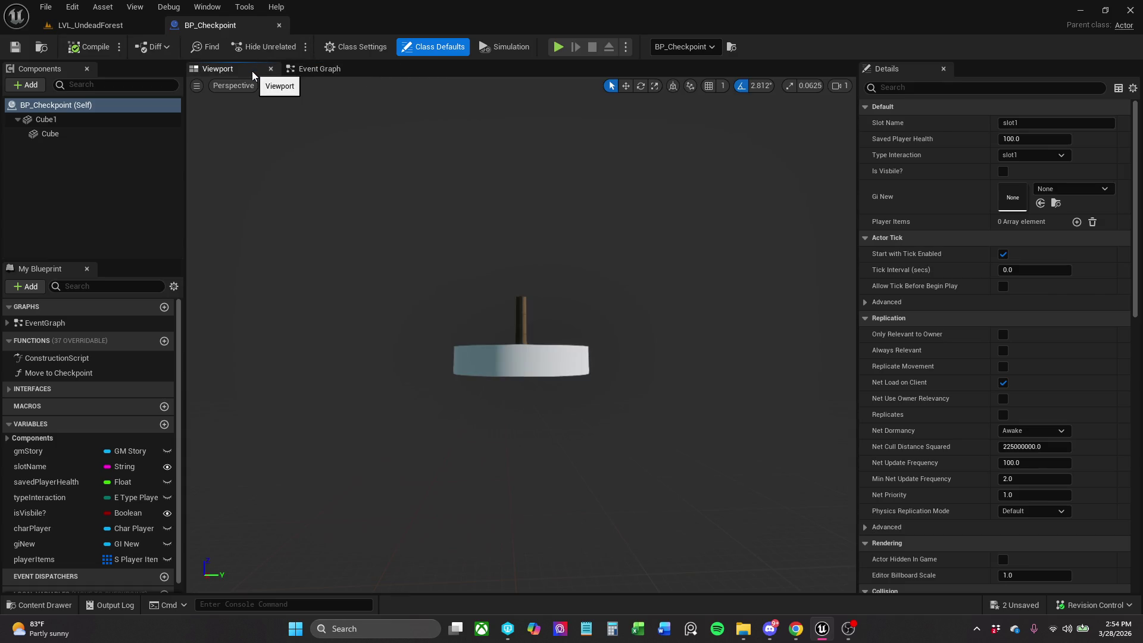
drag(370, 166, 403, 339)
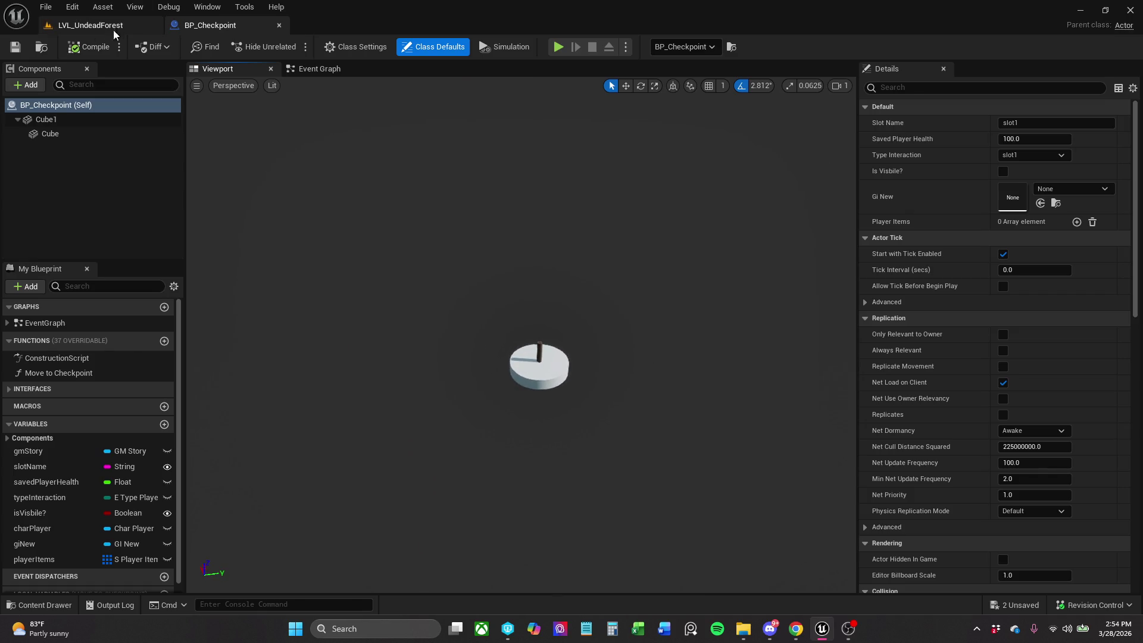
click(91, 25)
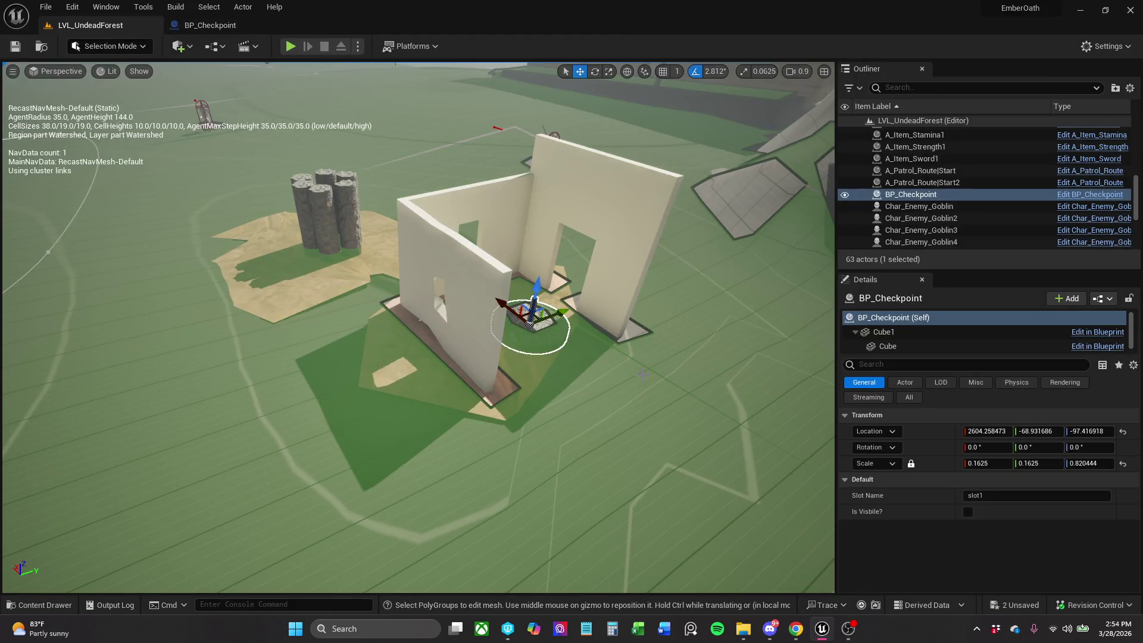
Assign M_Rock to the Cube pedestal's Element 0 material slot and save BP_Checkpoint.
click(933, 331)
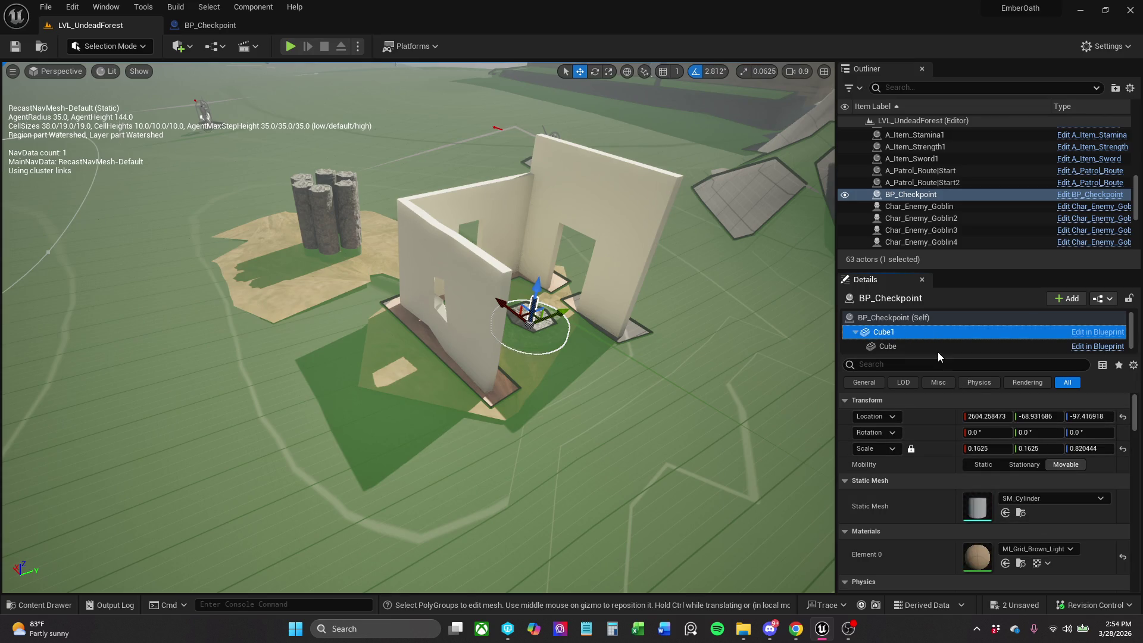
click(953, 349)
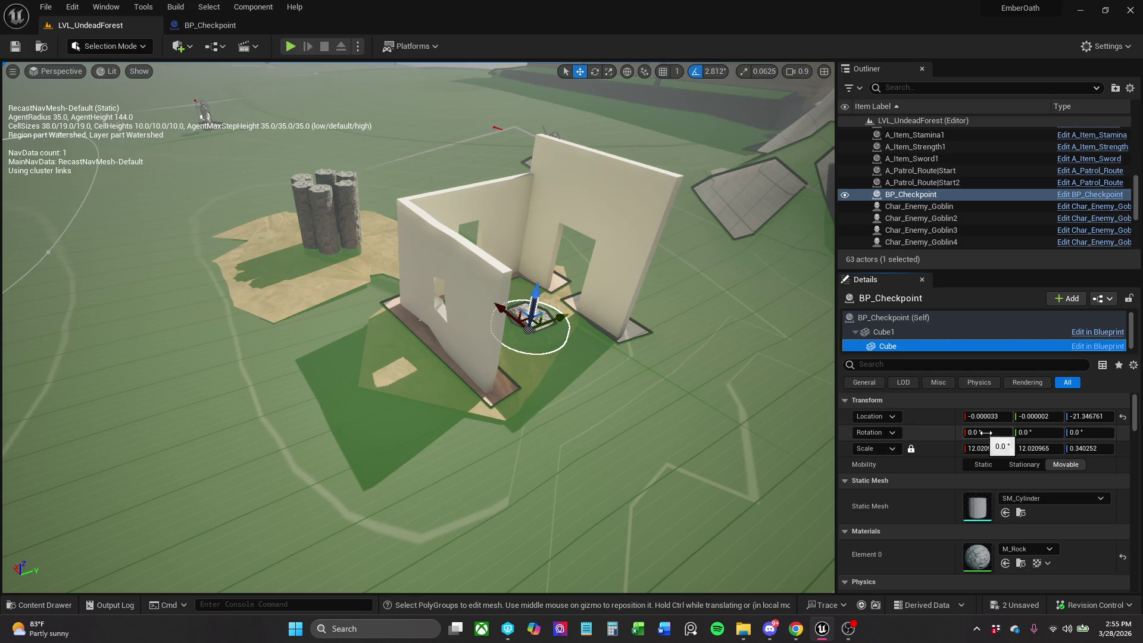
click(1020, 563)
click(210, 25)
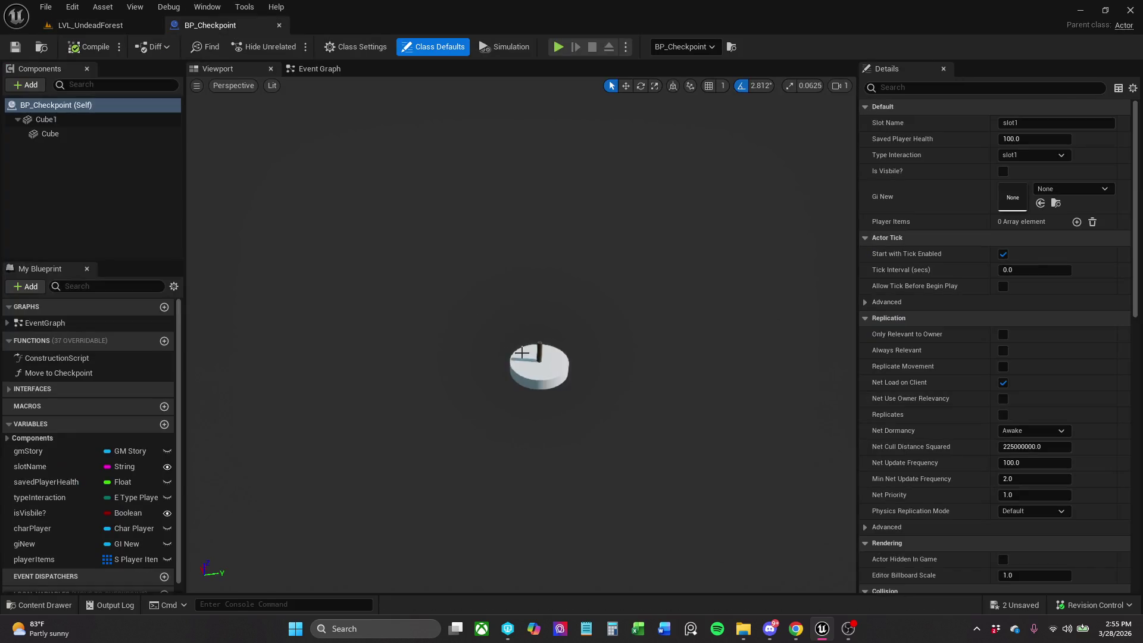
click(544, 366)
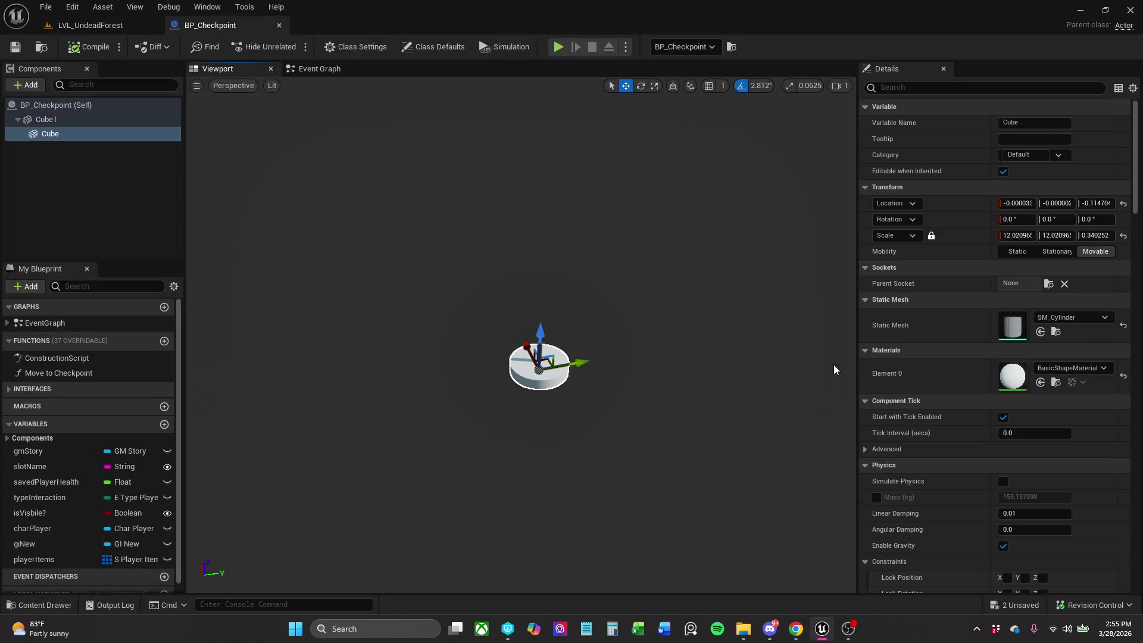
click(1040, 383)
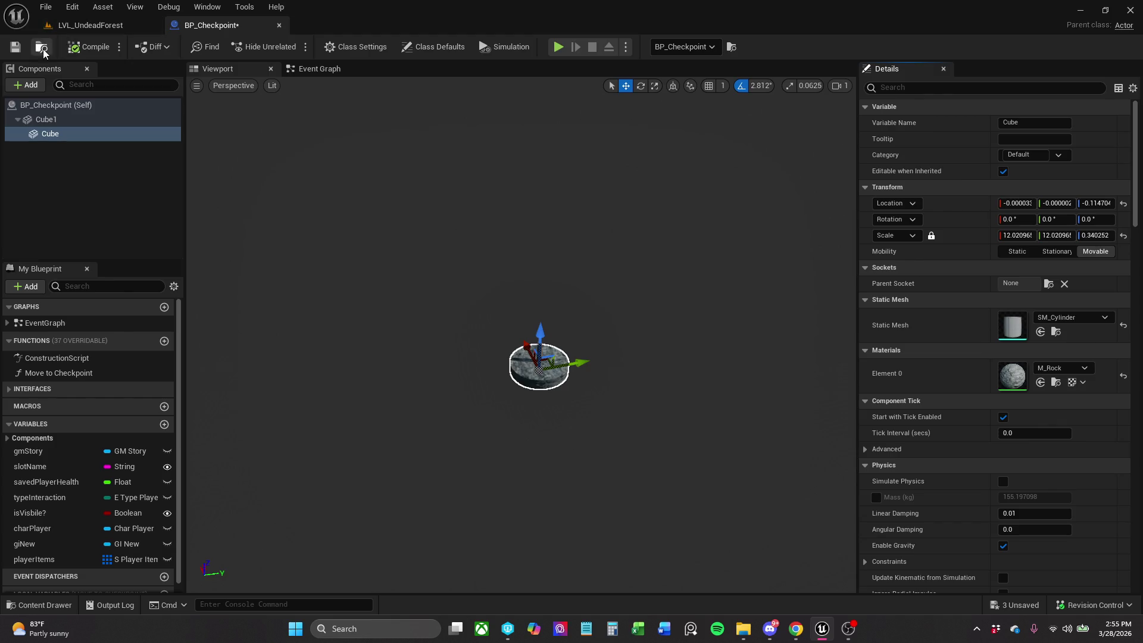
click(16, 46)
click(109, 27)
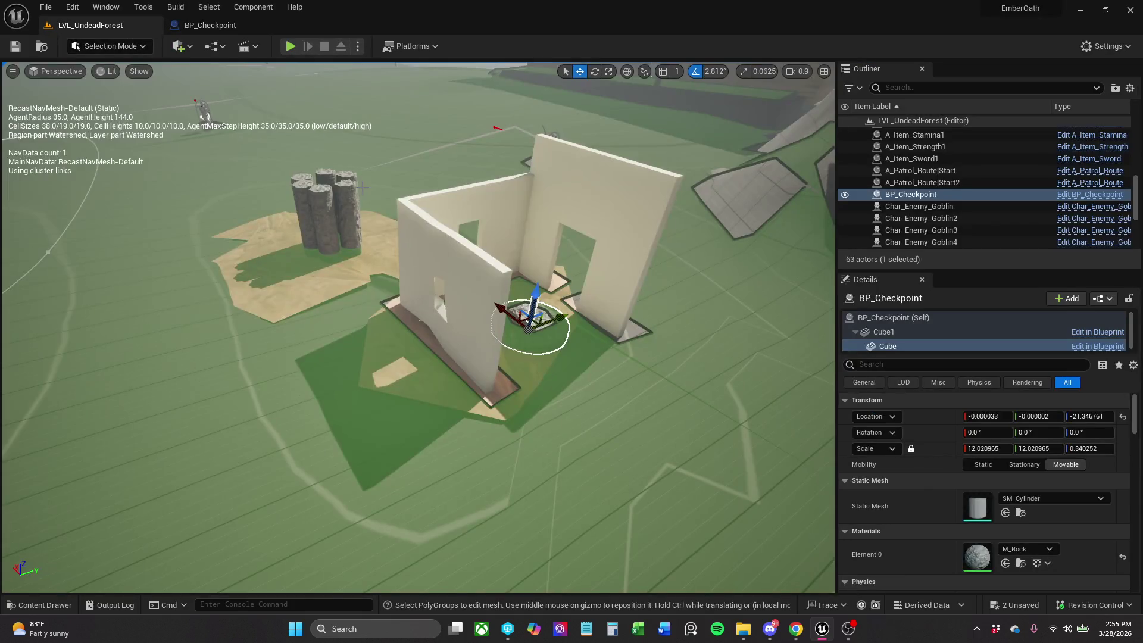
Add a Static Mesh component under Cube in BP_Checkpoint.
click(442, 235)
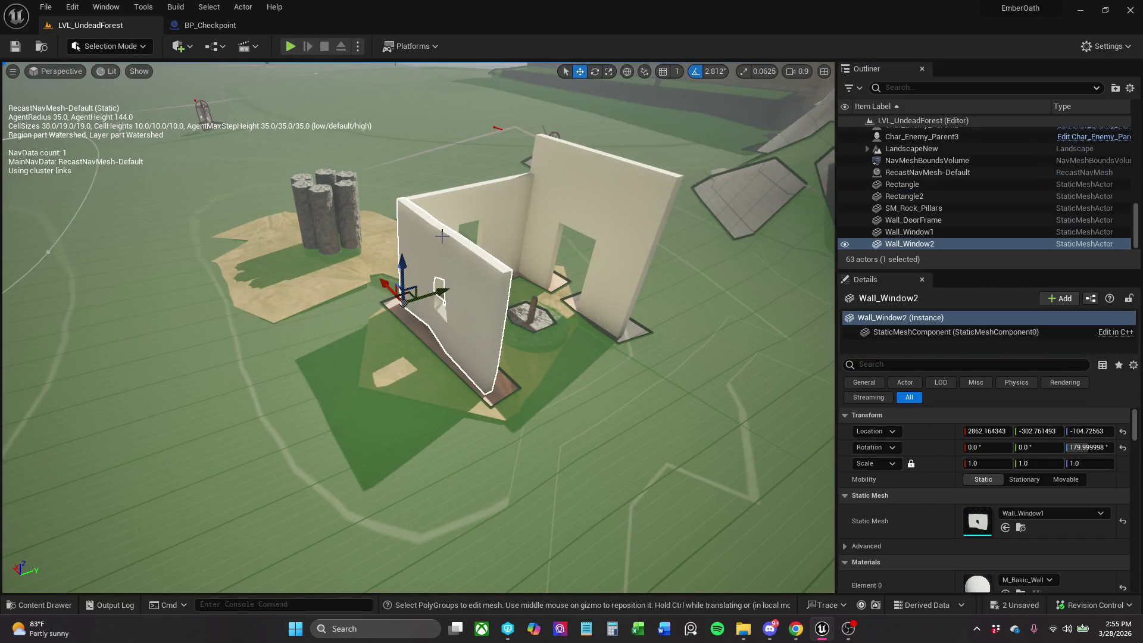
click(220, 28)
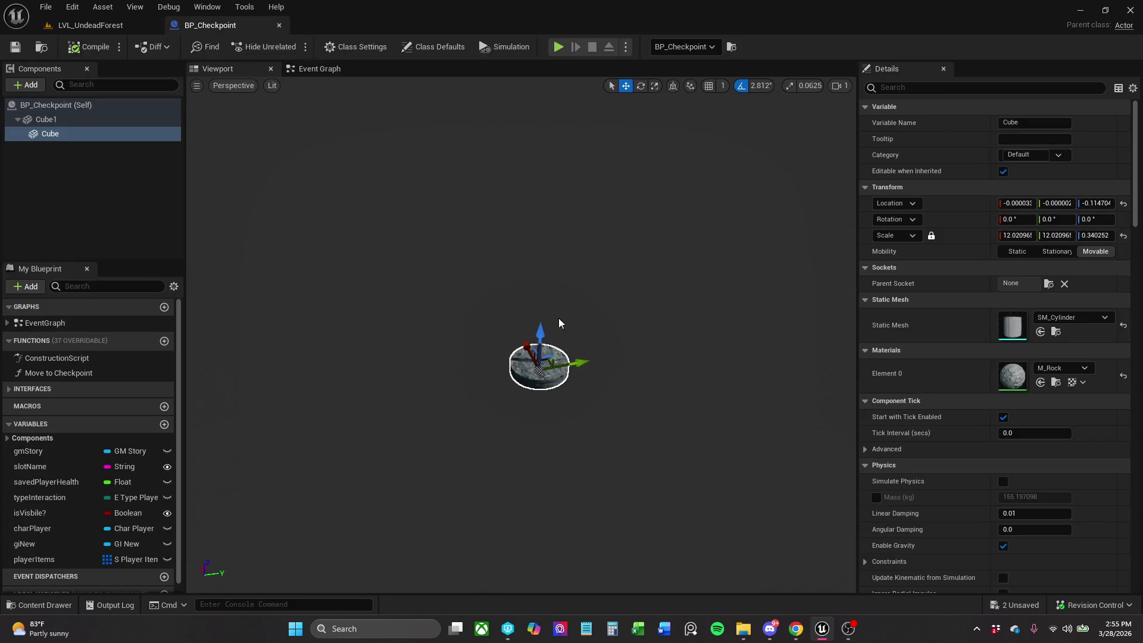
click(26, 84)
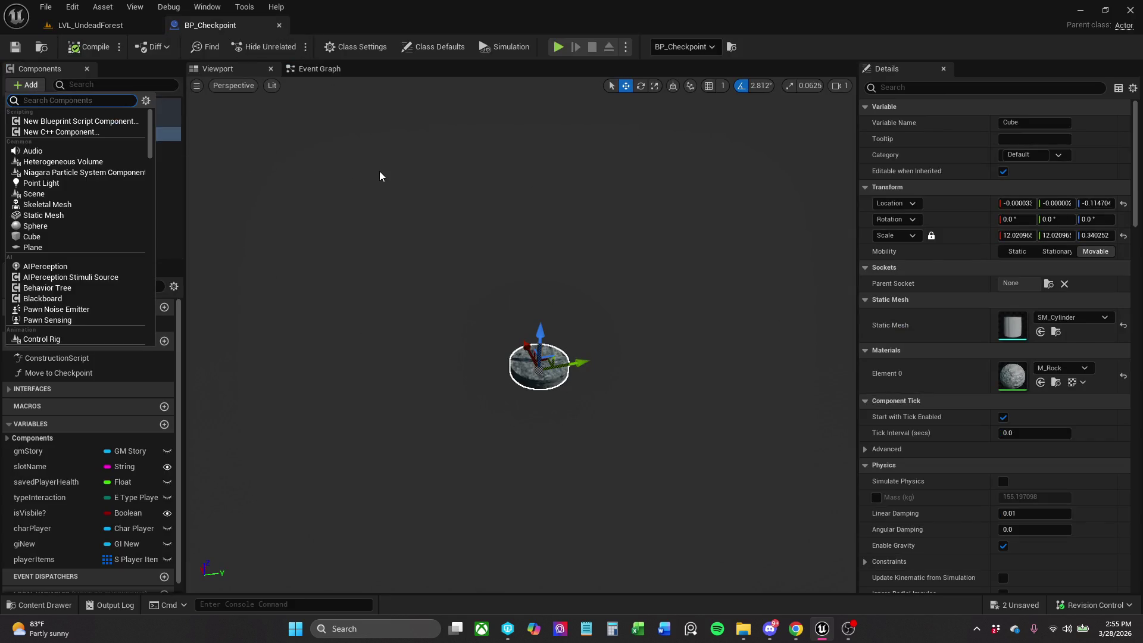
text(stat)
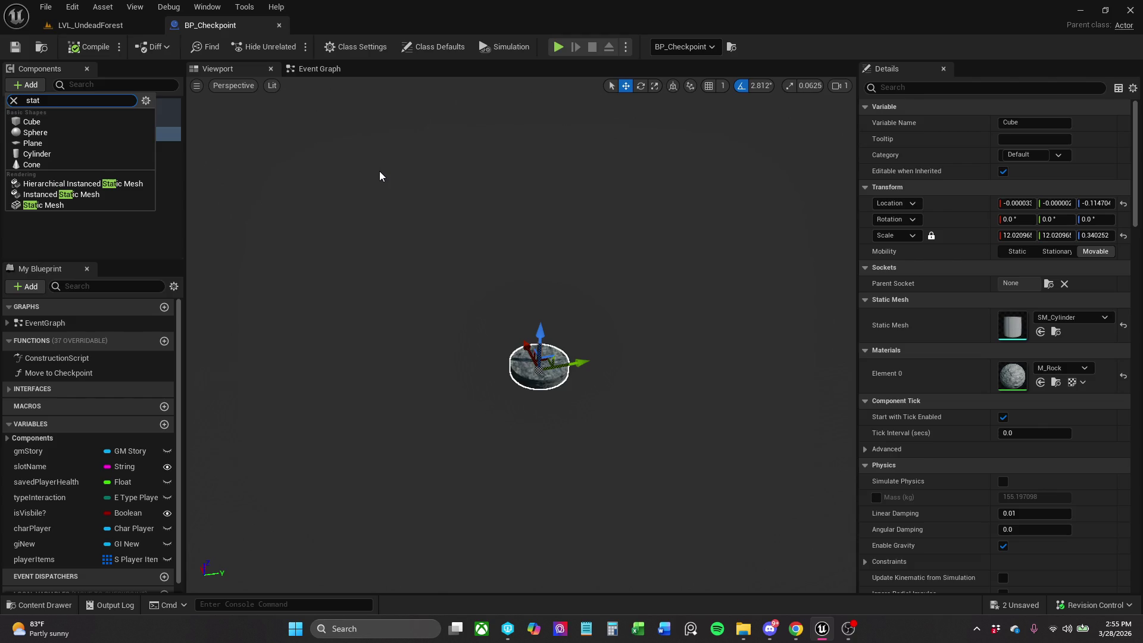
click(62, 208)
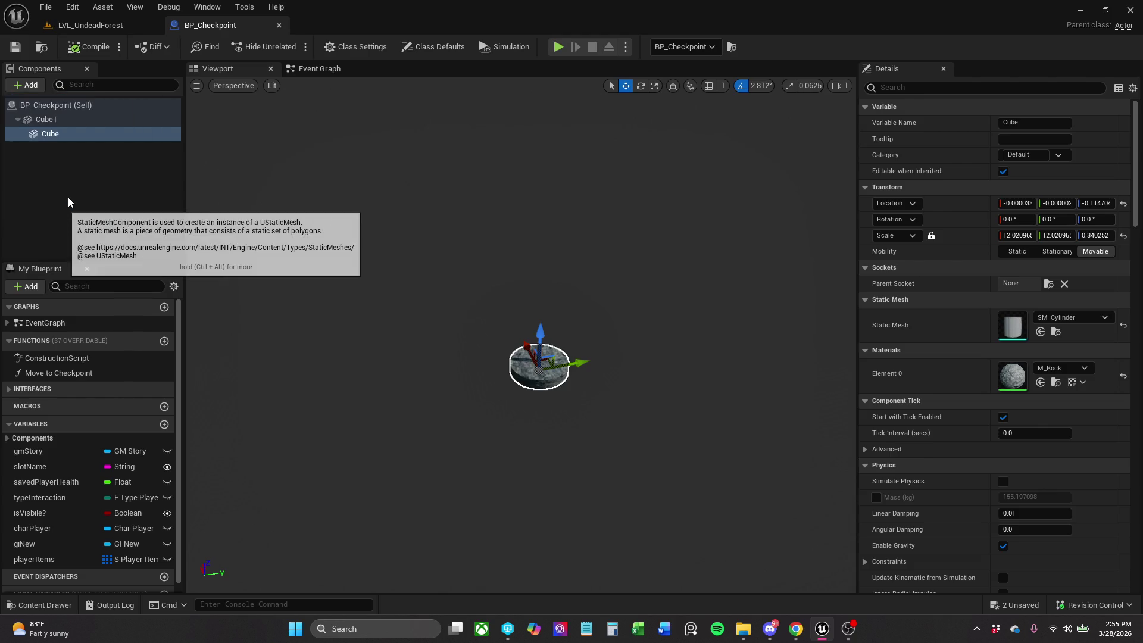
click(67, 186)
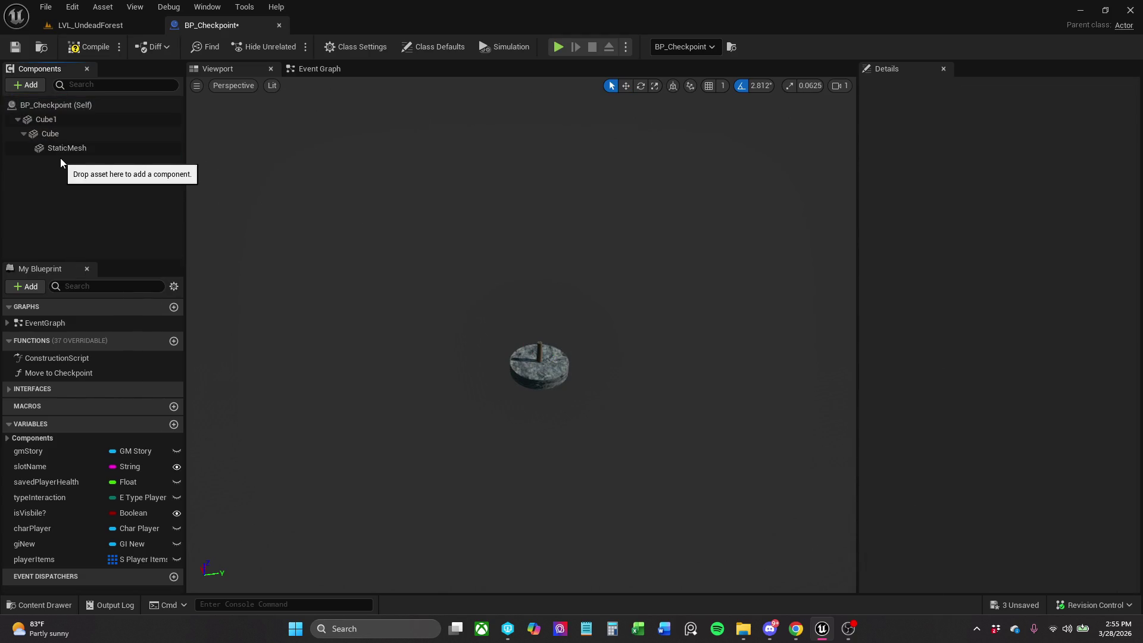
click(77, 148)
Duplicate the static mesh component with Ctrl+D and delete the extra StaticMesh3 copy.
key(ctrl+d)
key(ctrl+d)
key(ctrl+d)
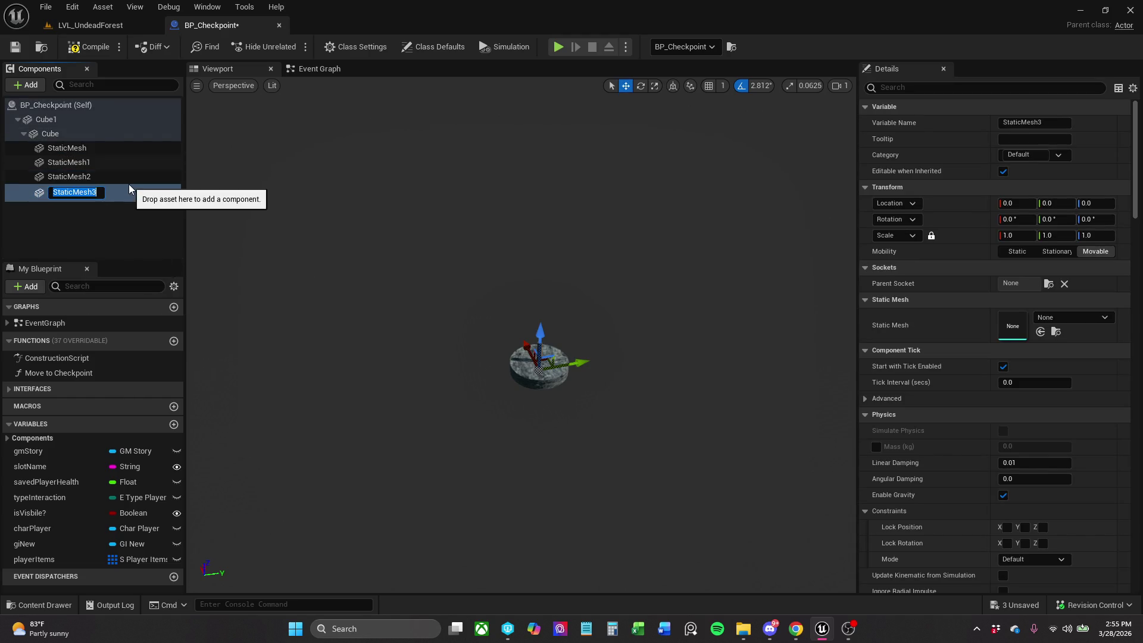
click(124, 188)
key(Delete)
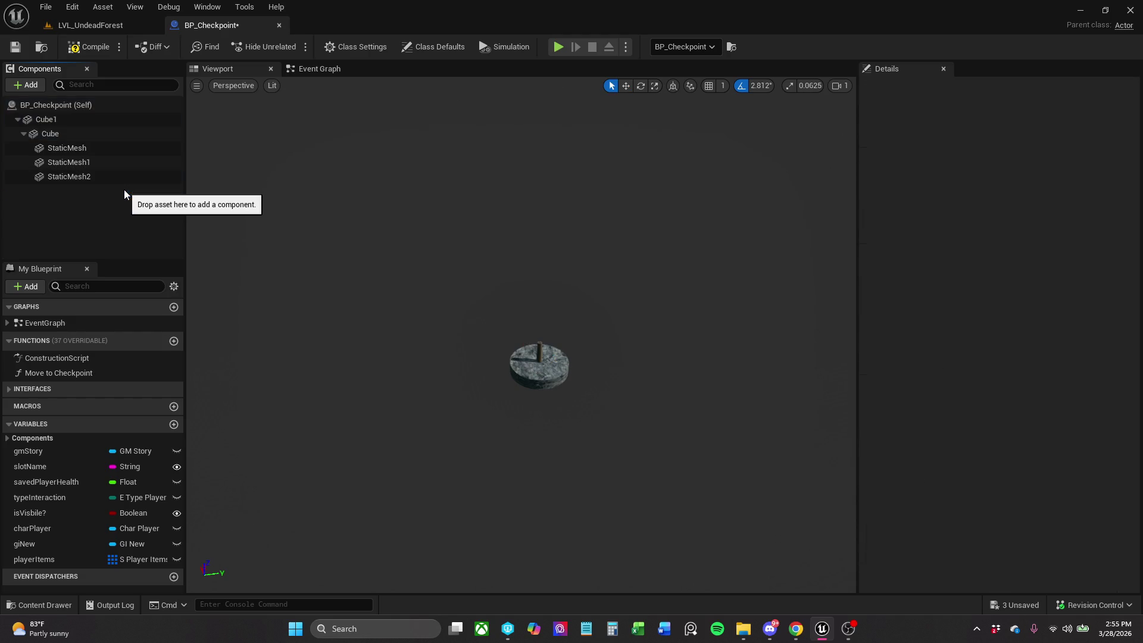
click(109, 149)
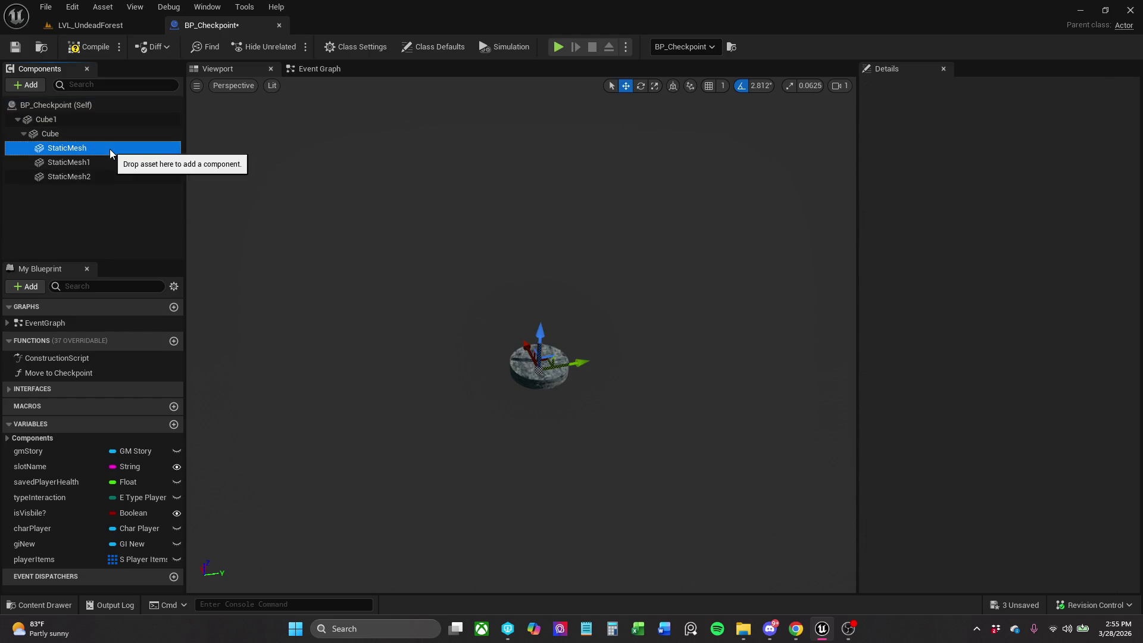
Search the Static Mesh picker for 'wall' and pick the Wall_DoorFrame wall in the level.
click(1069, 319)
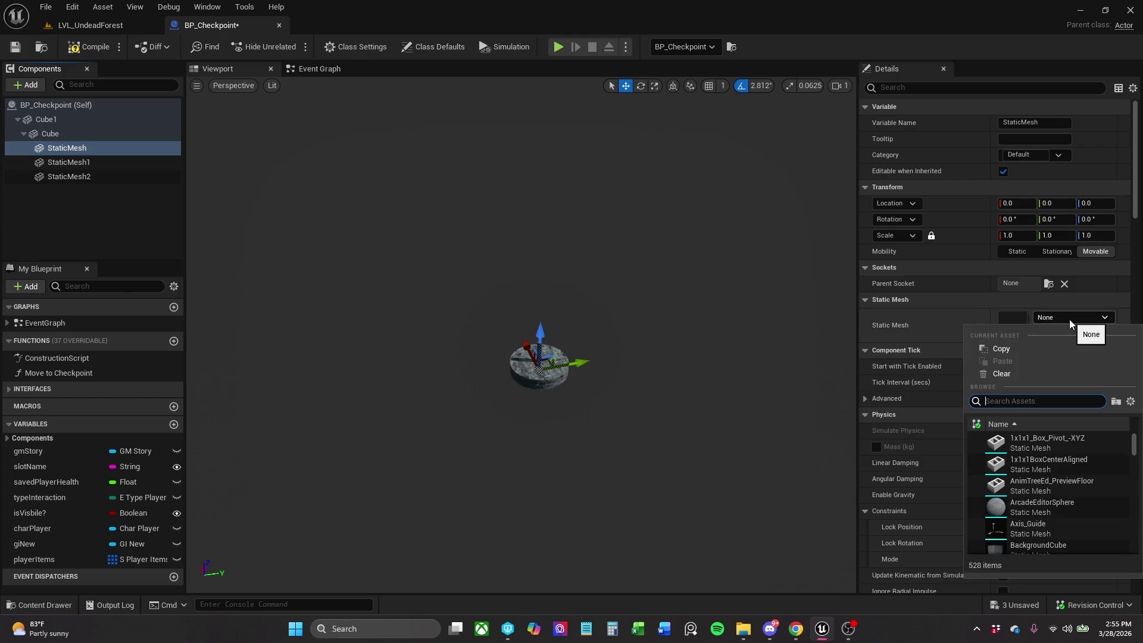
text(wall)
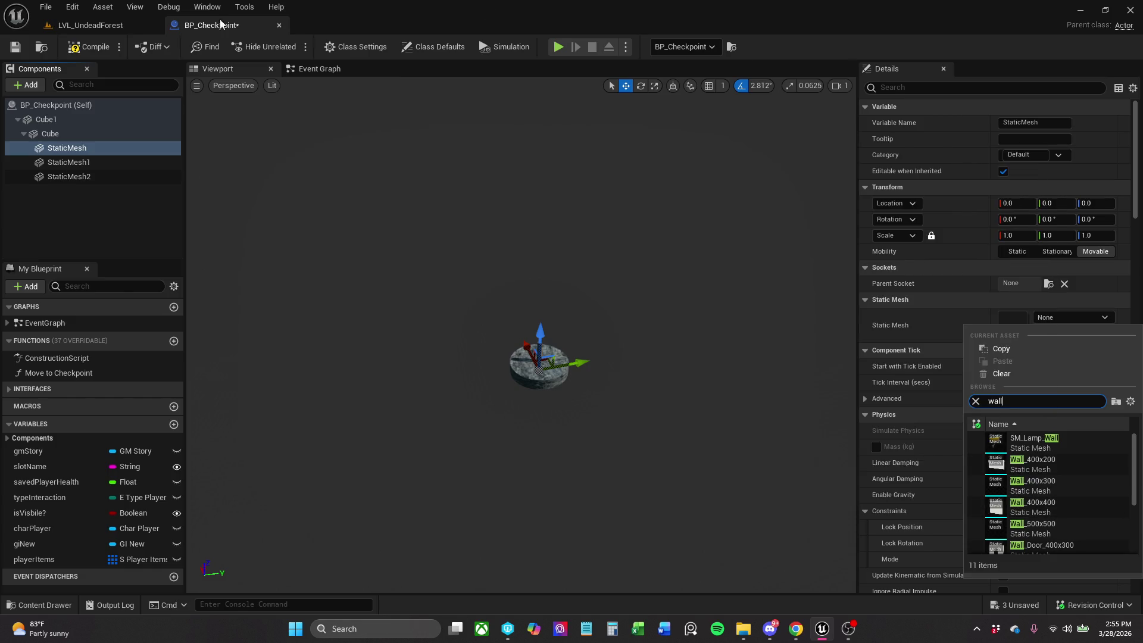
click(92, 25)
click(913, 220)
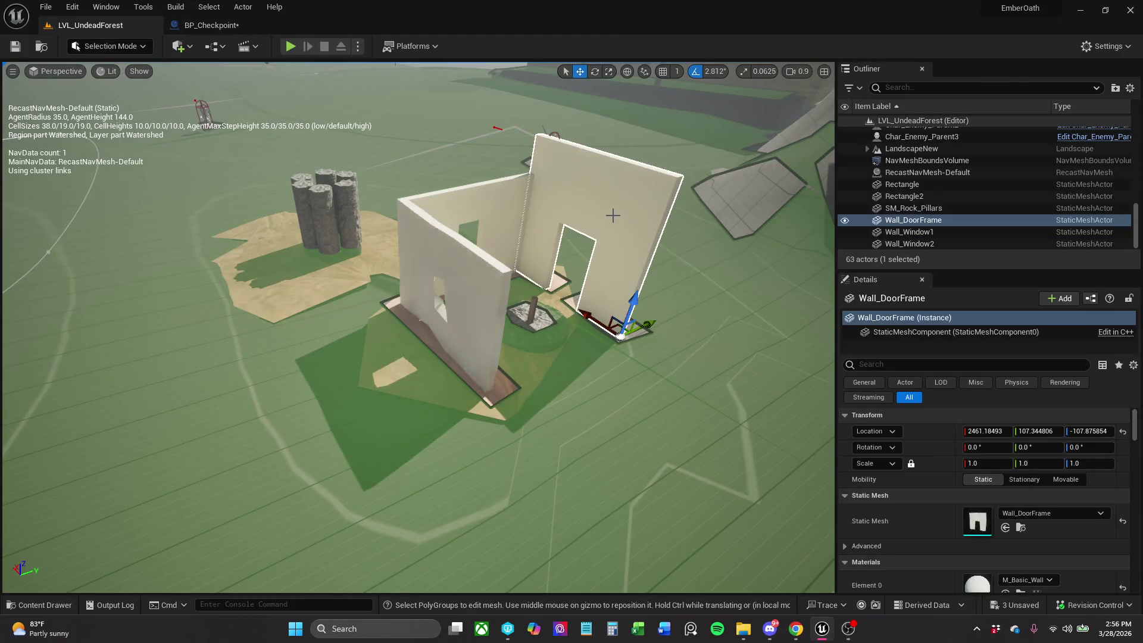
Set the StaticMesh component's Static Mesh to Wall_DoorFrame.
click(1021, 528)
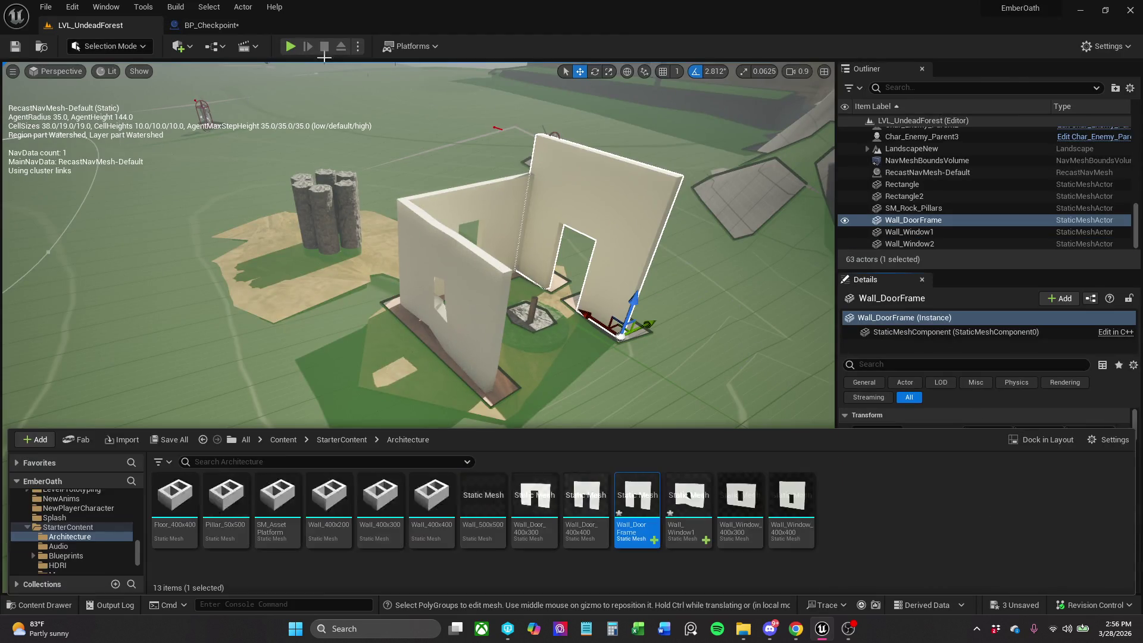
click(206, 25)
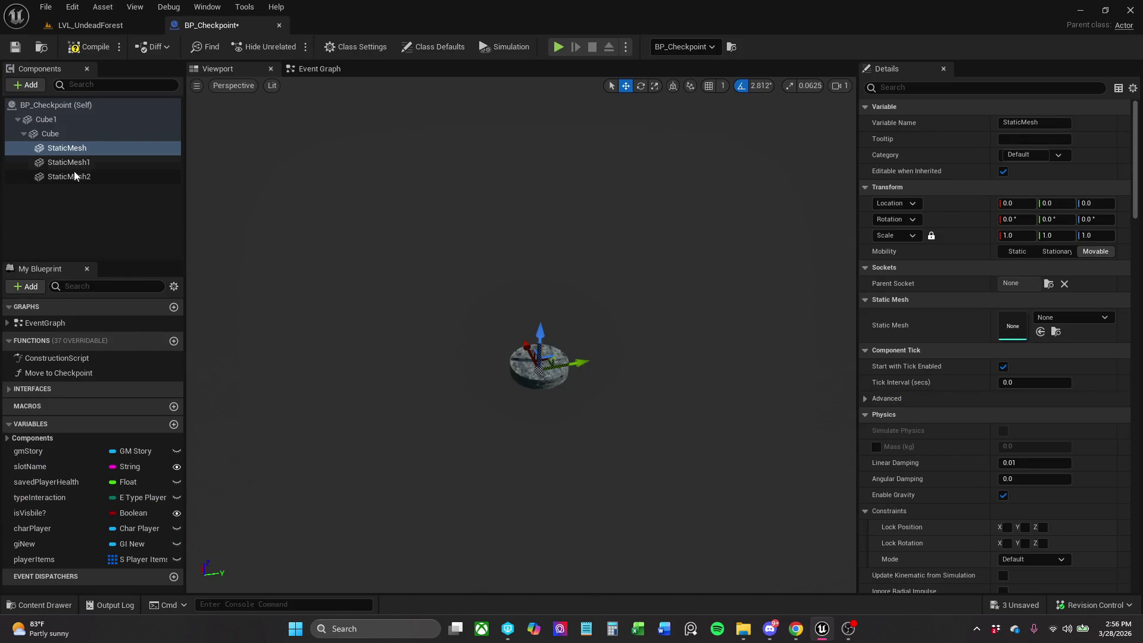
click(124, 149)
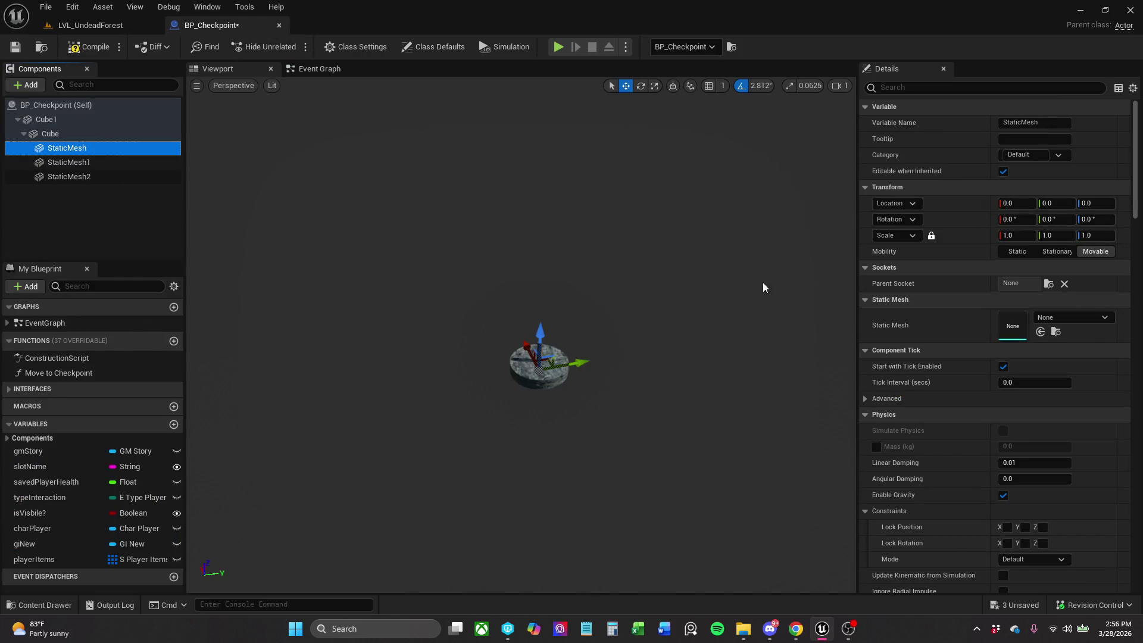
click(1041, 332)
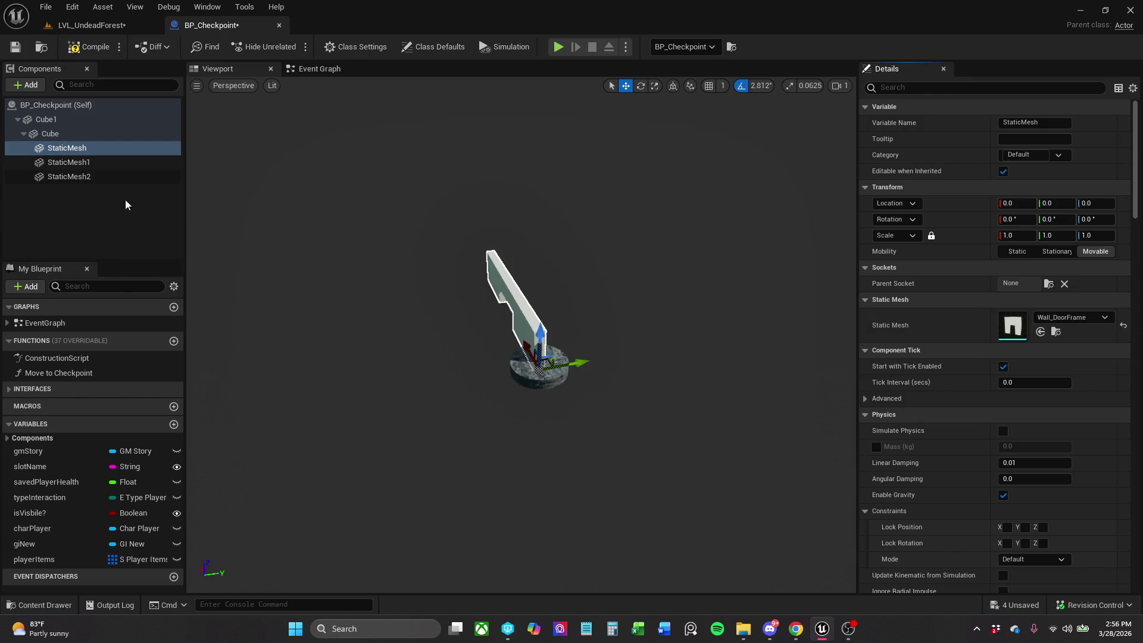
Rename the component to Wall_DoorFrame by pasting the asset name.
click(71, 148)
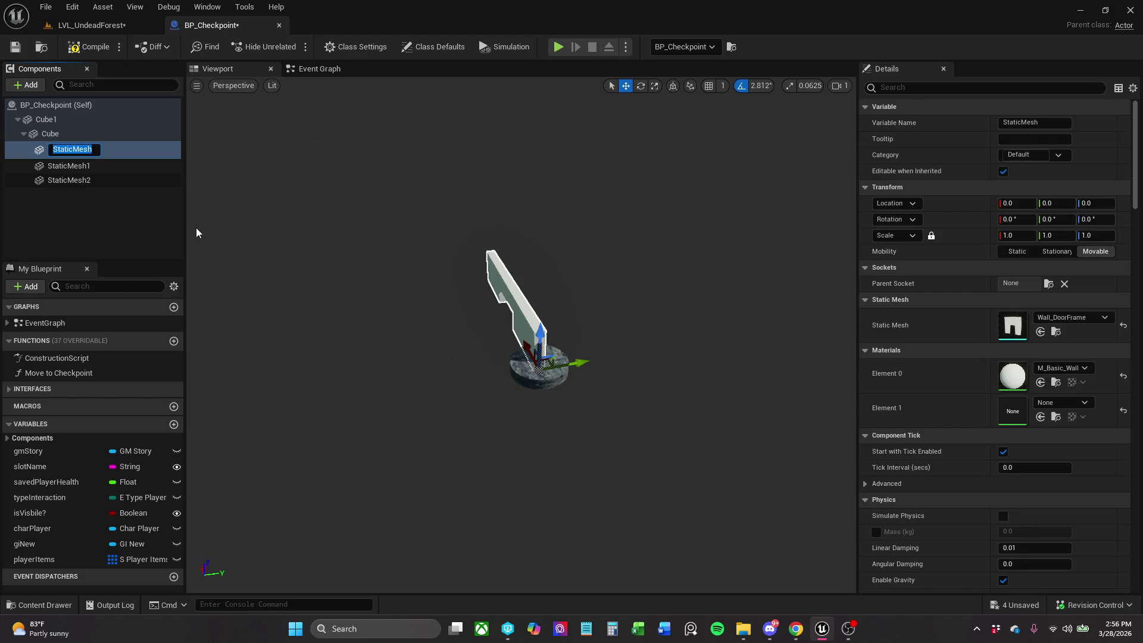
text(Ryan Schmidt)
key(Return)
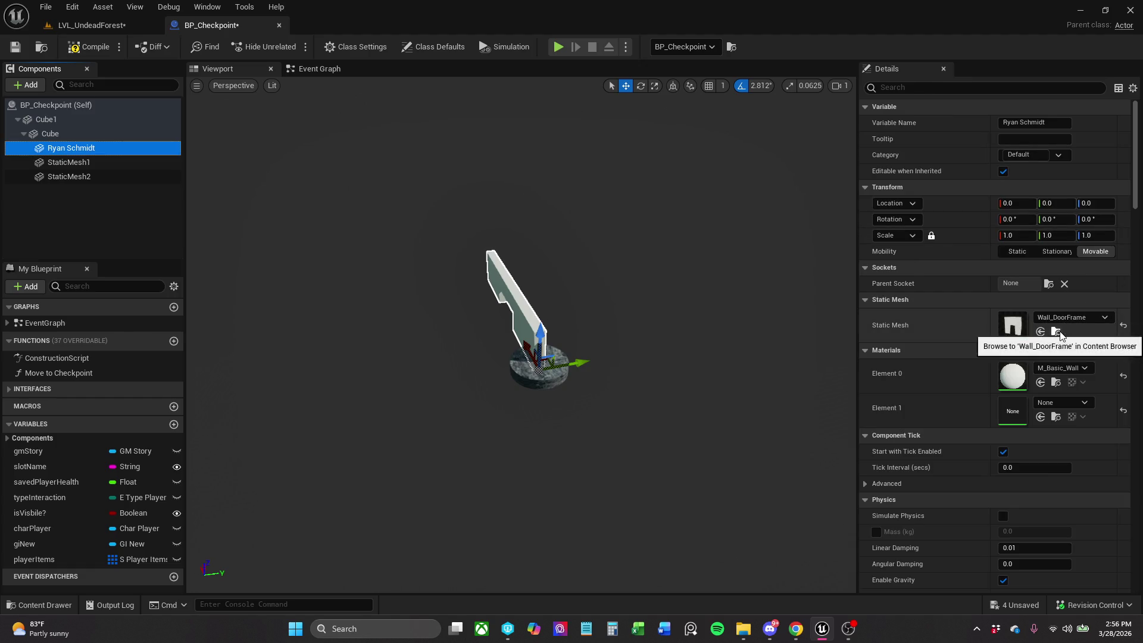
click(1057, 332)
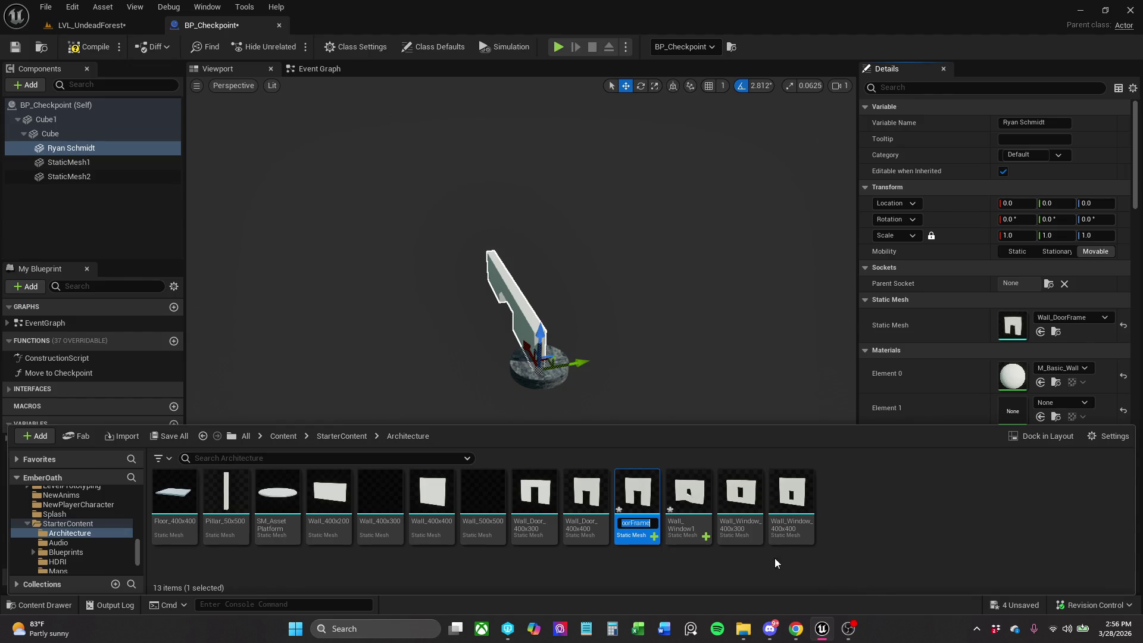
click(79, 162)
click(74, 148)
key(F2)
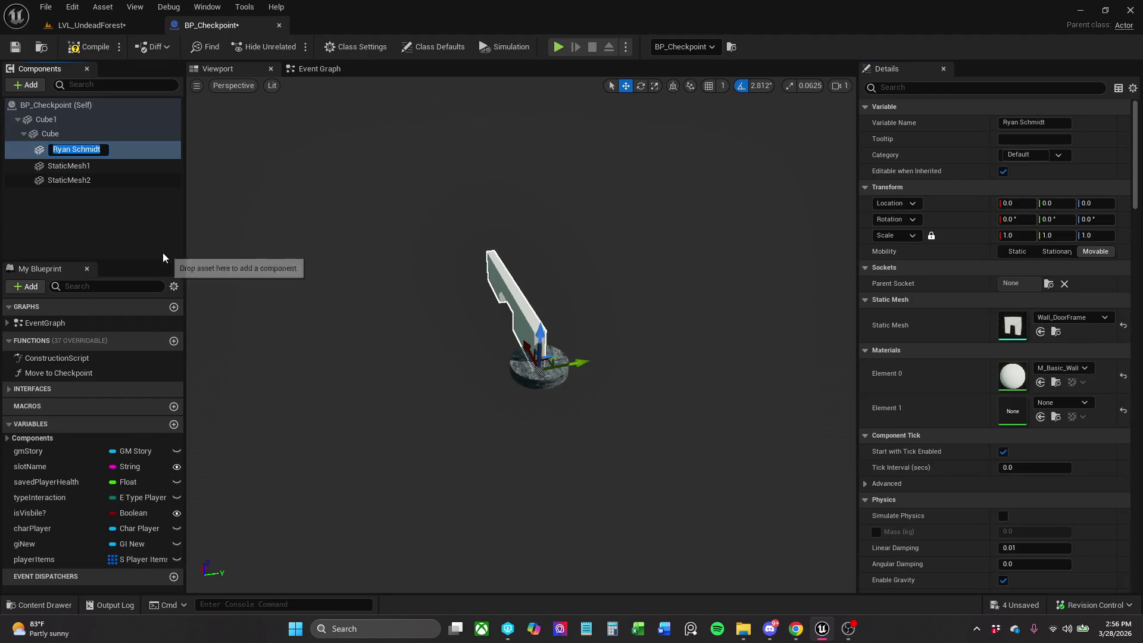
text(Wall_DoorFrame)
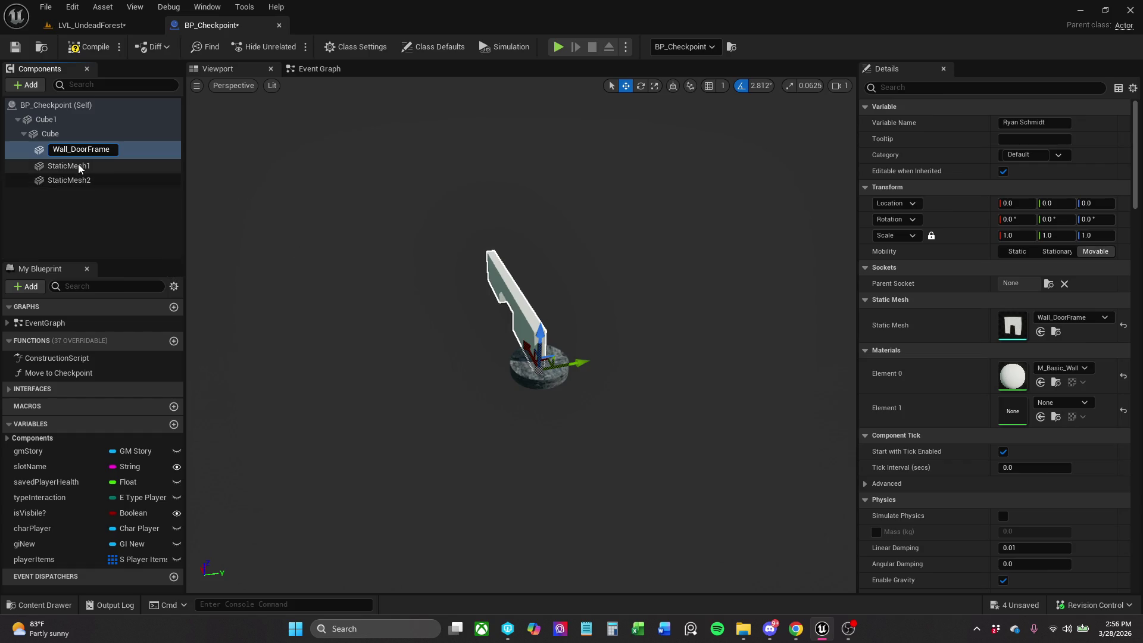
key(Return)
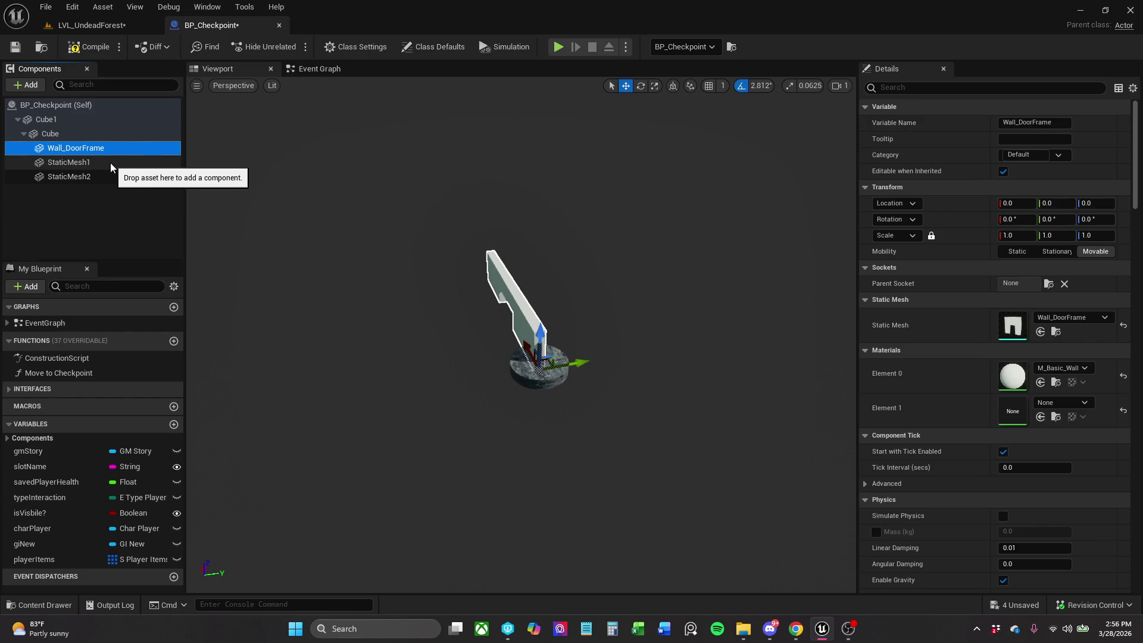
Shorten the component name to DoorFrame.
key(F2)
key(Home)
key(Delete)
key(Delete)
key(Delete)
key(Delete)
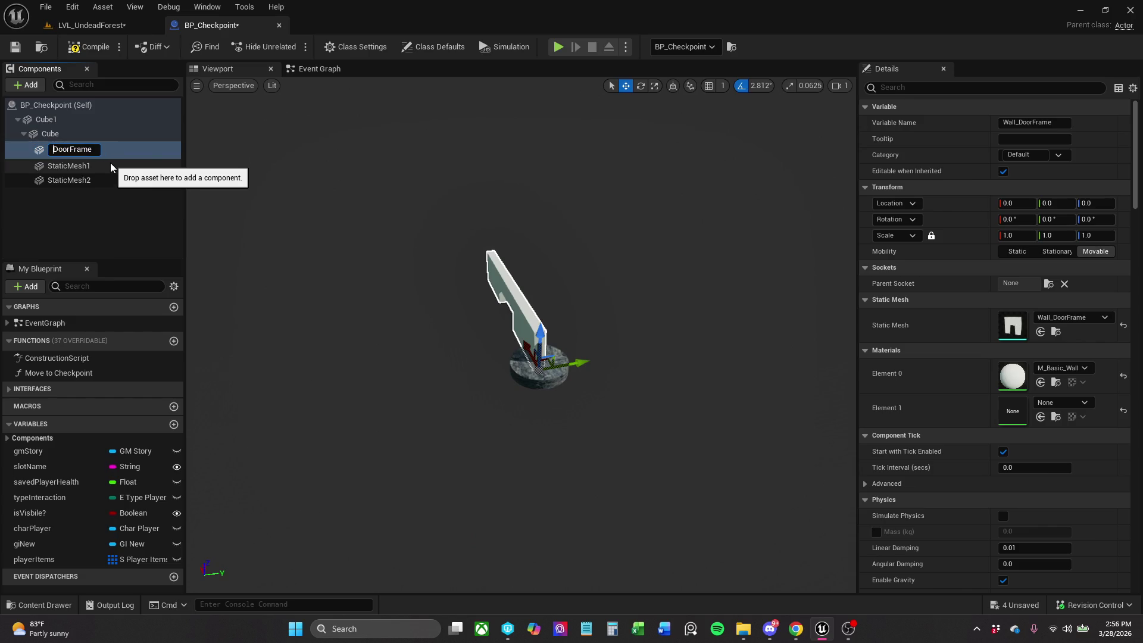
key(Return)
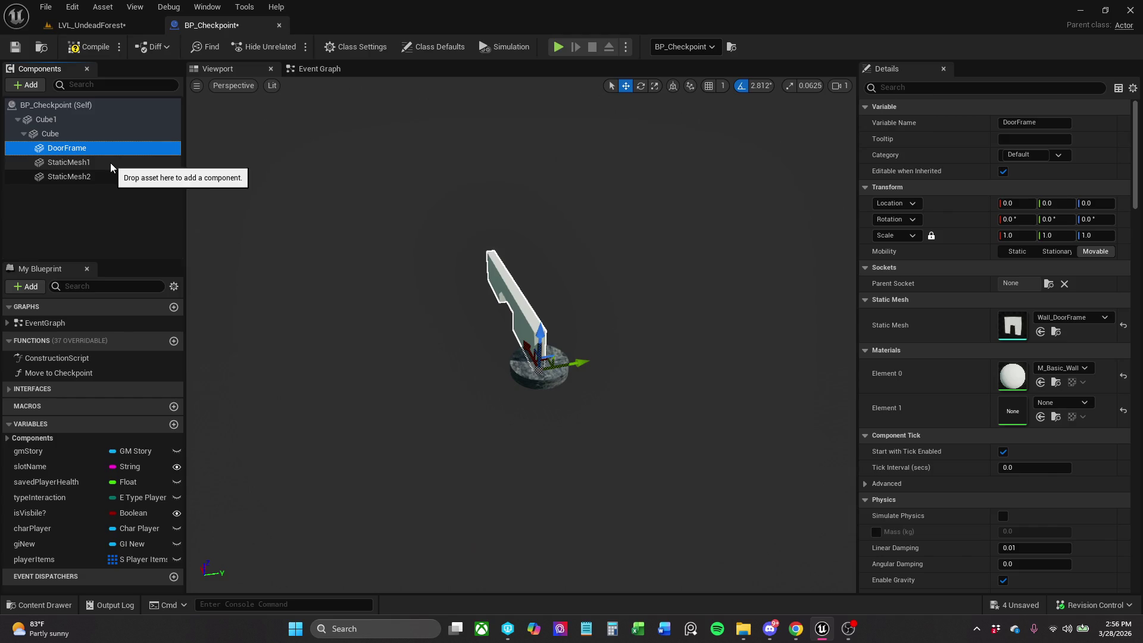
Drag DoorFrame to the top of the Components hierarchy as the blueprint's root.
mouse_move(595, 357)
mouse_down()
mouse_move(643, 357)
mouse_move(597, 372)
mouse_up()
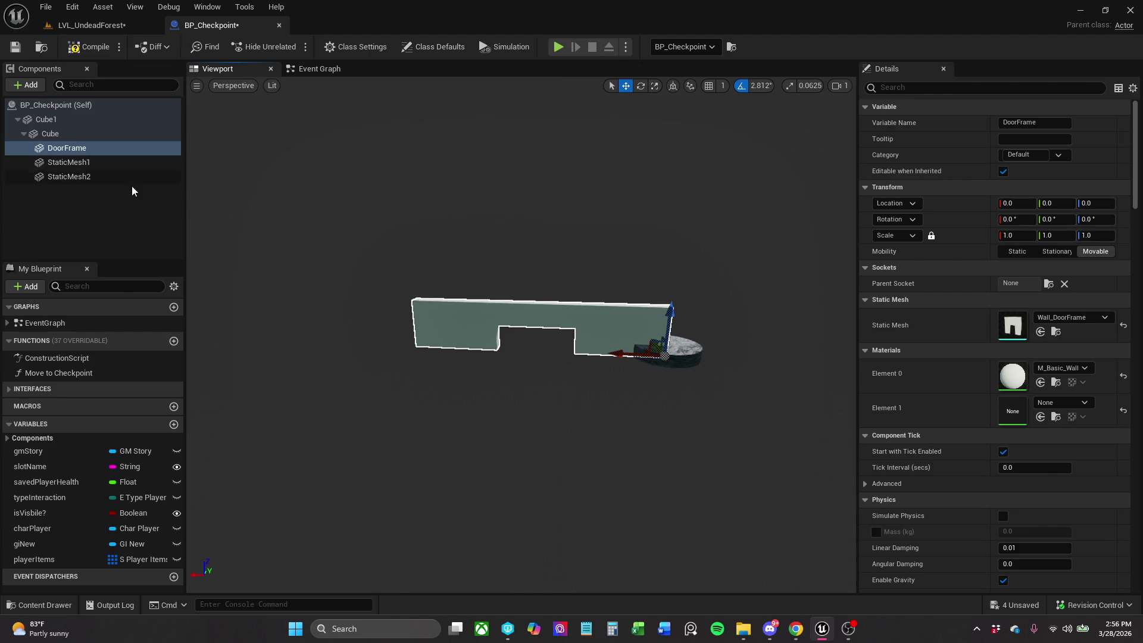
mouse_move(87, 149)
mouse_down()
mouse_move(79, 105)
mouse_move(76, 134)
mouse_up()
click(80, 224)
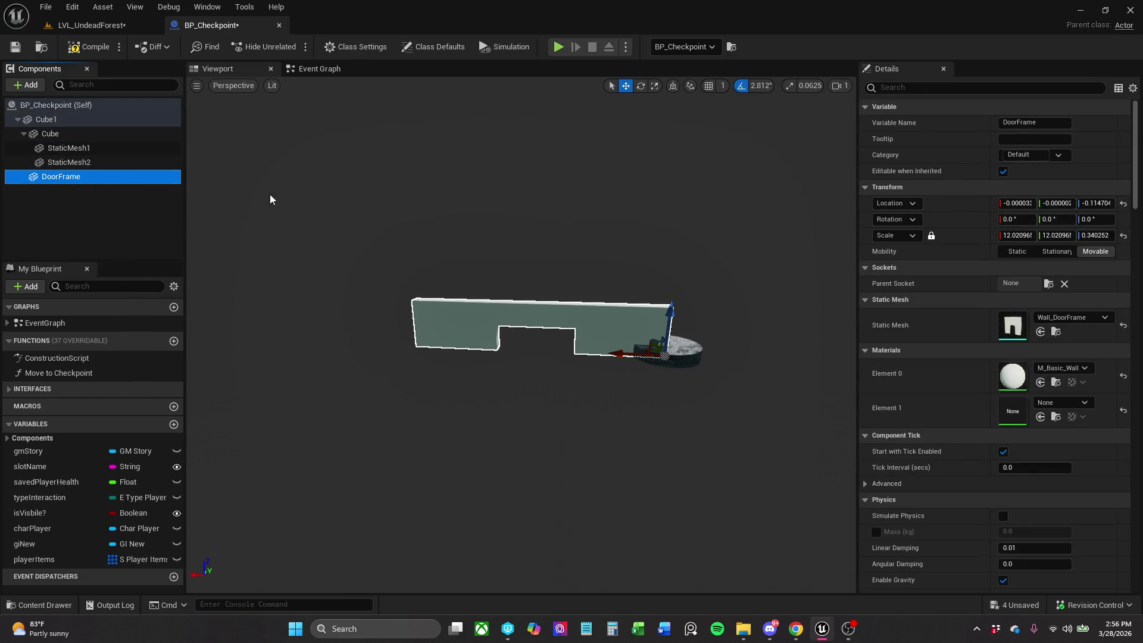
click(1135, 244)
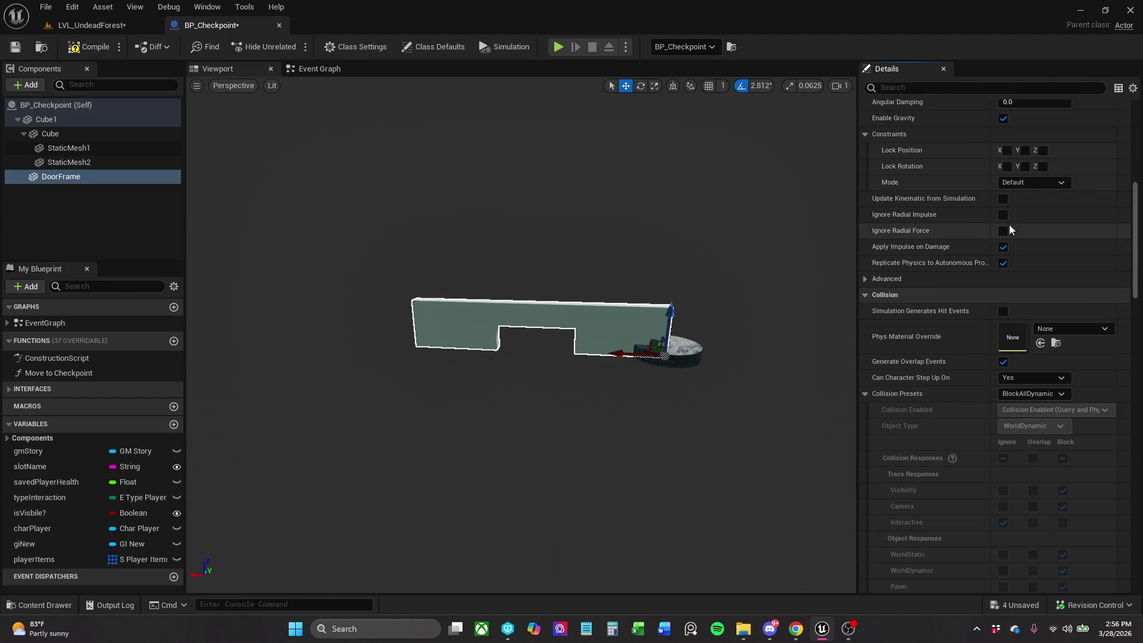
scroll(935, 205, up, 10)
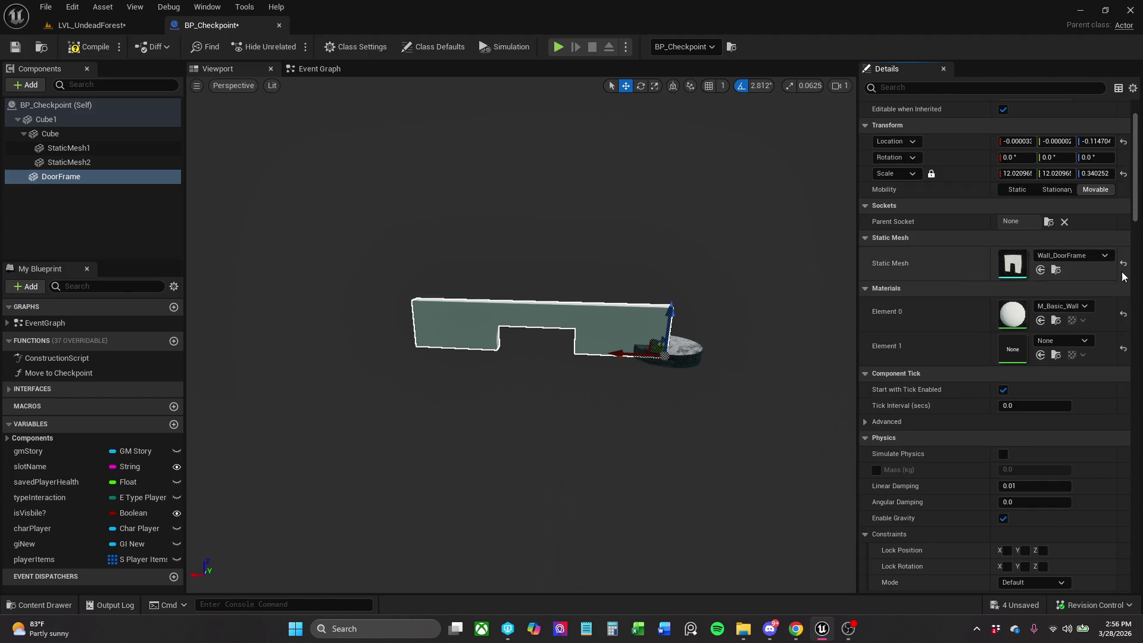
drag(722, 270, 792, 274)
mouse_move(675, 344)
mouse_down()
mouse_move(709, 348)
mouse_move(674, 344)
mouse_up()
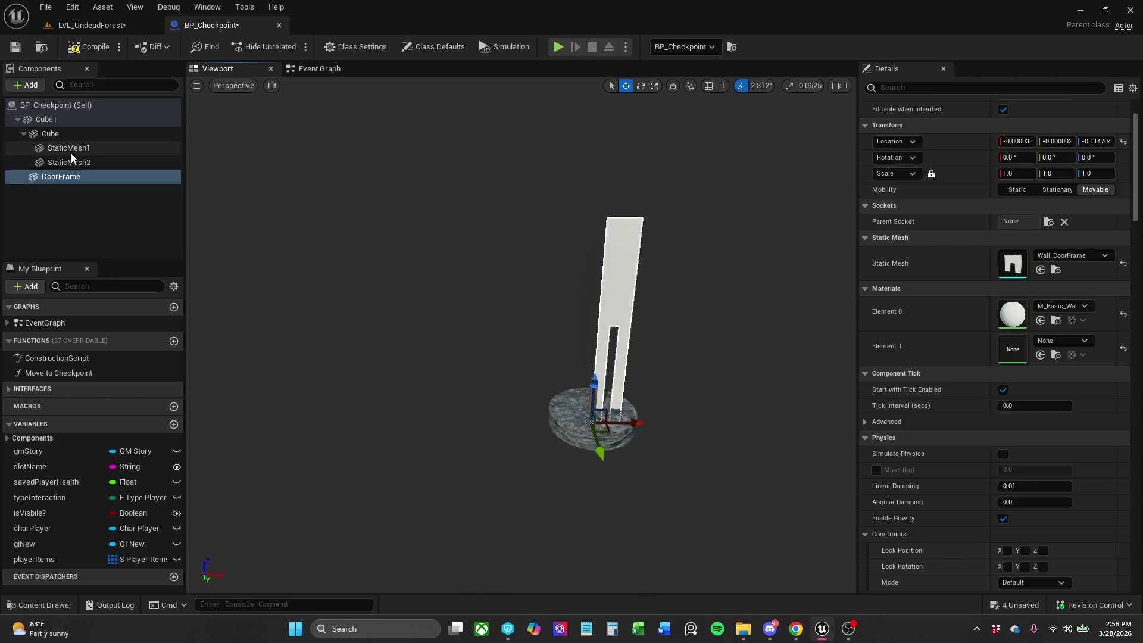
drag(69, 174, 66, 124)
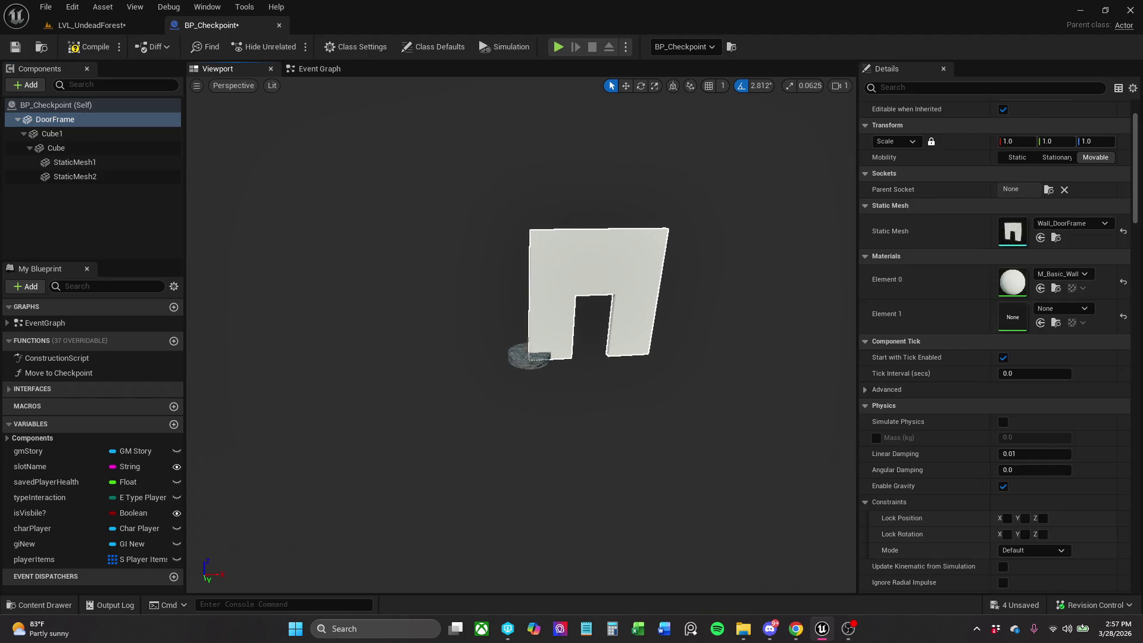
Add an Arrow component and move it to the root of the hierarchy.
click(26, 85)
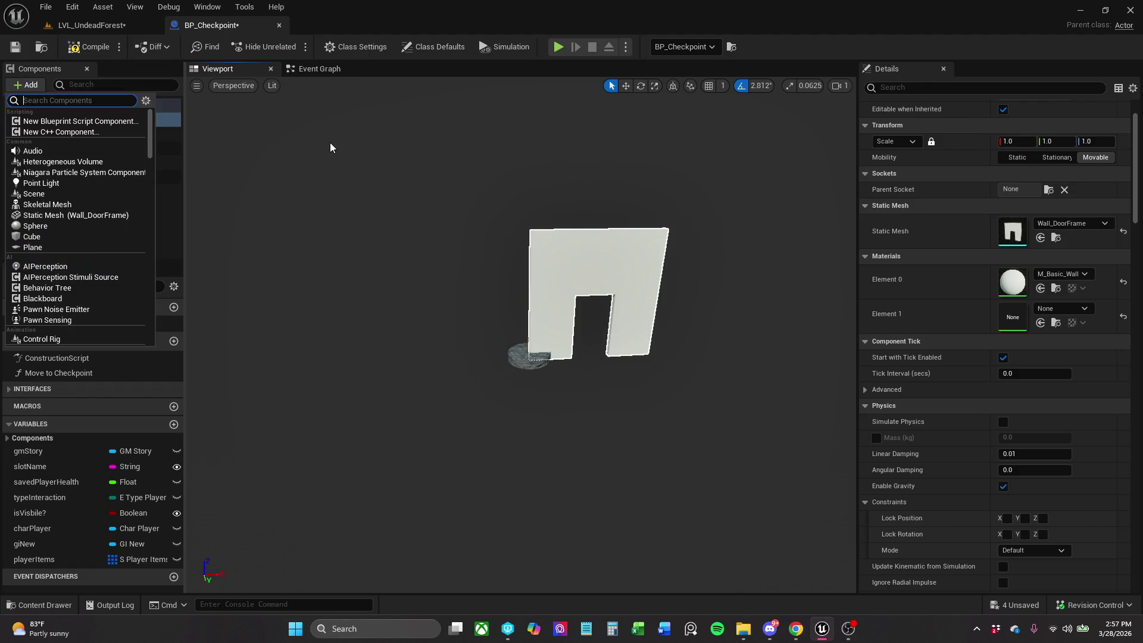
text(arr)
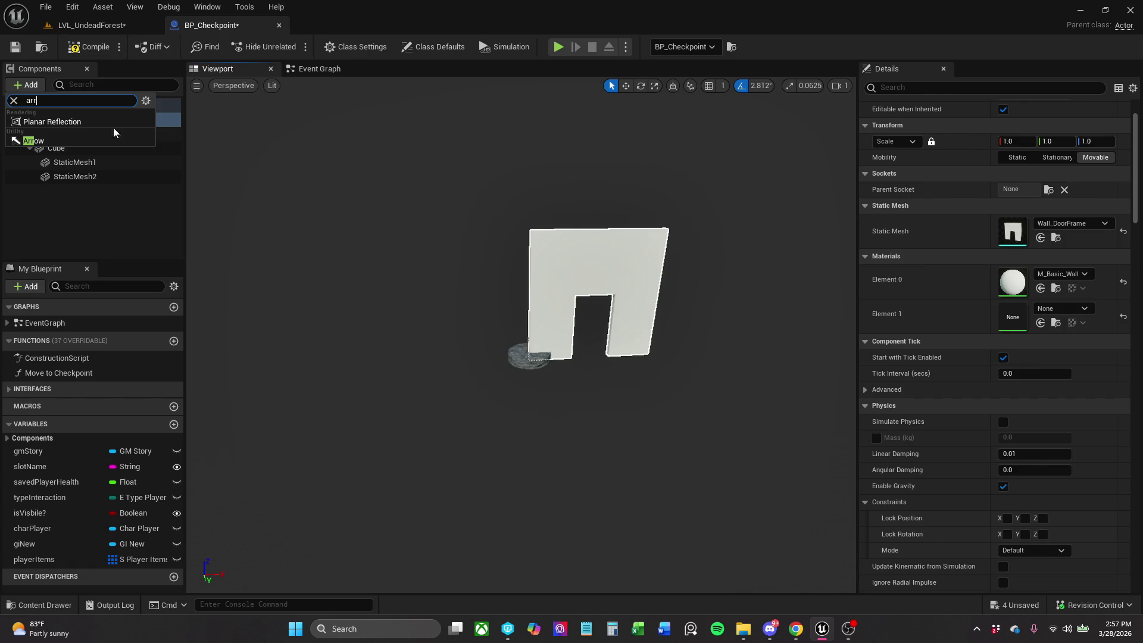
click(74, 142)
click(114, 164)
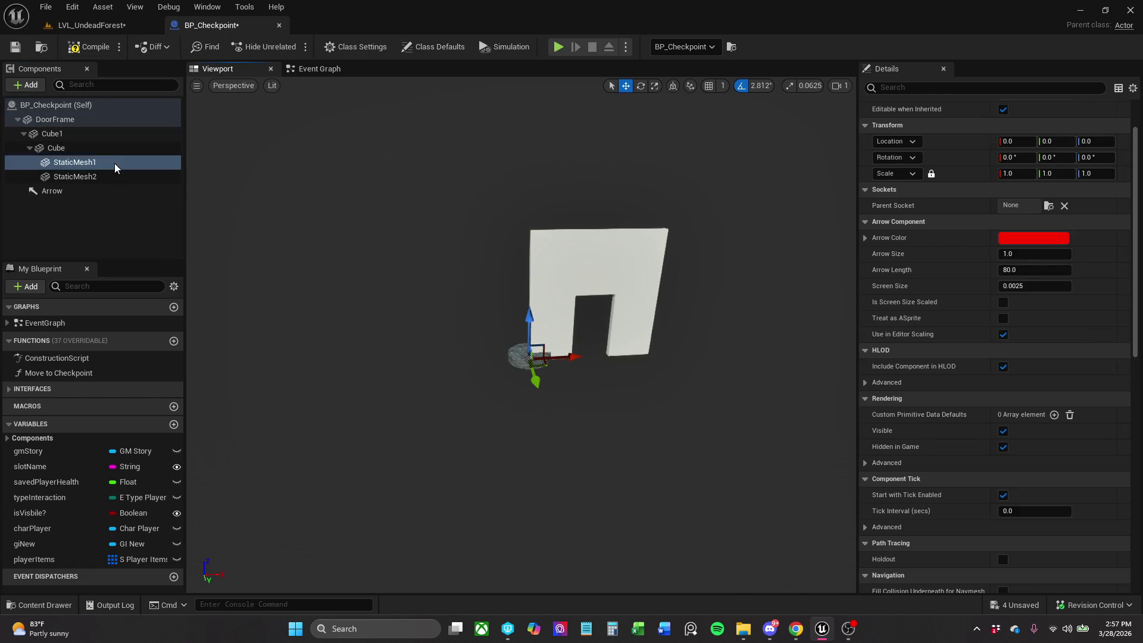
drag(73, 189, 74, 125)
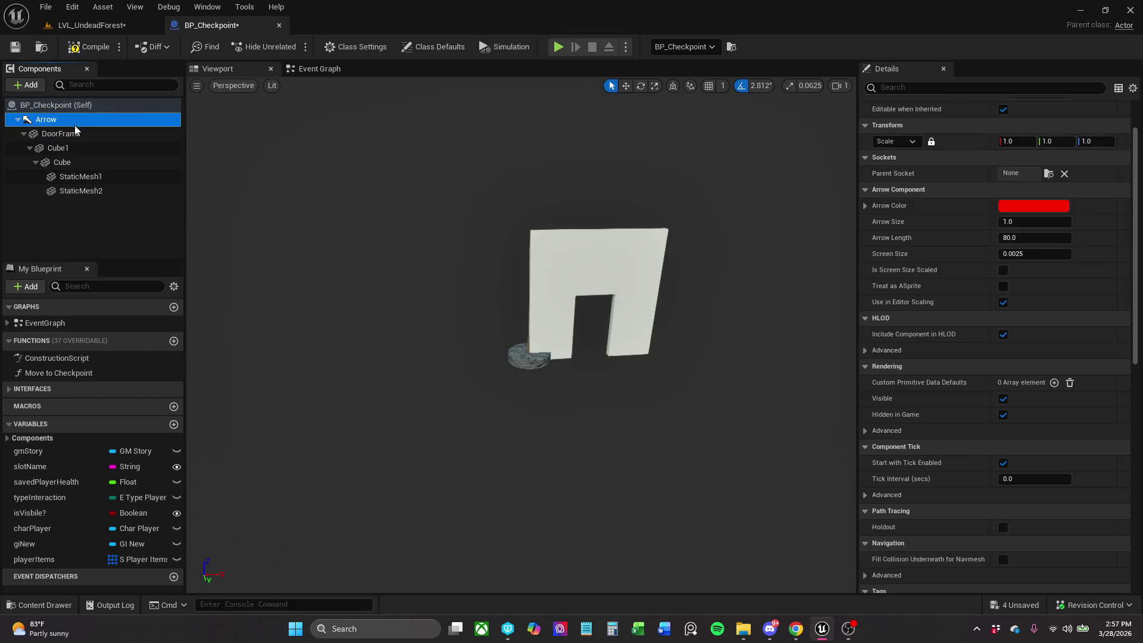
Shift DoorFrame away from the pedestal and drag the rock cylinder base to a new spot.
click(585, 273)
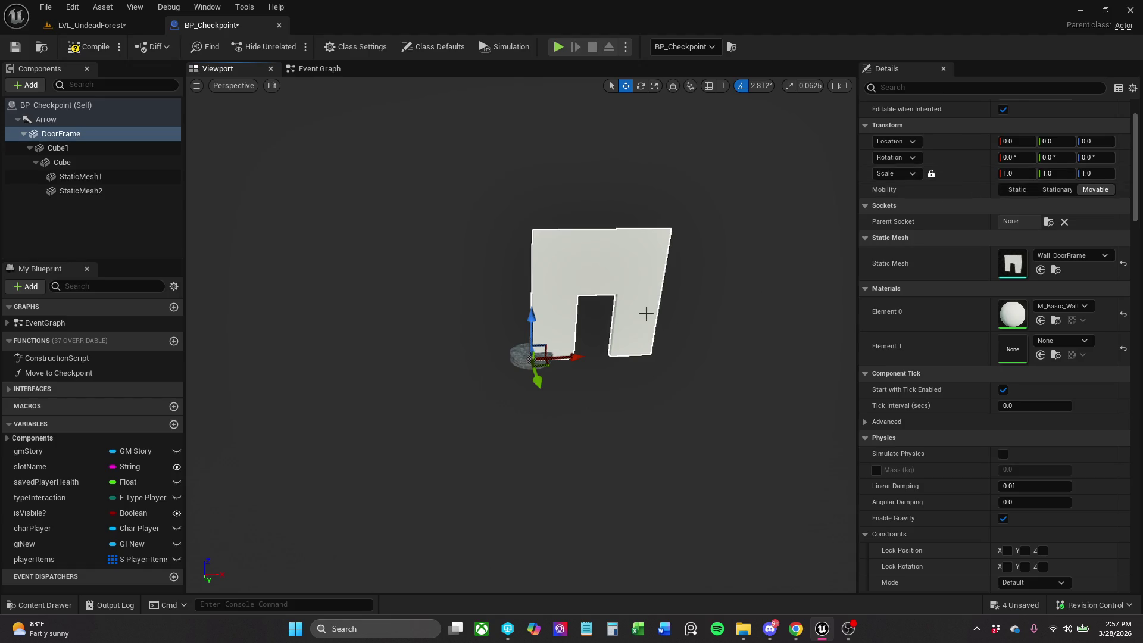
drag(544, 366, 465, 342)
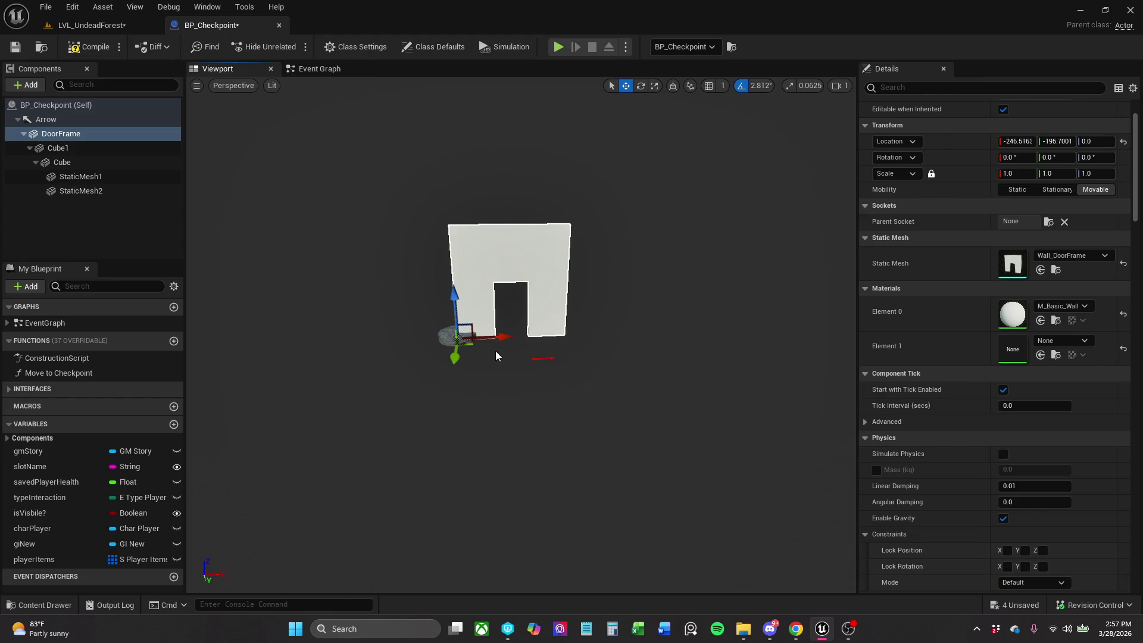
alt+drag(480, 320, 609, 80)
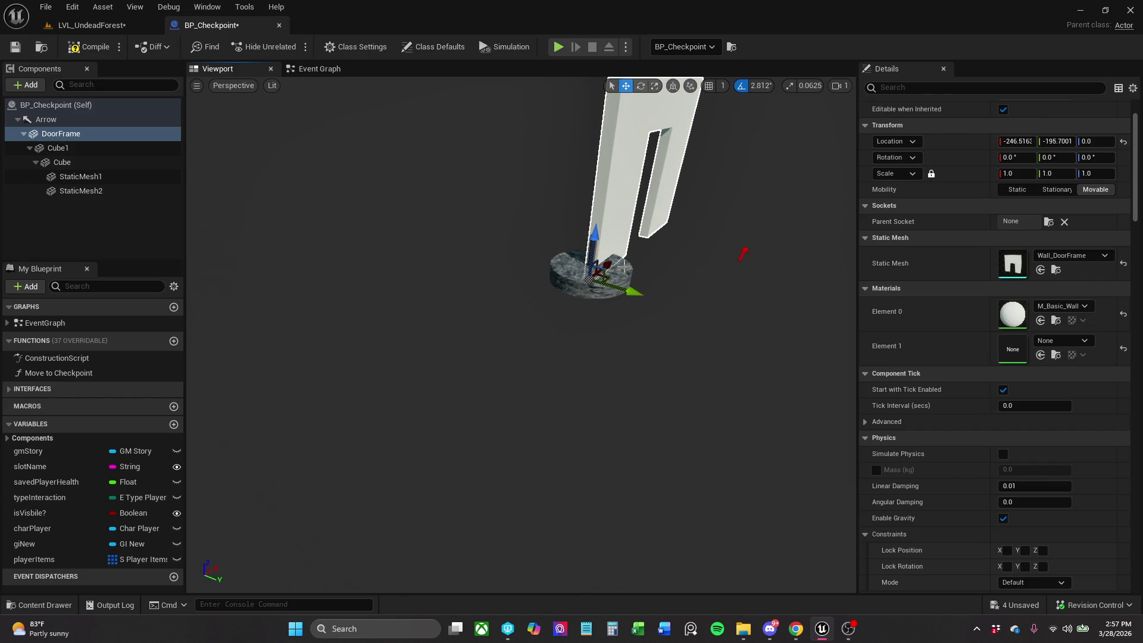
click(611, 280)
drag(611, 280, 732, 262)
alt+drag(520, 334, 521, 202)
Drag the door-frame wall left and the rock pedestal right and down.
scroll(684, 273, down, 5)
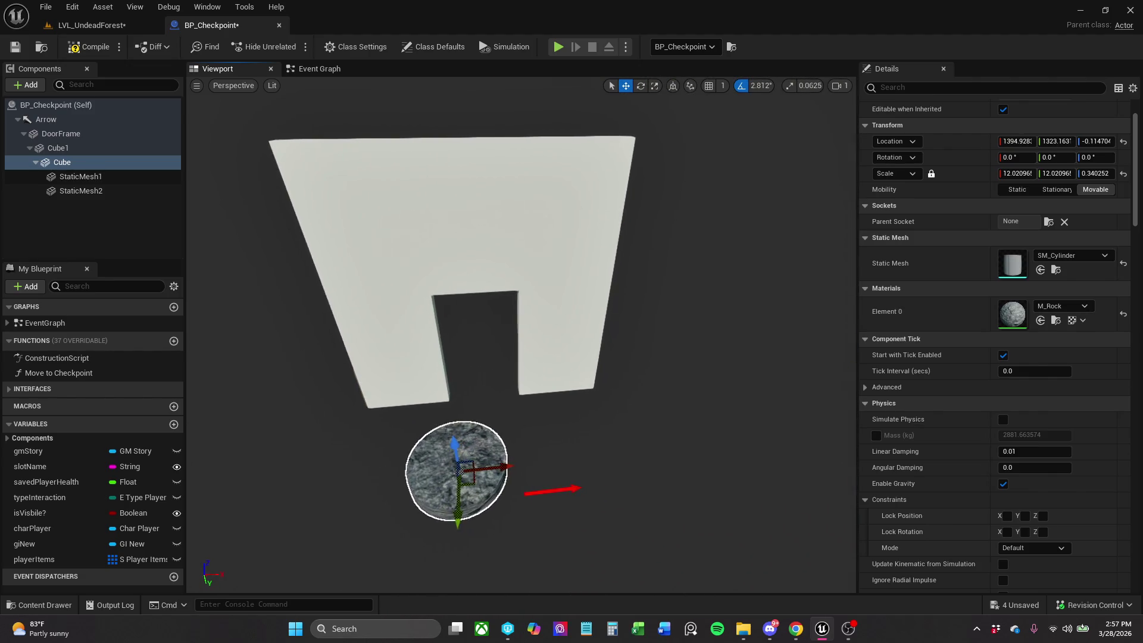
click(396, 378)
drag(370, 405, 348, 411)
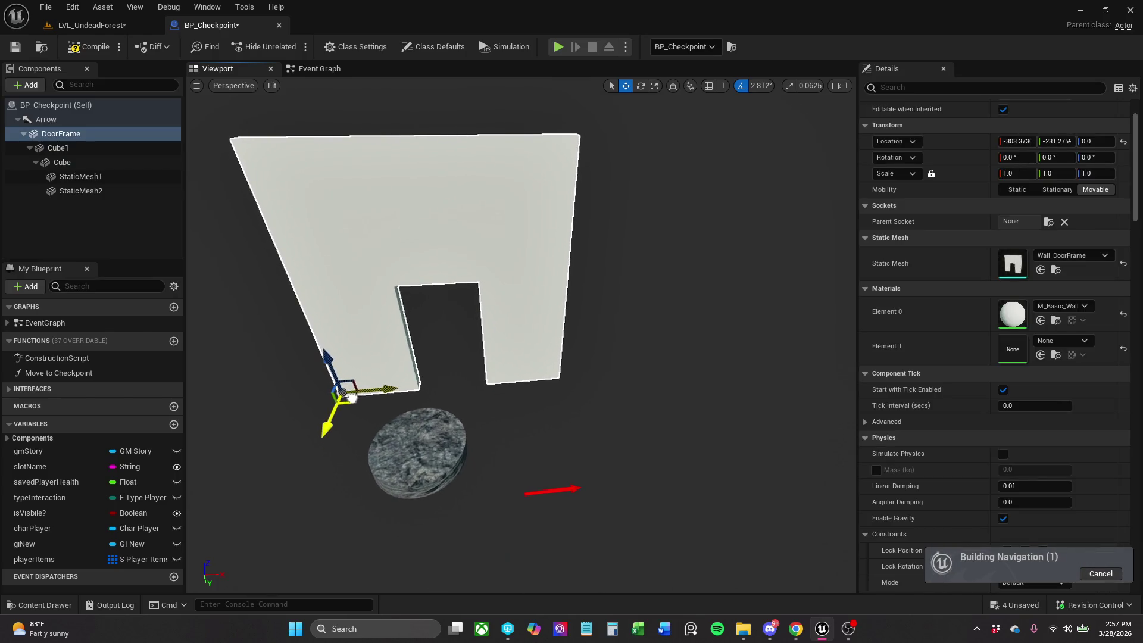
click(434, 464)
drag(434, 466, 488, 487)
Move the door-frame wall further to -436.8, -163.5, 0 and refocus on it.
click(563, 489)
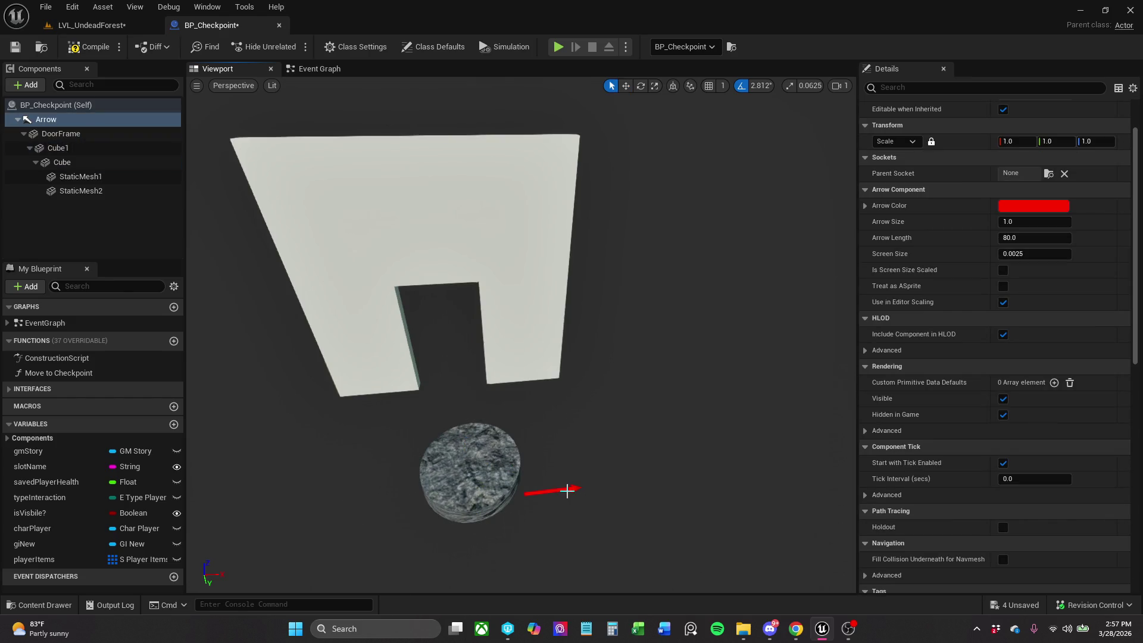
click(528, 338)
mouse_move(350, 403)
mouse_down()
mouse_move(306, 440)
mouse_move(244, 439)
mouse_up()
key(f)
mouse_move(521, 333)
mouse_down()
mouse_move(568, 330)
mouse_move(547, 336)
mouse_up()
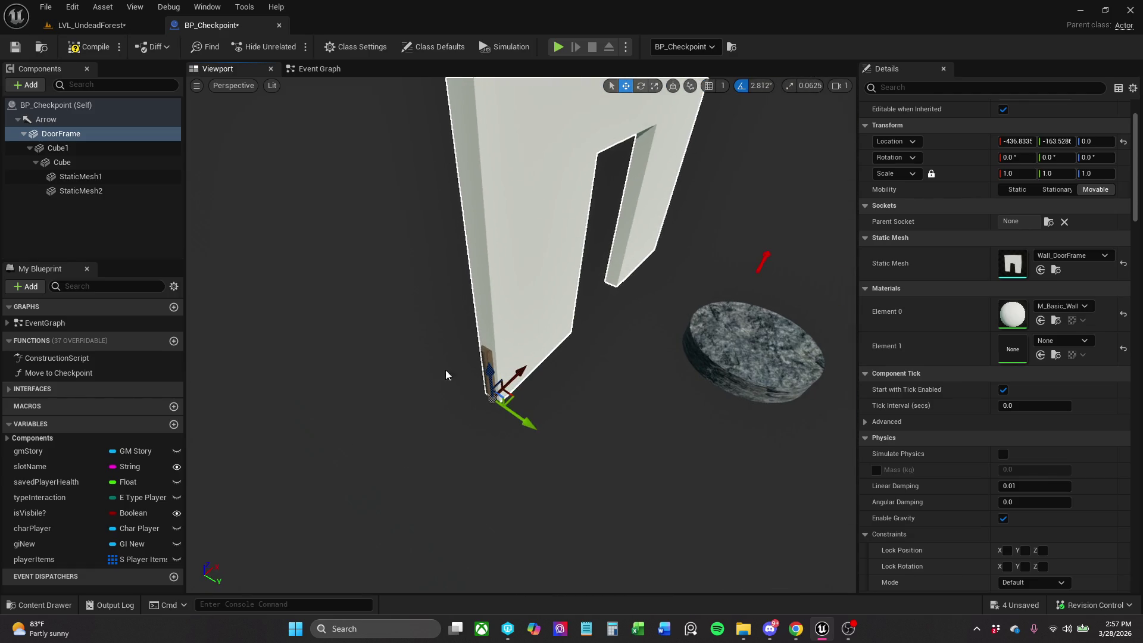
click(489, 360)
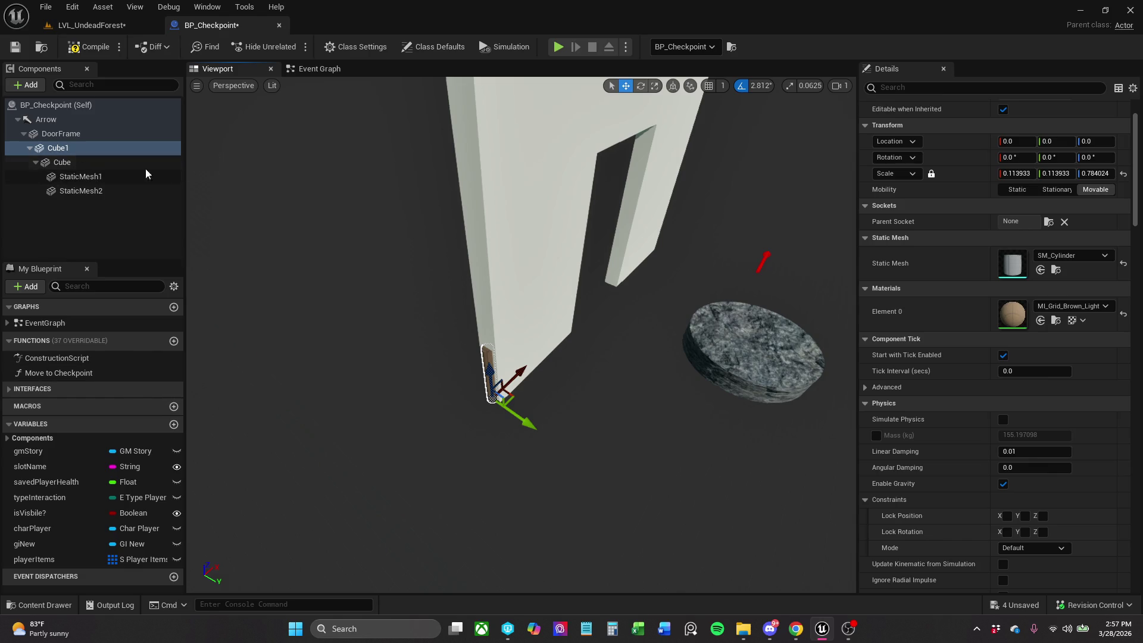
Move the small post beside the door frame and slide the rock pedestal under it.
mouse_move(513, 401)
mouse_down()
mouse_move(636, 393)
mouse_move(567, 380)
mouse_move(551, 397)
mouse_up()
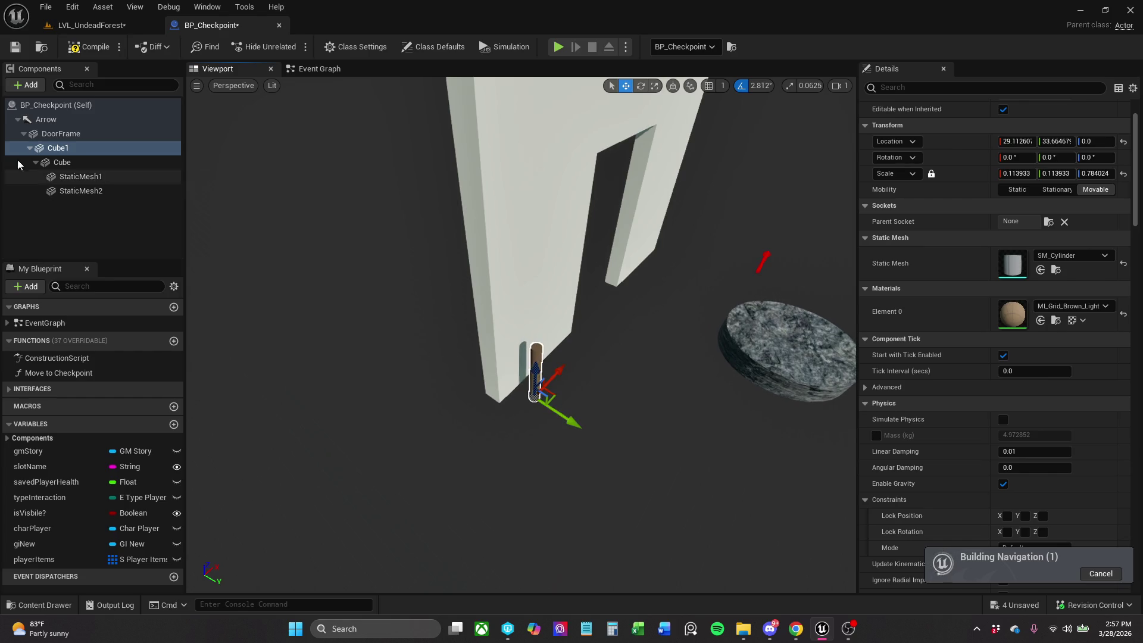
click(84, 161)
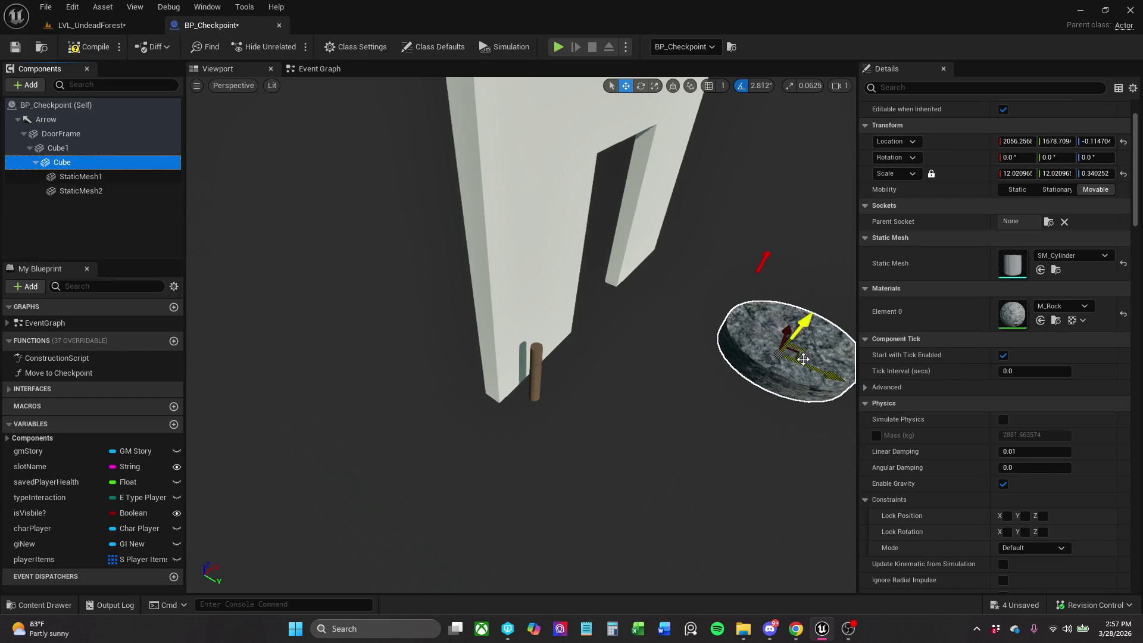
mouse_move(783, 351)
mouse_down()
mouse_move(581, 408)
mouse_move(551, 400)
mouse_move(744, 429)
mouse_move(839, 372)
mouse_move(845, 381)
mouse_up()
click(535, 363)
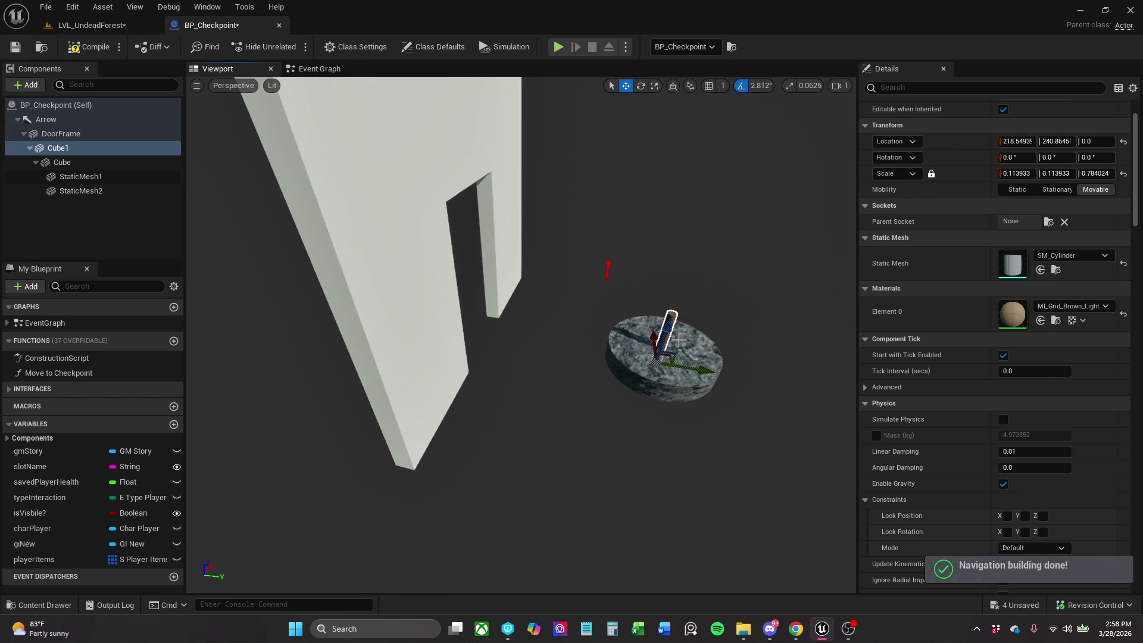
Lower the Cube1 post onto the rock disc at 218.5, 240.9, 15.67.
scroll(521, 333, down, 2)
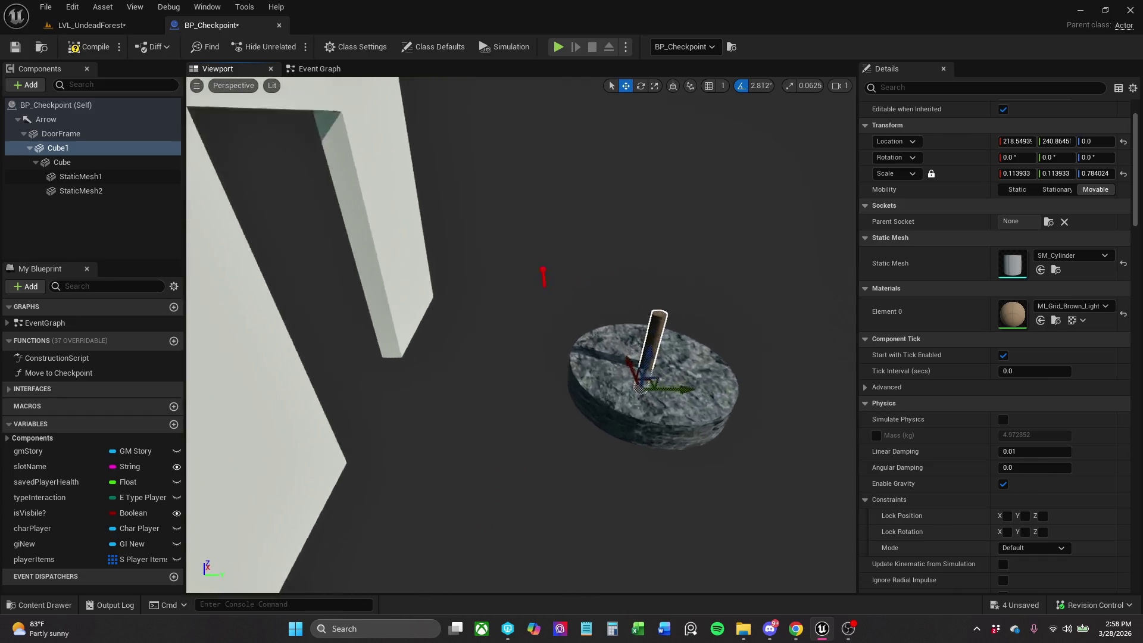
mouse_move(737, 346)
mouse_down()
mouse_move(703, 357)
mouse_move(708, 348)
mouse_move(707, 359)
mouse_up()
click(709, 352)
click(714, 316)
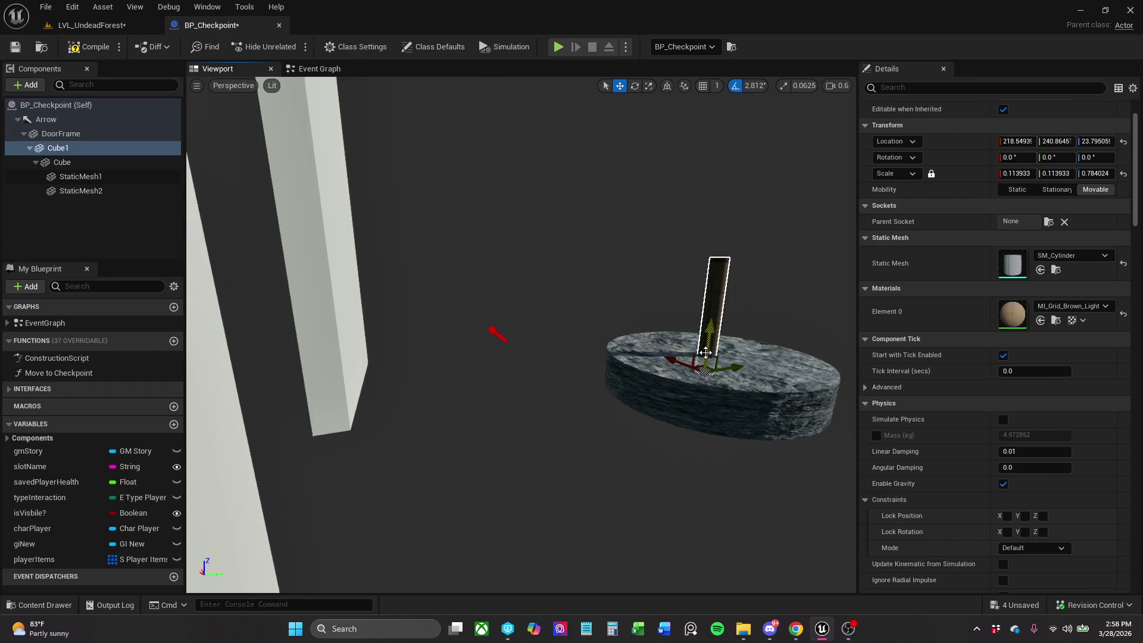
mouse_move(714, 316)
mouse_down()
mouse_move(636, 324)
mouse_move(373, 263)
mouse_up()
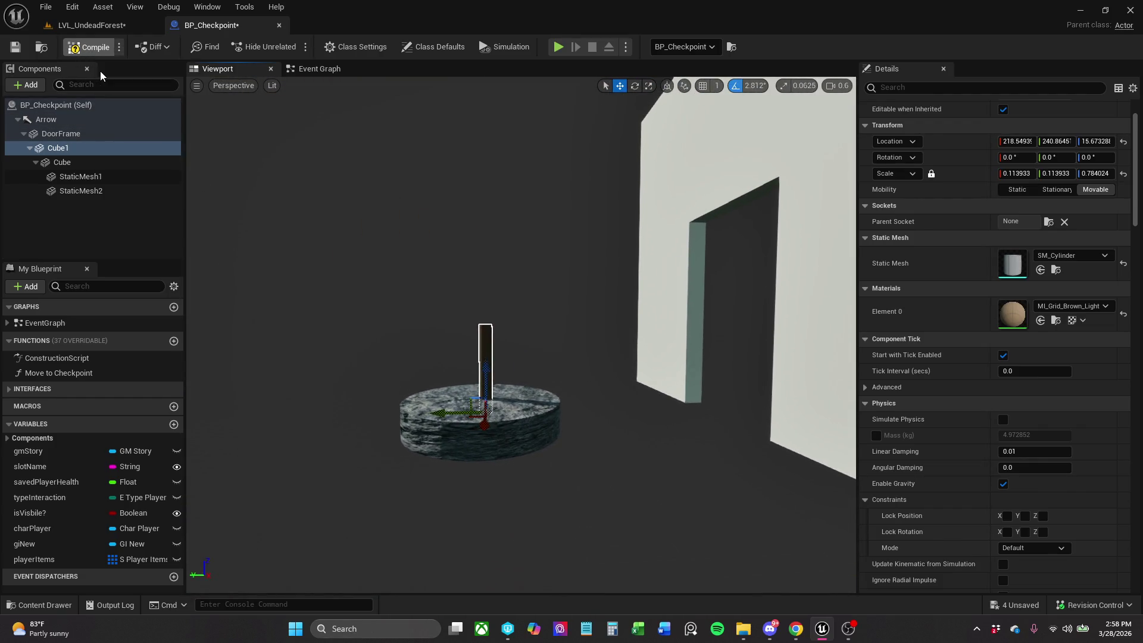
mouse_move(356, 337)
mouse_down()
mouse_move(347, 423)
mouse_move(358, 337)
mouse_up()
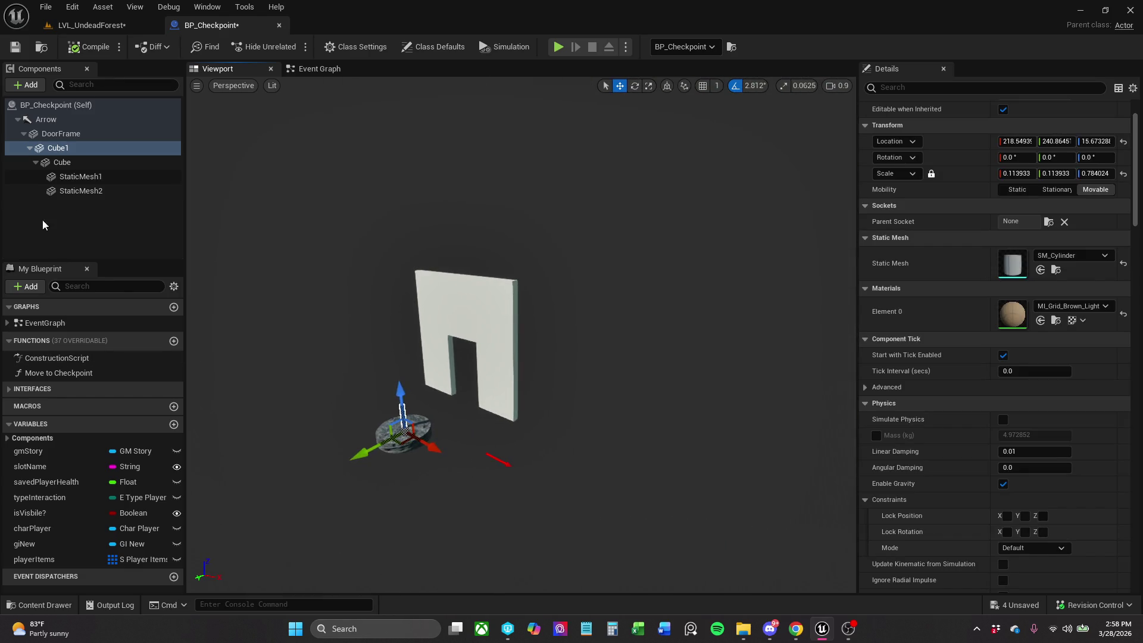
click(119, 178)
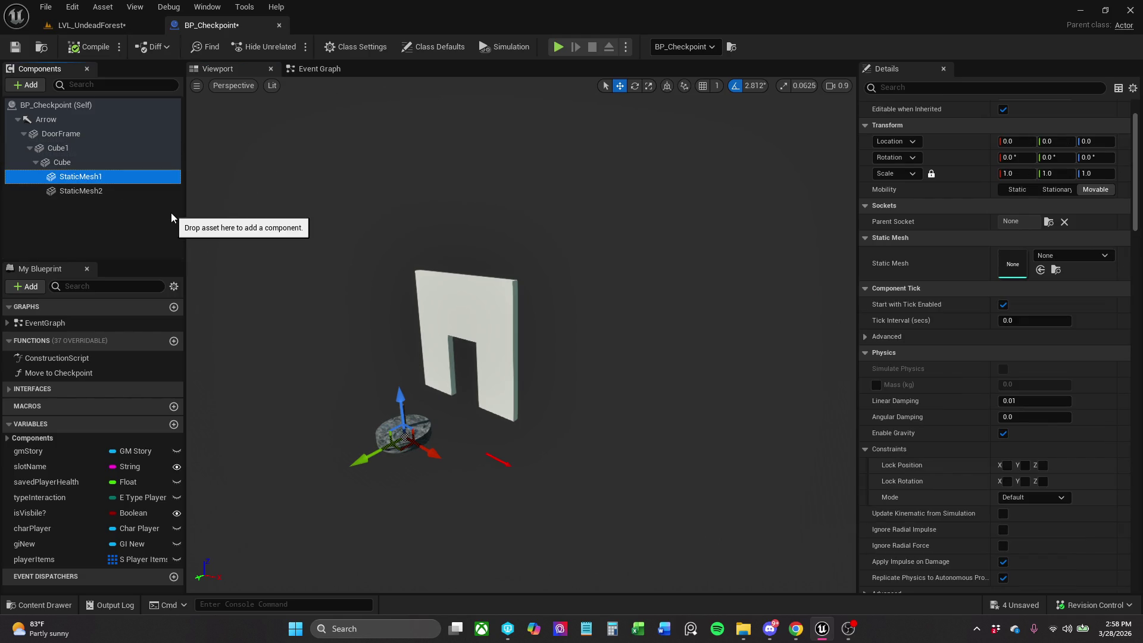
Attach StaticMesh1 and StaticMesh2 under DoorFrame in the Components hierarchy.
drag(96, 179, 84, 134)
click(90, 177)
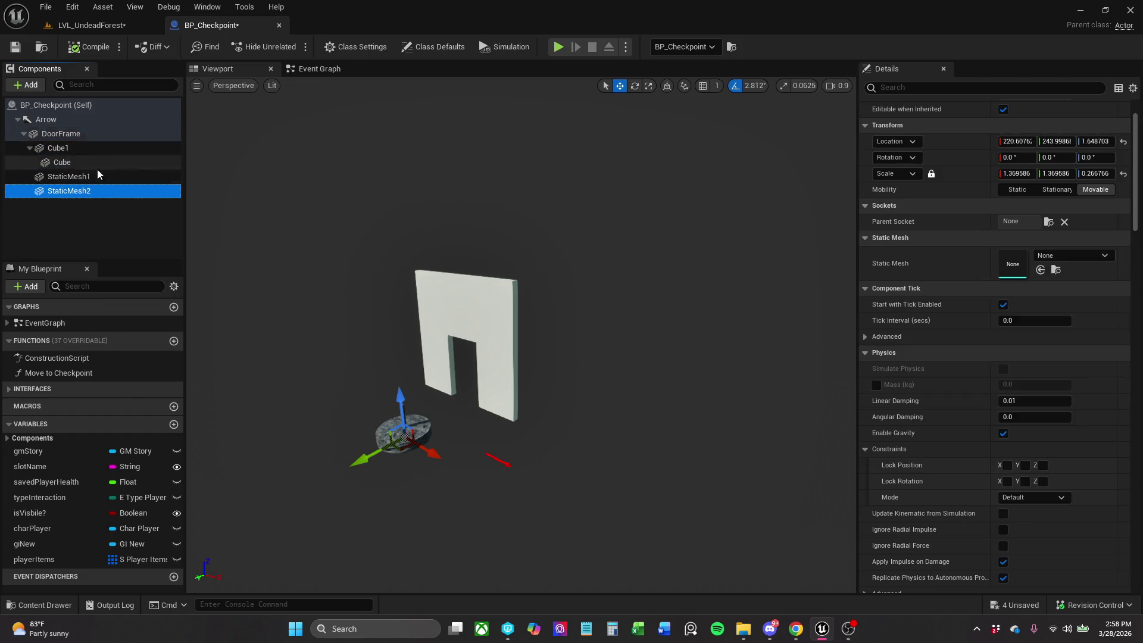
click(90, 177)
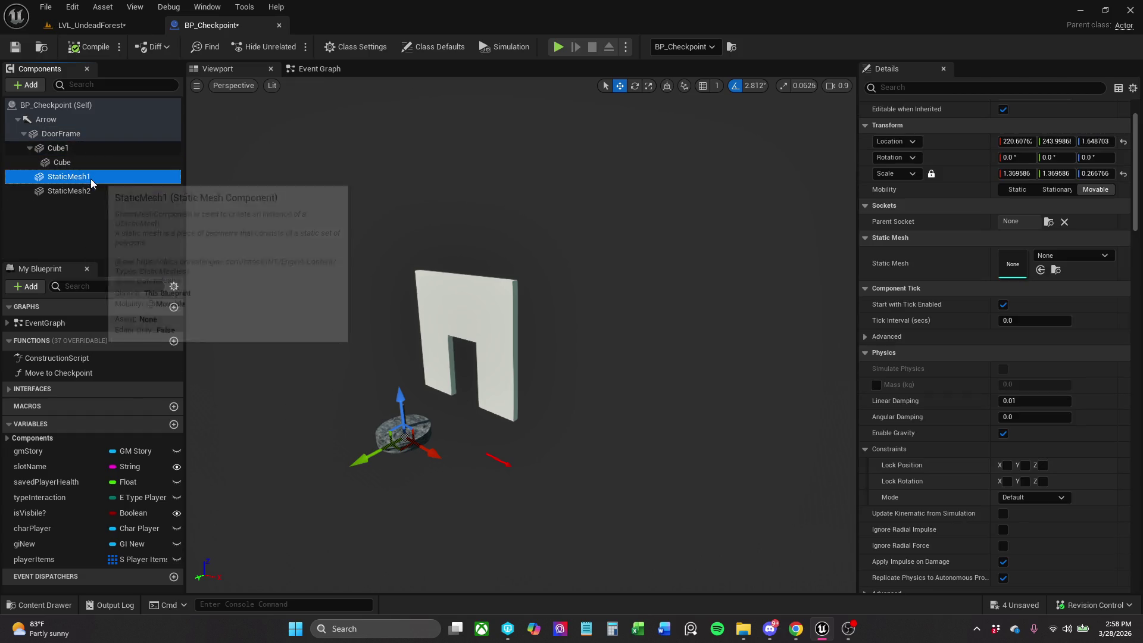
Give StaticMesh1 the Wall_400x300 mesh and reset its scale to 1.0.
click(1079, 255)
text(waa)
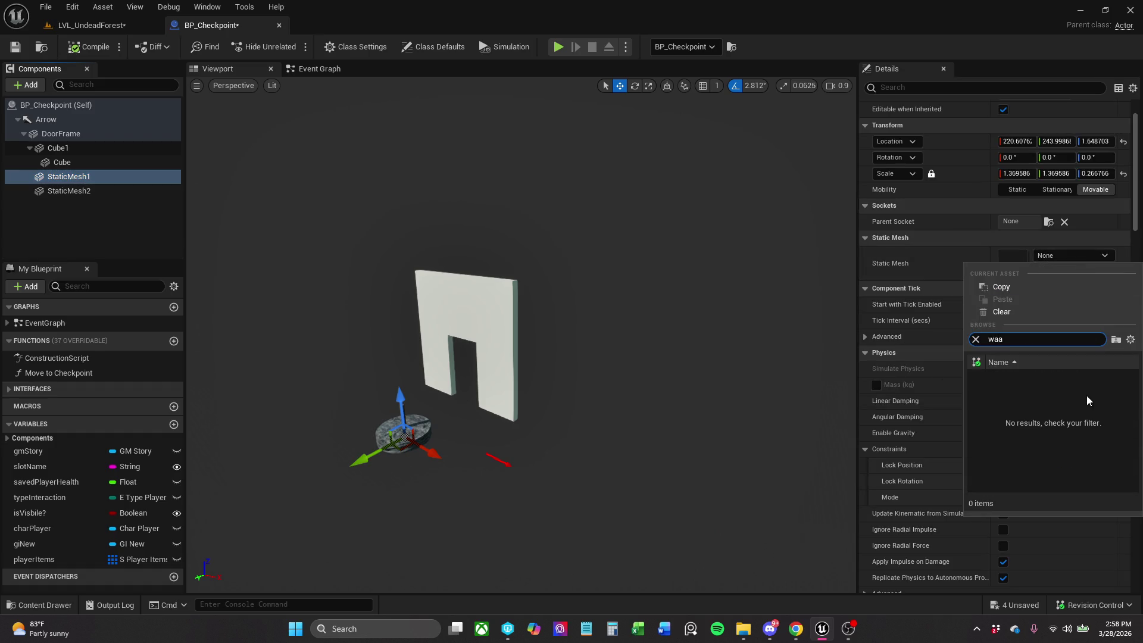
key(BackSpace)
text(ll)
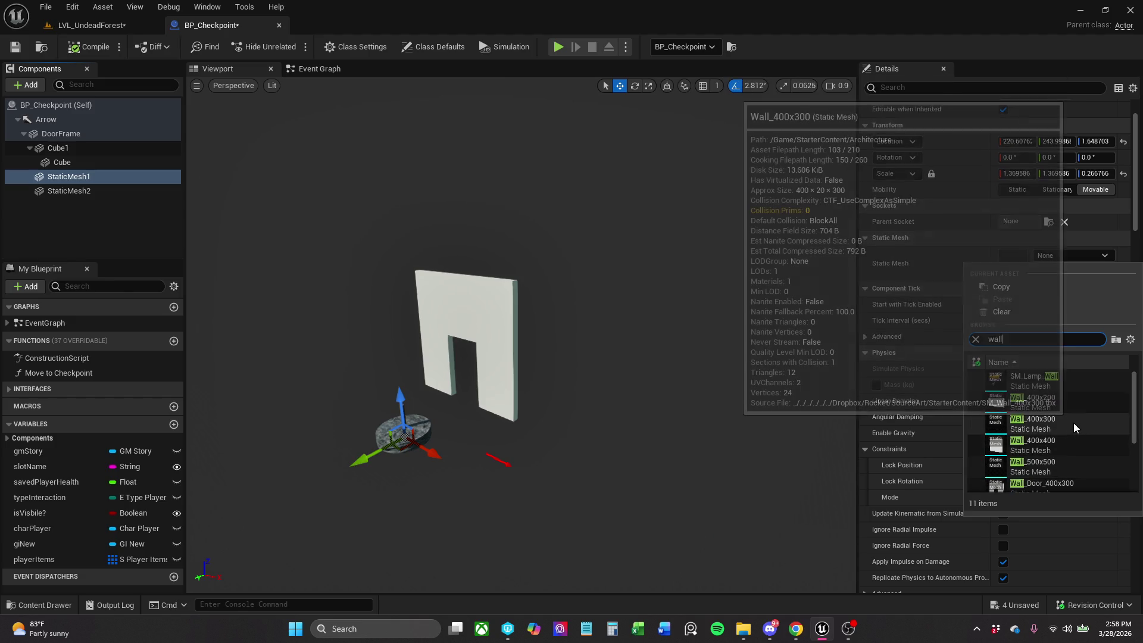
click(1073, 422)
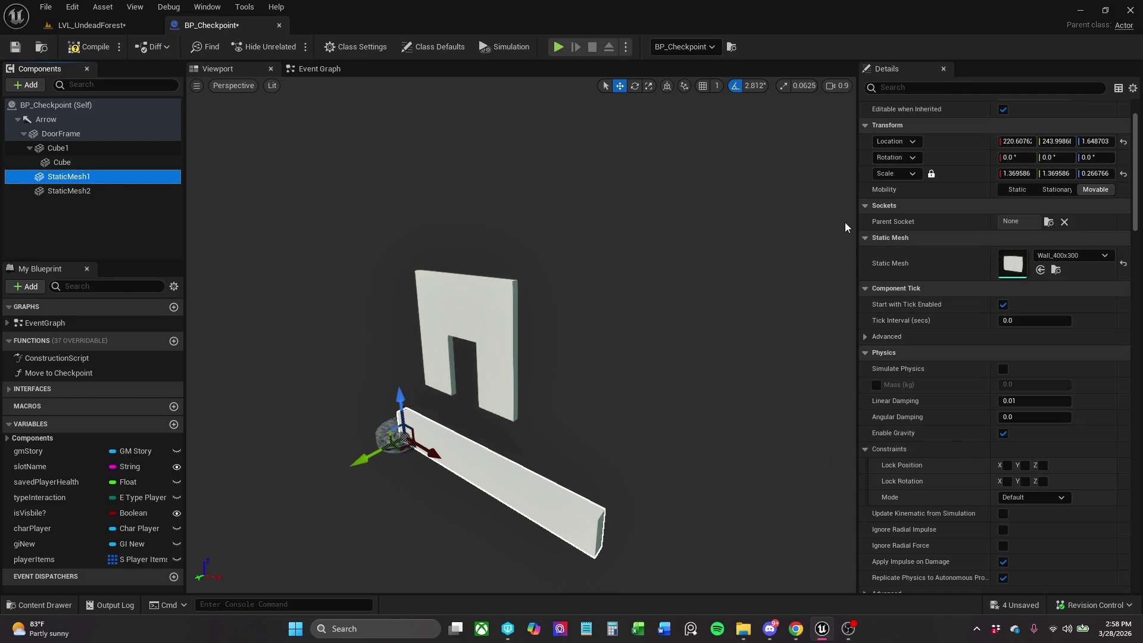
click(1123, 173)
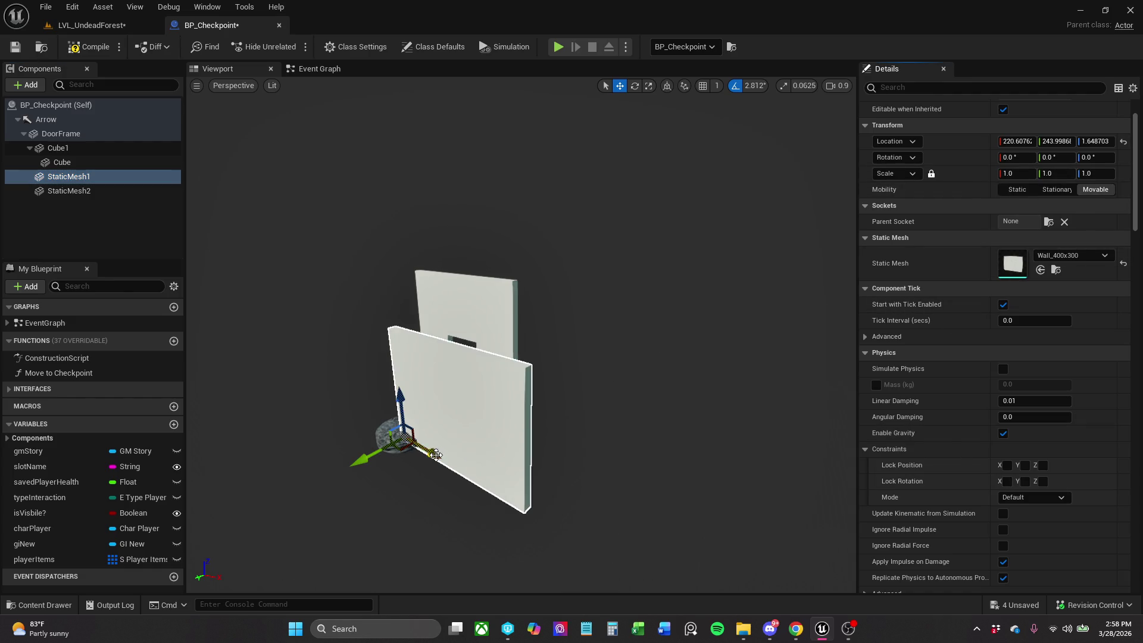
drag(435, 452, 347, 274)
Back on LVL_UndeadForest, search the Outliner for 'check' to find BP_Checkpoint.
click(106, 30)
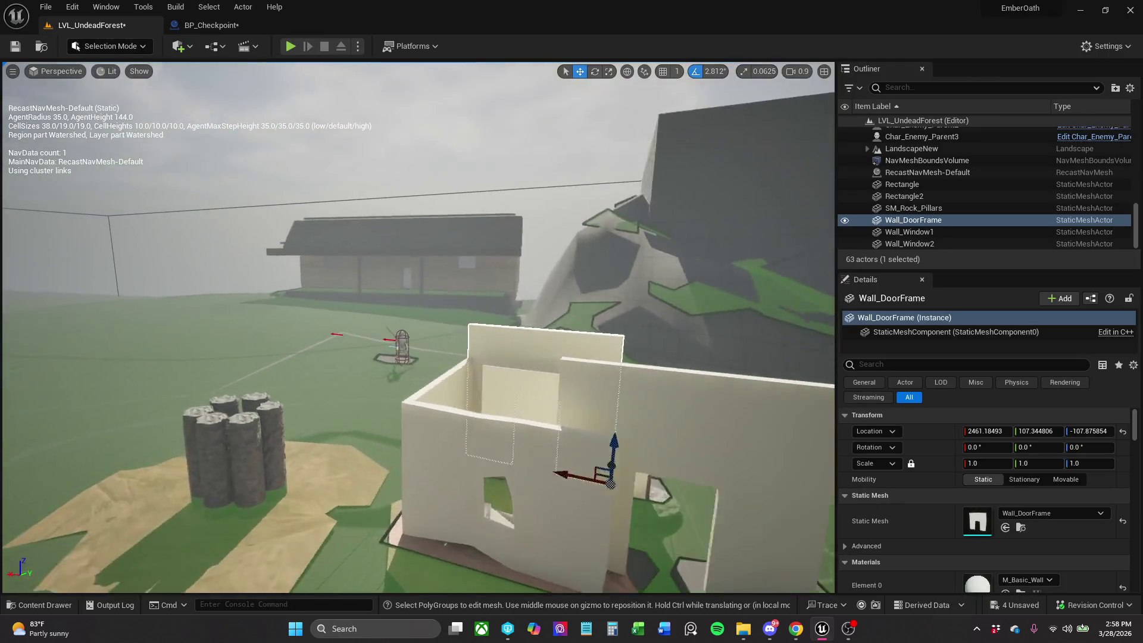
mouse_move(460, 205)
mouse_down()
mouse_move(460, 244)
mouse_move(460, 206)
mouse_up()
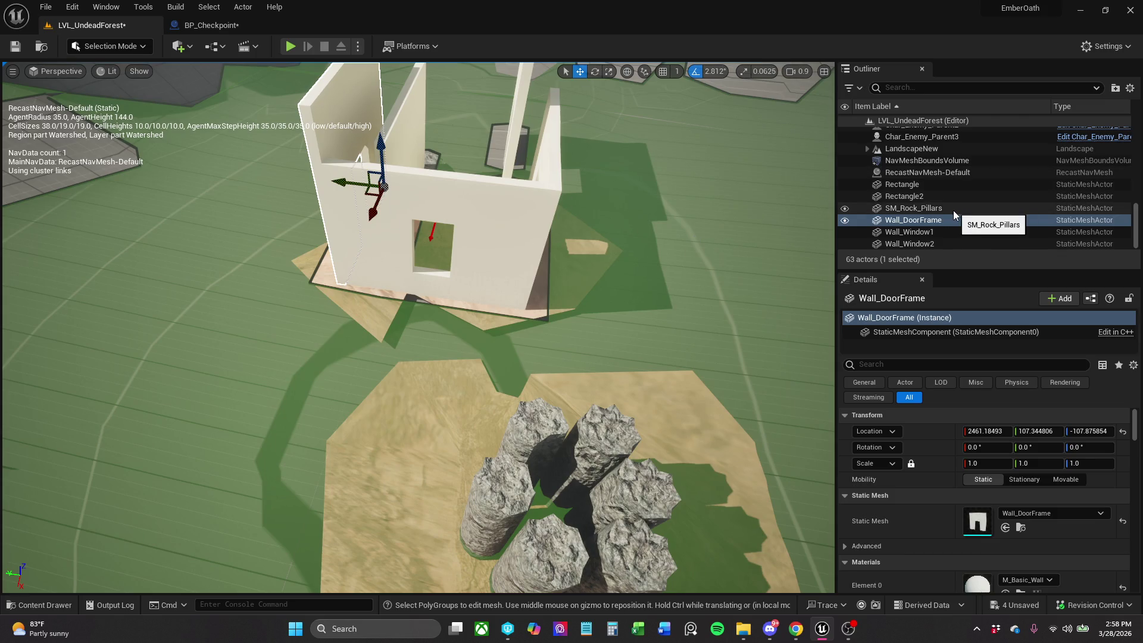
scroll(950, 213, up, 5)
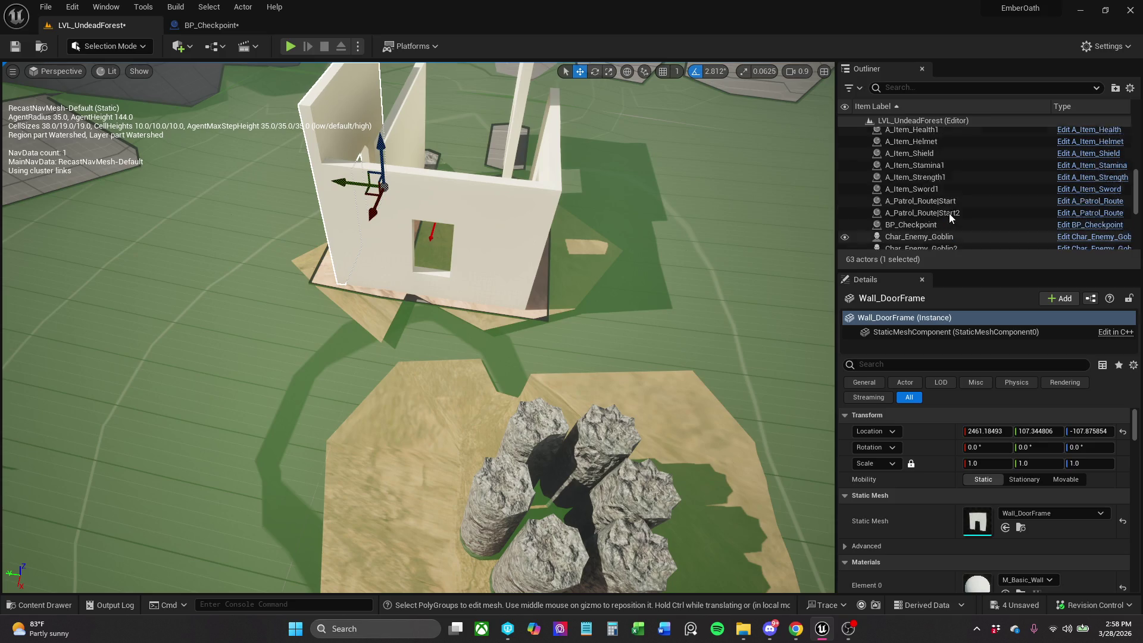
scroll(948, 213, up, 5)
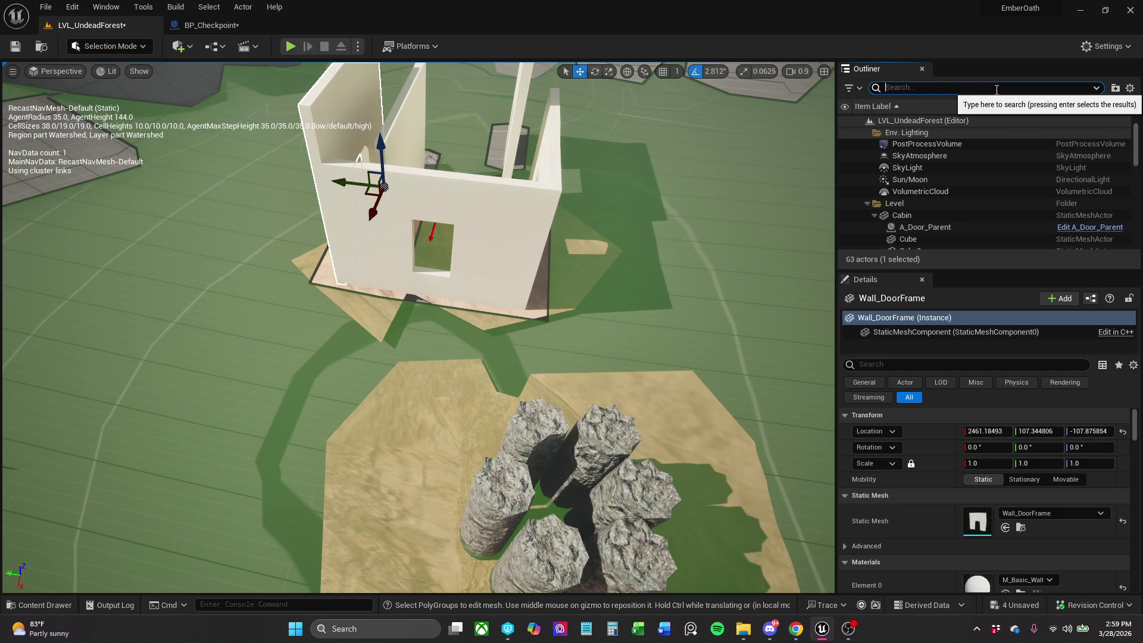
text(check)
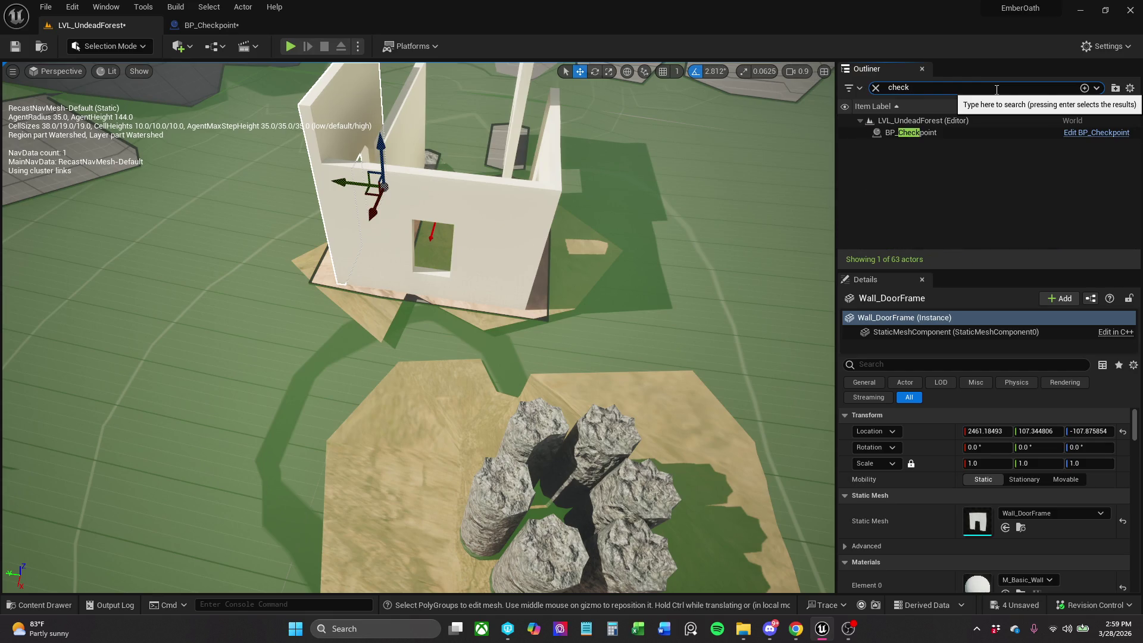
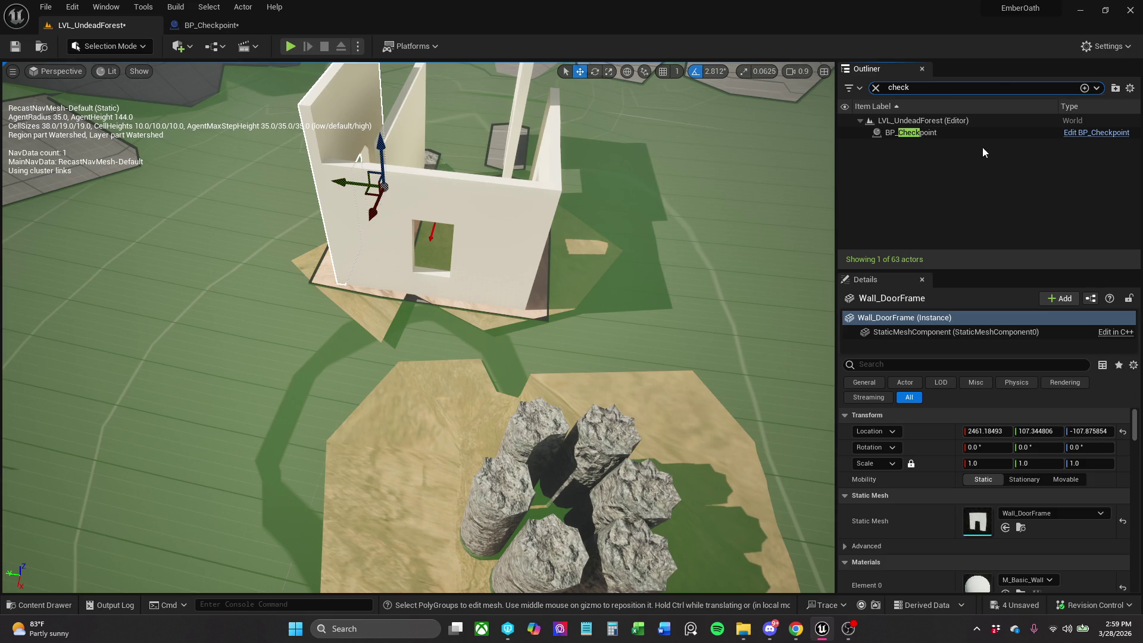
Drag the BP_Checkpoint actor out onto open ground near 2601.6, -1118.7, away from the walled room.
click(1012, 133)
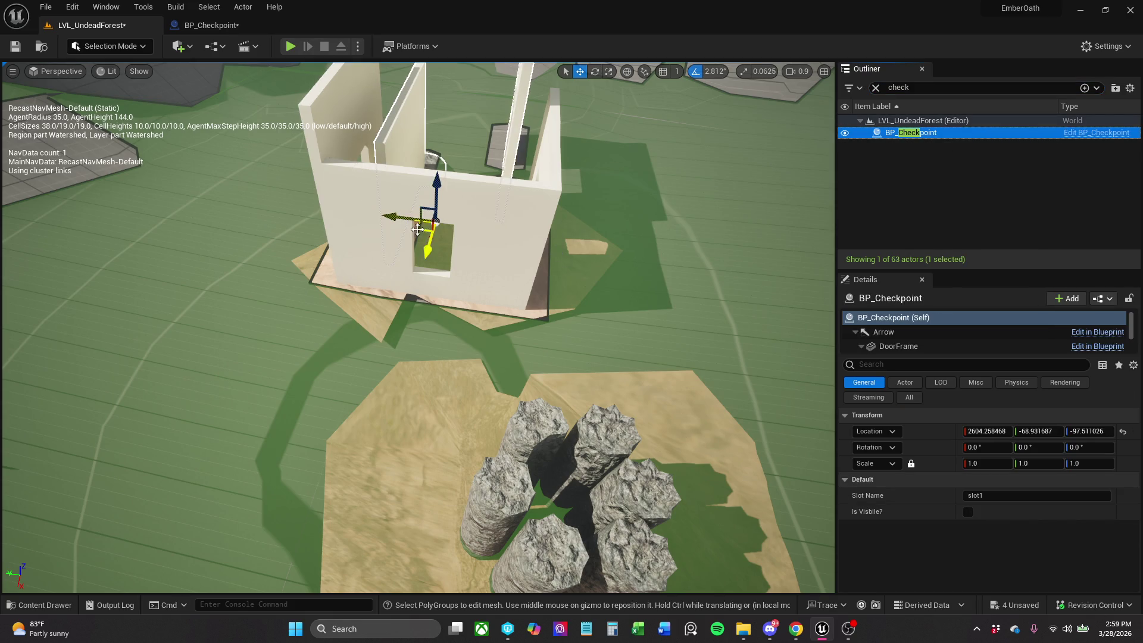
mouse_move(417, 229)
mouse_down()
mouse_move(724, 203)
mouse_move(738, 223)
mouse_up()
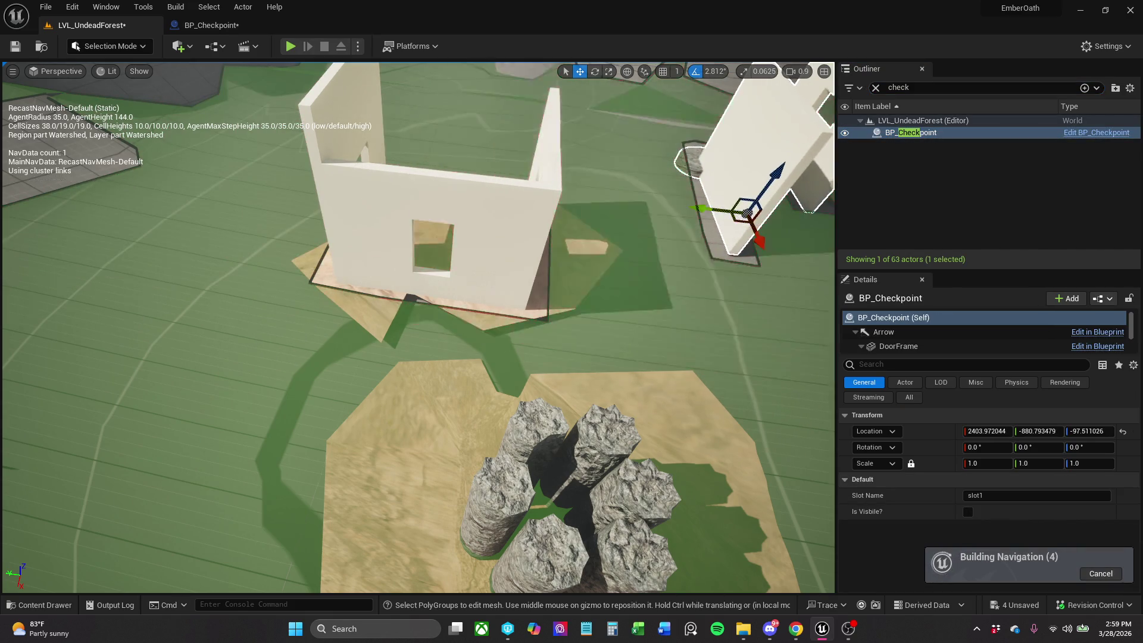
key(f)
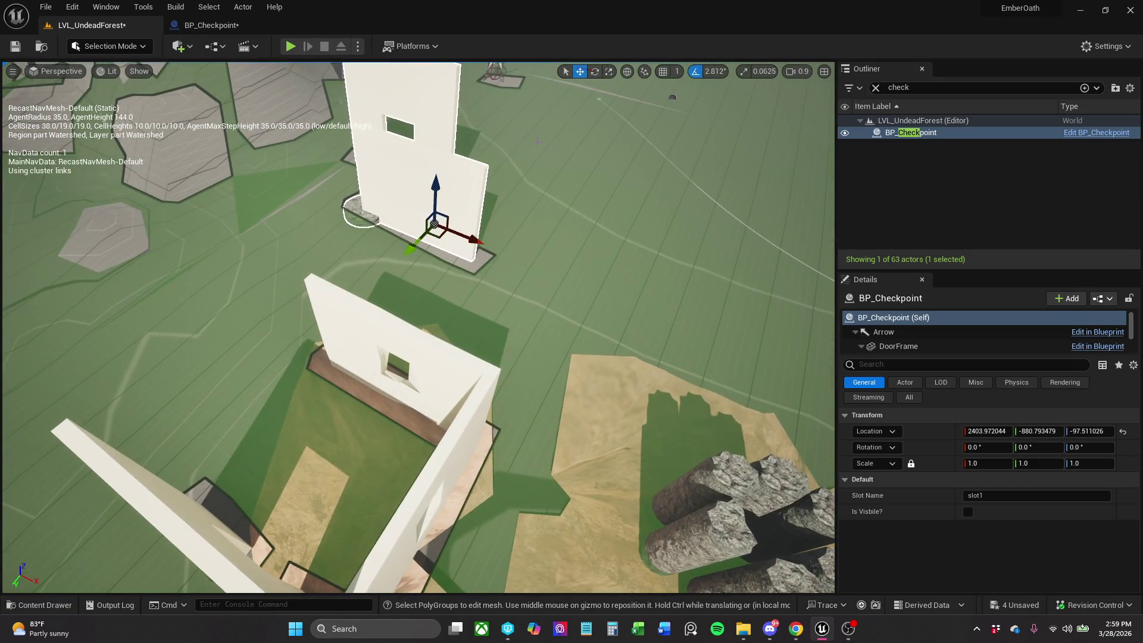
drag(441, 234, 530, 216)
drag(433, 213, 433, 262)
In the BP_Checkpoint blueprint, drag the plain wall and door frame farther from the pedestal.
click(209, 25)
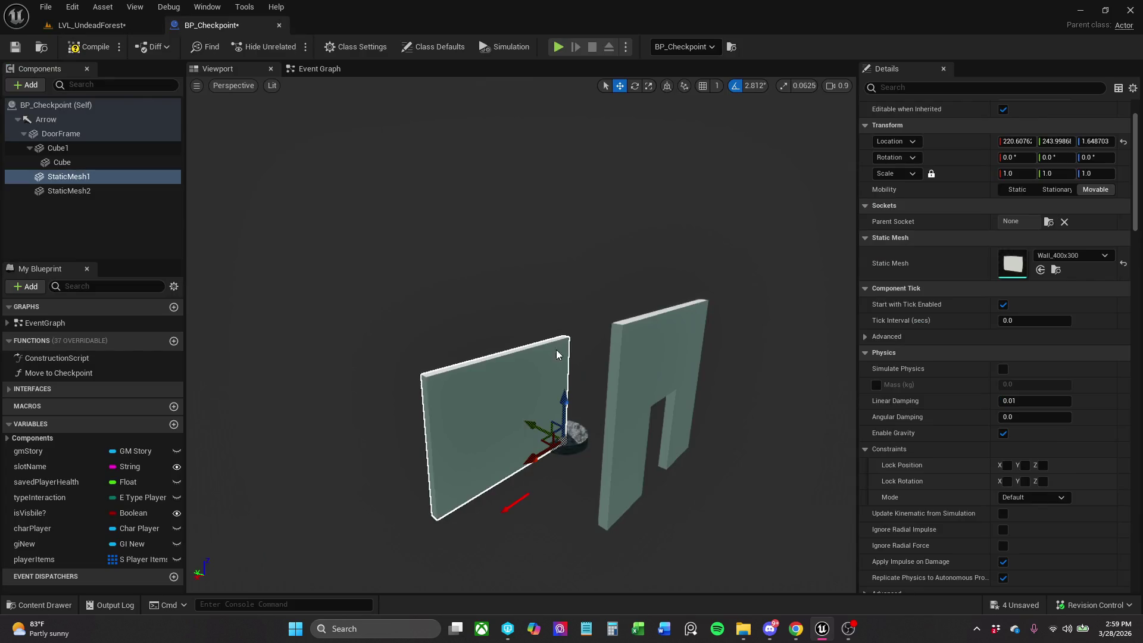
drag(556, 349, 482, 360)
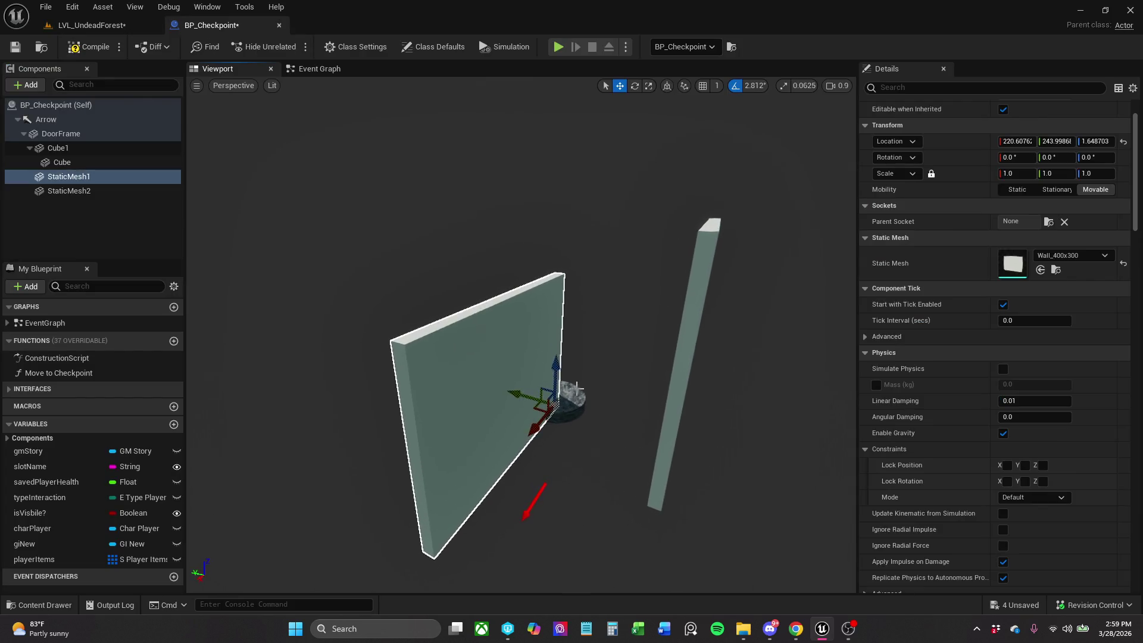
drag(540, 413, 460, 341)
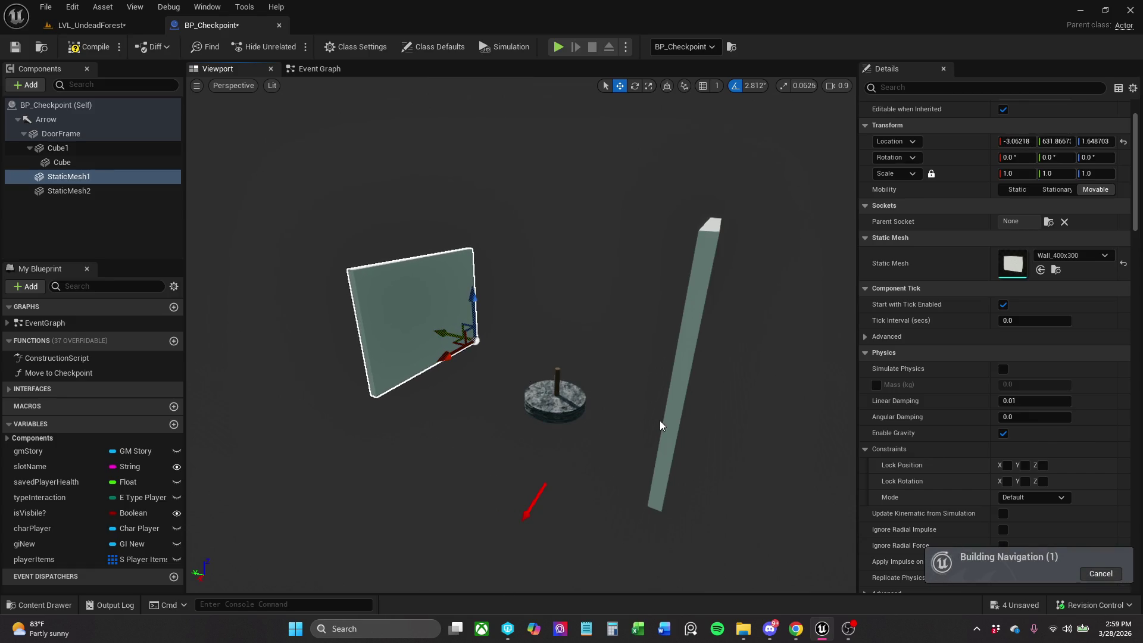
click(676, 413)
drag(668, 392, 695, 402)
scroll(695, 401, down, 5)
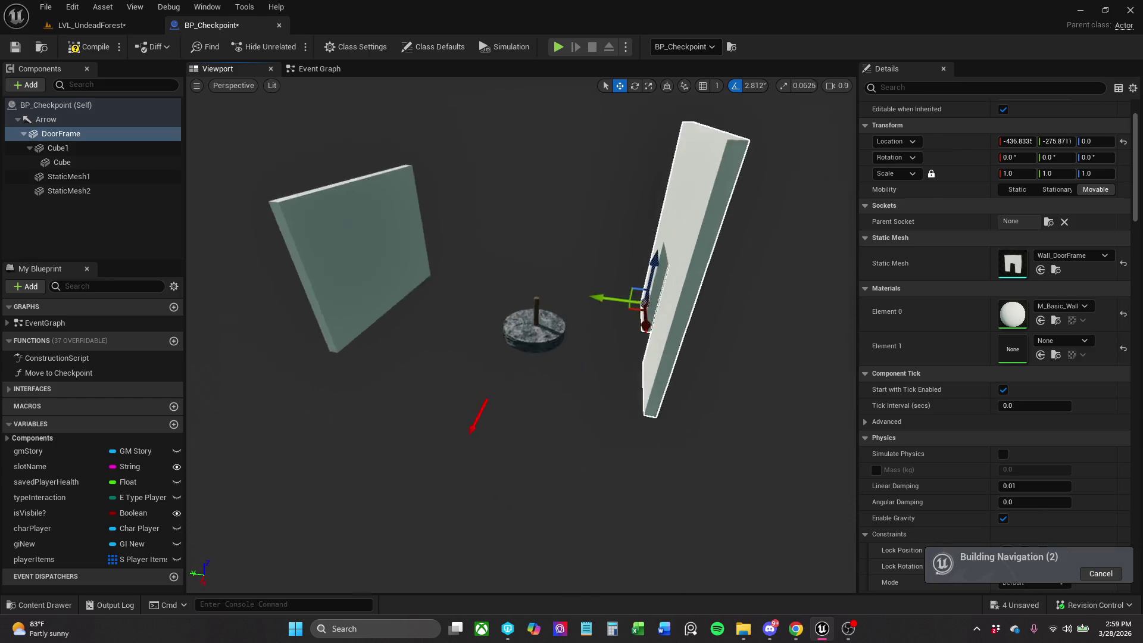
click(421, 248)
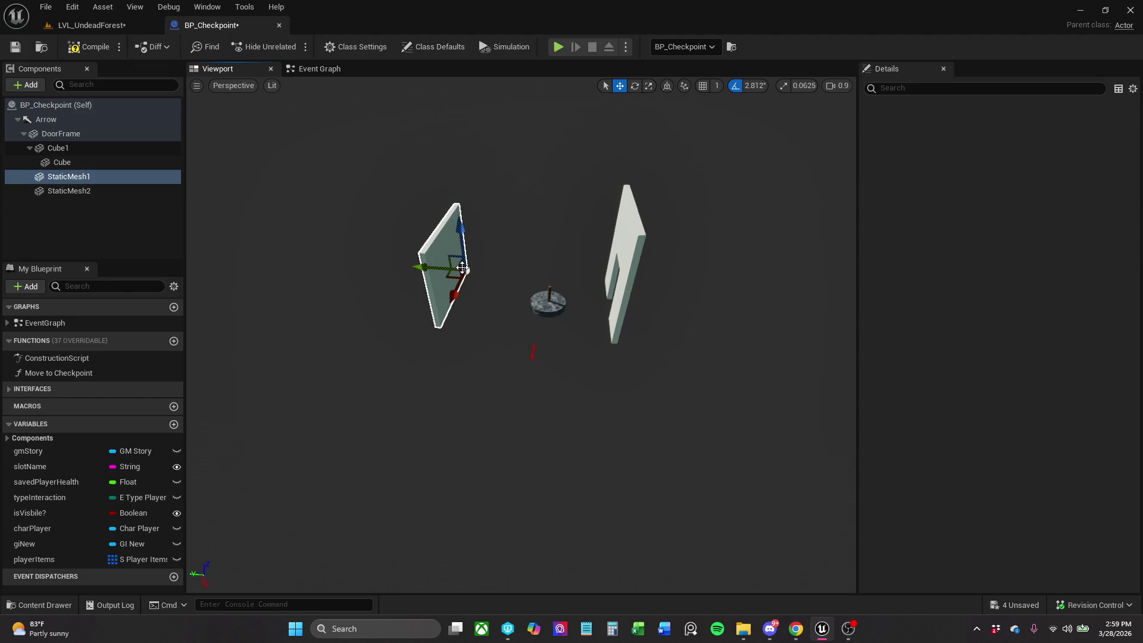
drag(425, 271, 446, 275)
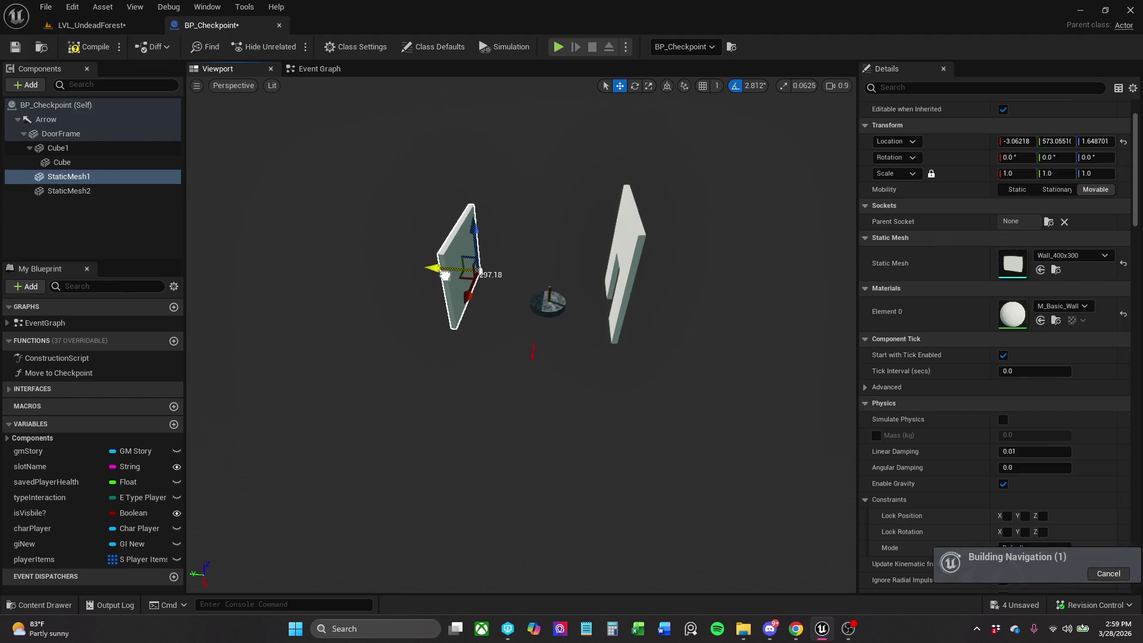
click(622, 235)
mouse_move(570, 277)
mouse_down()
mouse_move(580, 278)
mouse_move(567, 277)
mouse_up()
Undo the accidental pedestal move, recheck the plain wall, and return to LVL_UndeadForest.
click(555, 309)
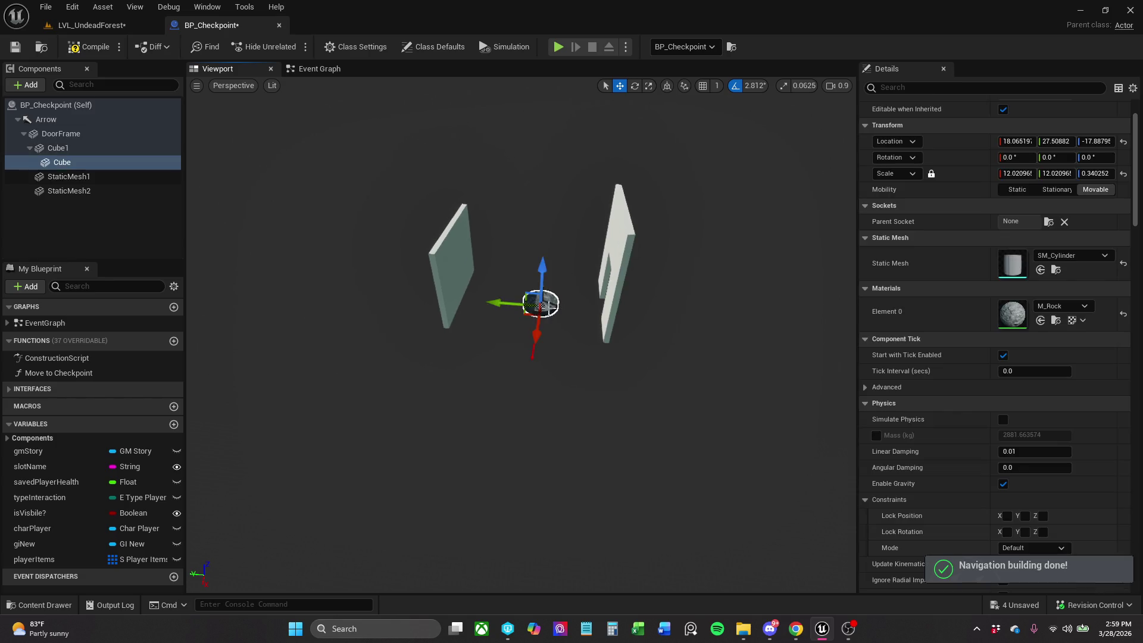
key(f)
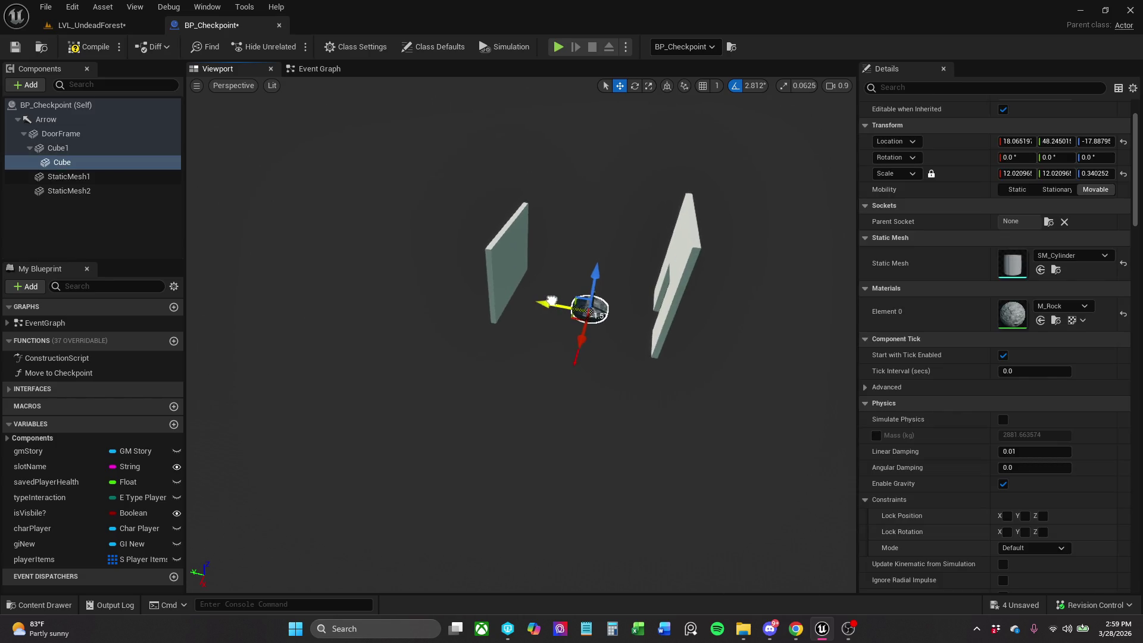
scroll(684, 308, up, 2)
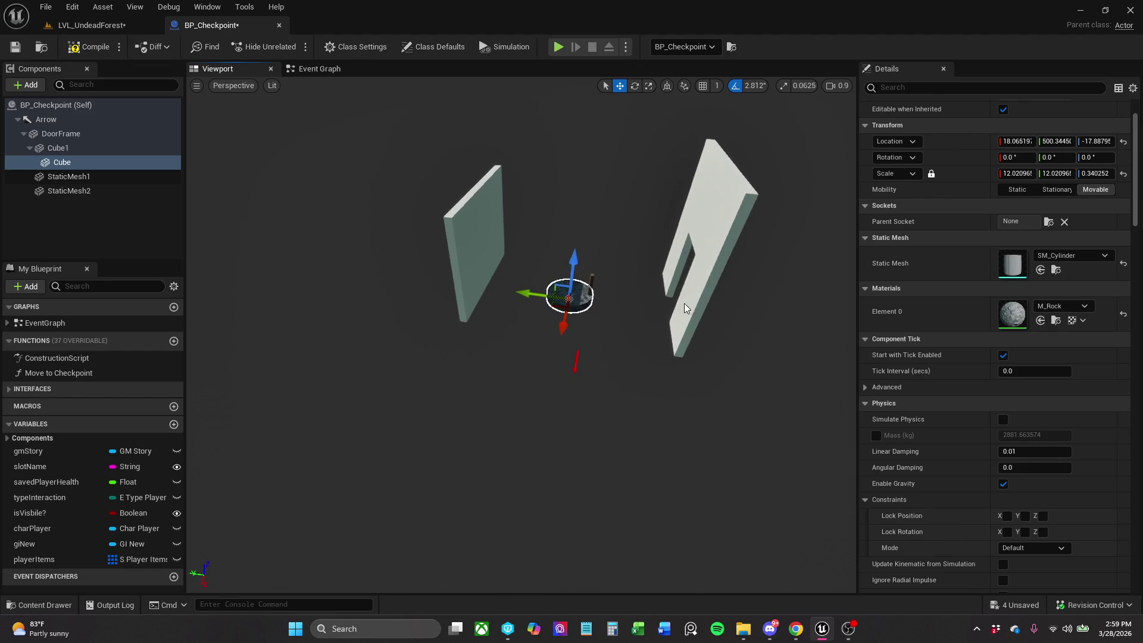
key(ctrl+z)
key(f)
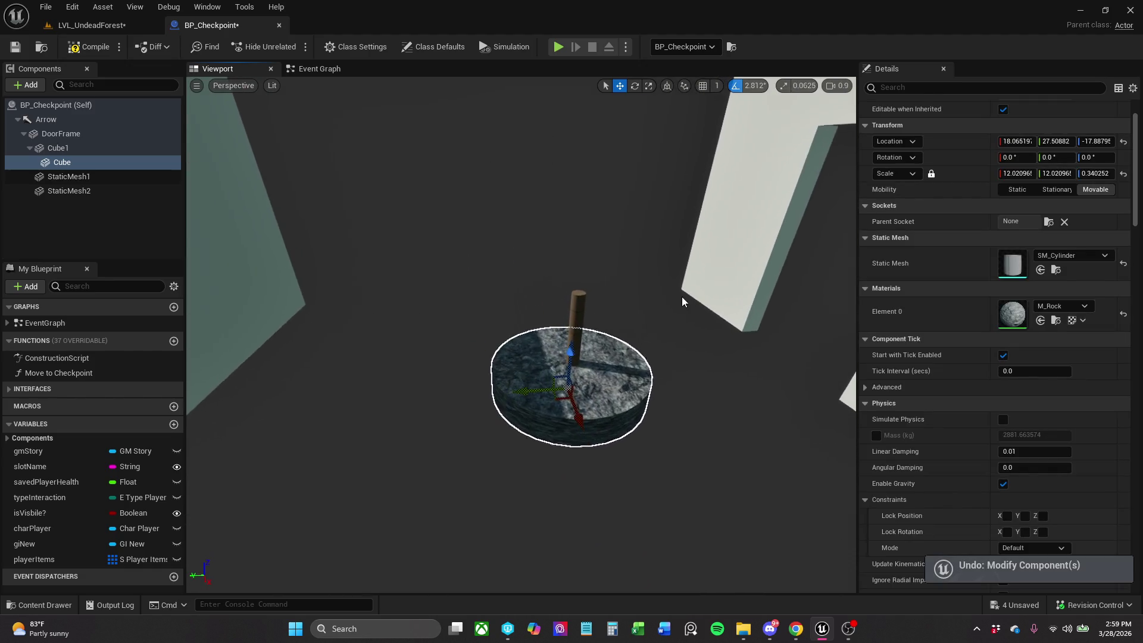
click(573, 296)
click(531, 383)
key(f)
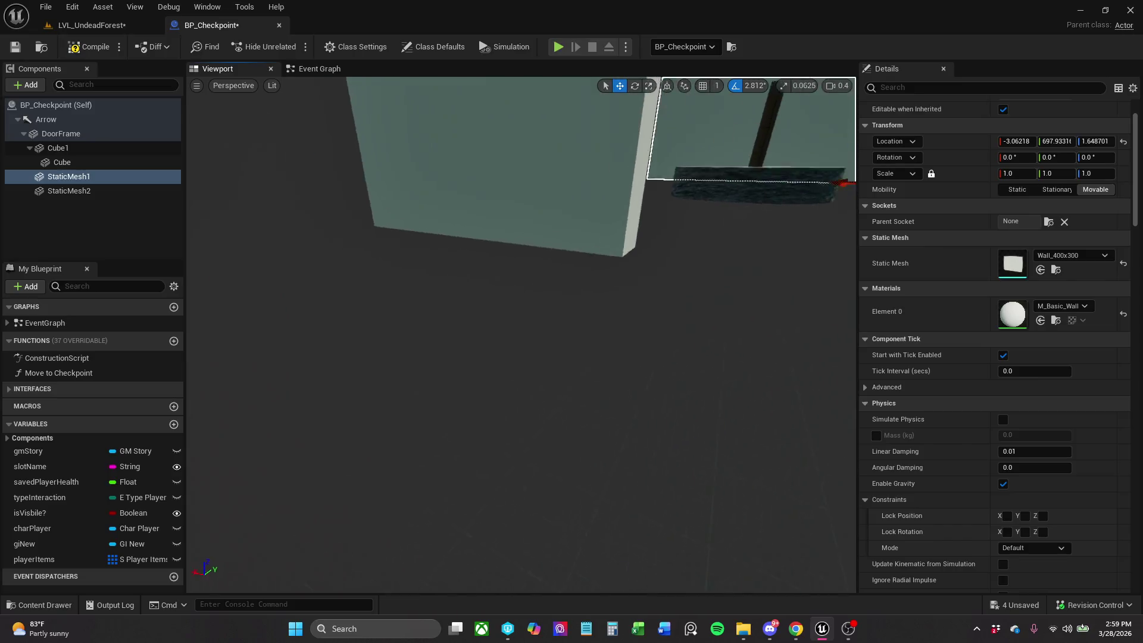
scroll(520, 333, down, 5)
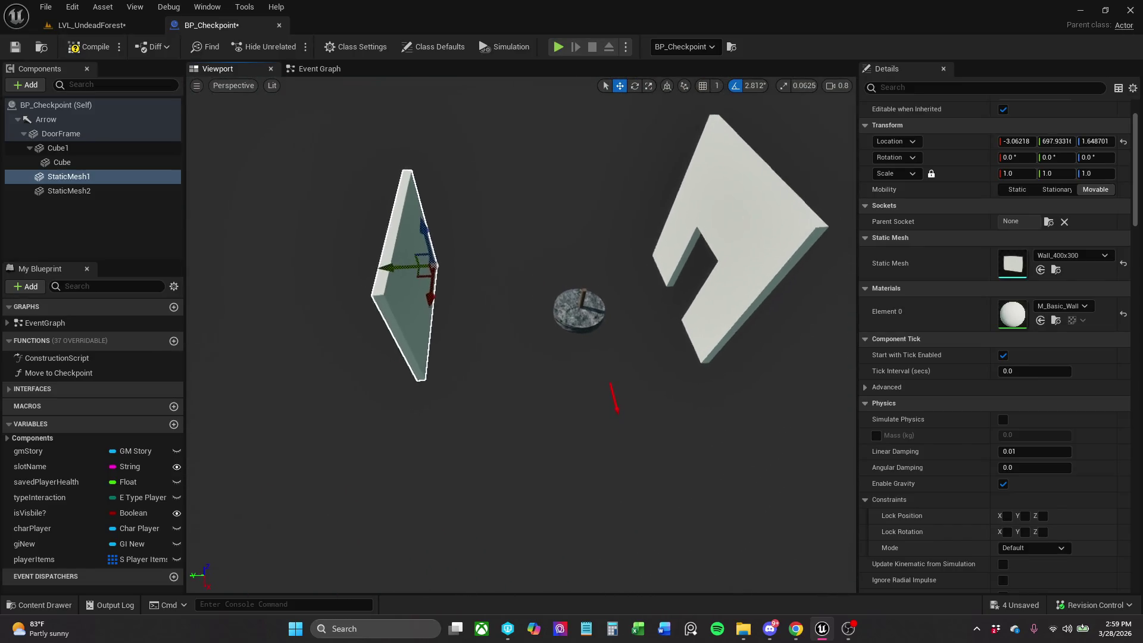
click(92, 25)
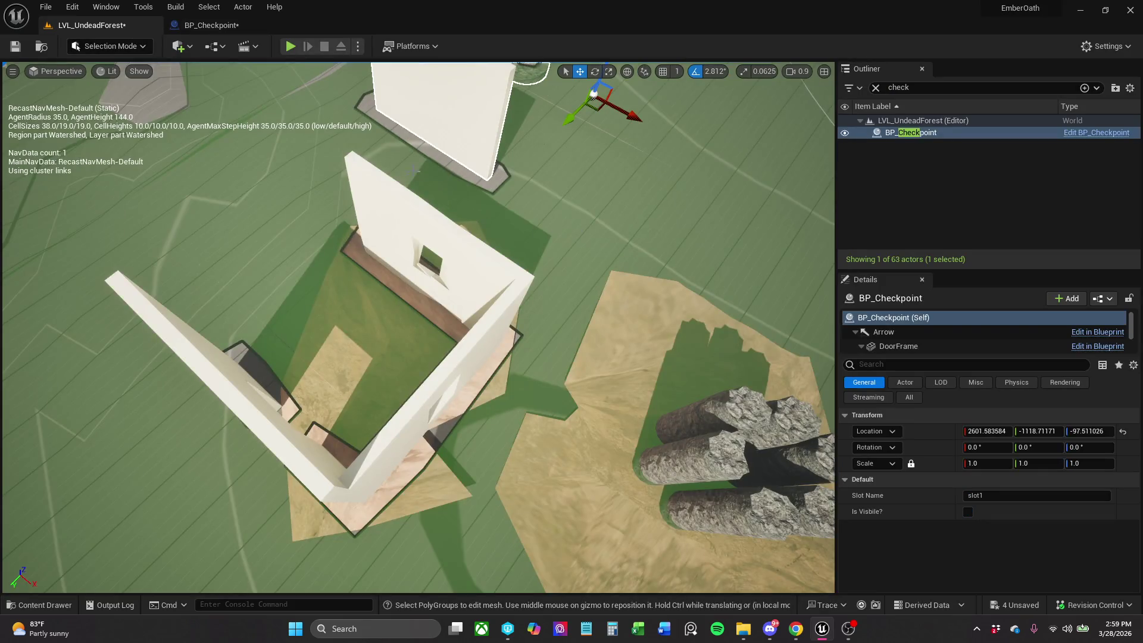
Locate the Wall_Window1 asset from the level's window walls, then select BP_Checkpoint's empty second mesh.
click(493, 264)
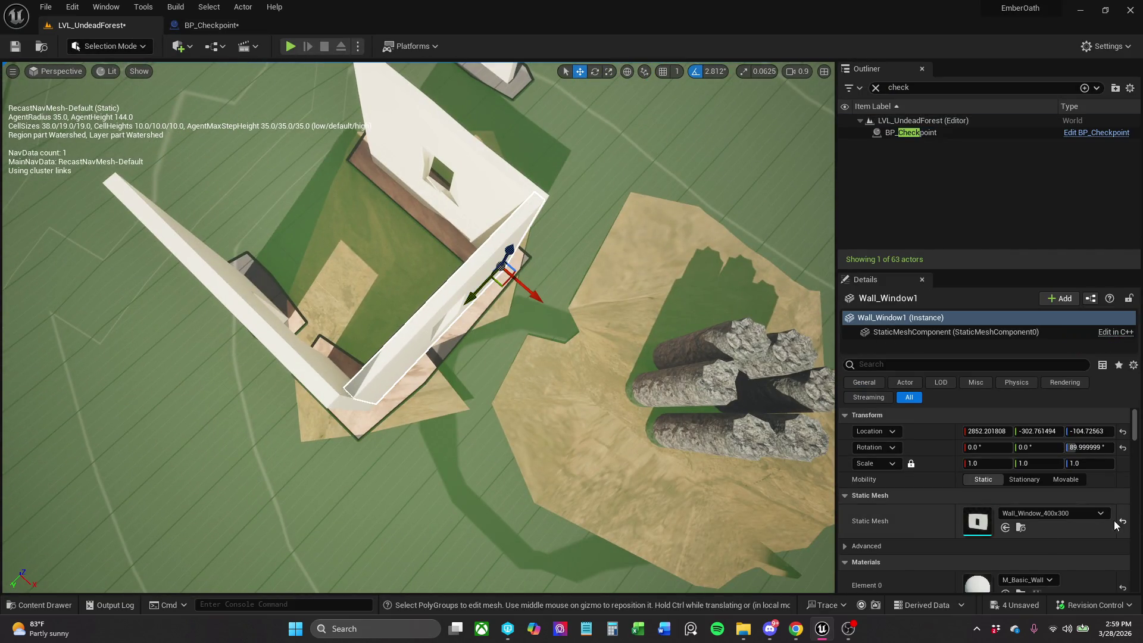
click(486, 186)
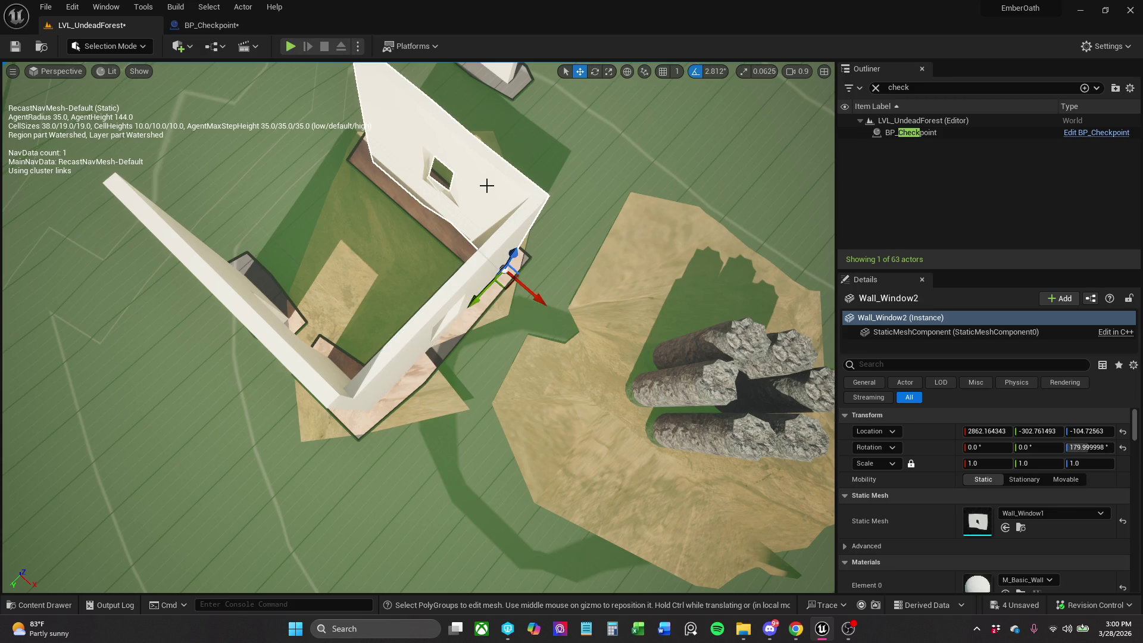
click(1021, 528)
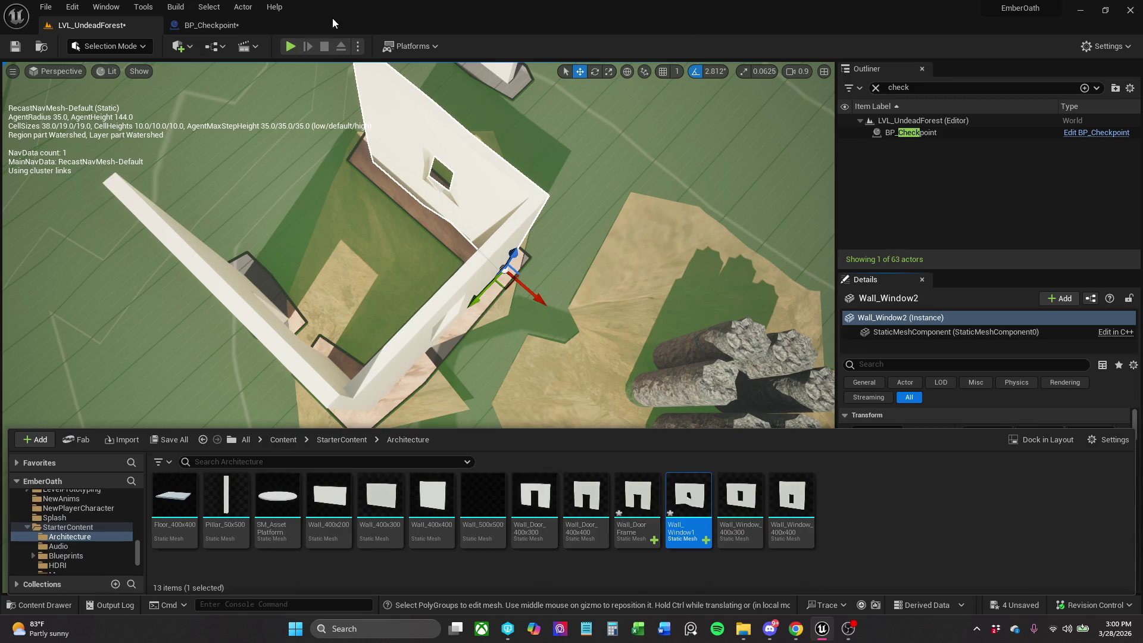
click(244, 27)
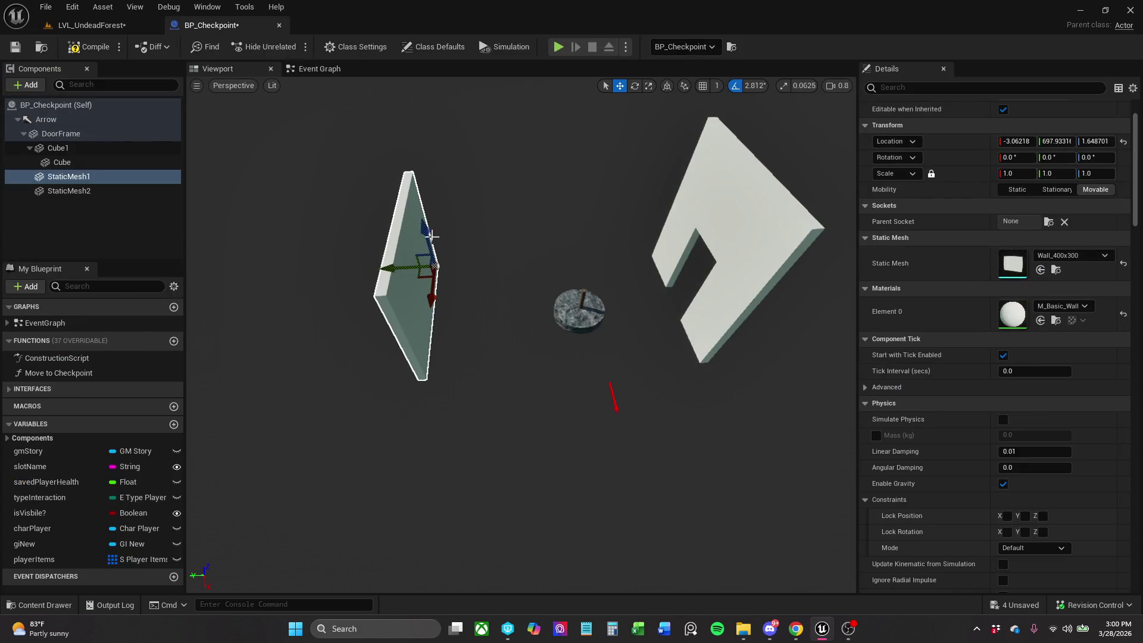
click(72, 192)
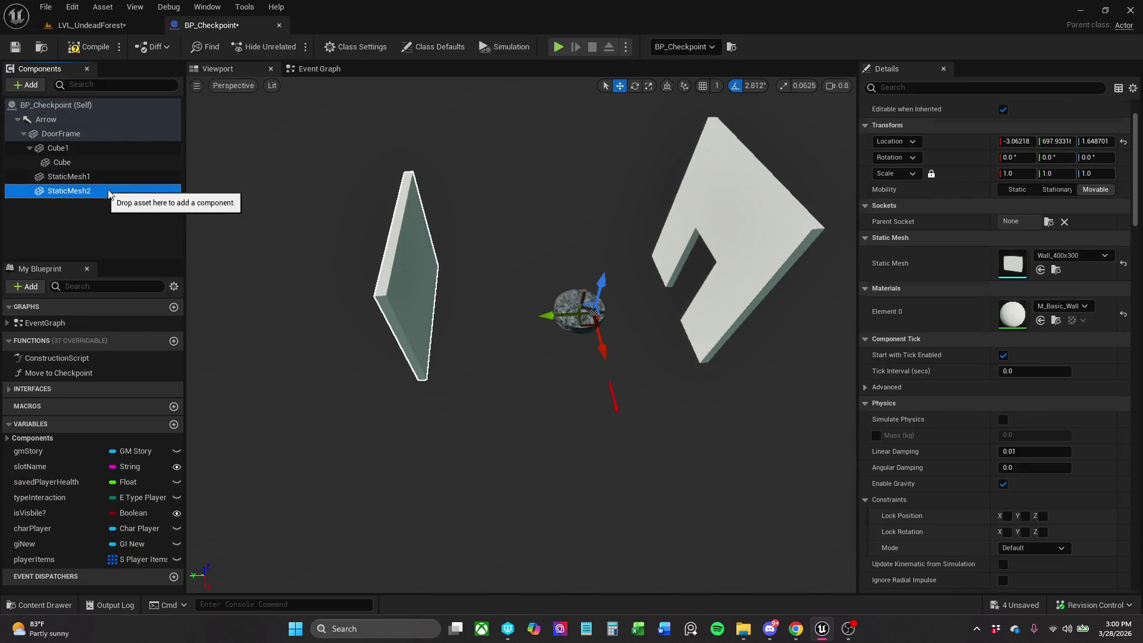
Assign Wall_Window1 to StaticMesh2, reset its scale, and rotate it -90°.
click(1040, 270)
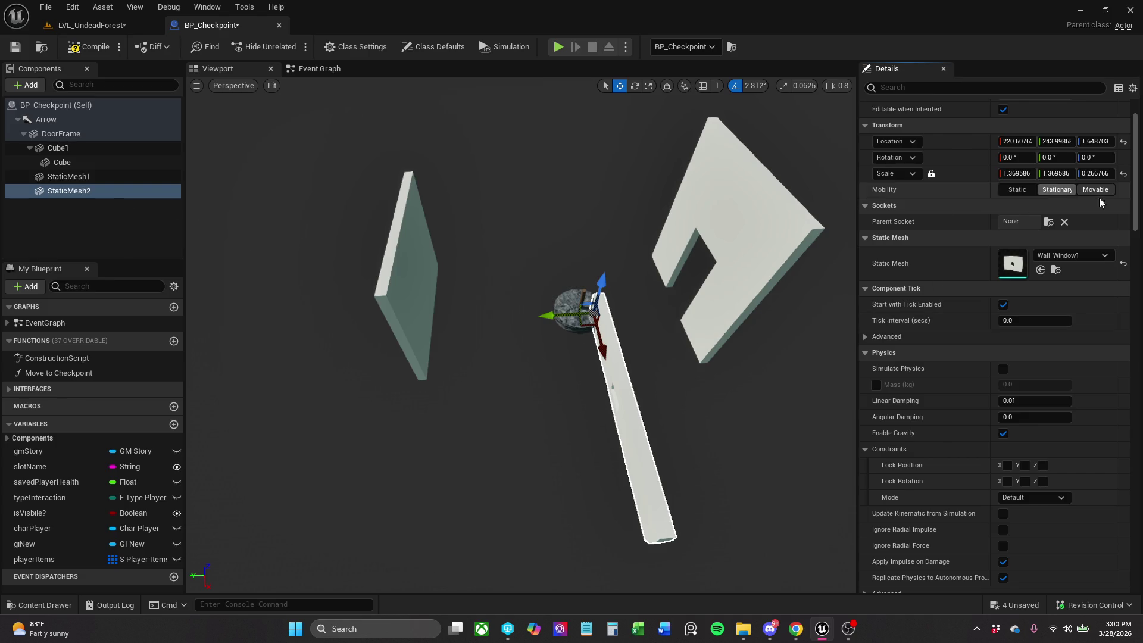
click(1123, 174)
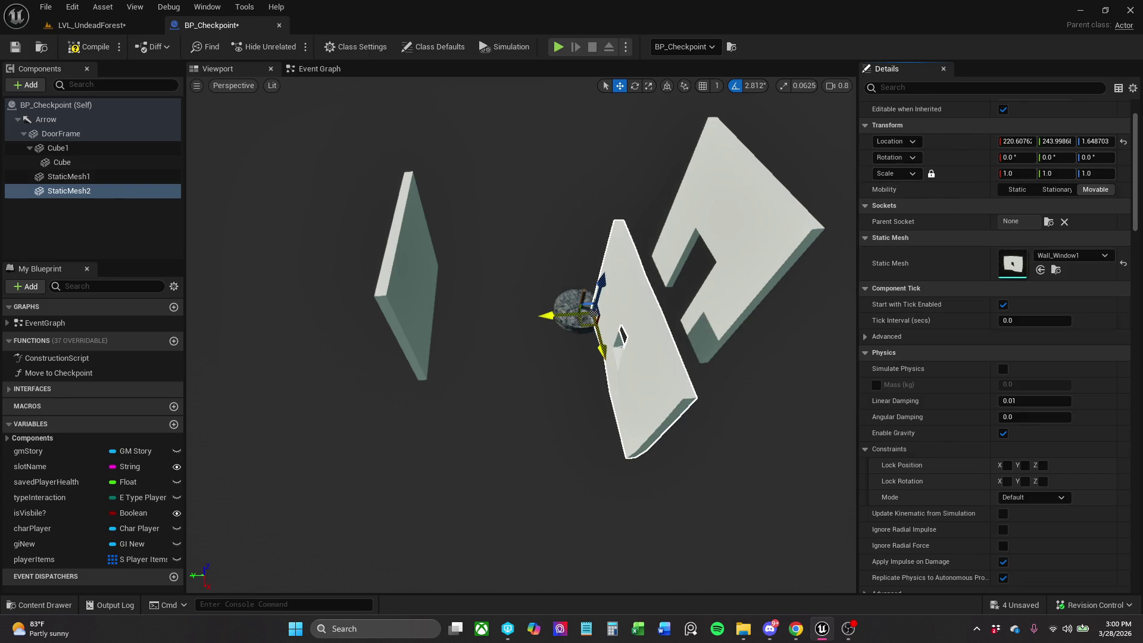
mouse_move(591, 313)
mouse_down()
mouse_move(527, 249)
mouse_move(572, 279)
mouse_move(604, 222)
mouse_move(616, 231)
mouse_up()
key(e)
key(w)
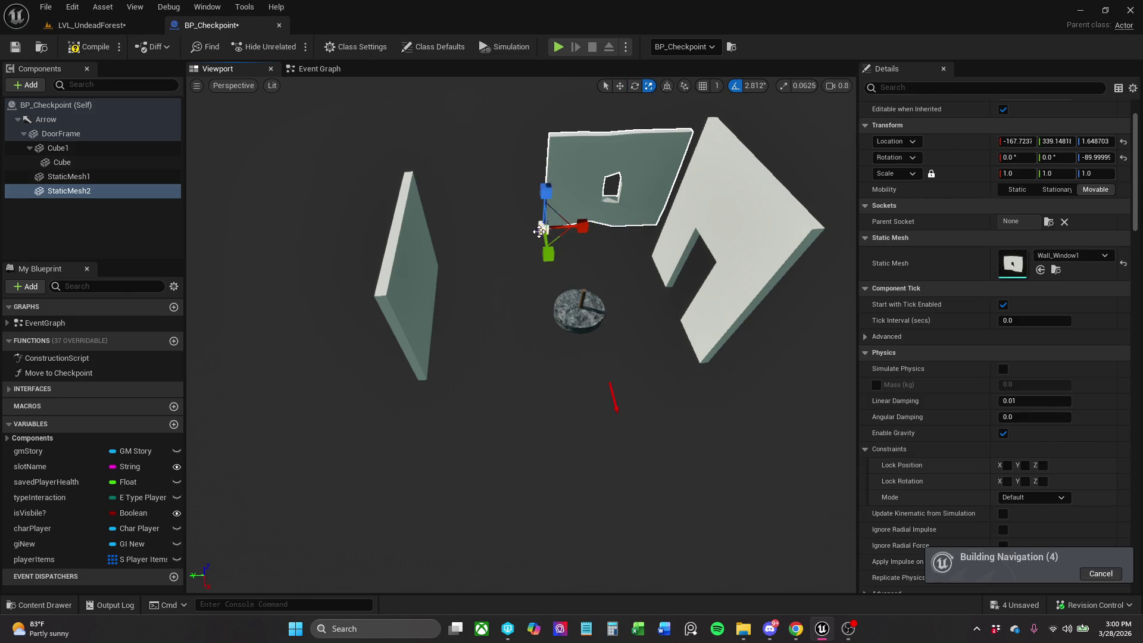
Position the window wall at Y 492 beside the pedestal and stretch its X scale to 1.26.
mouse_move(552, 247)
mouse_down()
mouse_move(543, 262)
mouse_move(596, 309)
mouse_up()
mouse_move(630, 247)
mouse_down()
mouse_move(607, 244)
mouse_move(629, 247)
mouse_up()
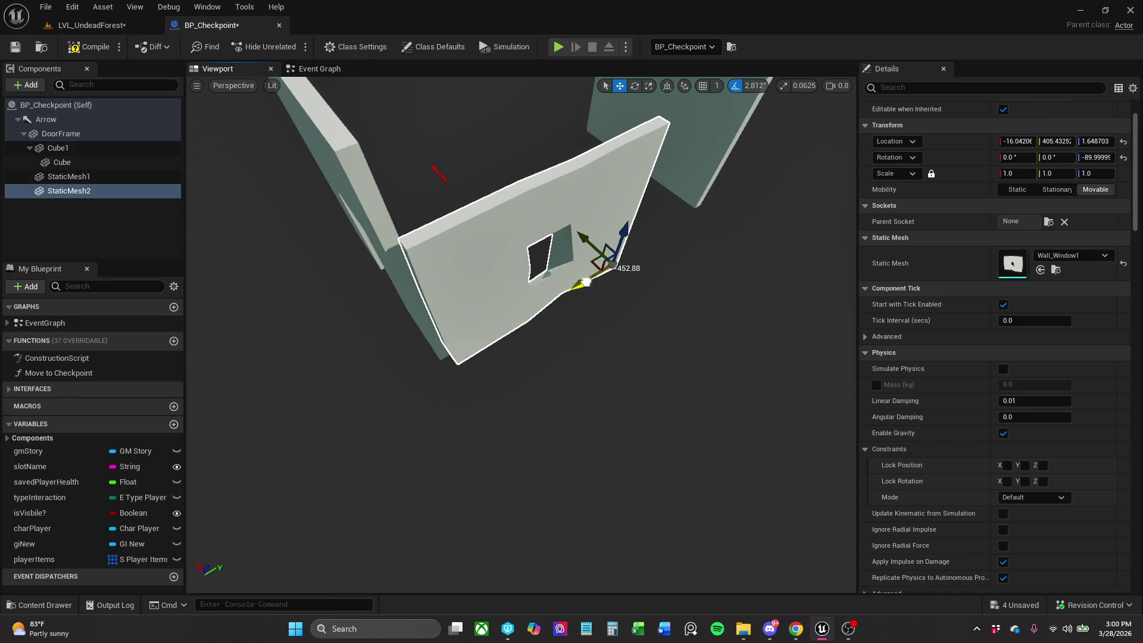
mouse_move(585, 281)
mouse_down()
mouse_move(627, 272)
mouse_move(565, 280)
mouse_move(535, 262)
mouse_move(500, 286)
mouse_move(541, 199)
mouse_up()
key(r)
key(w)
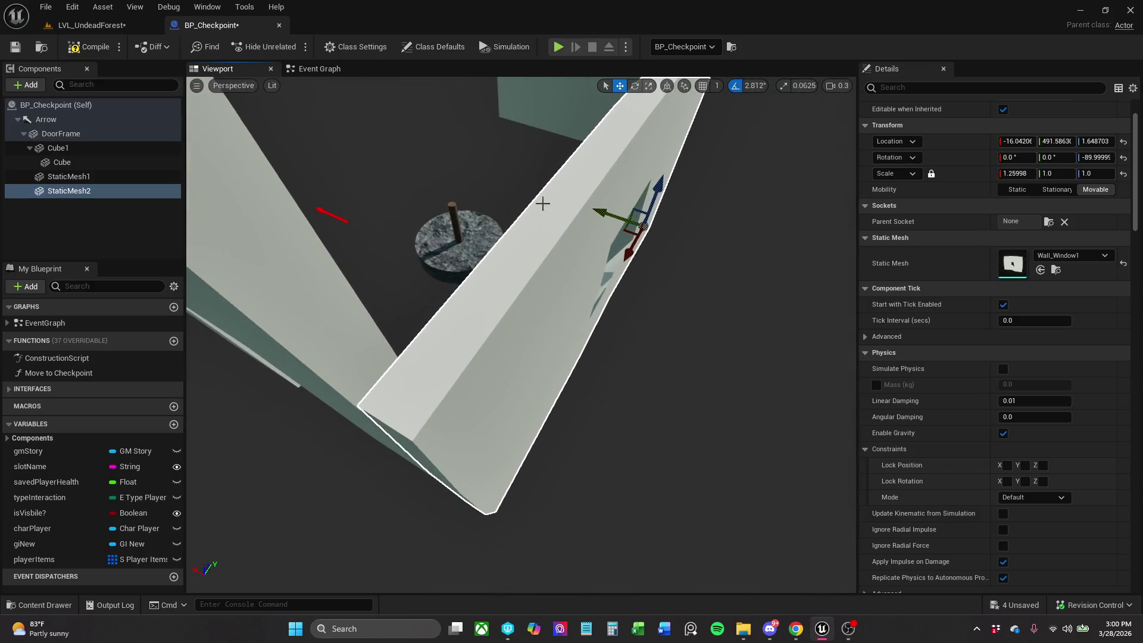
drag(630, 247, 629, 247)
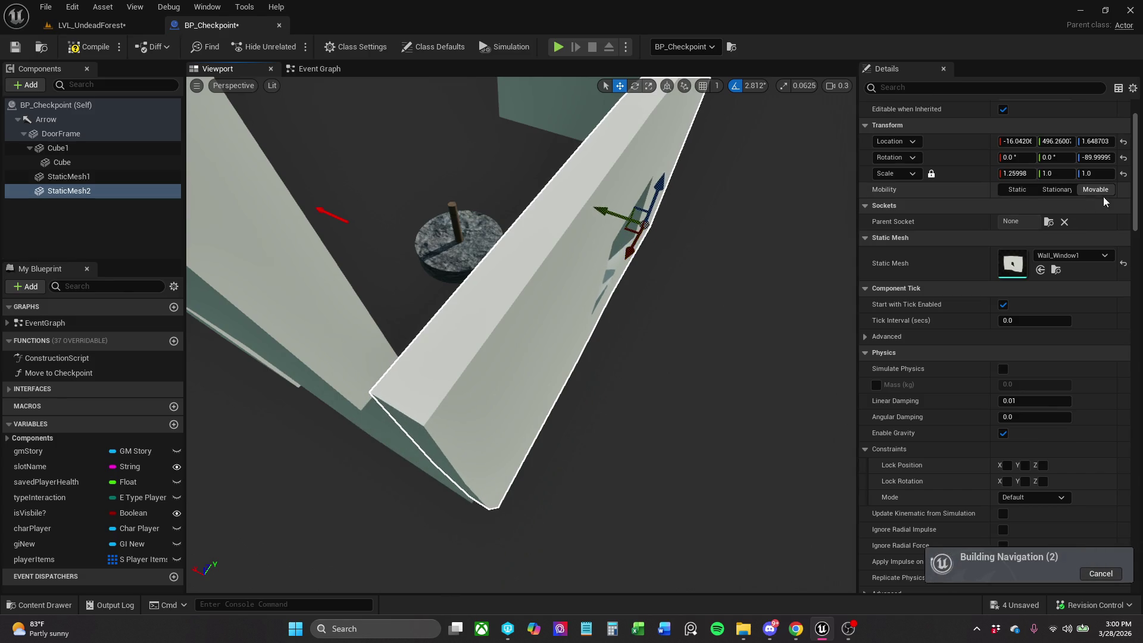
drag(1102, 144, 1053, 142)
key(ctrl+z)
Step the window wall's Location Y through 489, 490 and 490.5 to a final 490.9.
click(1053, 142)
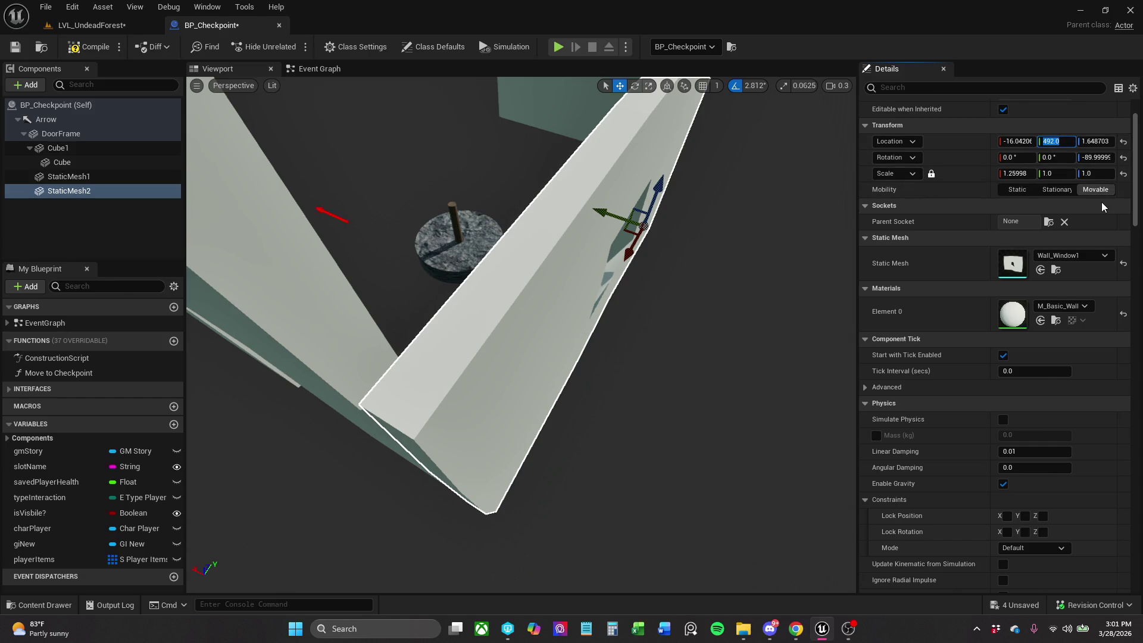
text(489)
key(Return)
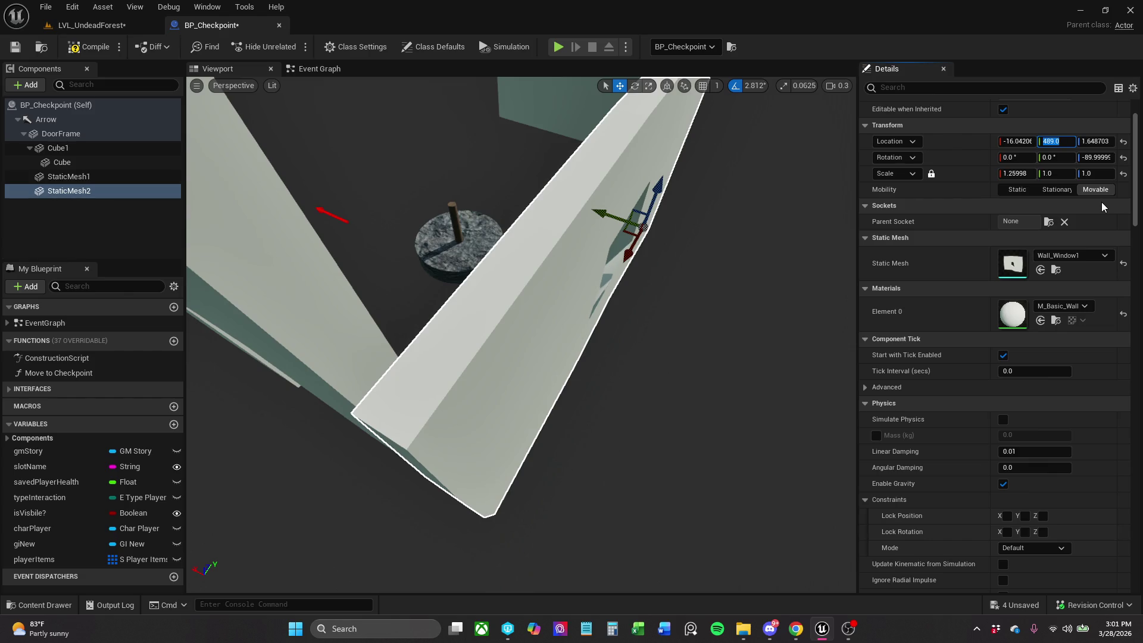
text(4)
text(90)
key(Return)
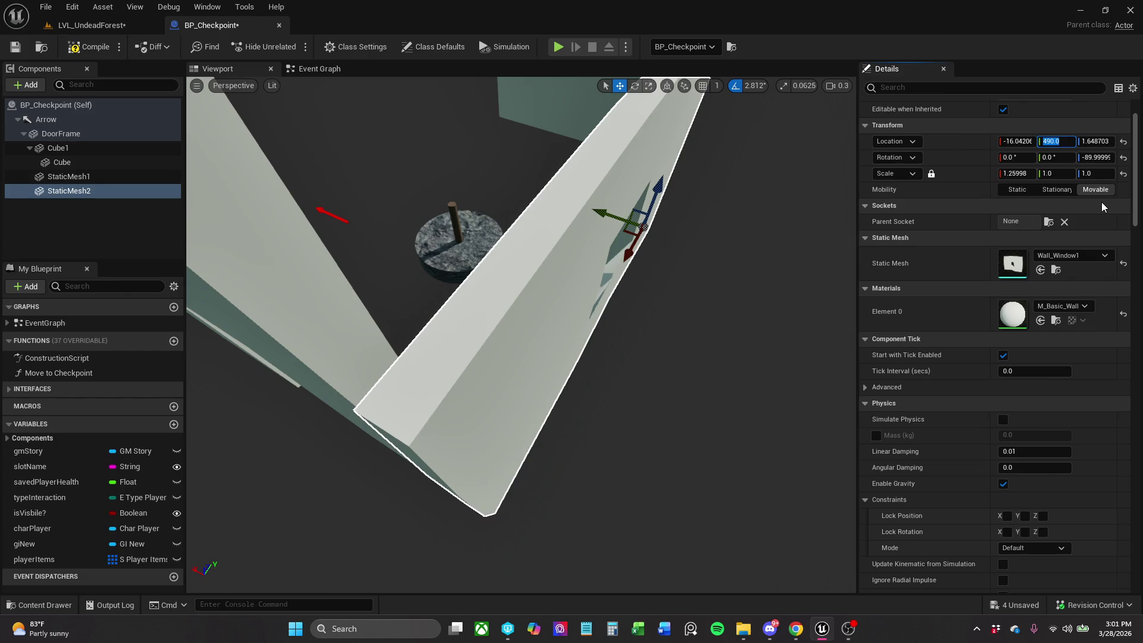
text(490.)
text(5)
key(Return)
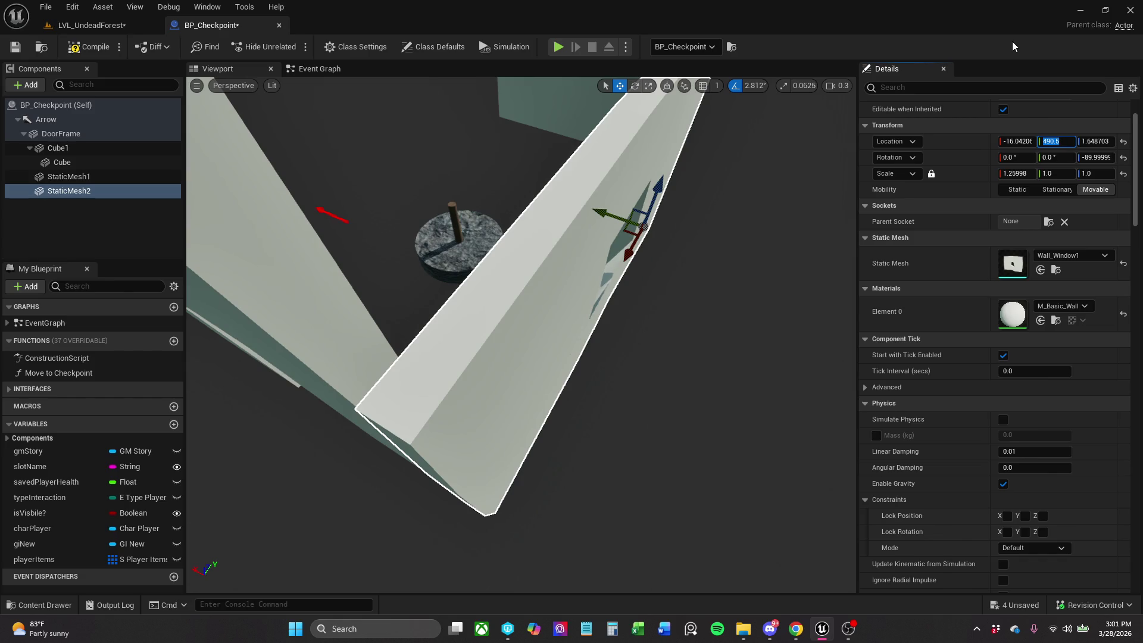
text(490.)
text(9)
key(Return)
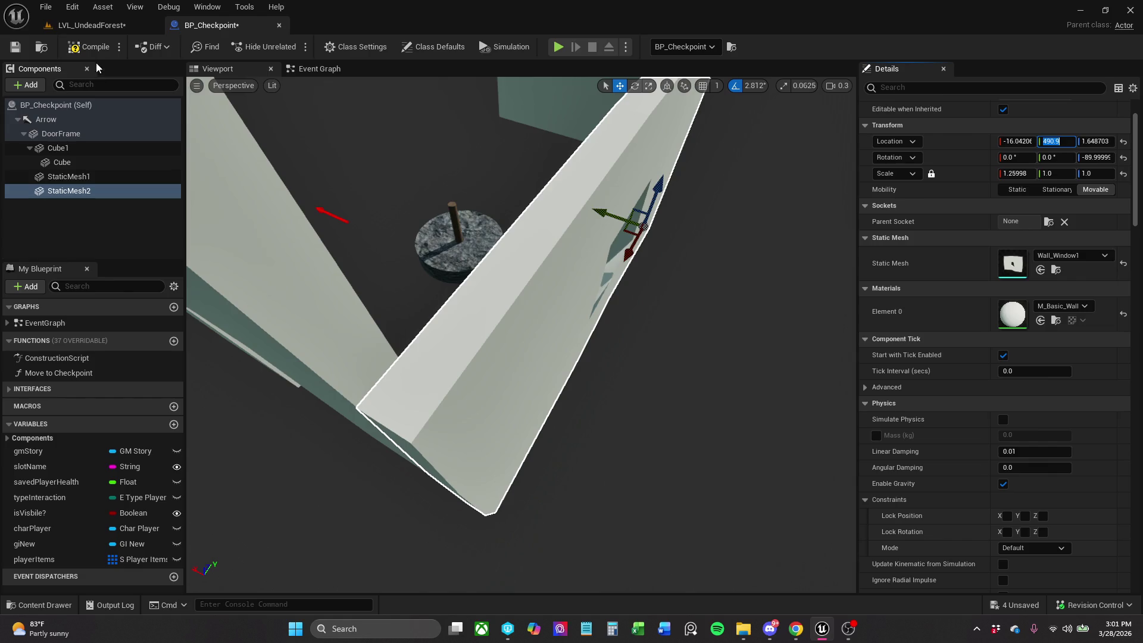
mouse_move(648, 119)
mouse_down()
mouse_move(595, 179)
mouse_move(770, 258)
mouse_up()
Slide the plain wall StaticMesh1 along Y and X toward the window wall.
click(673, 381)
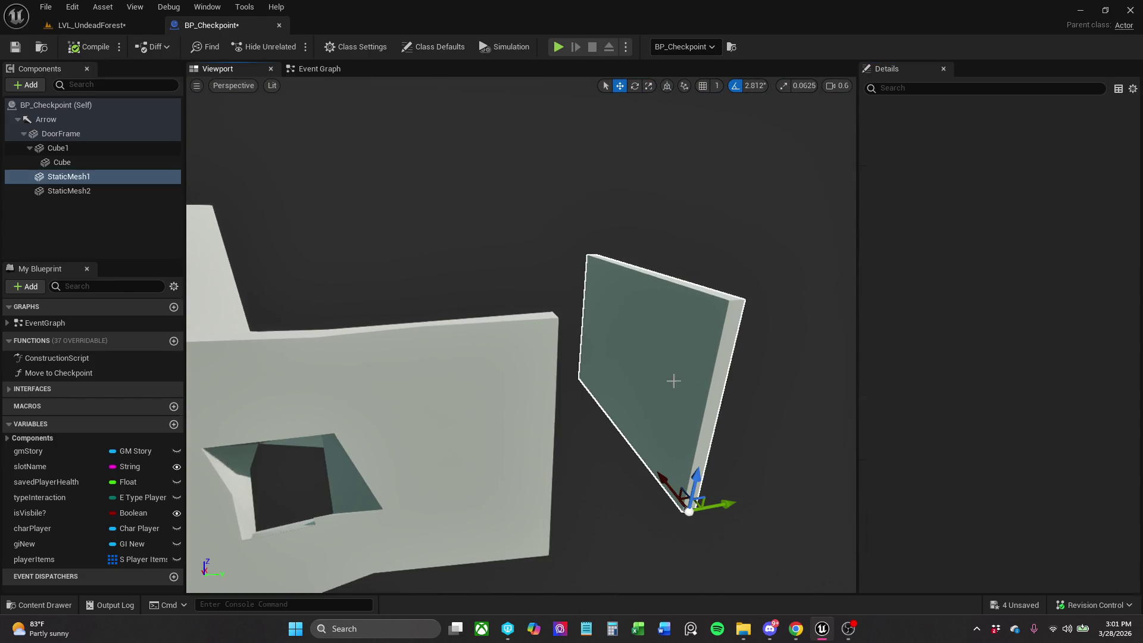
mouse_move(724, 496)
mouse_down()
mouse_move(587, 528)
mouse_move(643, 470)
mouse_move(551, 446)
mouse_up()
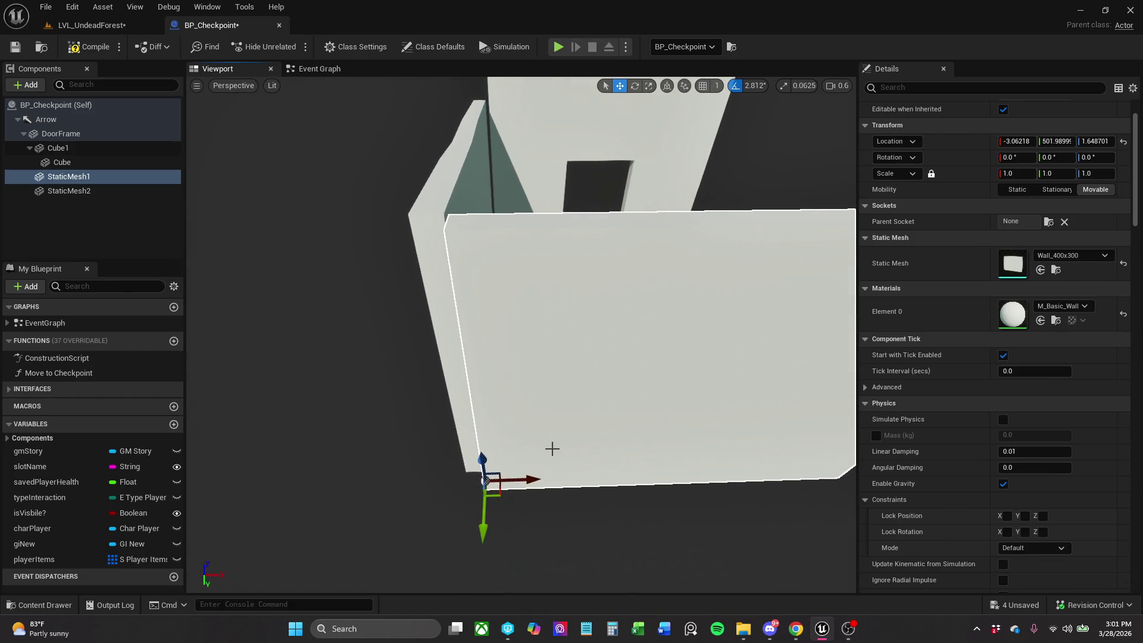
drag(510, 480, 513, 483)
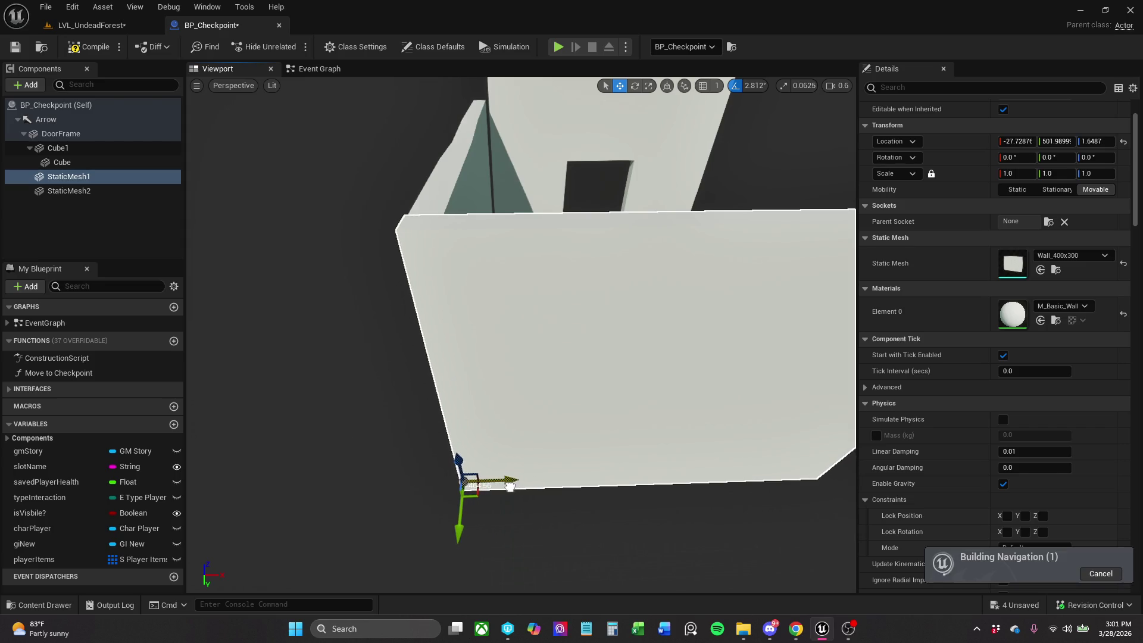
mouse_move(522, 360)
mouse_down()
mouse_move(522, 292)
mouse_move(506, 262)
mouse_up()
Copy the window wall's 1.25998 scale and paste it onto the plain wall.
click(441, 311)
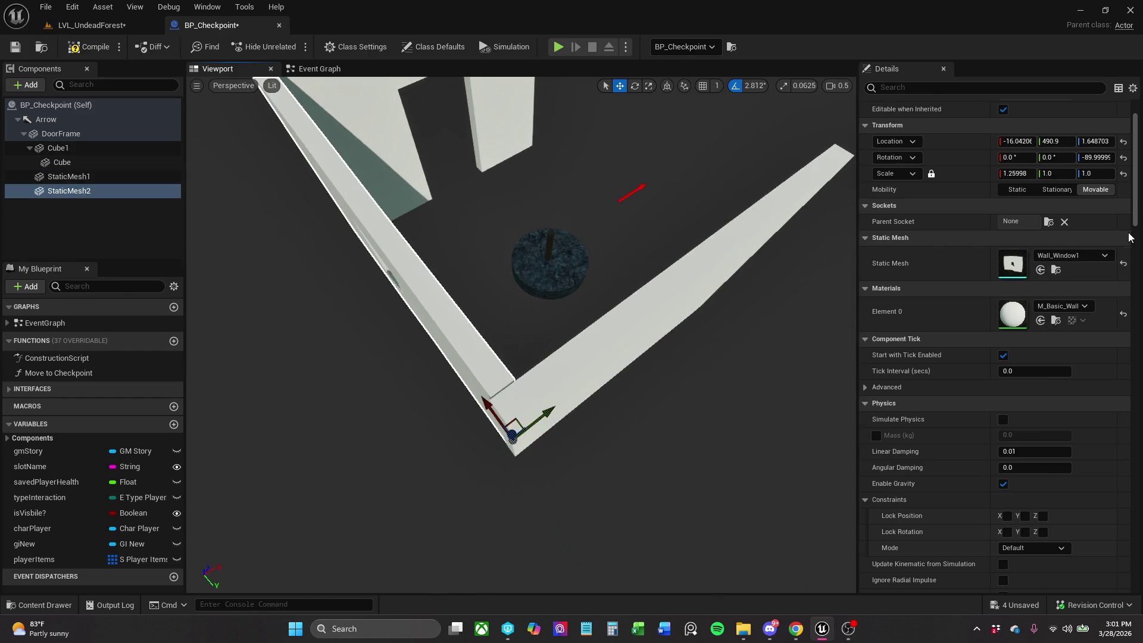
right_click(980, 180)
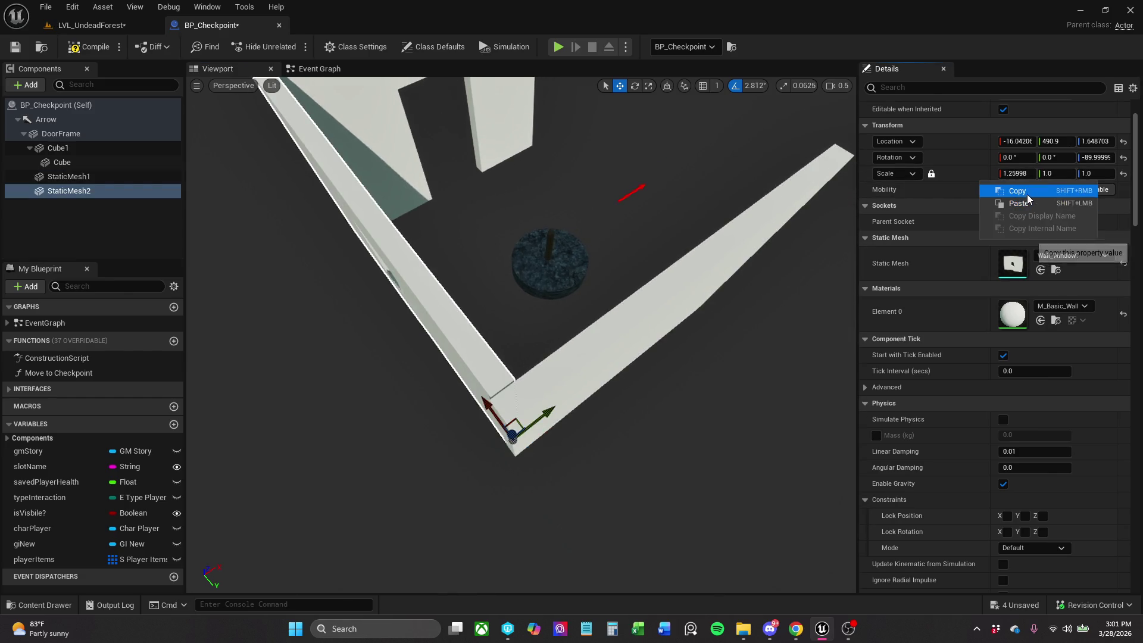
click(1027, 194)
click(749, 245)
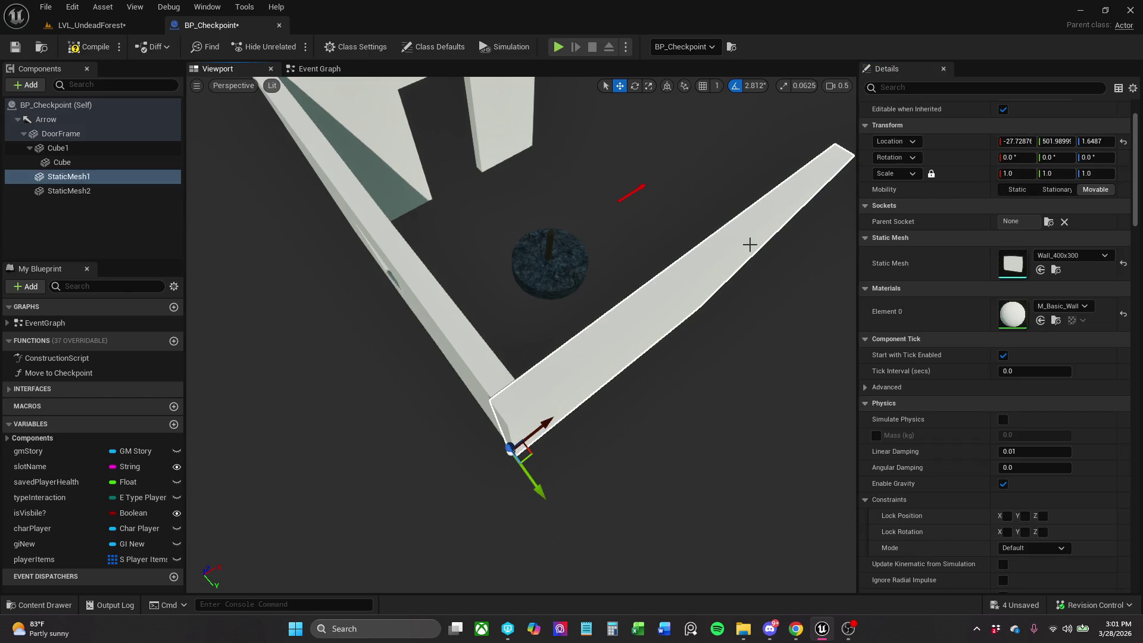
right_click(962, 177)
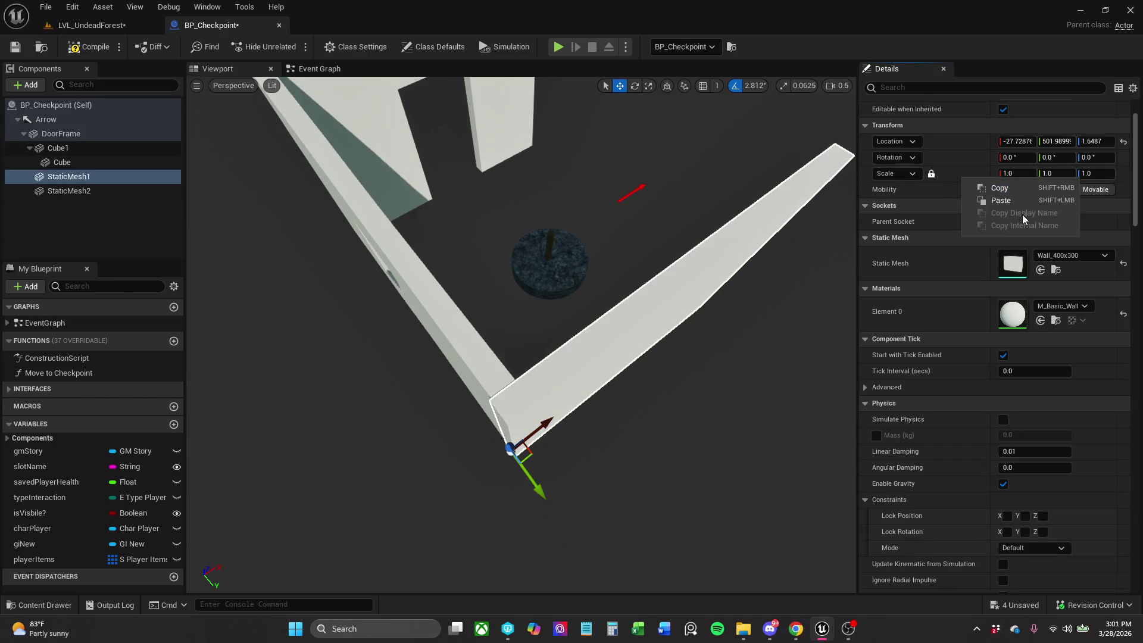
click(1016, 201)
Nudge the plain wall to X -26.03, Y 500.55 and compile BP_Checkpoint.
drag(747, 292, 696, 191)
drag(622, 471, 622, 454)
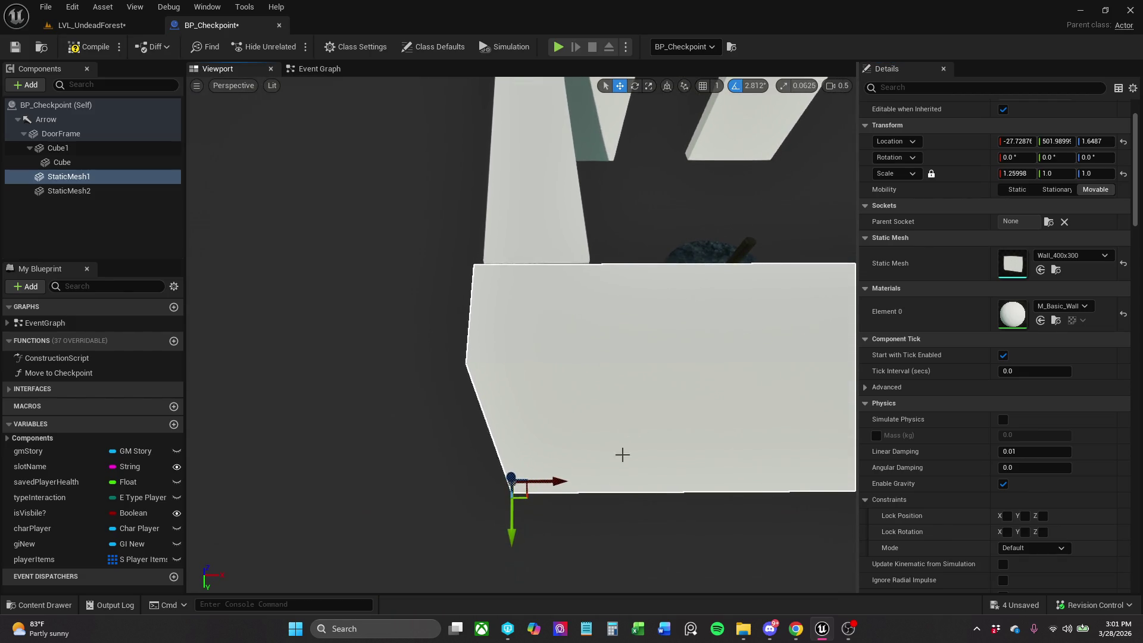
drag(555, 486, 554, 486)
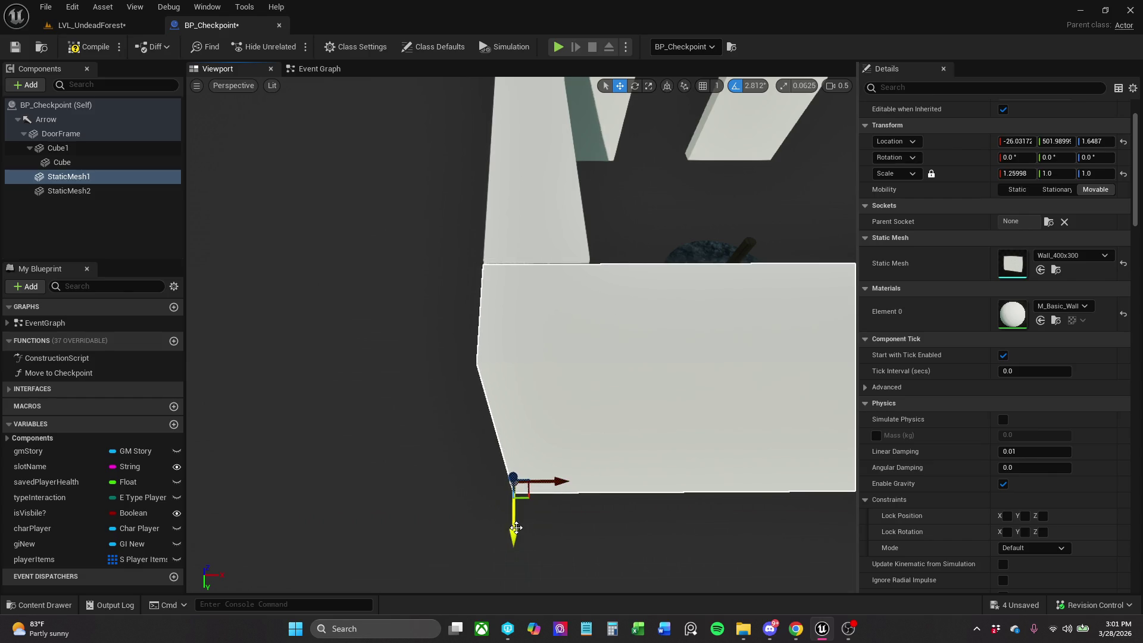
drag(511, 522, 508, 518)
drag(632, 230, 592, 219)
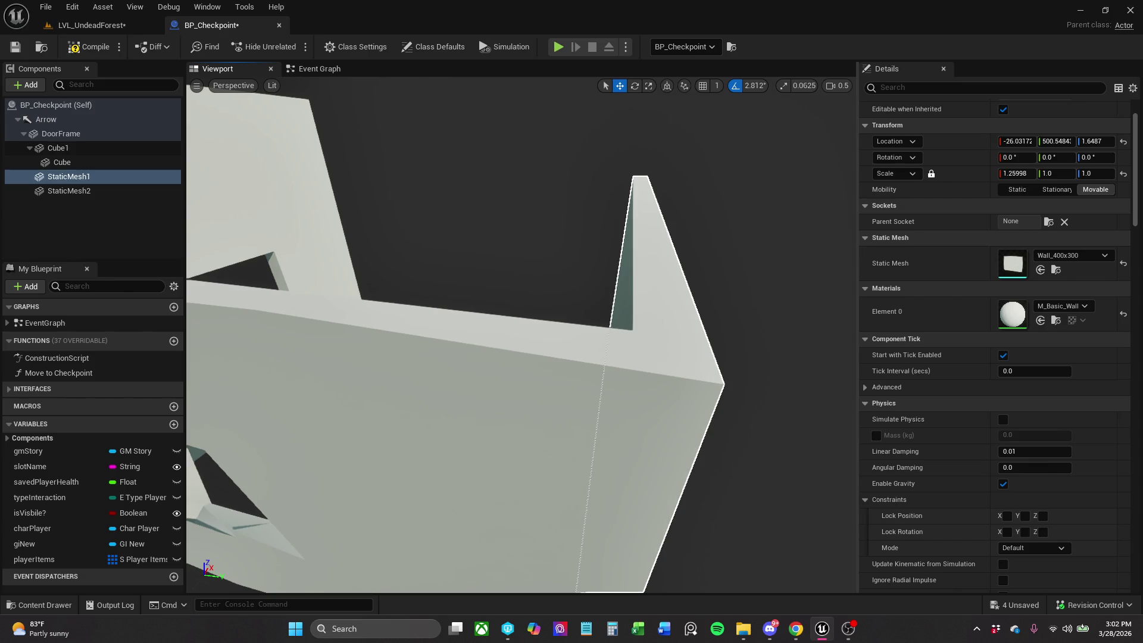
click(517, 248)
mouse_move(517, 248)
mouse_down()
mouse_move(461, 236)
mouse_move(426, 245)
mouse_move(541, 235)
mouse_up()
scroll(452, 238, up, 2)
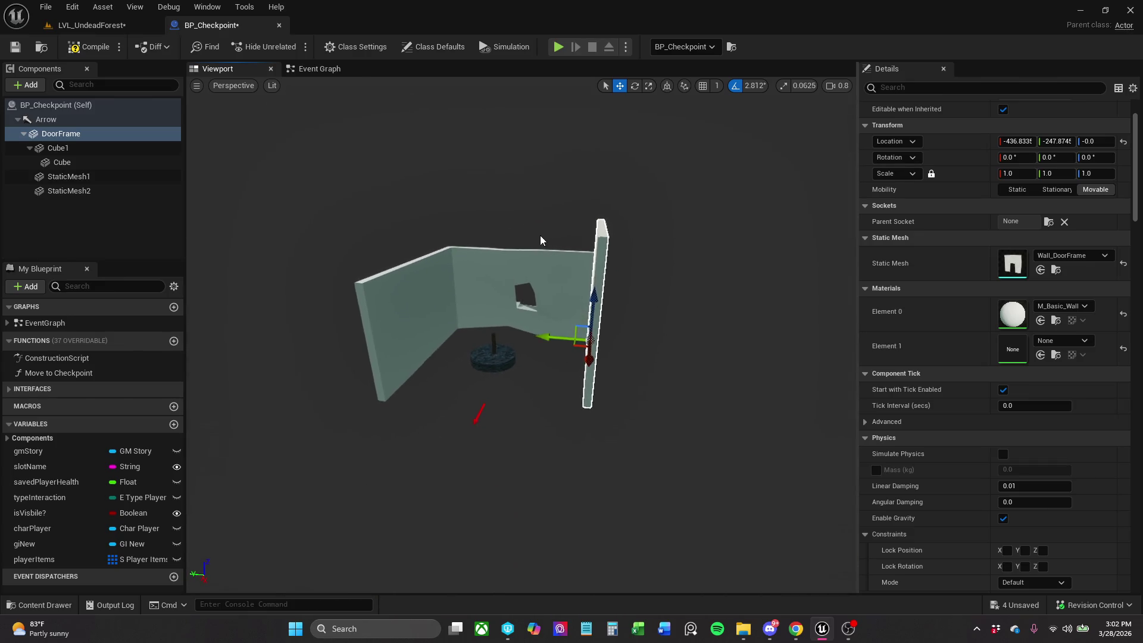
click(88, 50)
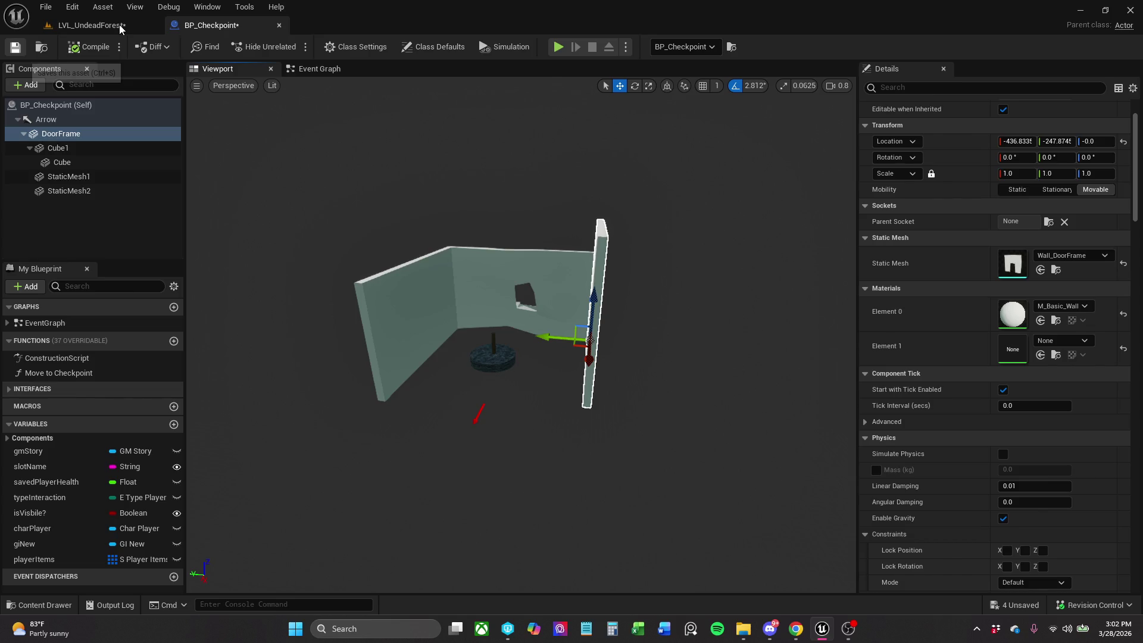
Save BP_Checkpoint and confirm the level's floor Rectangle2 uses mesh Rectangle_AA0B62D5.
key(ctrl+s)
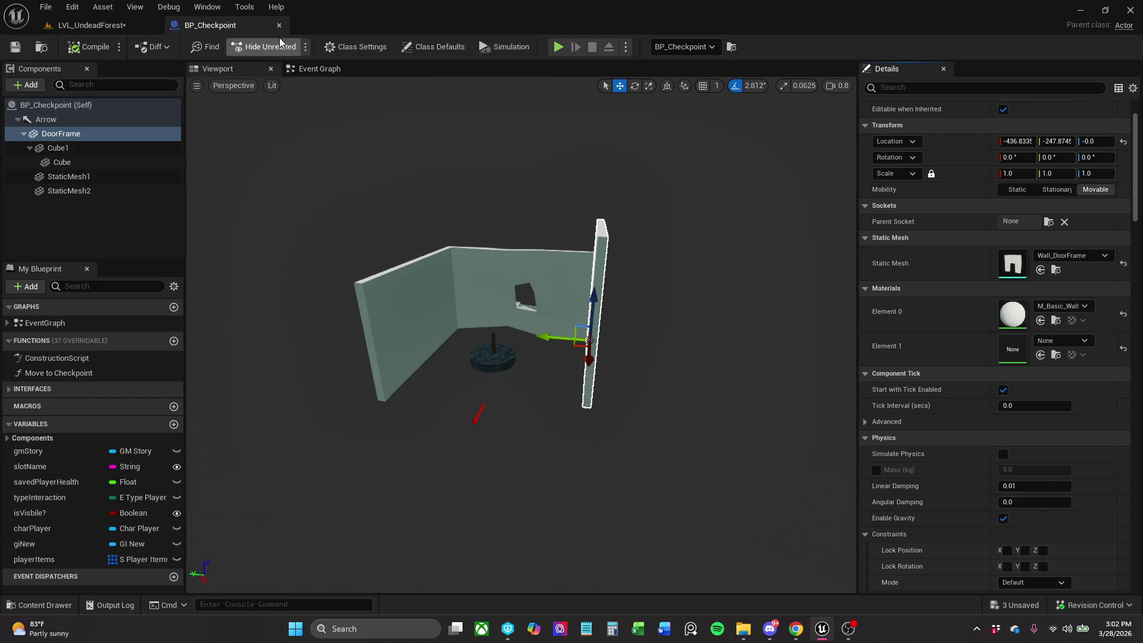
click(95, 24)
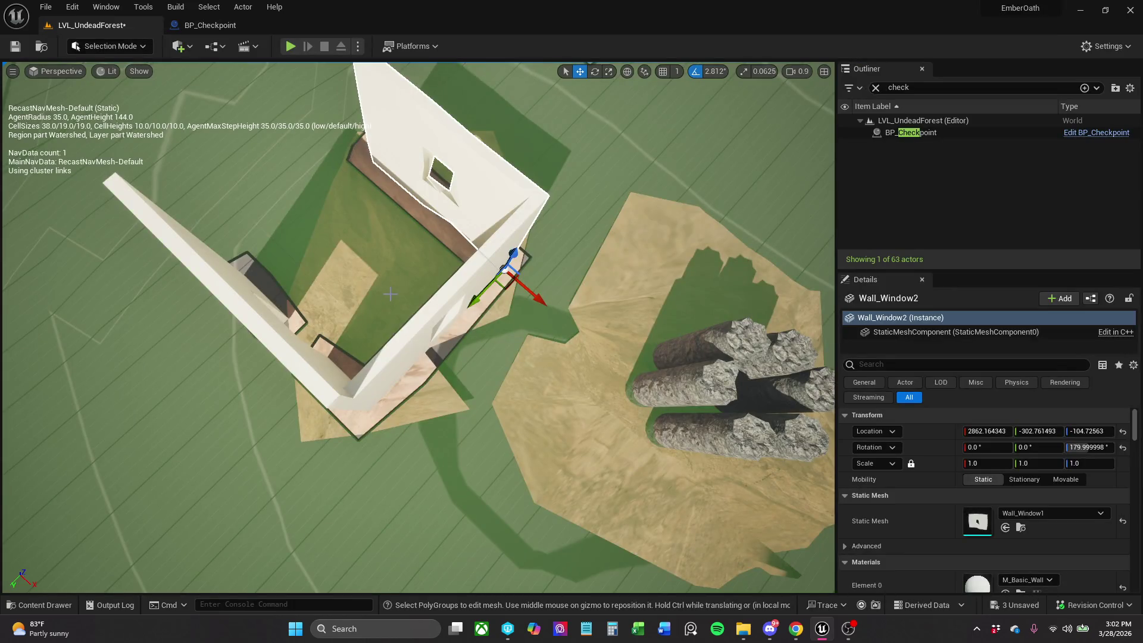
click(510, 339)
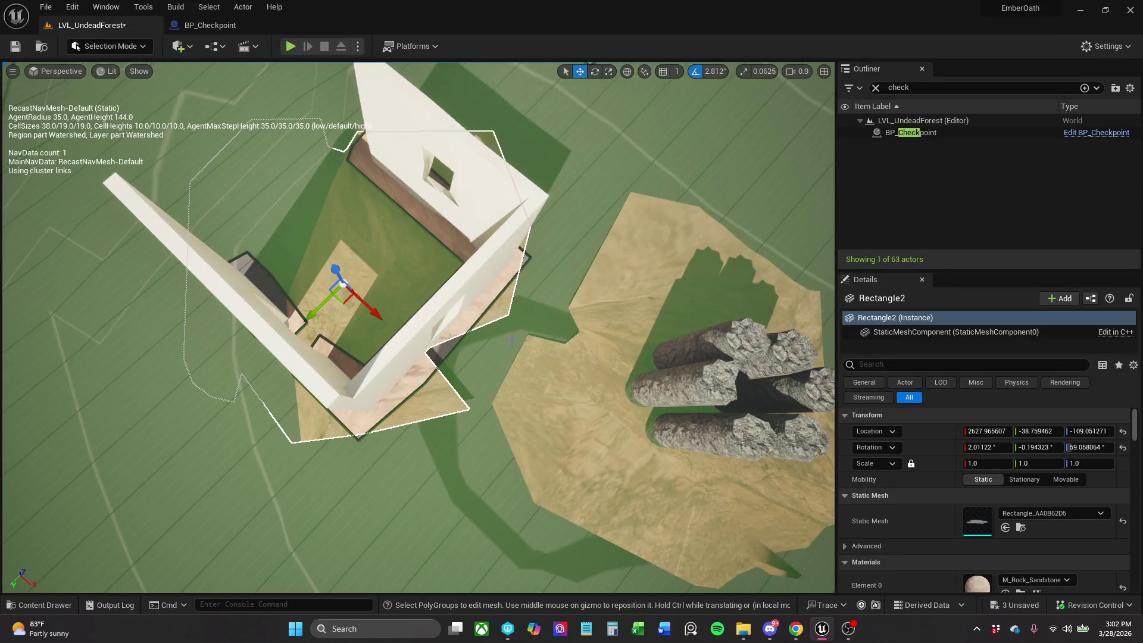
click(876, 88)
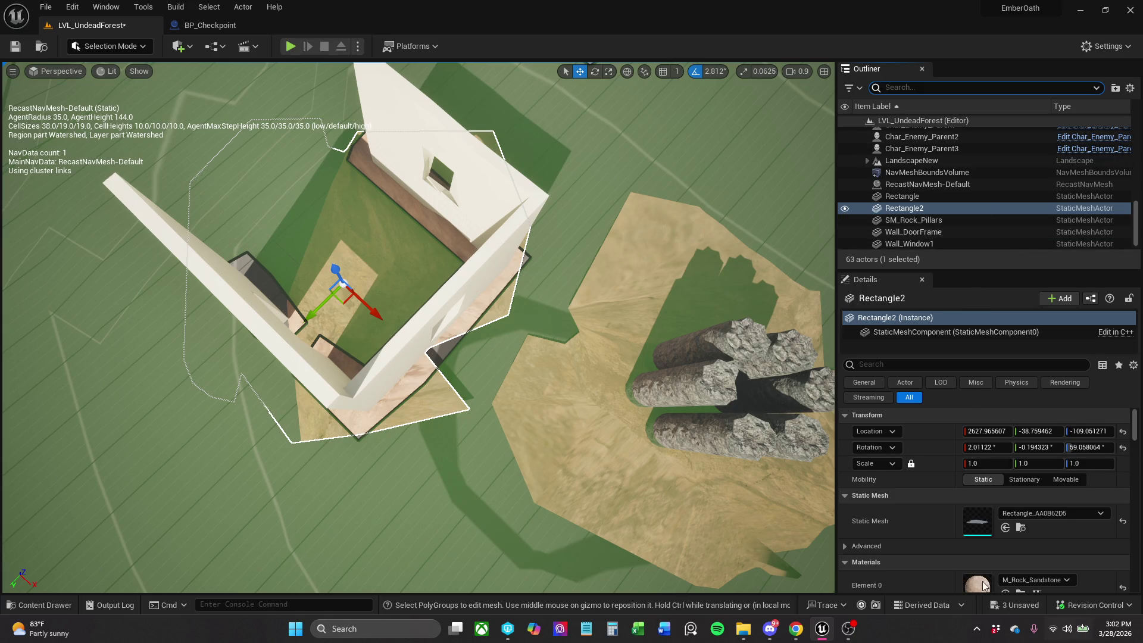
click(1020, 527)
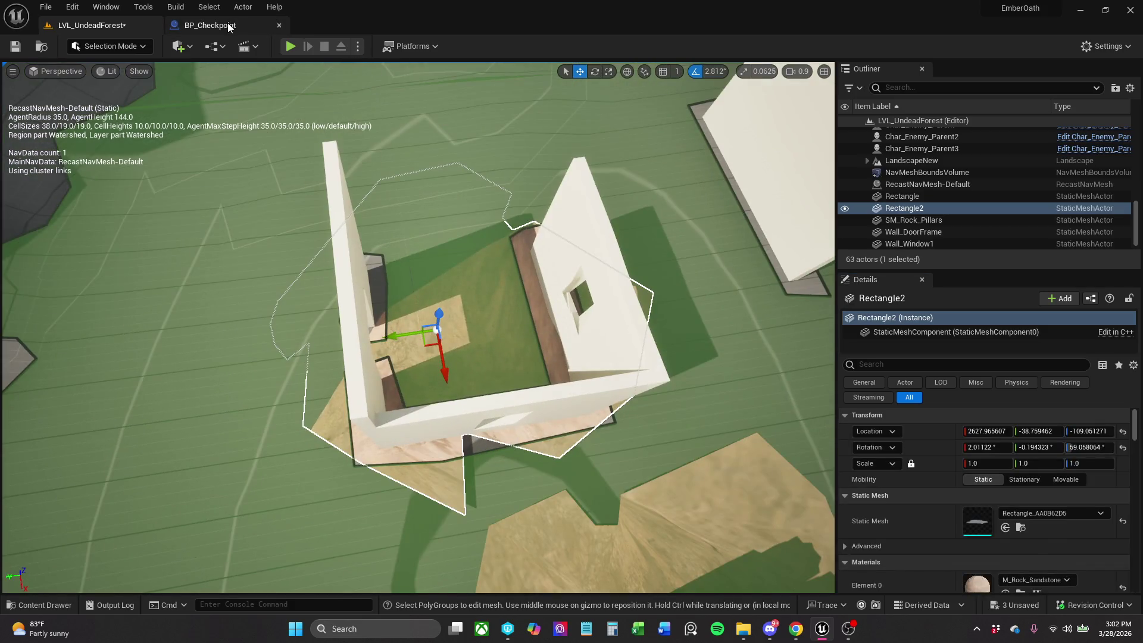
click(227, 23)
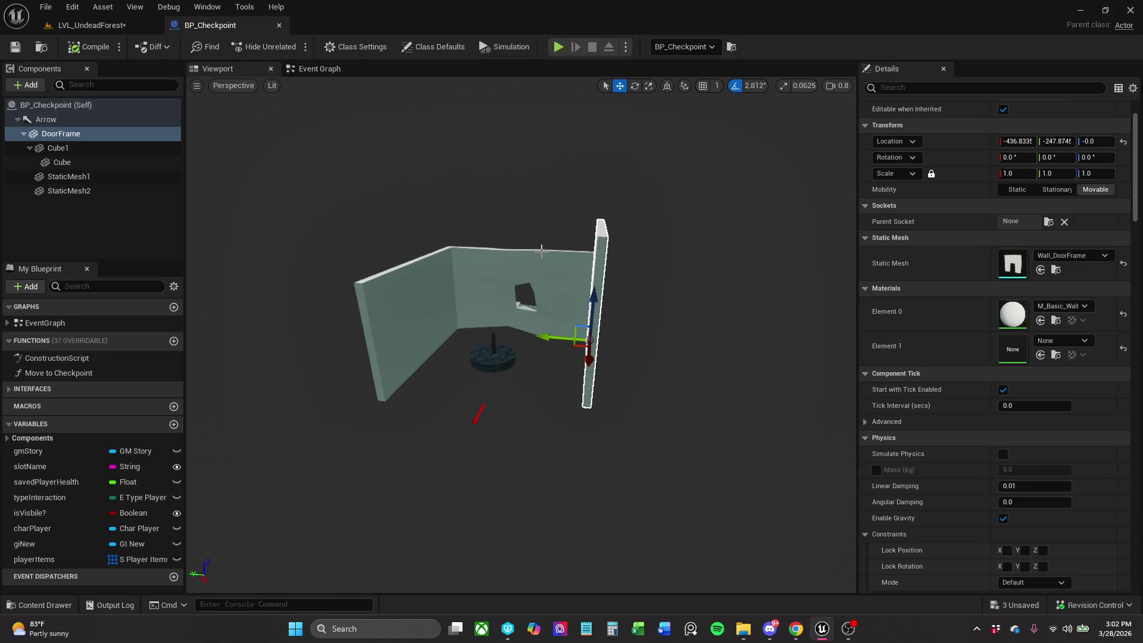
Duplicate the plain wall as StaticMesh3 at the origin, rotated 90° and scaled 1.26 by 1.68 as a floor.
click(91, 179)
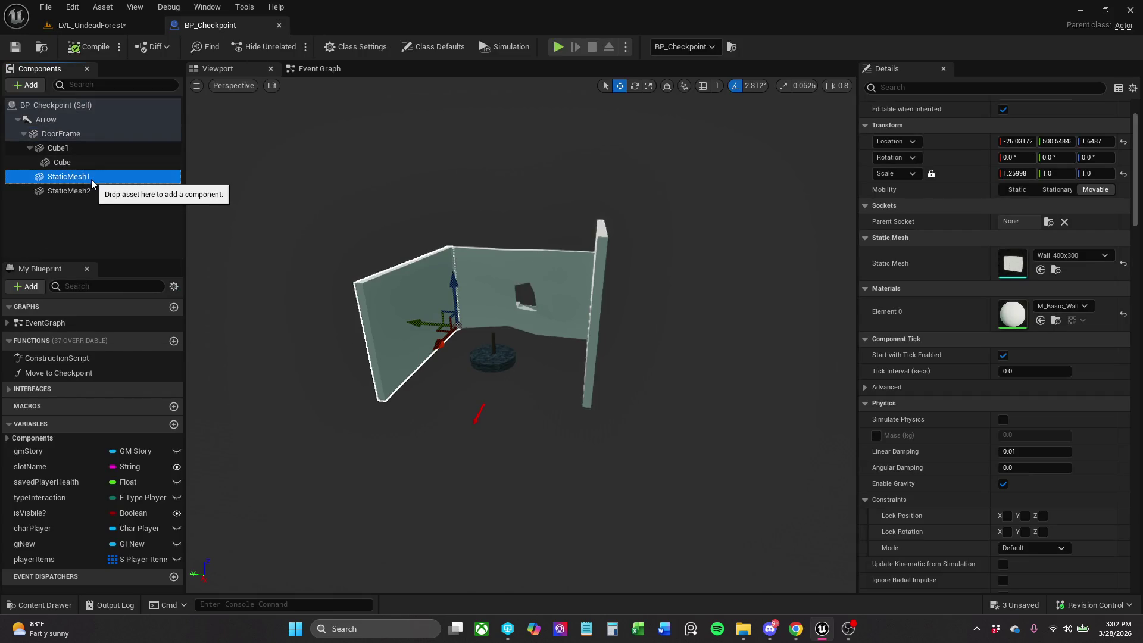
key(ctrl+d)
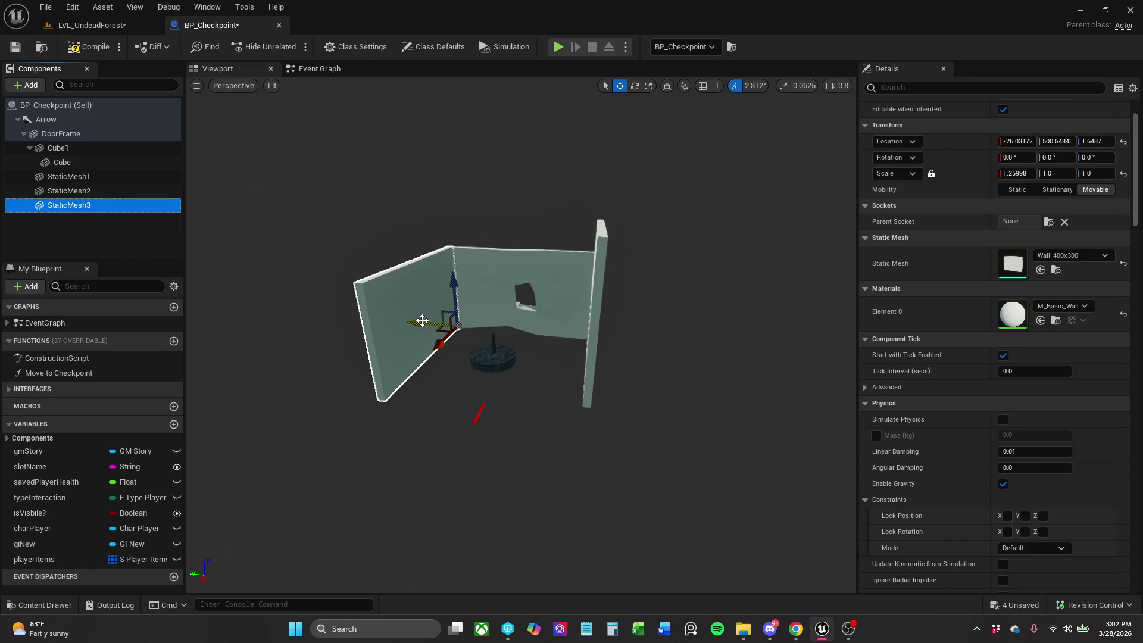
click(1124, 141)
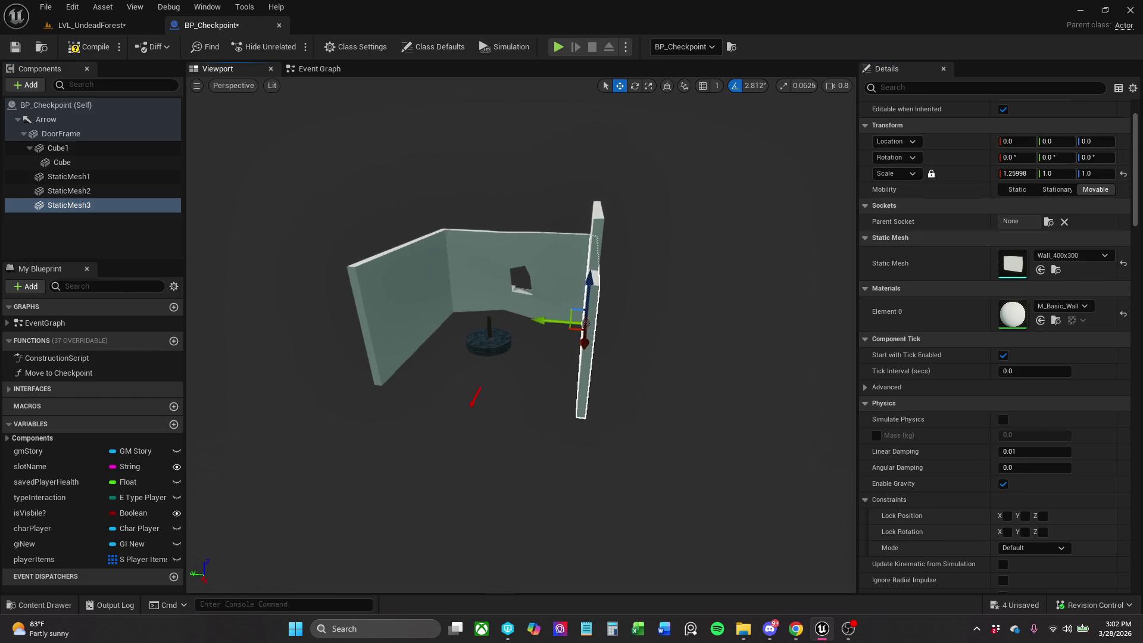
key(e)
mouse_move(580, 285)
mouse_down()
mouse_move(572, 321)
mouse_move(540, 271)
mouse_up()
key(r)
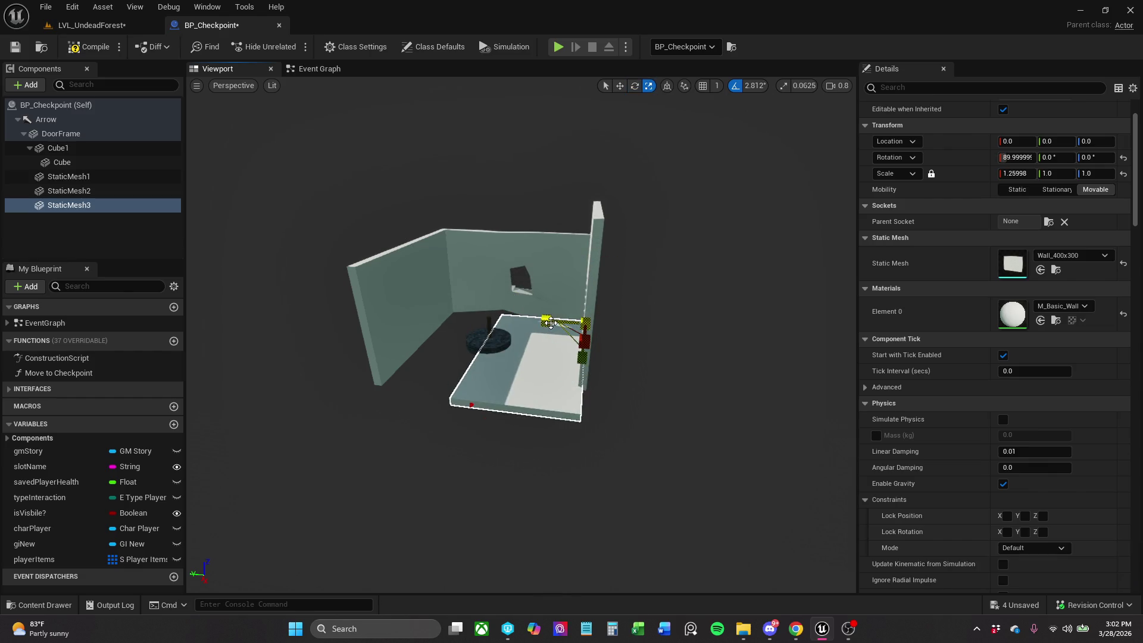
mouse_move(568, 321)
mouse_down()
mouse_move(524, 322)
mouse_move(575, 322)
mouse_up()
key(w)
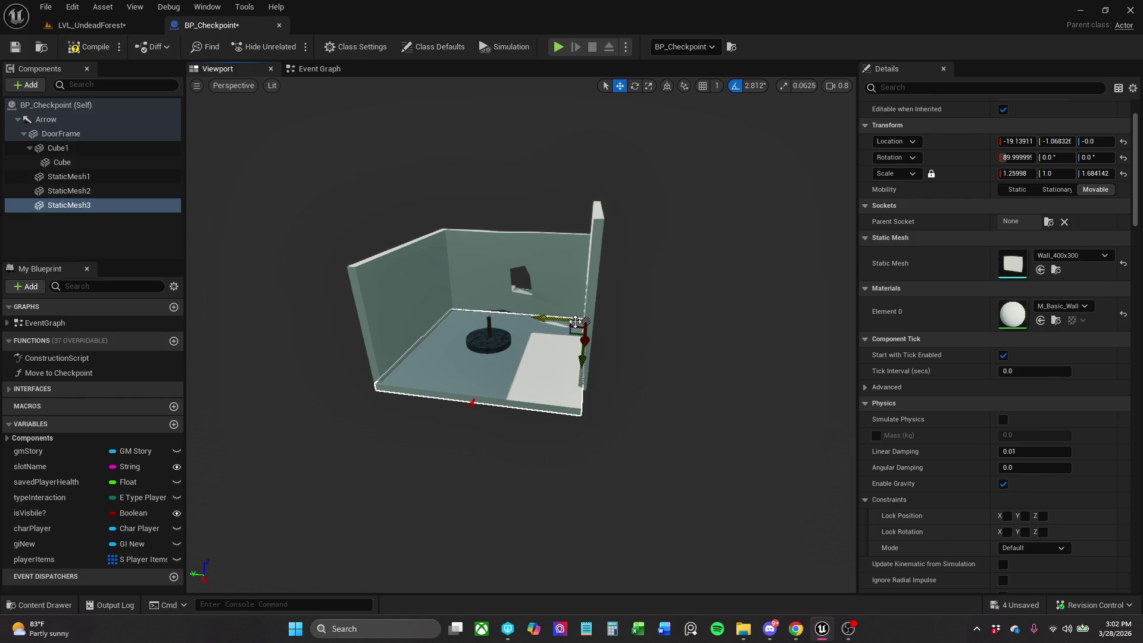
key(f)
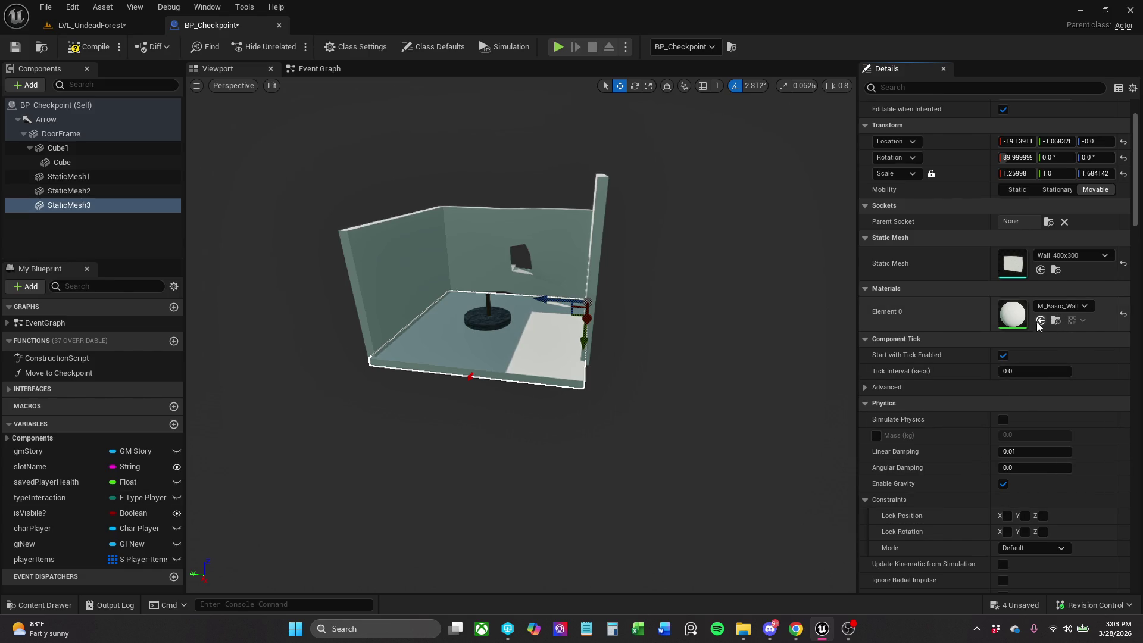
Give the StaticMesh3 floor the M_Rock_Sandstone material and compile BP_Checkpoint.
click(1061, 307)
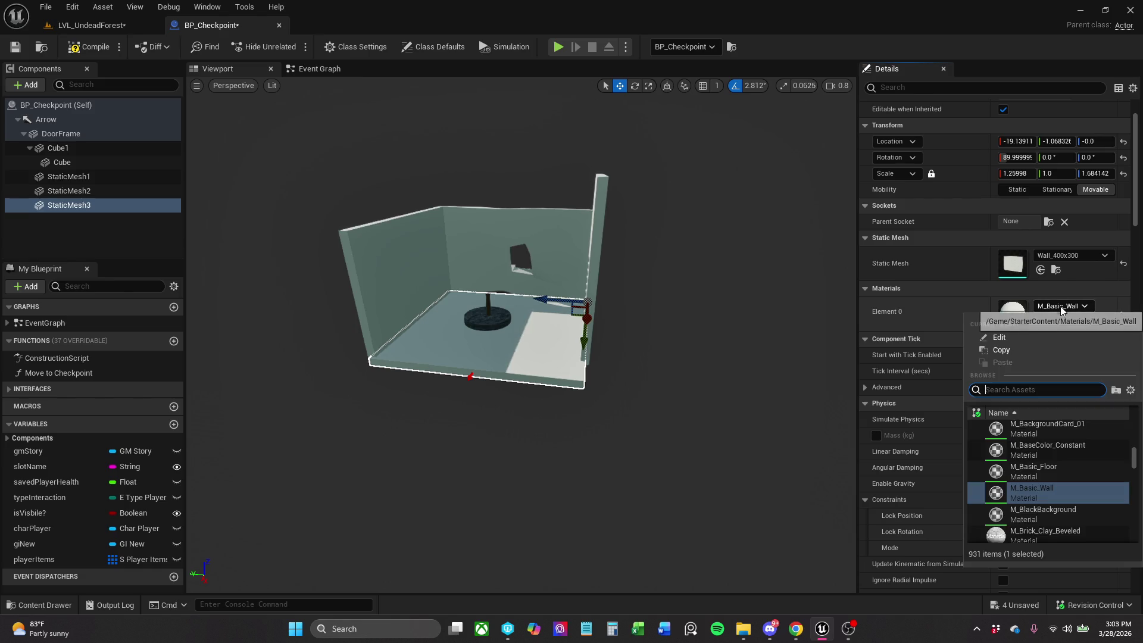
text(sand)
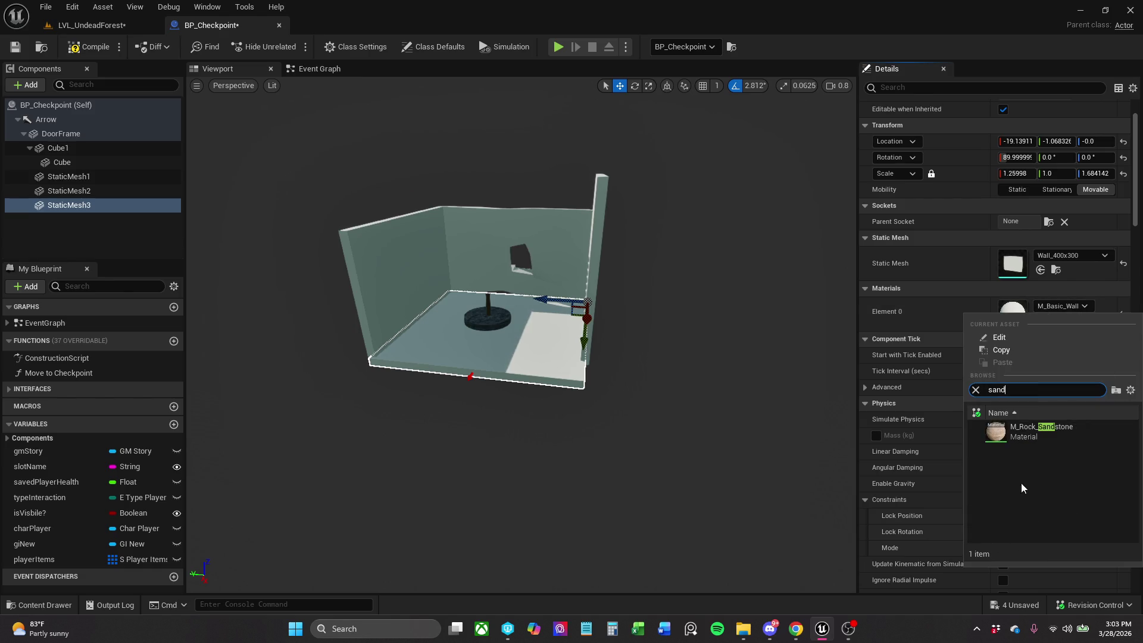
click(1041, 430)
scroll(579, 257, up, 10)
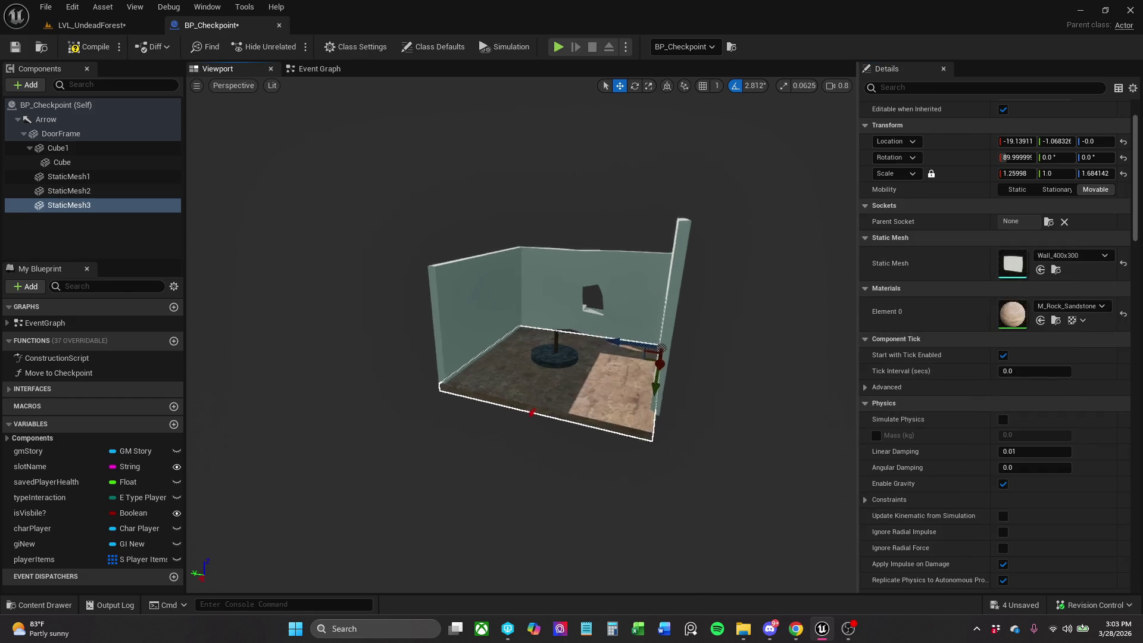
mouse_move(654, 380)
mouse_down()
mouse_move(607, 411)
mouse_move(659, 366)
mouse_up()
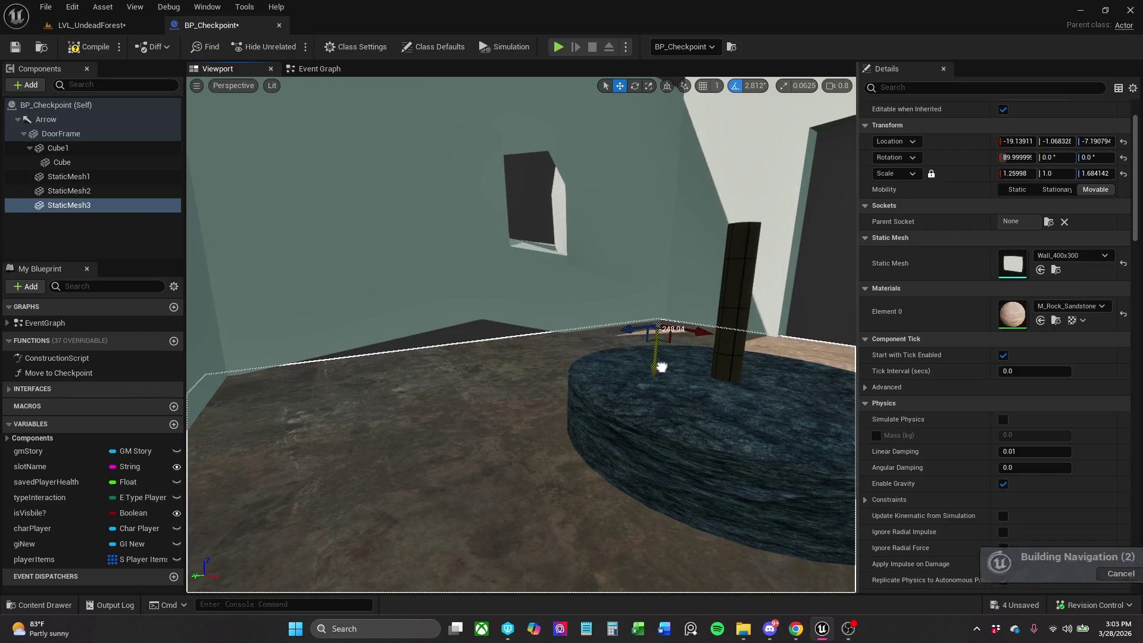
click(74, 49)
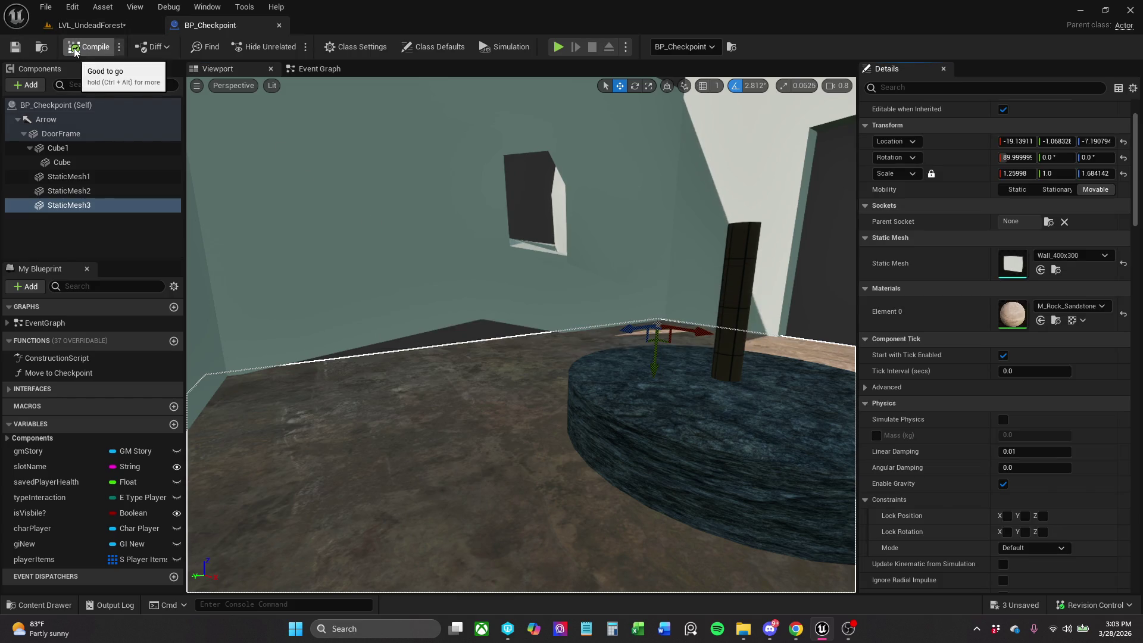
Save LVL_UndeadForest and rotate the BP_Checkpoint actor to 180° around Z.
click(12, 51)
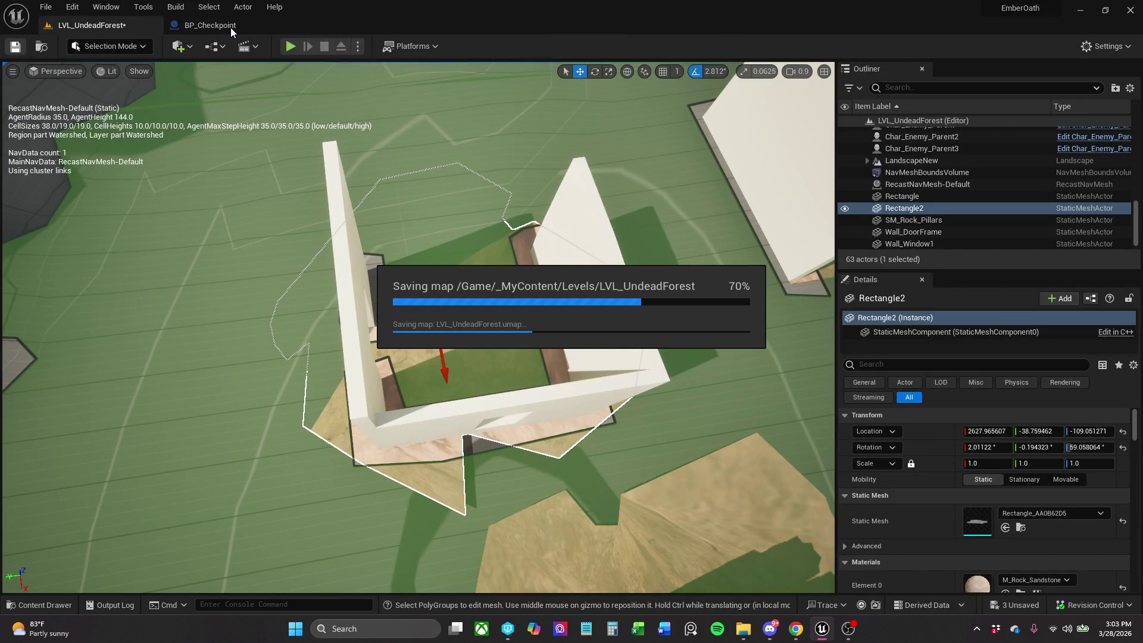
click(231, 27)
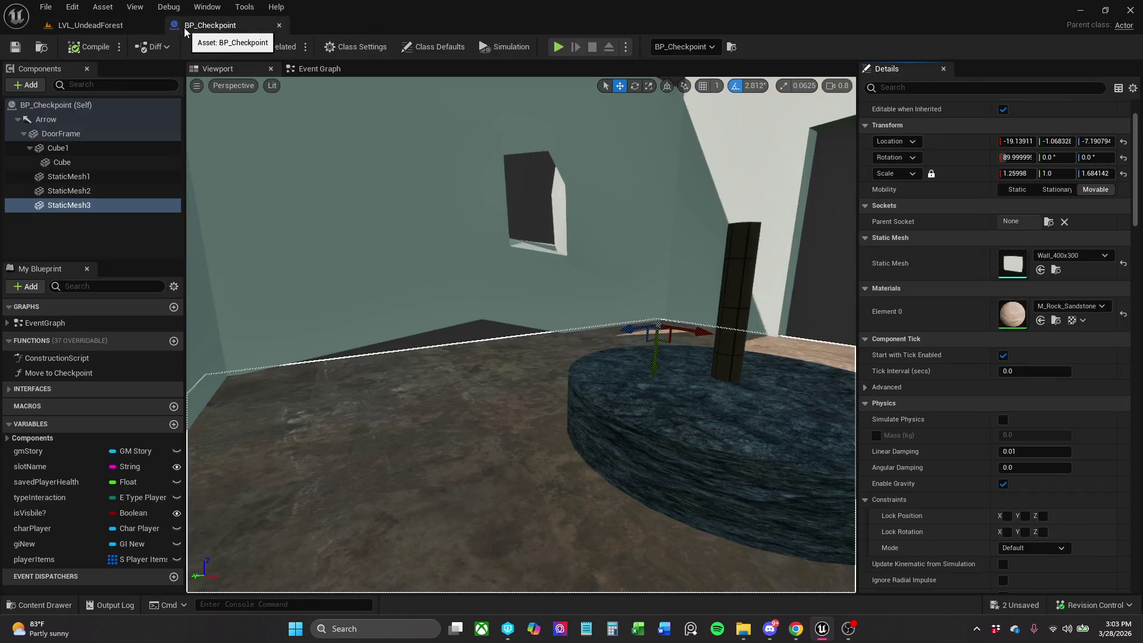
click(137, 25)
drag(468, 263, 446, 209)
click(488, 422)
key(e)
mouse_move(488, 422)
mouse_down()
mouse_move(625, 430)
mouse_move(500, 483)
mouse_up()
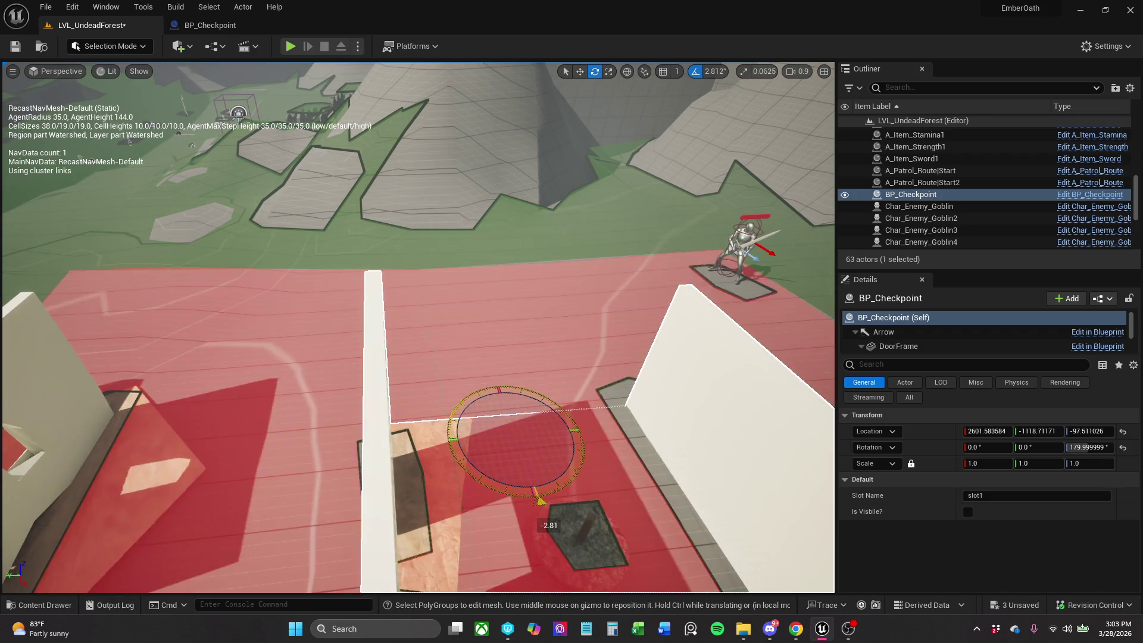
Delete the old Wall_Window2, Wall_Window1, Rectangle2 and Wall_DoorFrame actors.
scroll(492, 484, down, 5)
drag(342, 330, 351, 330)
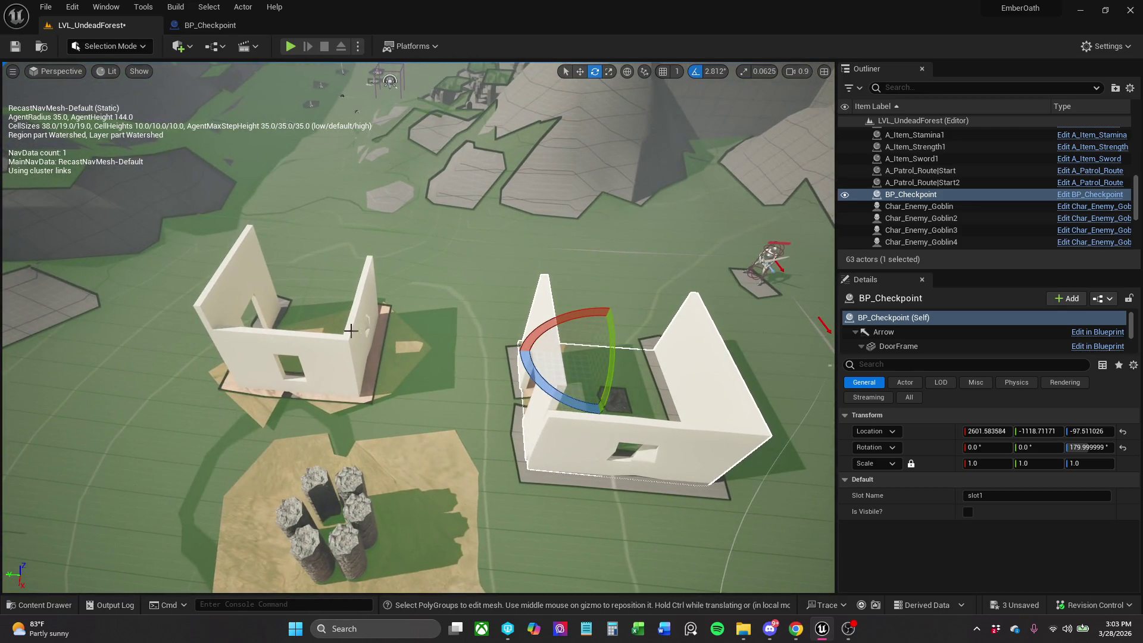
click(321, 357)
ctrl+click(256, 286)
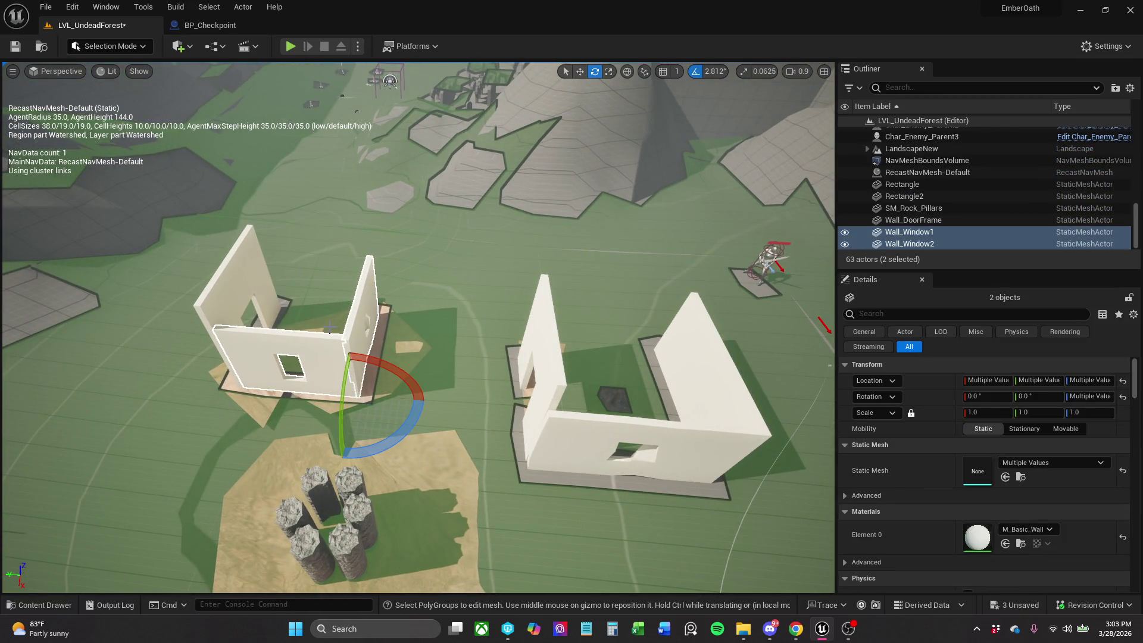
ctrl+click(304, 322)
ctrl+click(253, 280)
key(Delete)
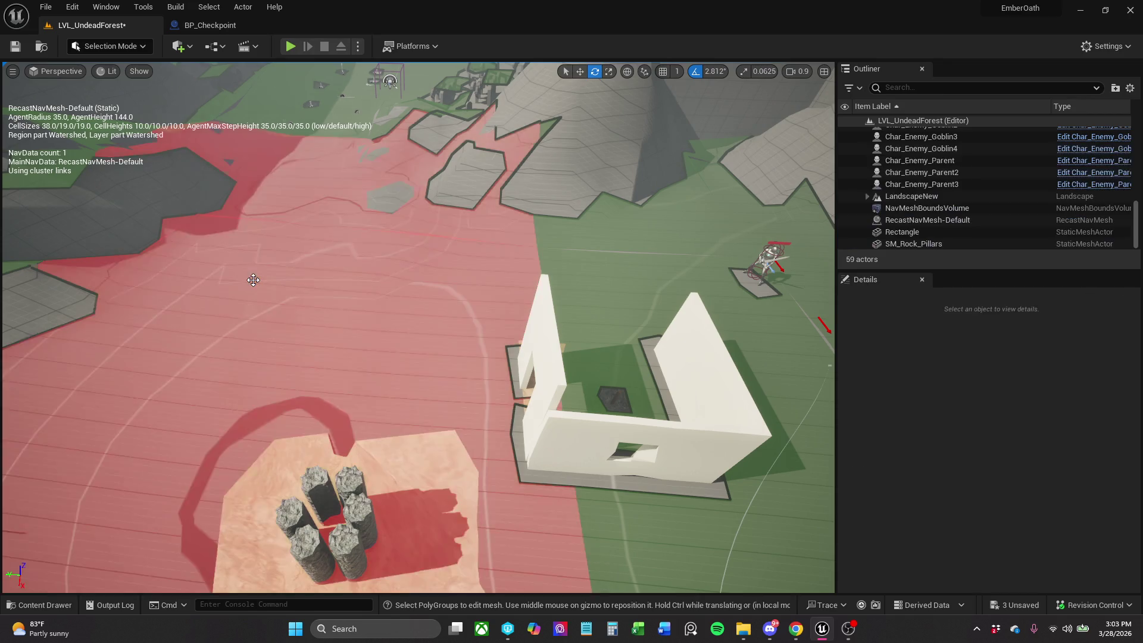
Move BP_Checkpoint to where the old house stood and inspect the walled room up close.
click(561, 426)
key(w)
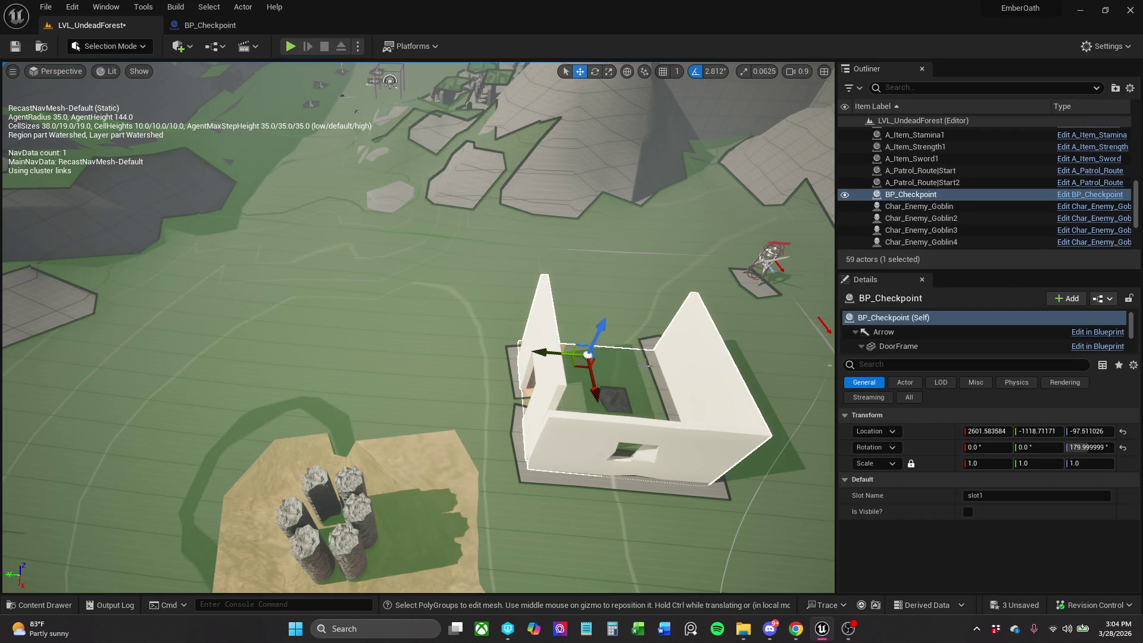
drag(574, 368, 355, 308)
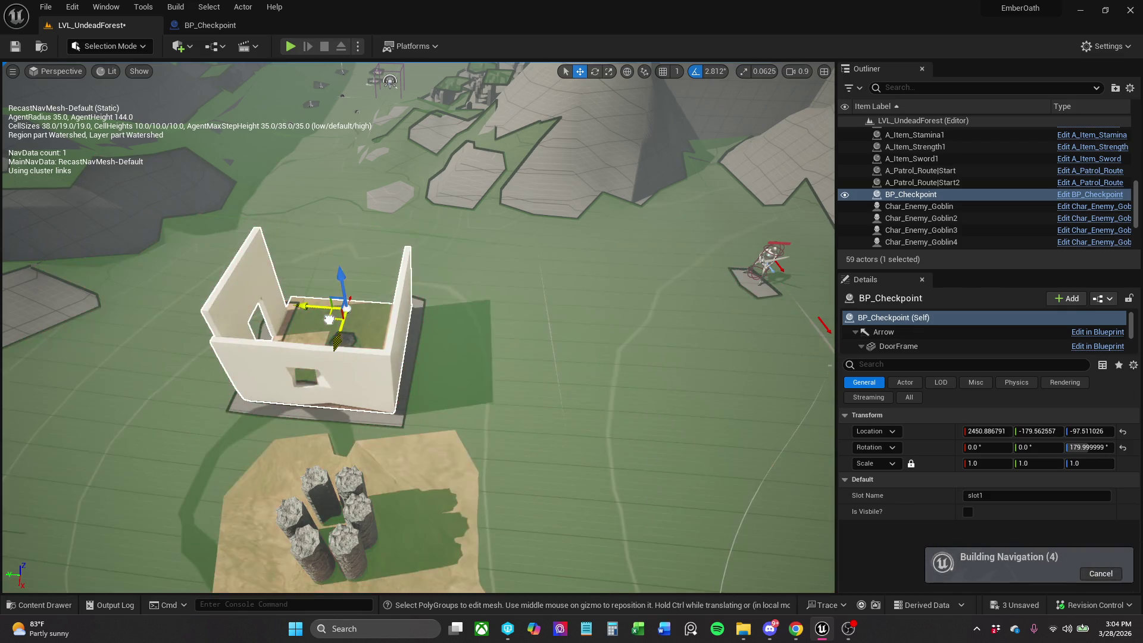
key(f)
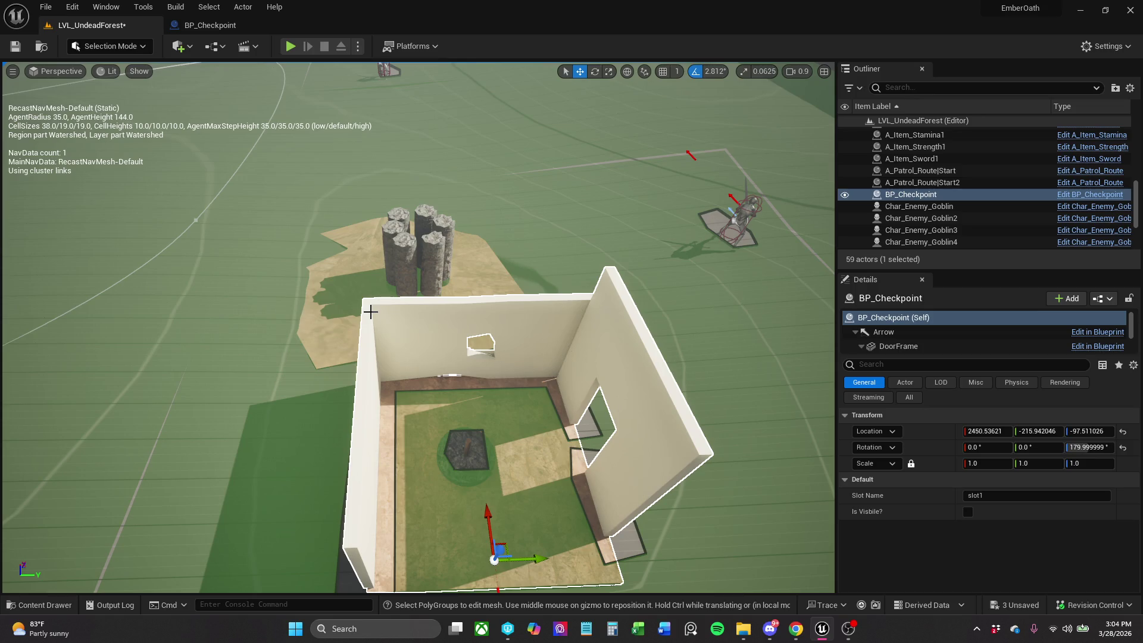
scroll(370, 312, down, 3)
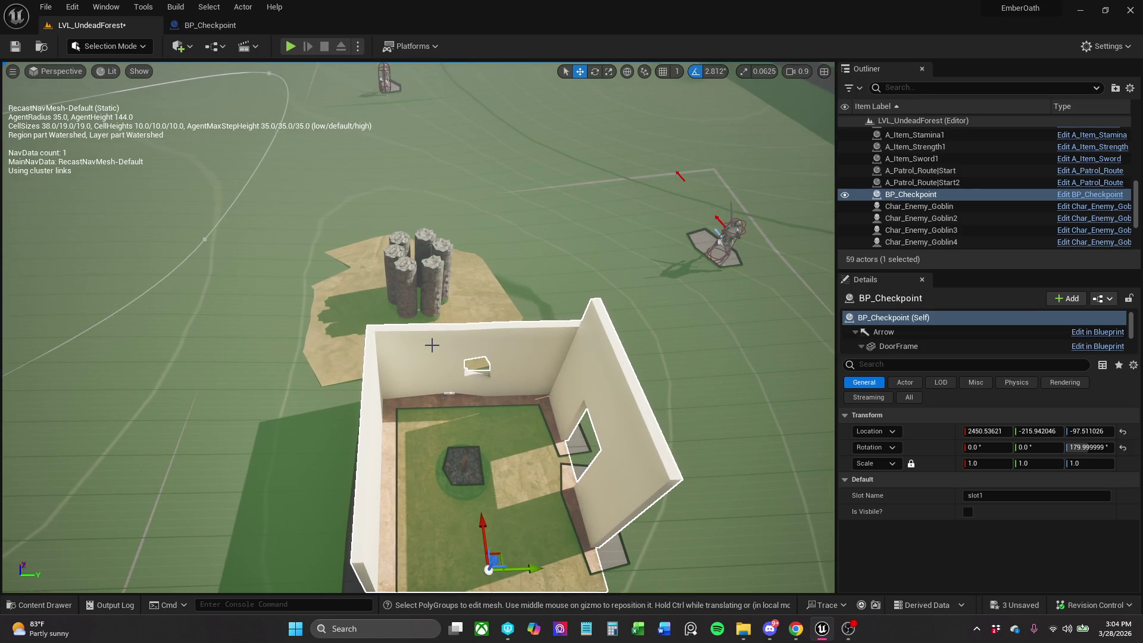
drag(432, 345, 396, 214)
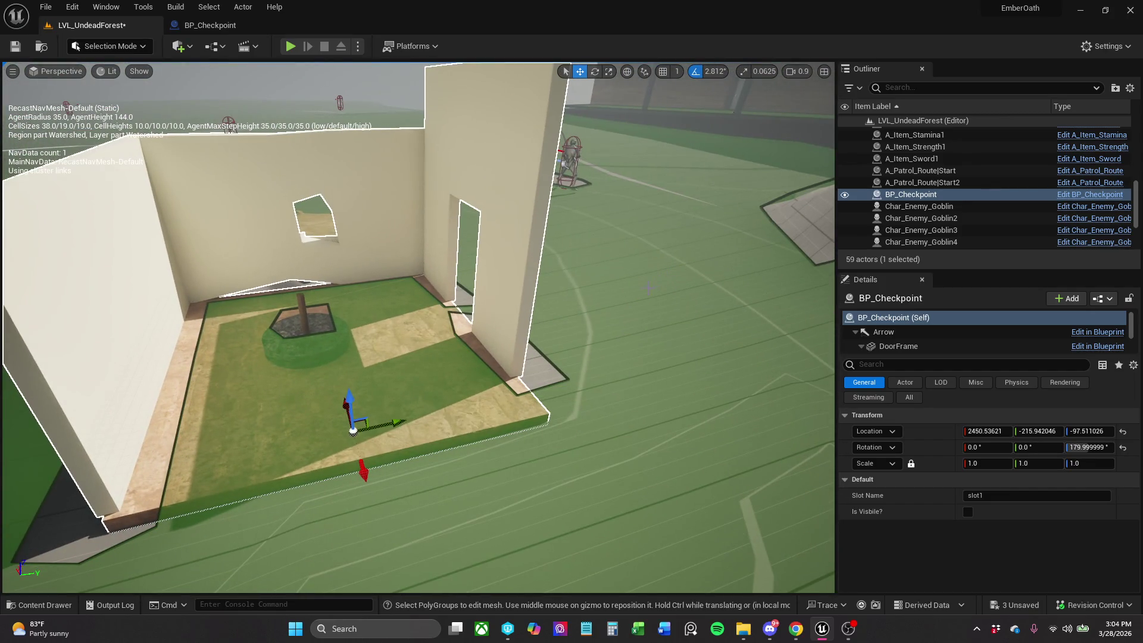
click(674, 272)
mouse_move(674, 272)
mouse_down()
mouse_move(655, 250)
mouse_move(610, 281)
mouse_up()
drag(215, 89, 200, 88)
click(223, 26)
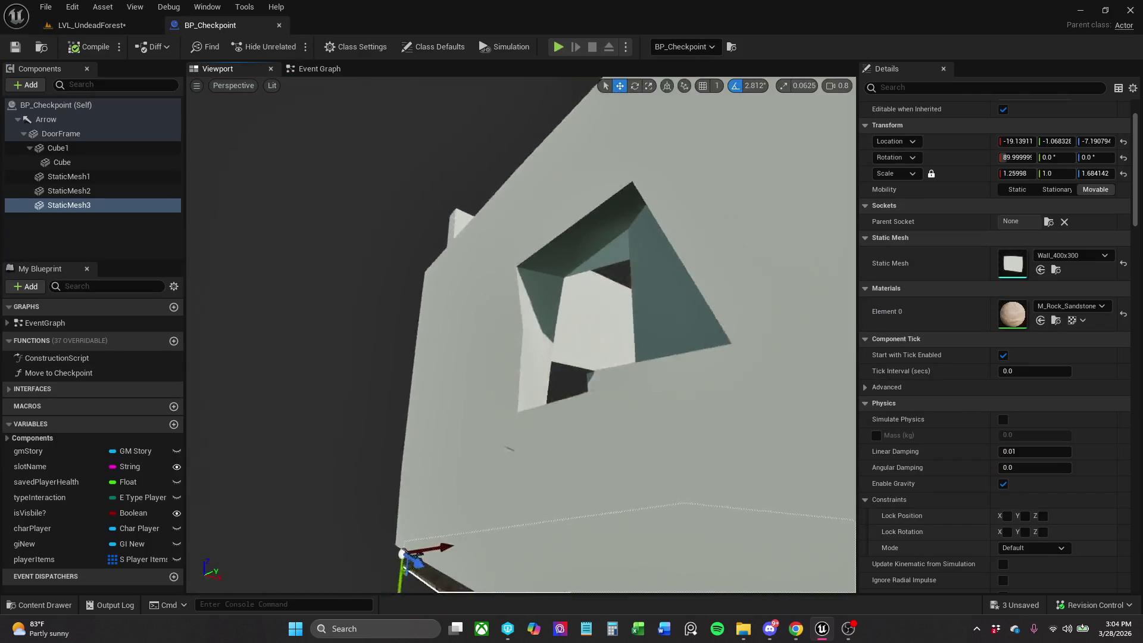
drag(521, 333, 480, 335)
Try shifting the DoorFrame wall along X, then undo that move.
click(480, 336)
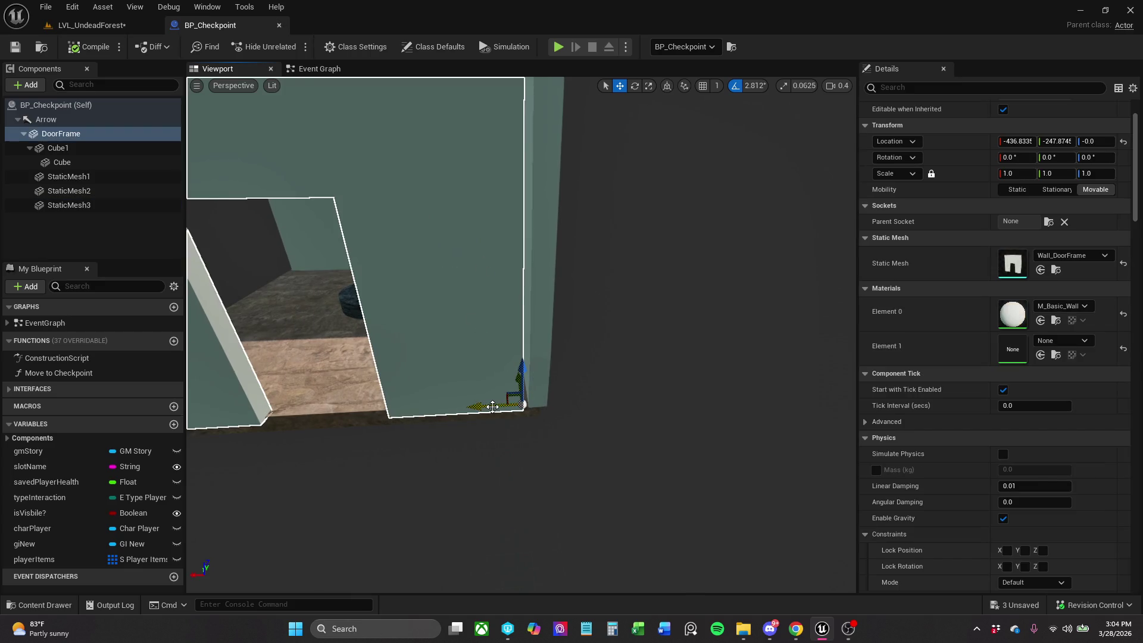
drag(496, 407, 502, 407)
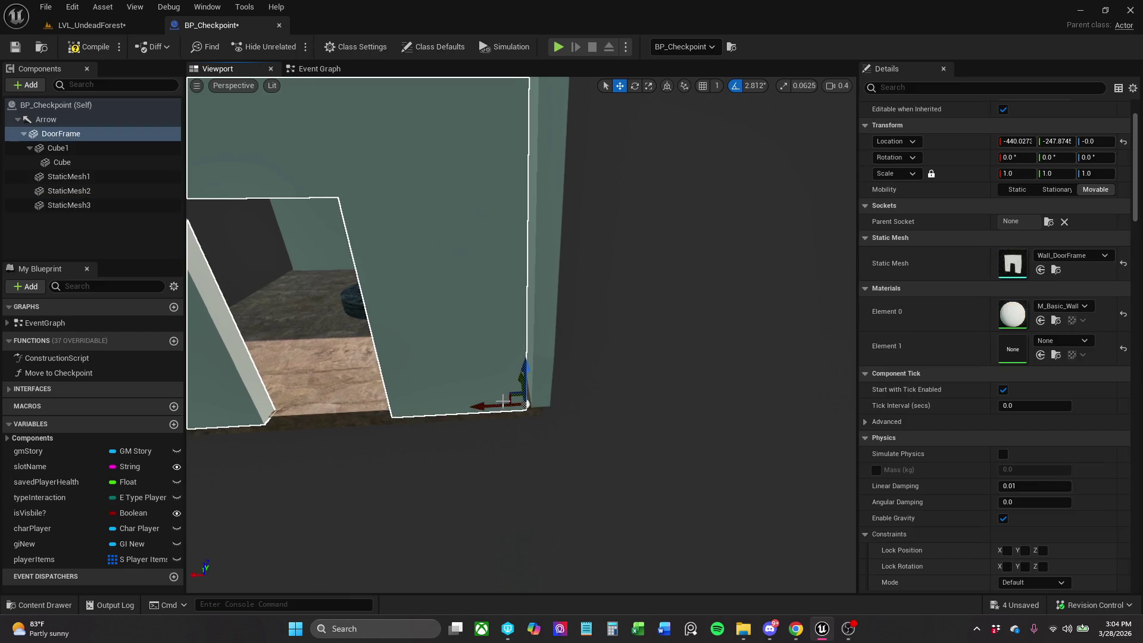
key(ctrl+z)
Slide the StaticMesh2 side wall along X to close its corner gap, then compile.
click(539, 274)
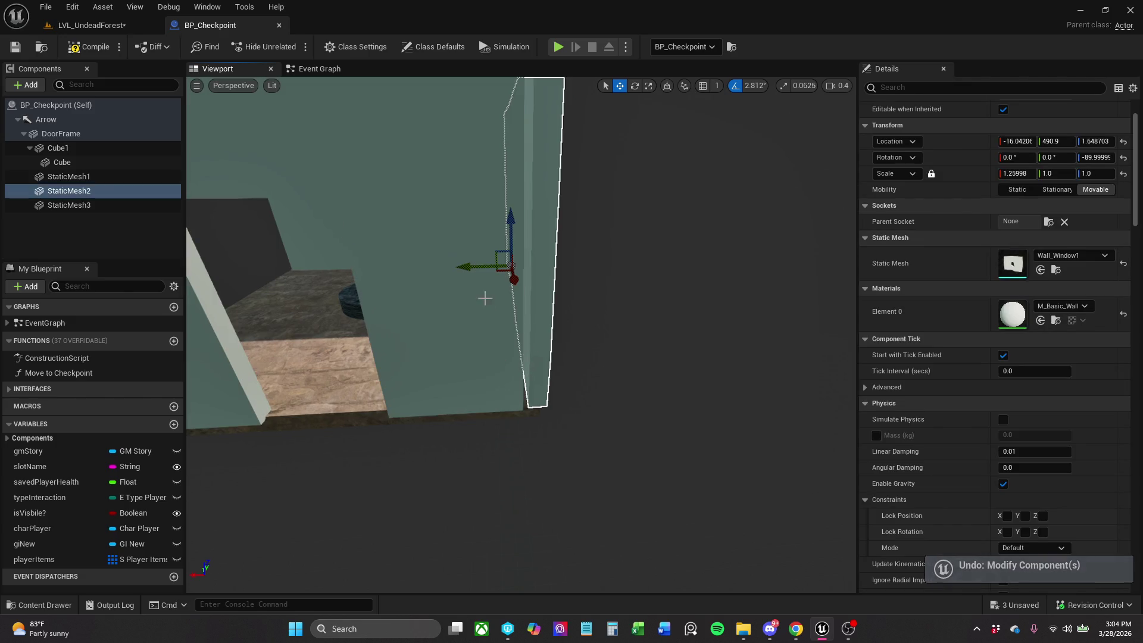
key(a)
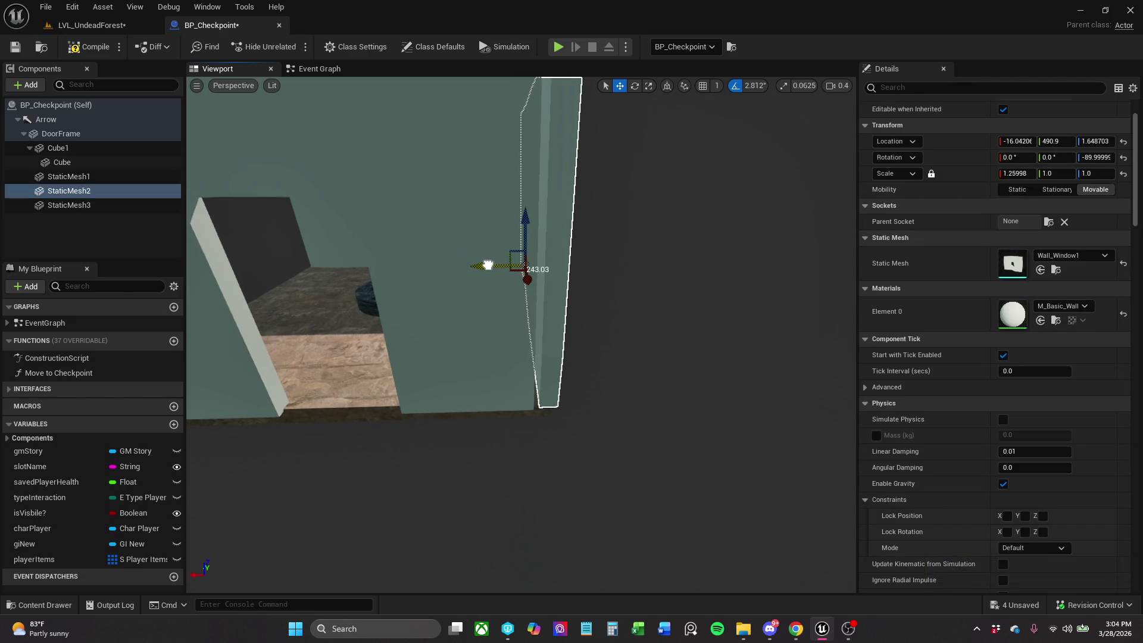
drag(488, 265, 485, 266)
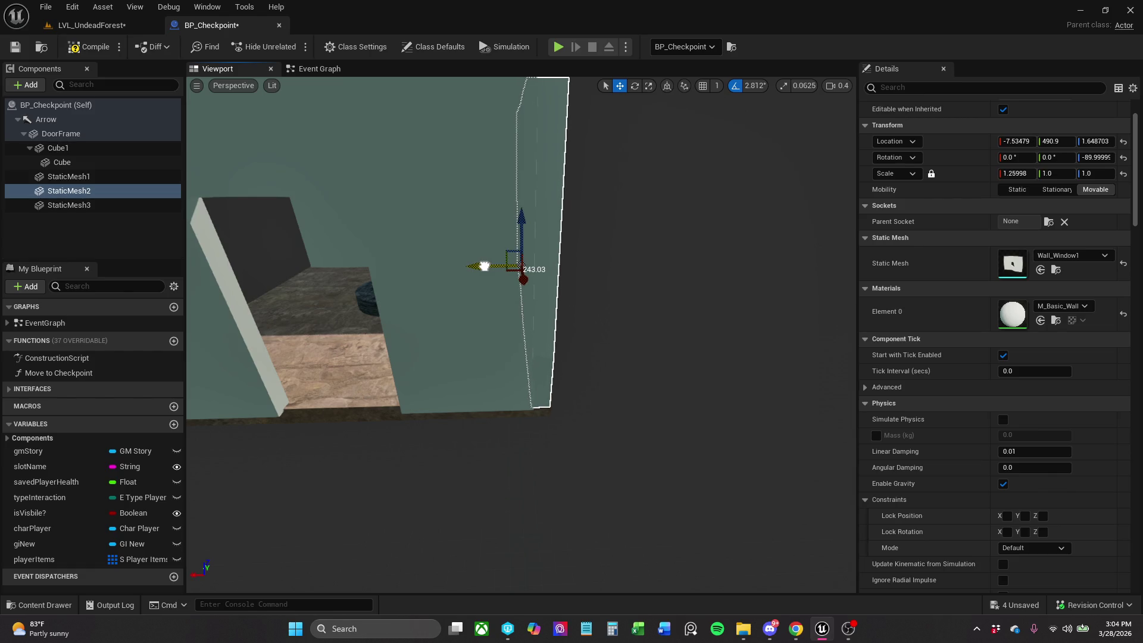
key(w)
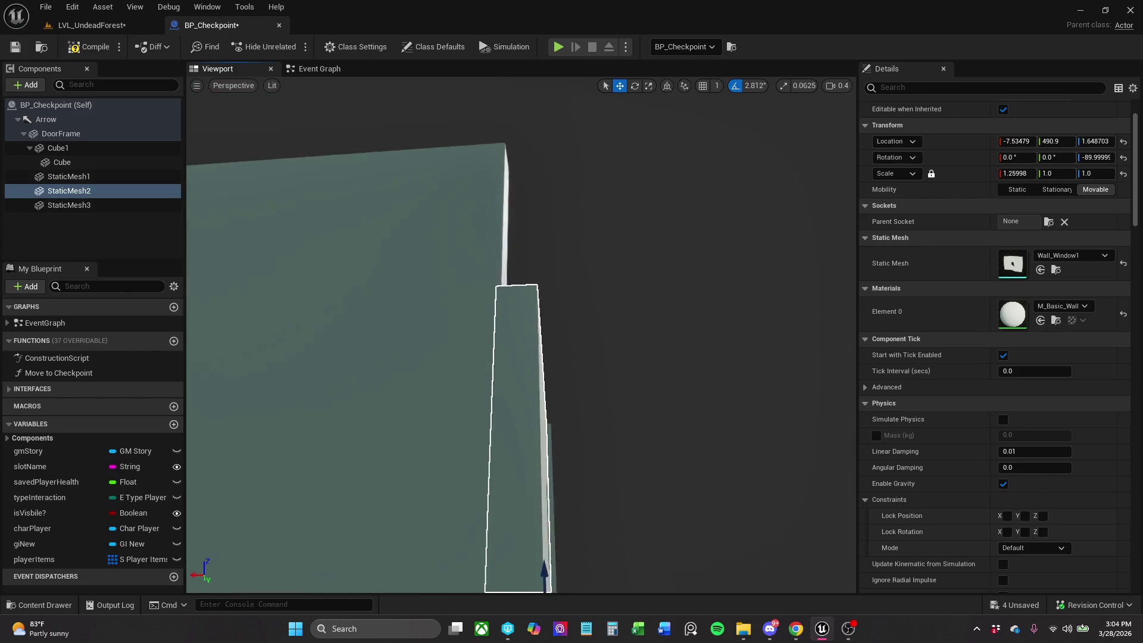
key(f)
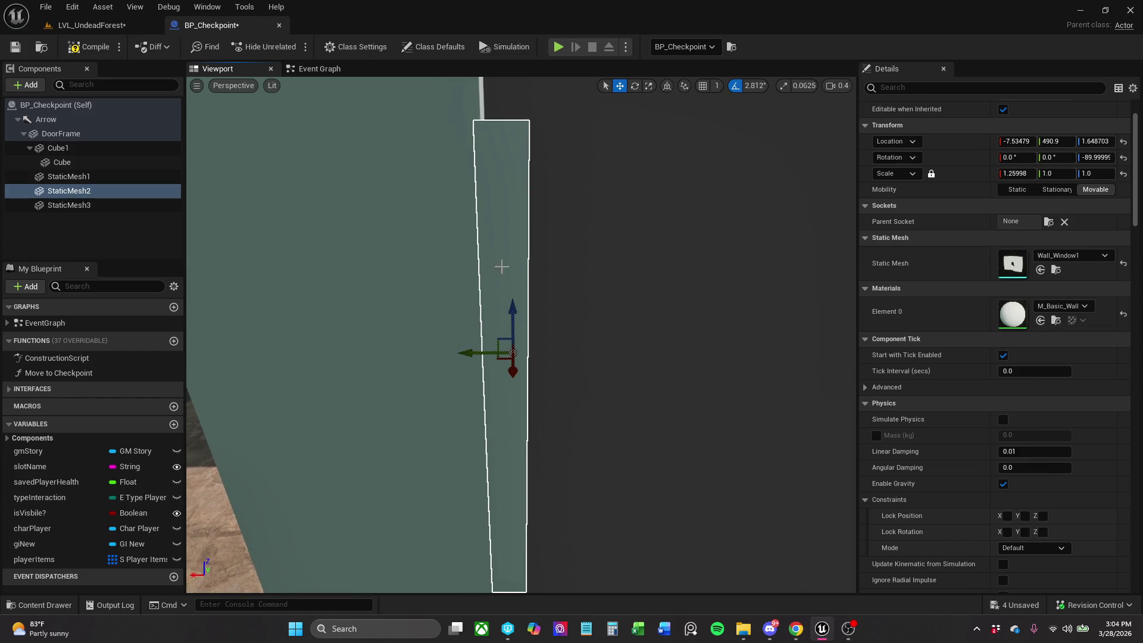
drag(482, 356, 483, 356)
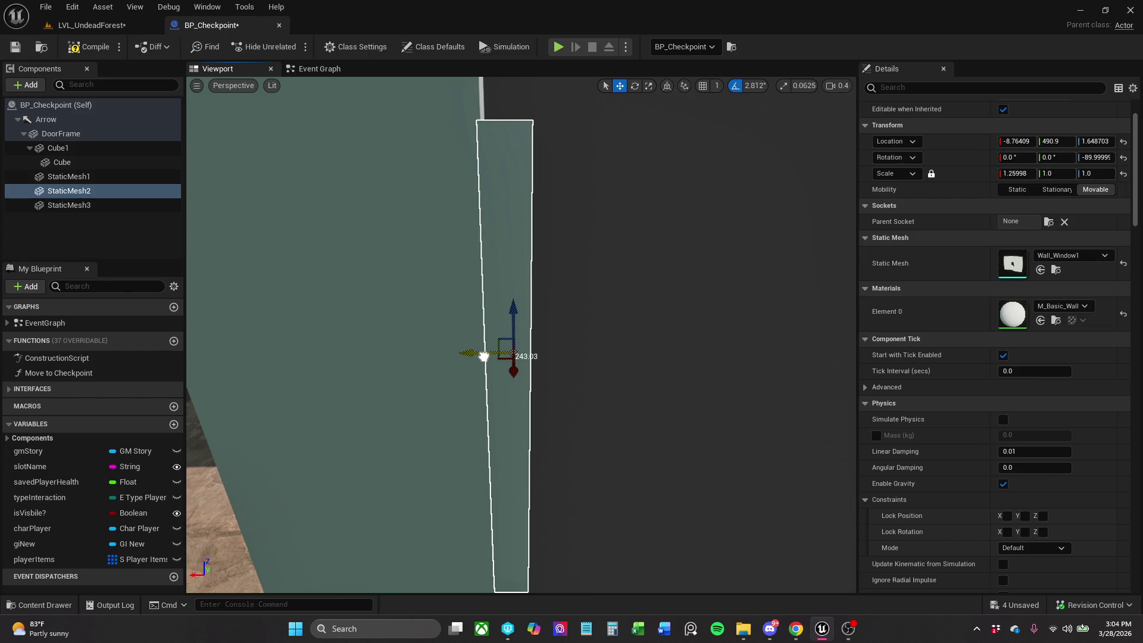
click(89, 46)
Shift the StaticMesh1 wall along X so its corner meets the neighbouring wall.
mouse_move(280, 153)
mouse_down()
mouse_move(281, 202)
mouse_move(488, 333)
mouse_move(595, 376)
mouse_up()
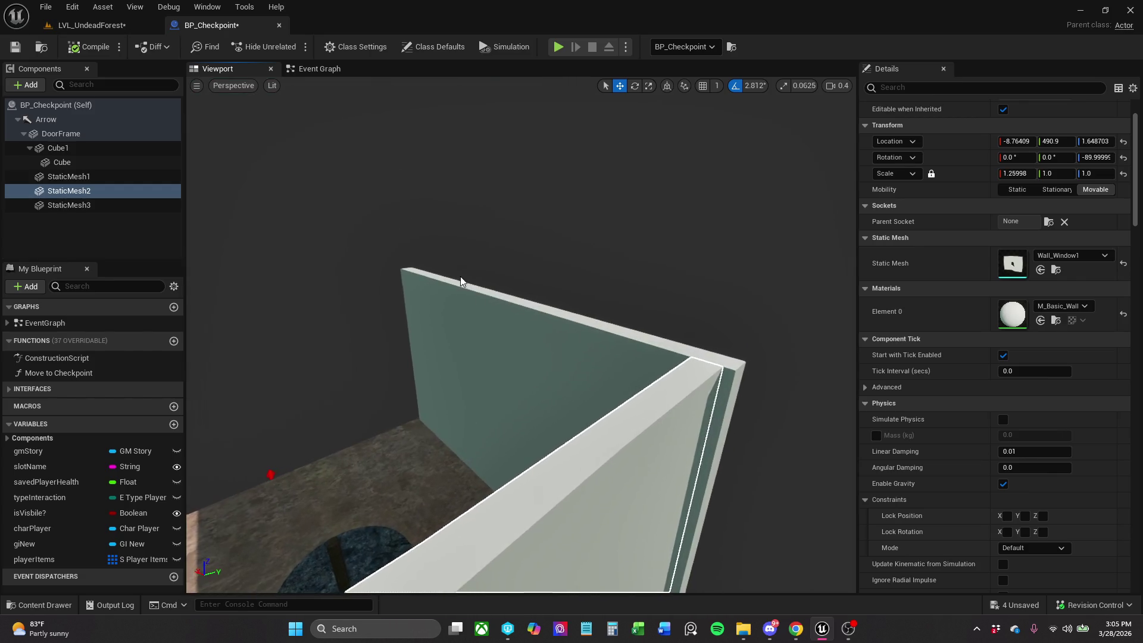
click(595, 376)
key(f)
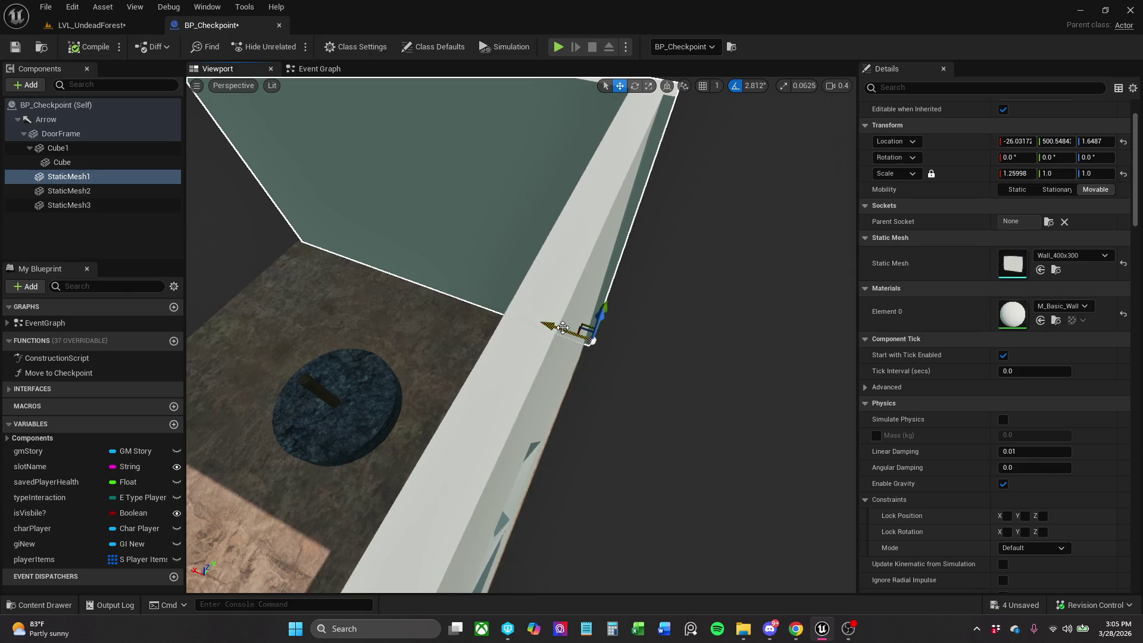
drag(563, 327, 559, 322)
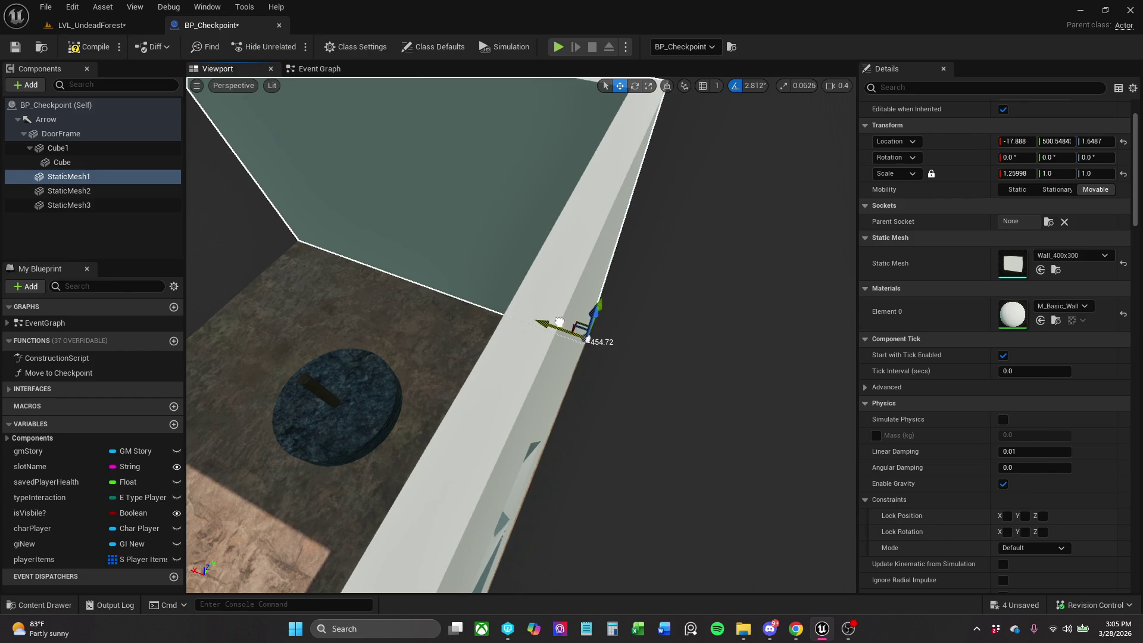
Save all levels and assets with Save All, then save the BP_Checkpoint blueprint.
click(48, 7)
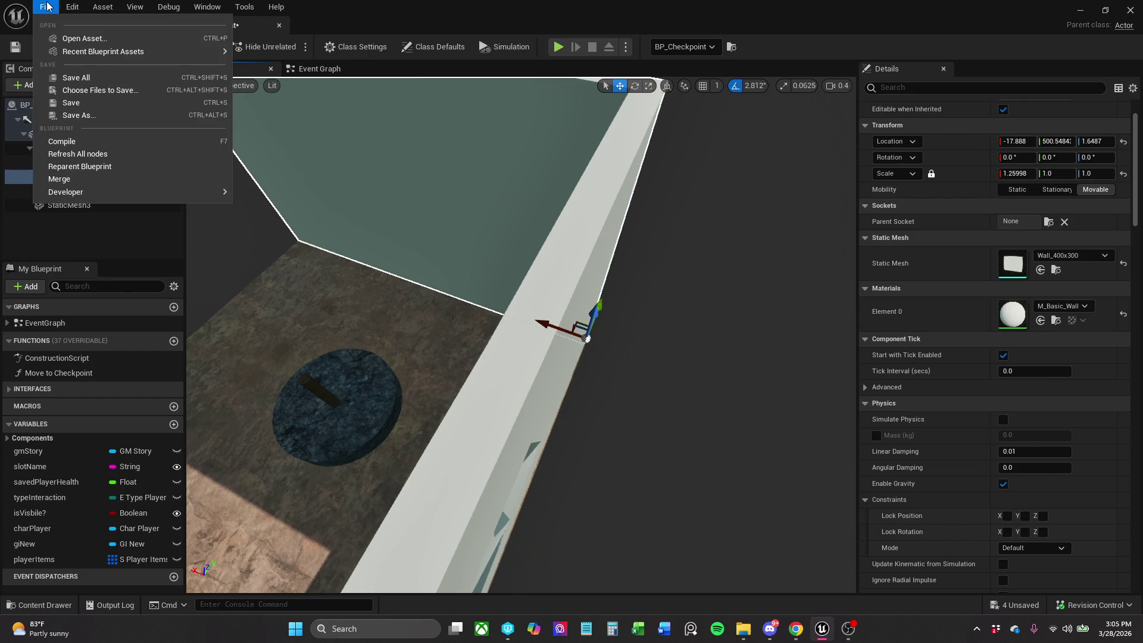
click(87, 78)
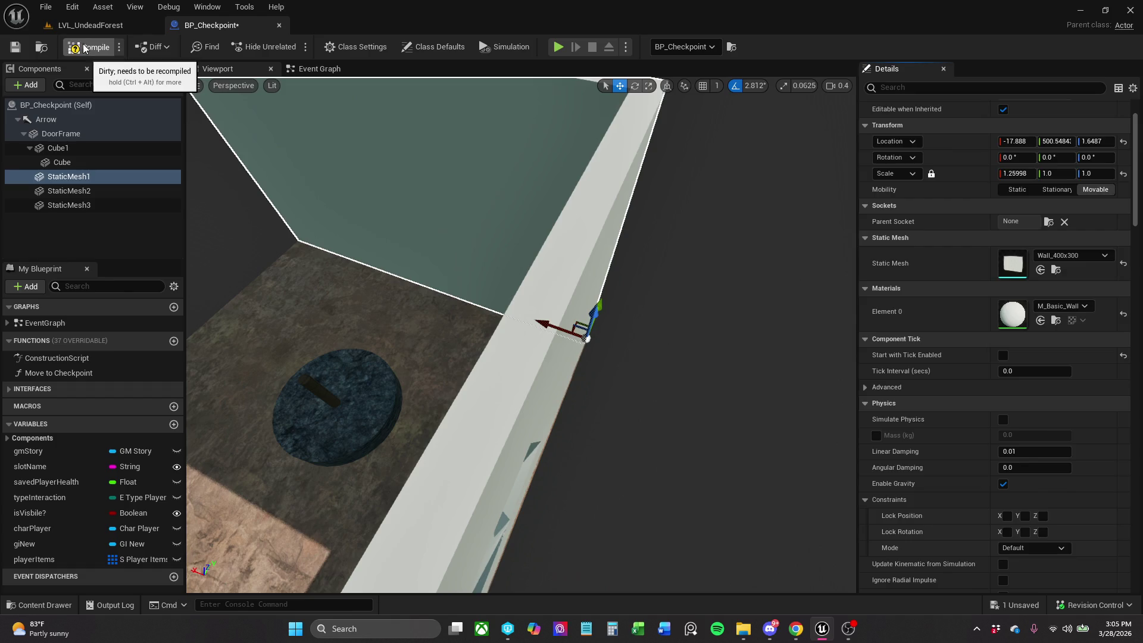
click(13, 50)
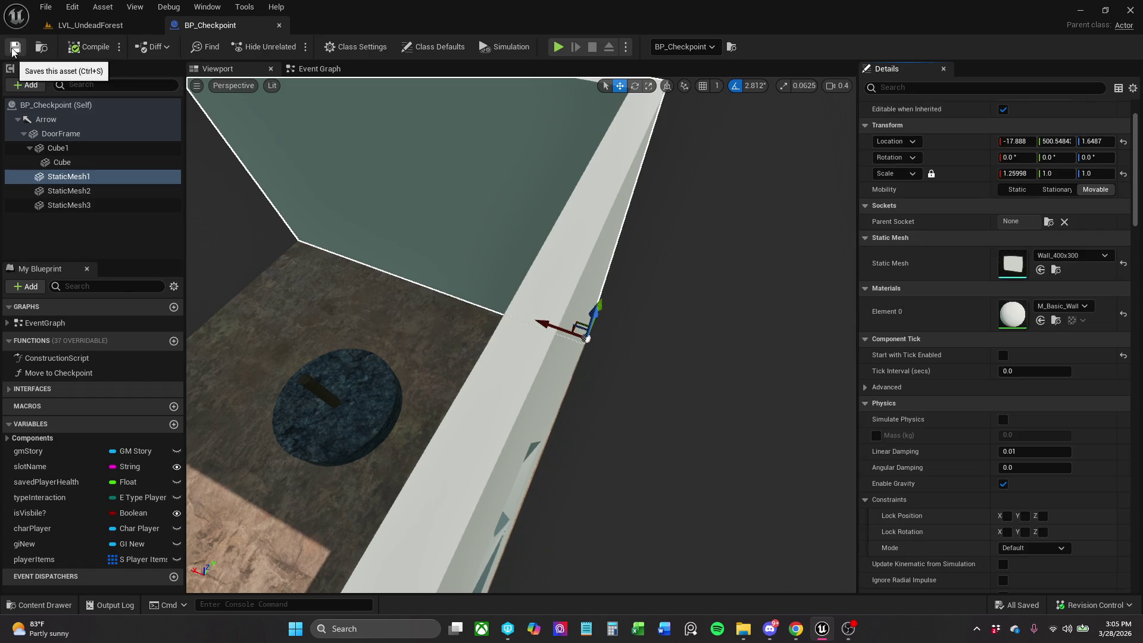